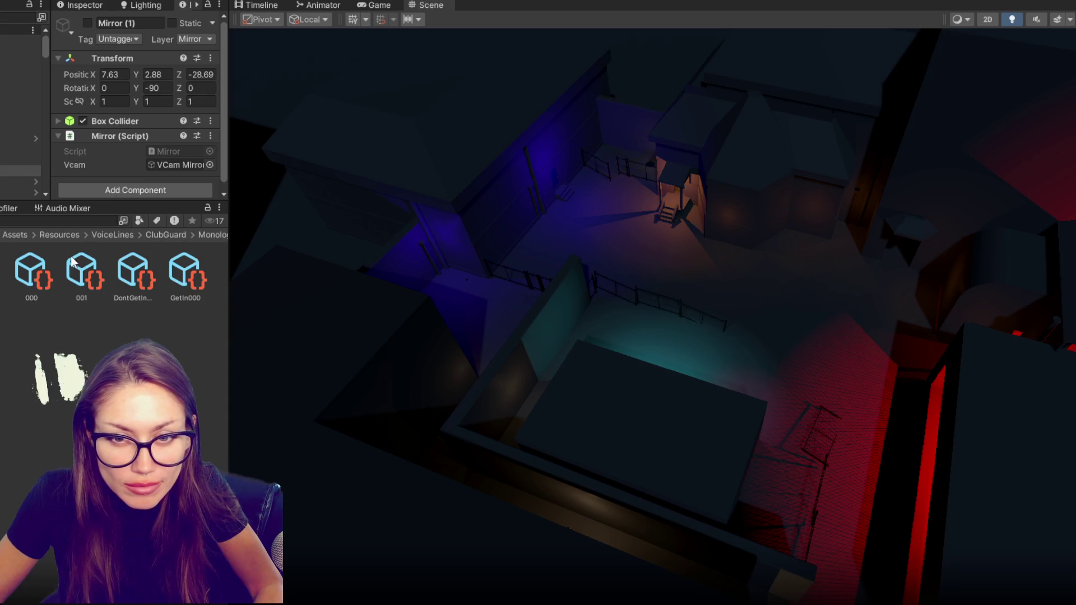
Change the ClubGuard 000 voice line's text to 'Mmmm....'.
{"action": "left_click", "coordinate": [143, 102]}
{"action": "type", "text": "Mmmm...."}
{"action": "key", "text": "ctrl+a"}
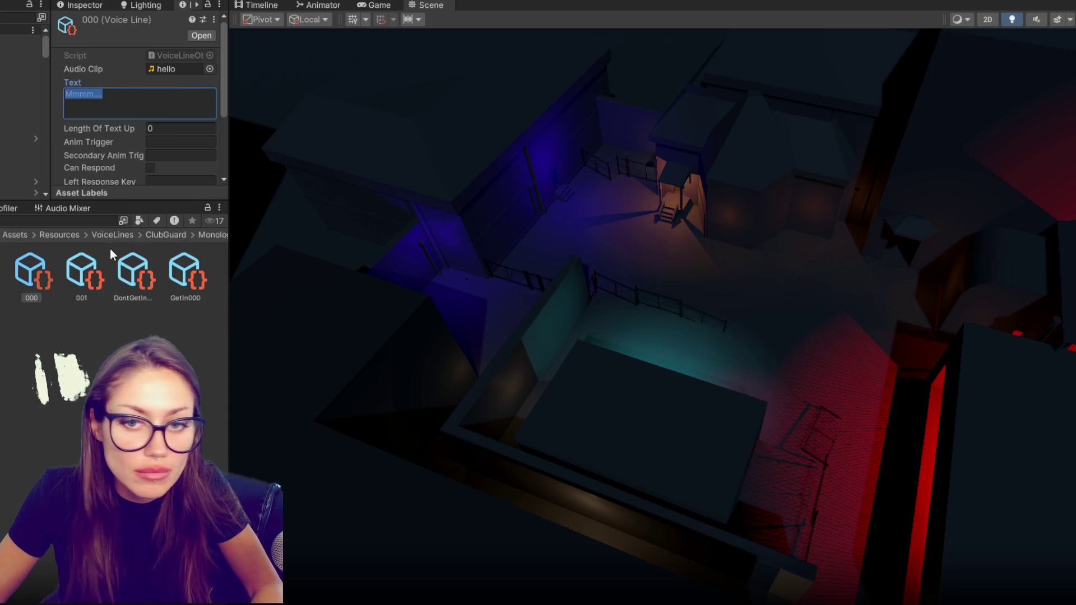
Review the 001, DontGetIn and GetIn000 voice lines, then return to 000.
{"action": "left_click", "coordinate": [94, 273]}
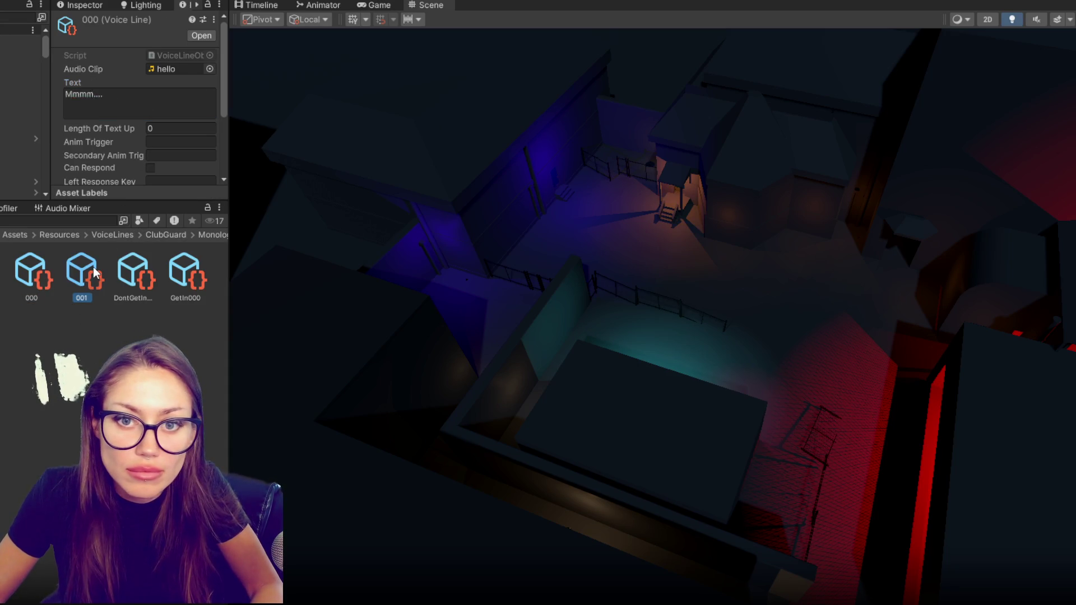
{"action": "left_click", "coordinate": [128, 272]}
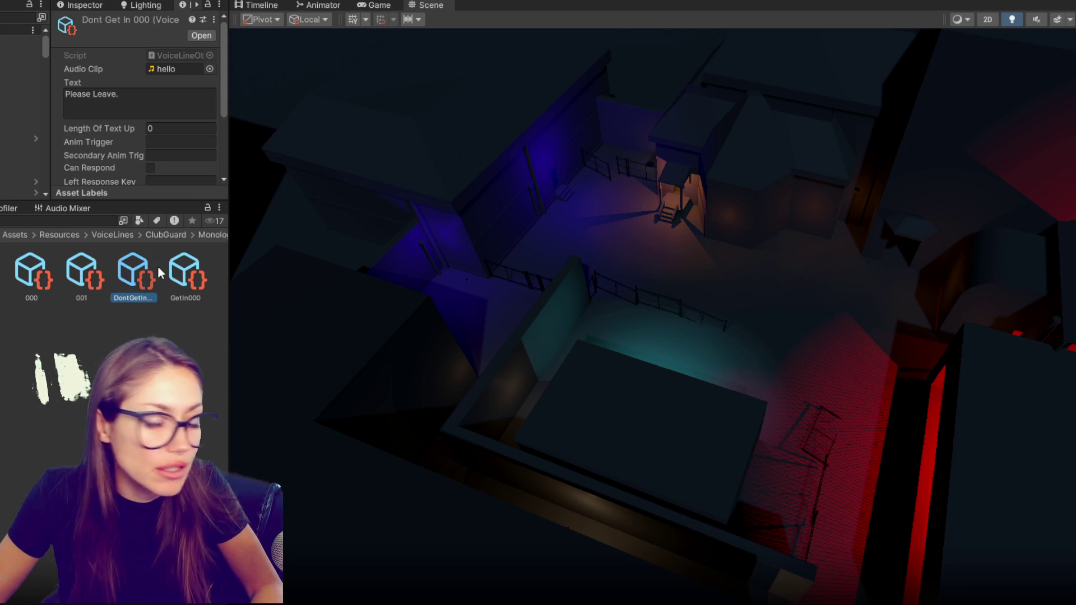
{"action": "left_click", "coordinate": [182, 274]}
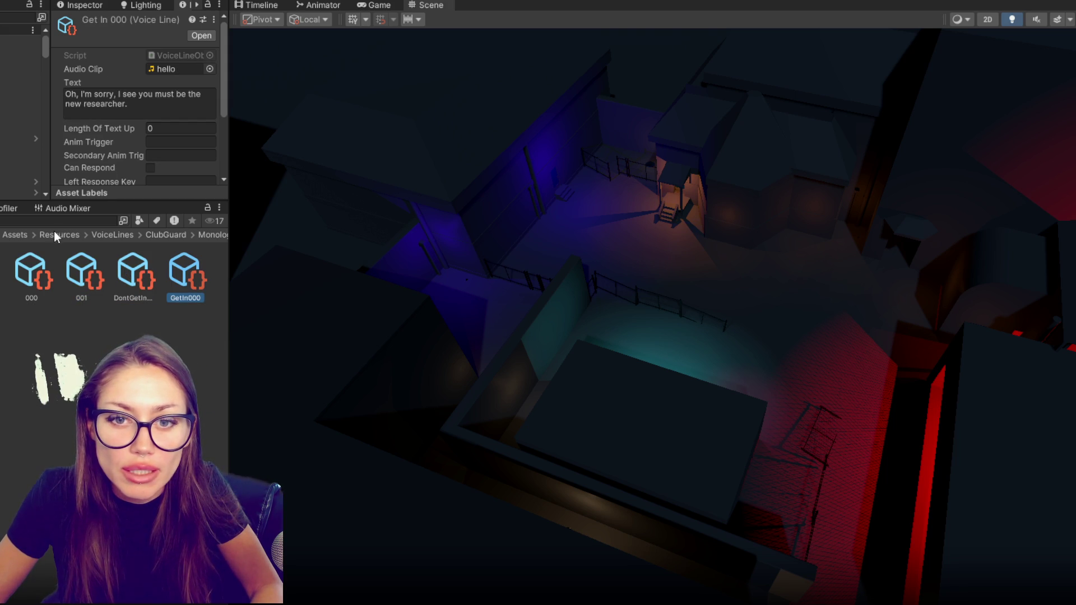
{"action": "left_click", "coordinate": [41, 275]}
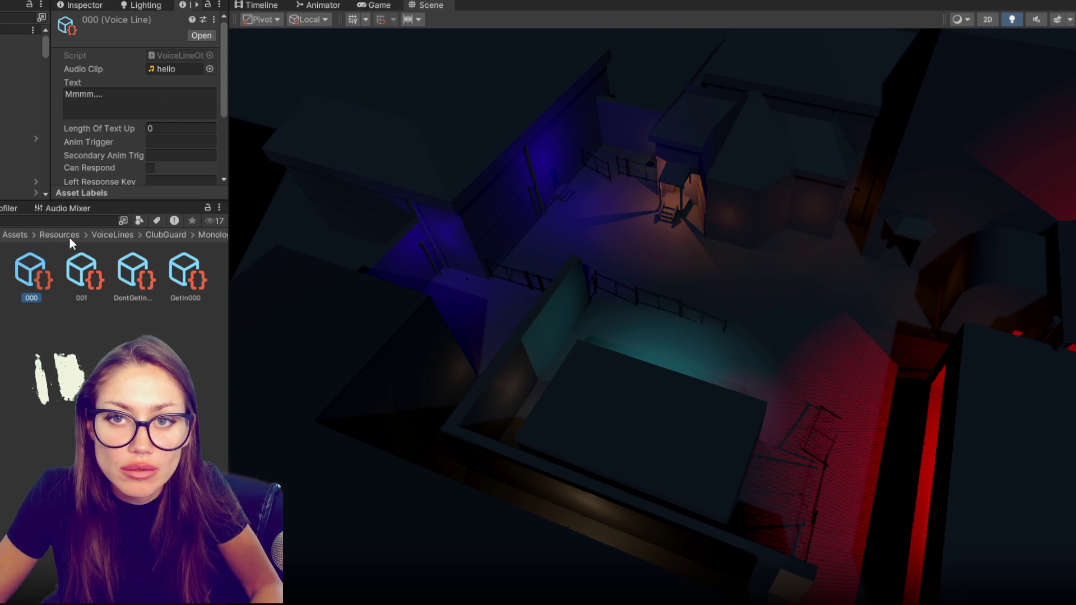
{"action": "scroll", "coordinate": [100, 155], "scroll_direction": "down", "scroll_amount": 2}
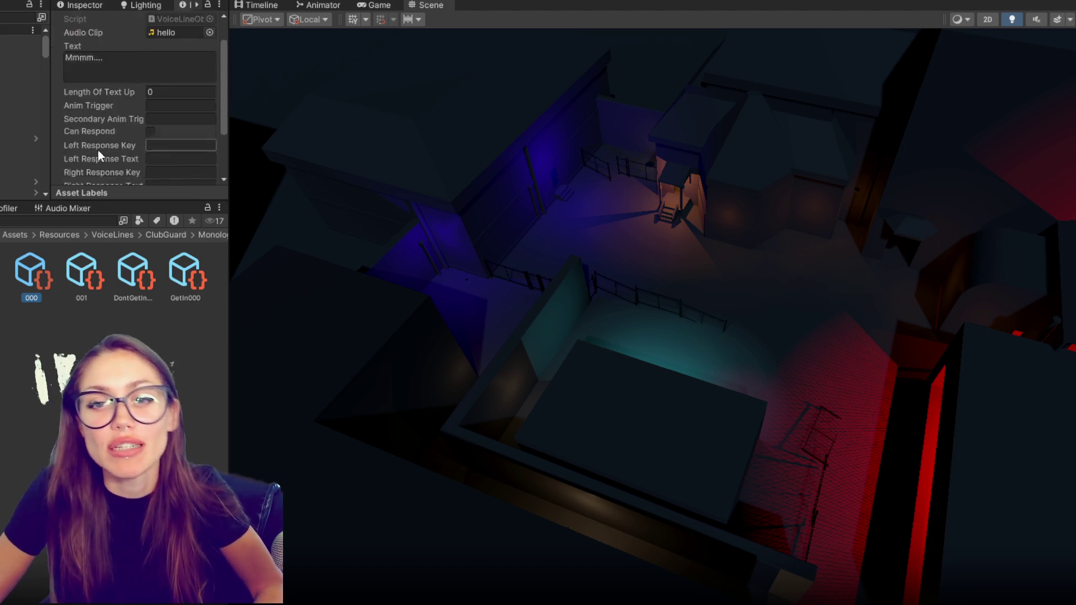
{"action": "scroll", "coordinate": [100, 155], "scroll_direction": "down", "scroll_amount": 2}
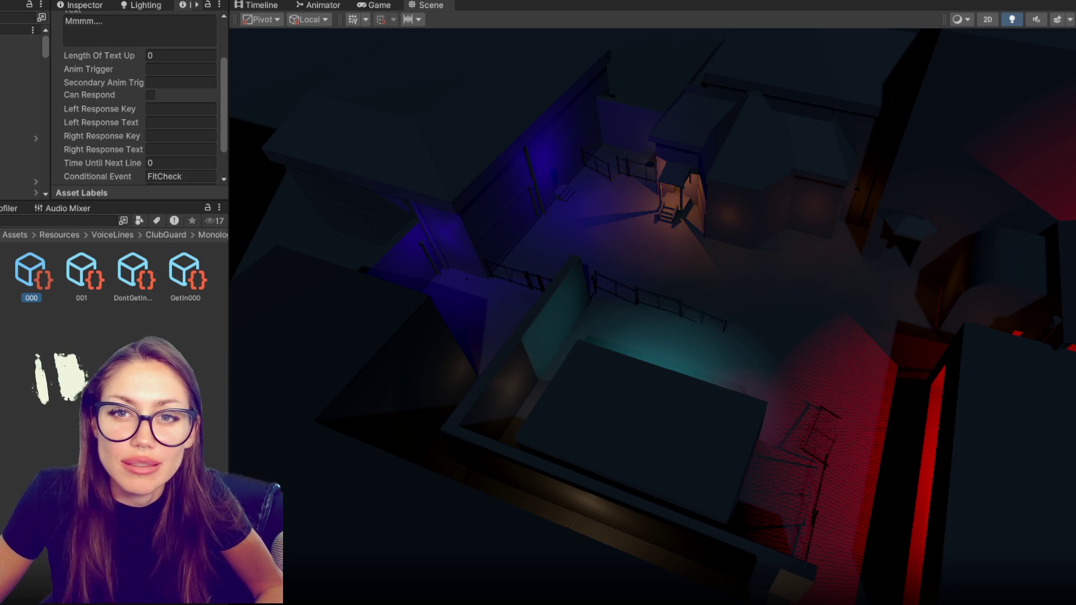
{"action": "scroll", "coordinate": [88, 122], "scroll_direction": "up", "scroll_amount": 3}
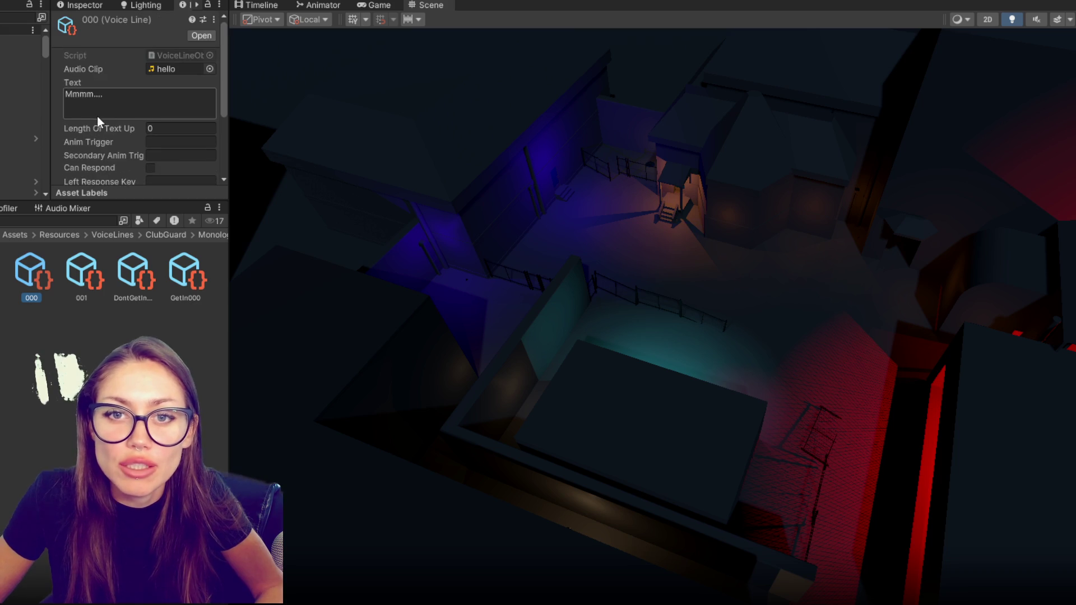
Replace the 000 voice line's text with '...'.
{"action": "left_click", "coordinate": [152, 100]}
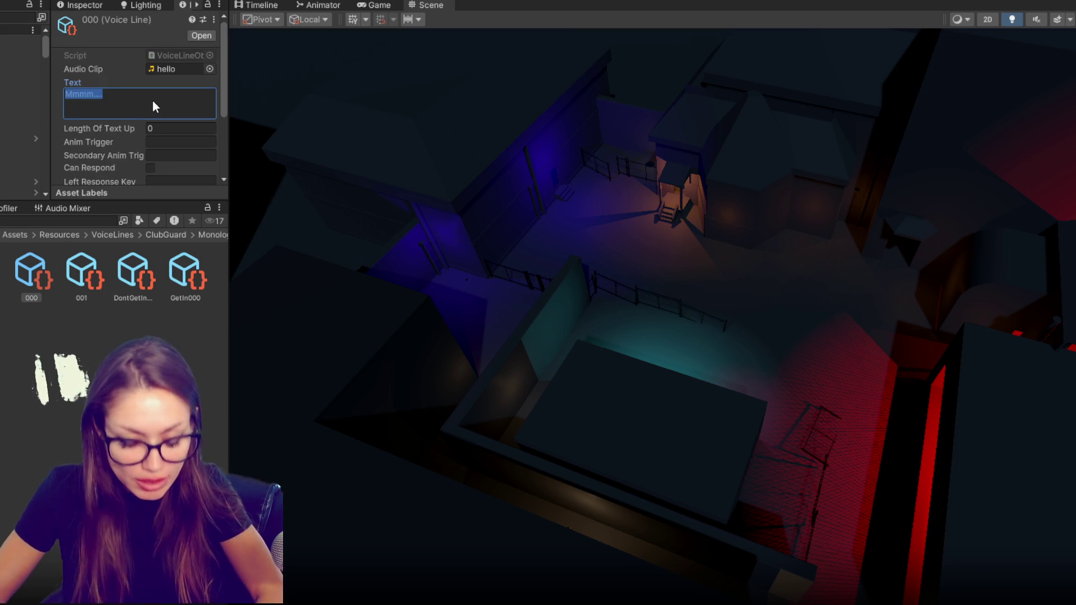
{"action": "key", "text": "BackSpace"}
{"action": "type", "text": "..."}
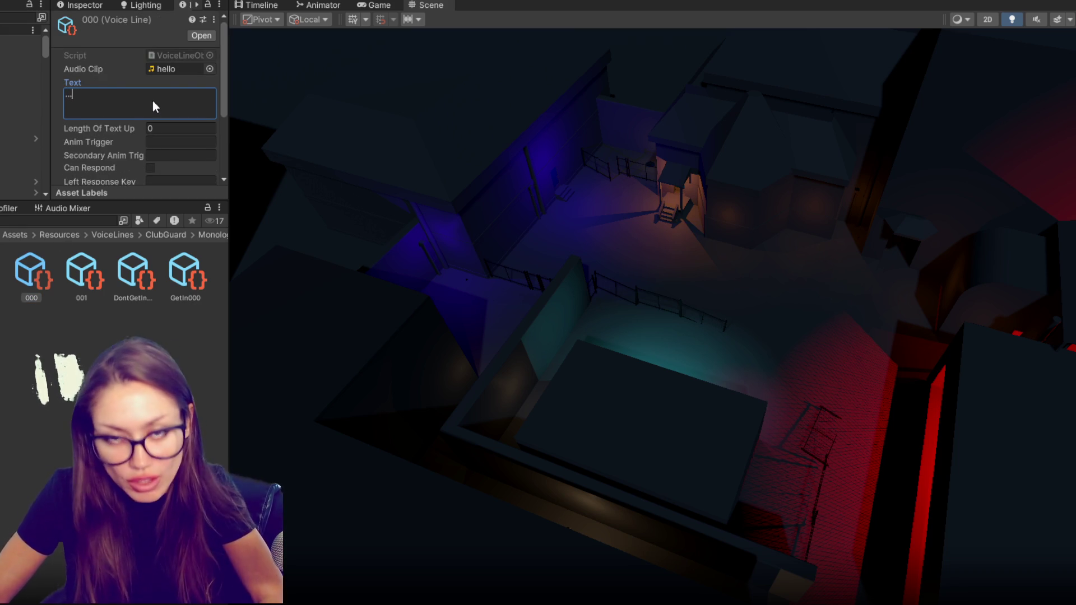
{"action": "scroll", "coordinate": [134, 106], "scroll_direction": "down", "scroll_amount": 2}
{"action": "scroll", "coordinate": [135, 106], "scroll_direction": "down", "scroll_amount": 4}
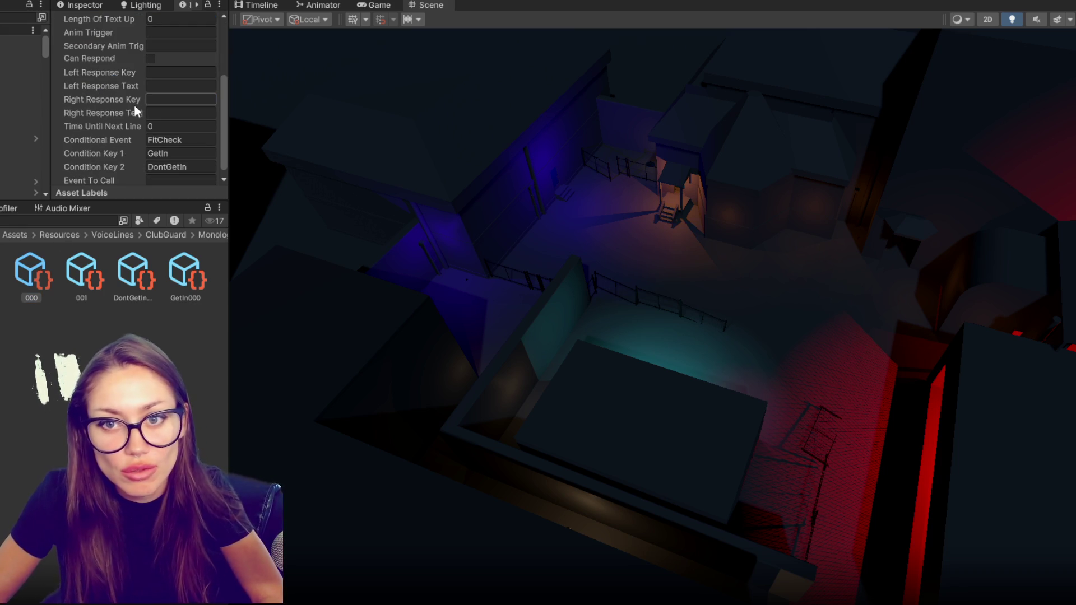
Make the Inspector panel taller and wider.
{"action": "left_click_drag", "start_coordinate": [155, 202], "coordinate": [155, 300]}
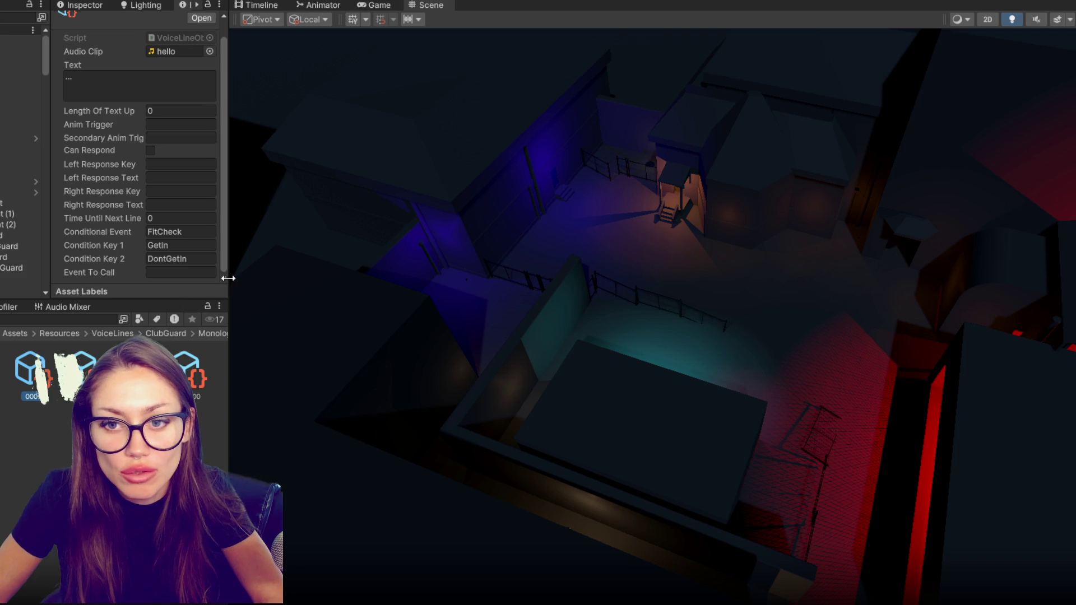
{"action": "left_click_drag", "start_coordinate": [228, 276], "coordinate": [305, 281]}
{"action": "left_click", "coordinate": [159, 114]}
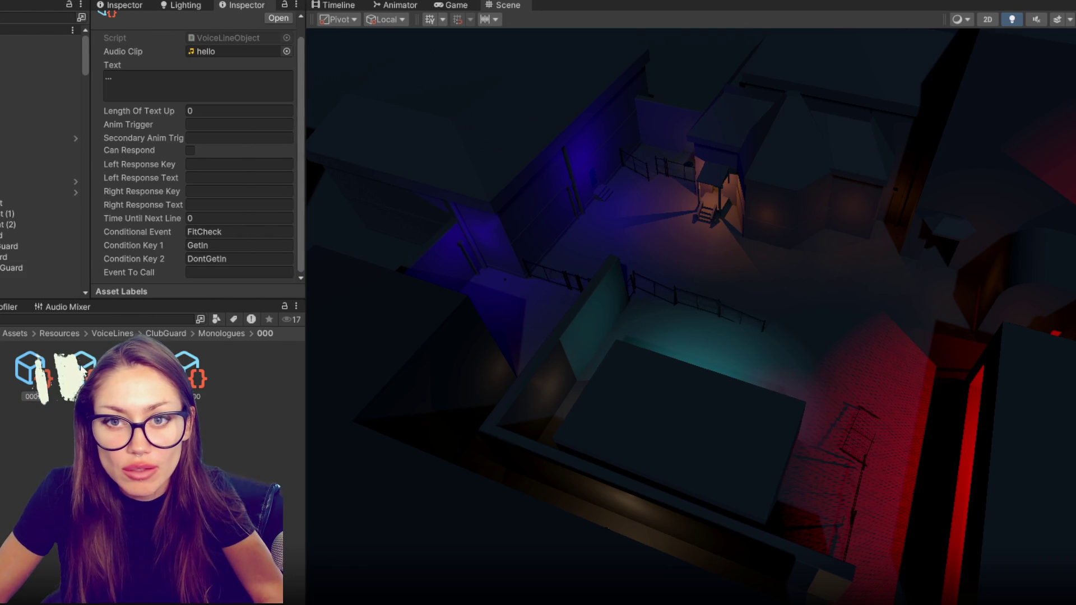
Select the 000 voice line's FitCheck conditional event and switch to MainControls.cs.
{"action": "left_click", "coordinate": [91, 365]}
{"action": "key", "text": "Left"}
{"action": "left_click", "coordinate": [224, 232]}
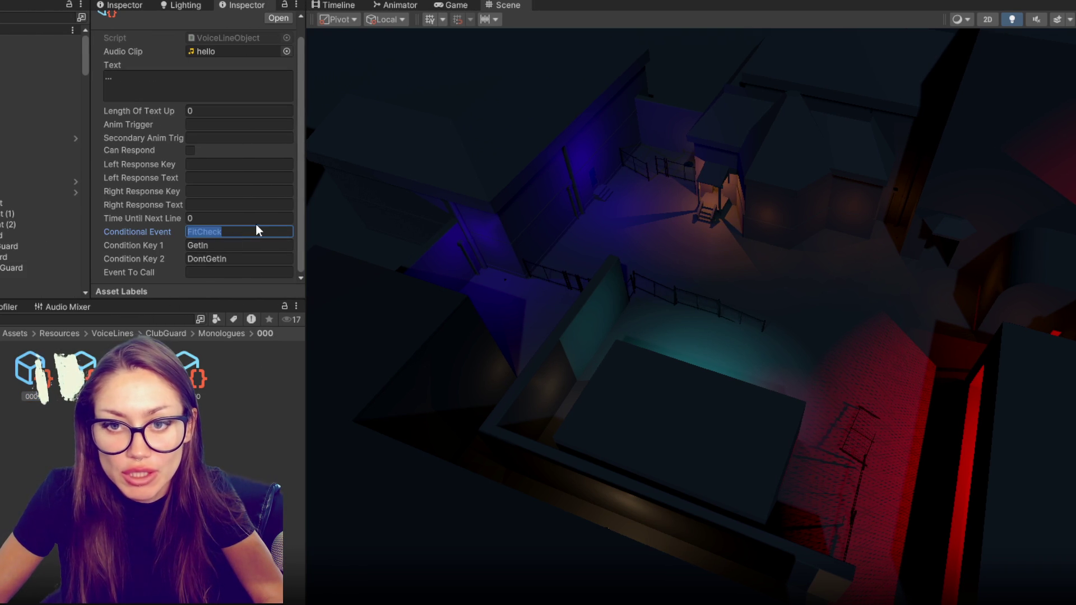
{"action": "key", "text": "alt+Tab"}
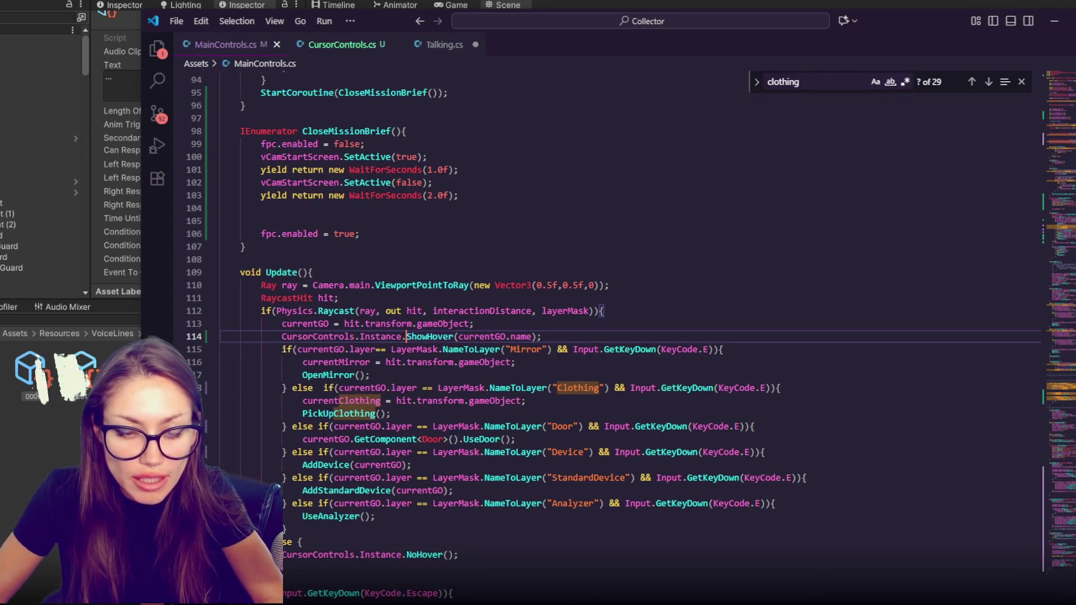
Search the Project for 'event' and open the EventControls script in VS Code.
{"action": "key", "text": "alt+Tab"}
{"action": "left_click", "coordinate": [121, 319]}
{"action": "type", "text": "event"}
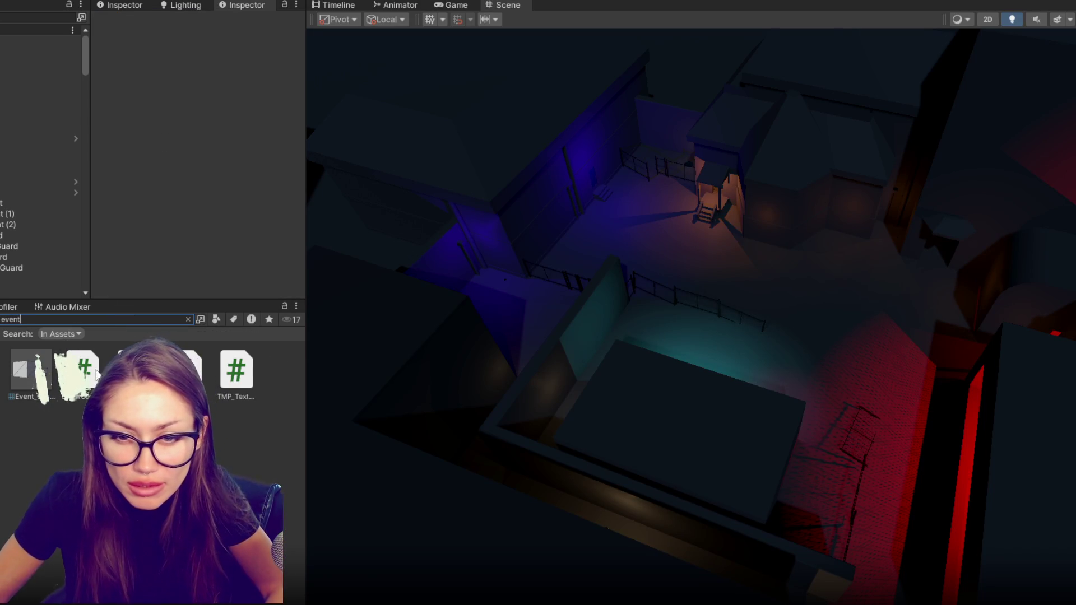
{"action": "double_click", "coordinate": [83, 370]}
Look over the EventControls event cases and start a text search in the file.
{"action": "scroll", "coordinate": [530, 318], "scroll_direction": "down", "scroll_amount": 5}
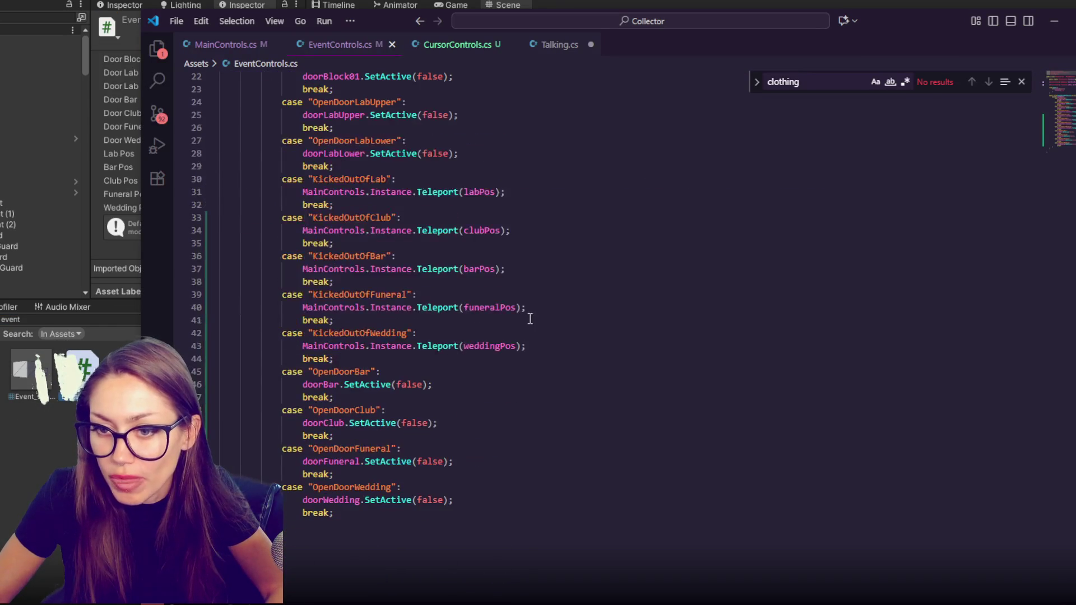
{"action": "scroll", "coordinate": [521, 319], "scroll_direction": "up", "scroll_amount": 3}
{"action": "left_click", "coordinate": [512, 319]}
{"action": "key", "text": "ctrl+f"}
{"action": "type", "text": "fitcheck"}
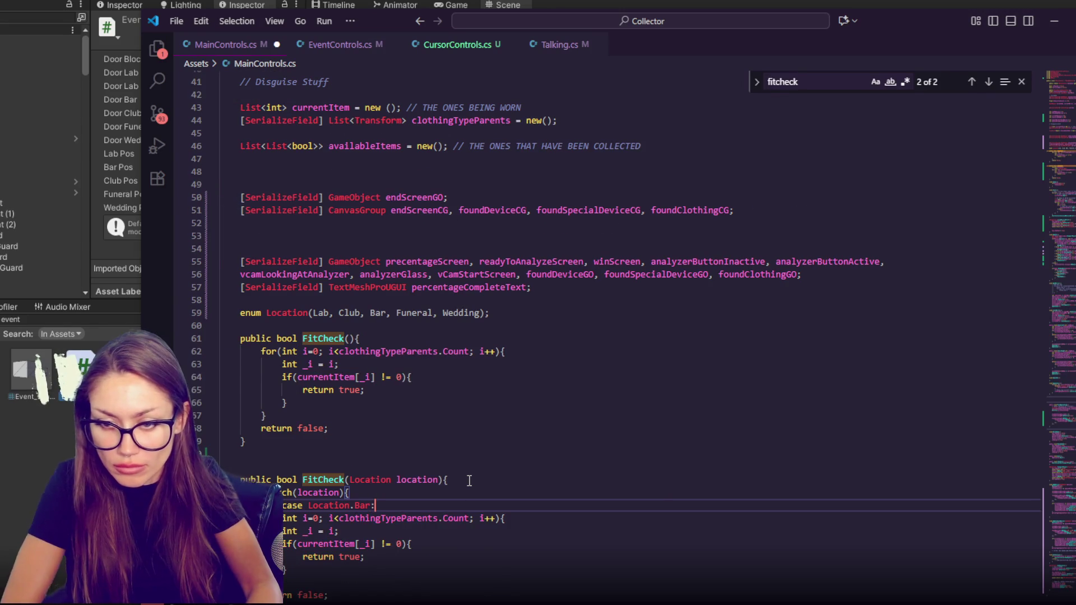
Indent the clothing loop under case Location.Bar and end it with break;.
{"action": "left_click_drag", "start_coordinate": [242, 417], "coordinate": [313, 480]}
{"action": "key", "text": "Tab"}
{"action": "key", "text": "Tab"}
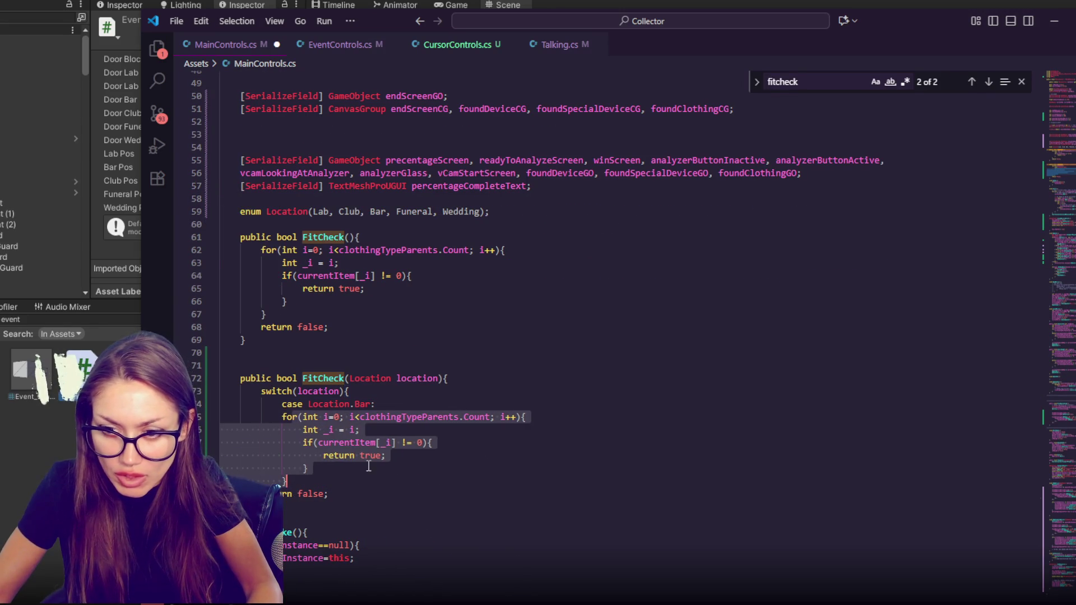
{"action": "left_click", "coordinate": [375, 479]}
{"action": "key", "text": "Return"}
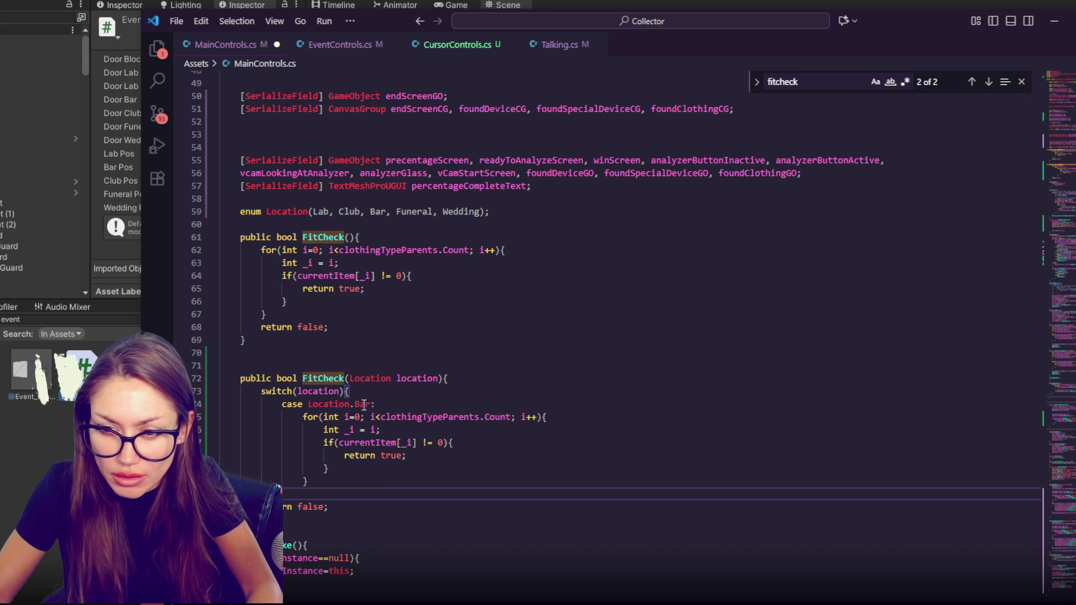
{"action": "type", "text": "break;"}
{"action": "key", "text": "Return"}
Duplicate the whole Bar case block several times below itself.
{"action": "mouse_move", "coordinate": [351, 391]}
{"action": "left_mouse_down"}
{"action": "mouse_move", "coordinate": [377, 407]}
{"action": "mouse_move", "coordinate": [403, 499]}
{"action": "left_mouse_up"}
{"action": "left_click", "coordinate": [405, 500]}
{"action": "type", "text": "case Location.Bar:                 for(int i=0; i<clothingTypeParents.Count; i++){                     int _i = i;                     if(currentItem[_i] != 0){                         return true;                     }                 }                 break;"}
{"action": "key", "text": "ctrl+v"}
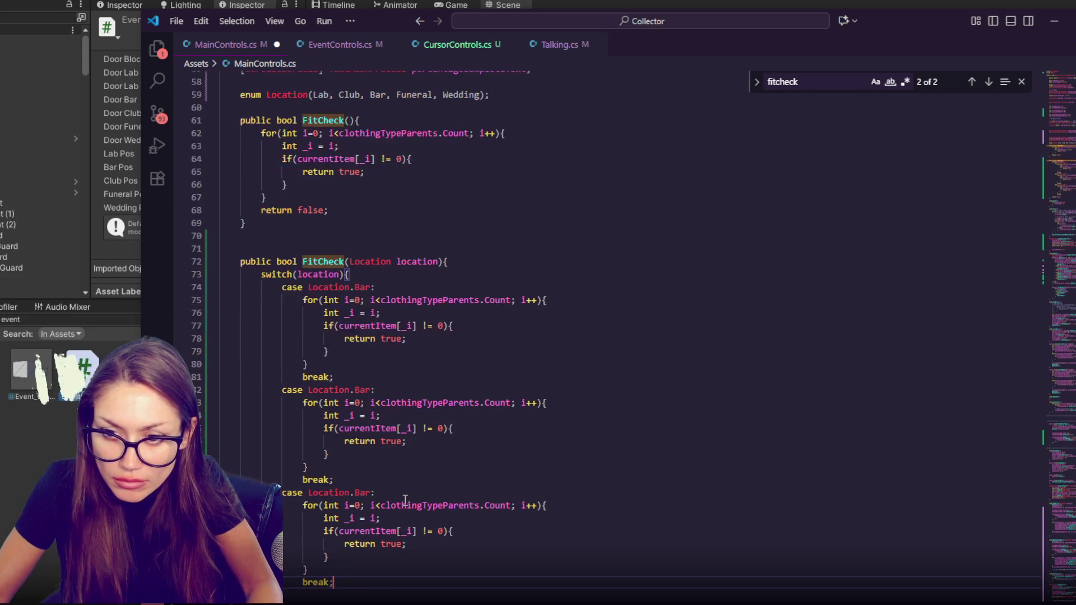
{"action": "key", "text": "ctrl+v"}
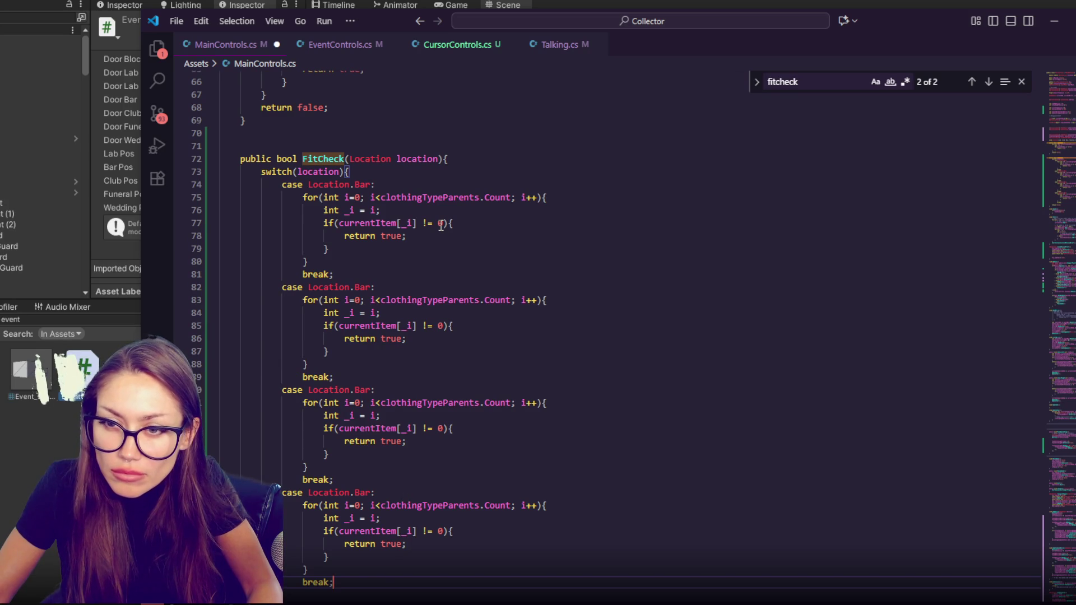
{"action": "key", "text": "ctrl+v"}
Rename the copied cases to Club, Funeral, Lab and Wedding.
{"action": "double_click", "coordinate": [361, 186]}
{"action": "type", "text": "Club"}
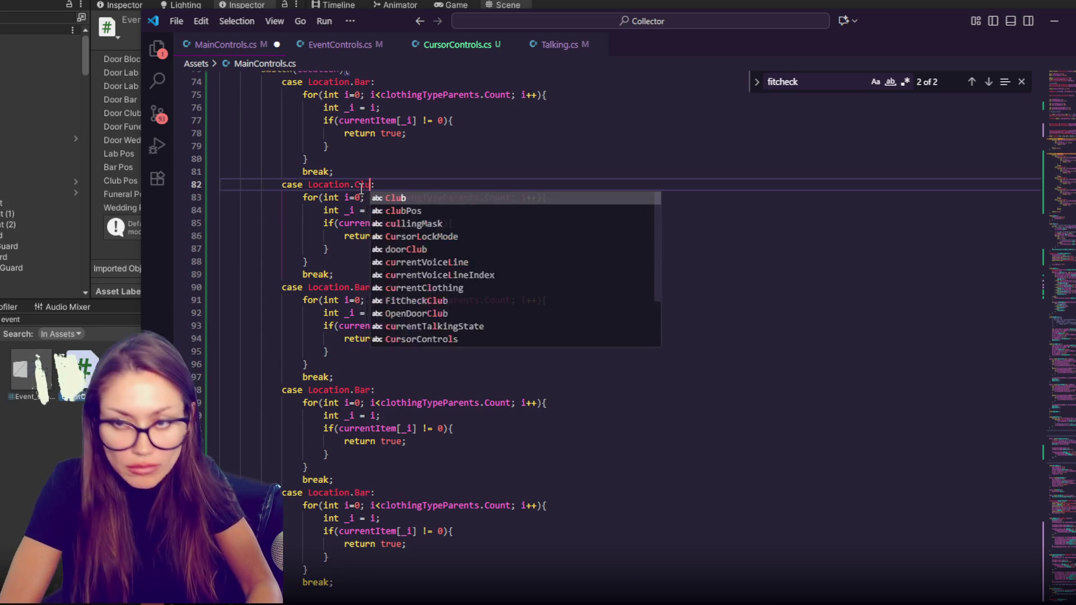
{"action": "double_click", "coordinate": [363, 287]}
{"action": "type", "text": "Funeral"}
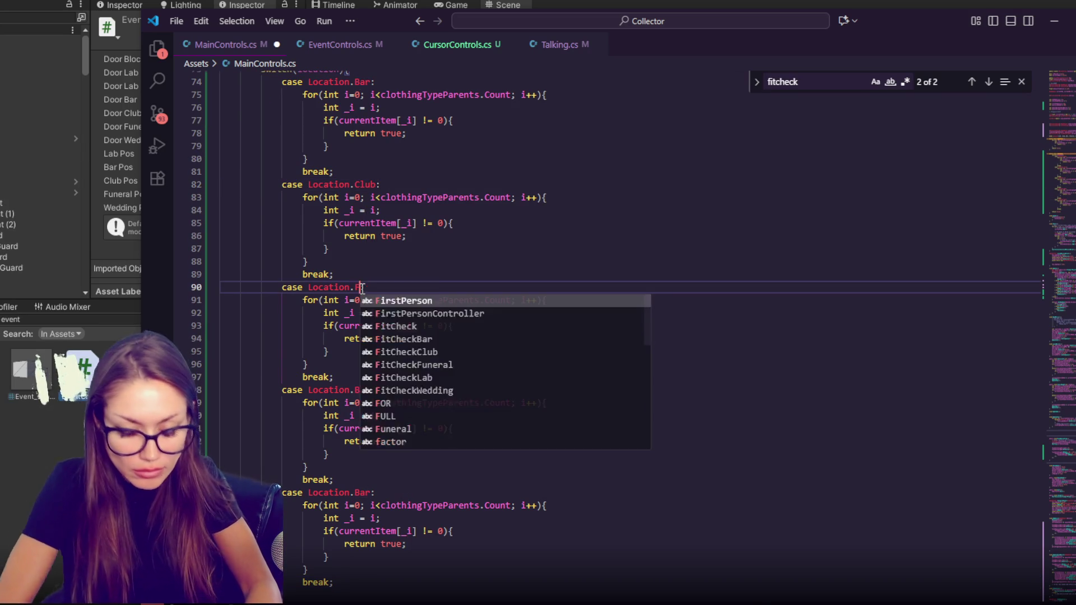
{"action": "left_click", "coordinate": [362, 391]}
{"action": "double_click", "coordinate": [362, 390]}
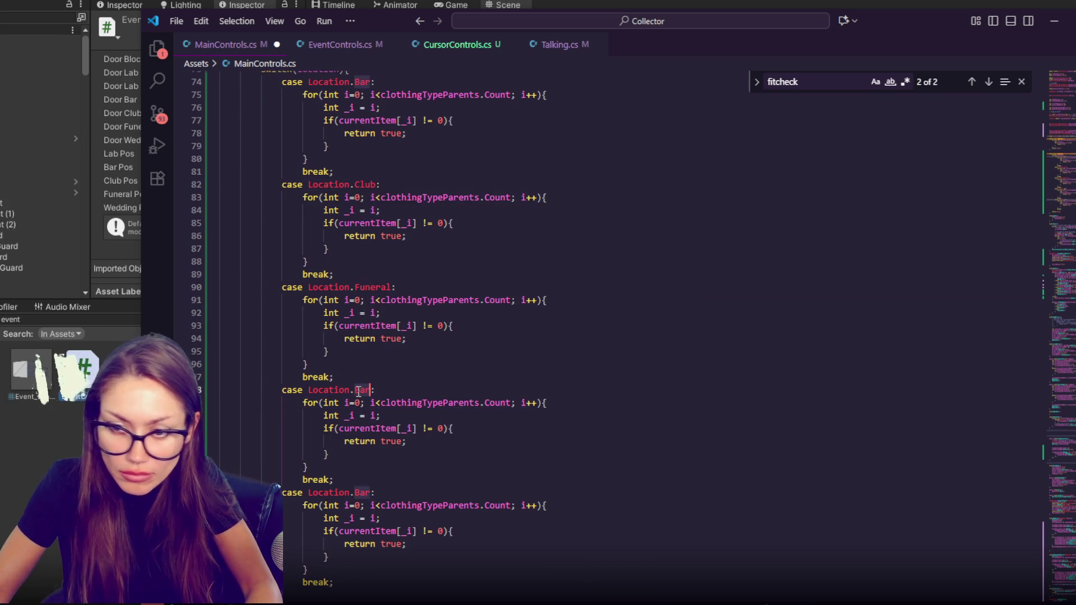
{"action": "type", "text": "Lab"}
{"action": "double_click", "coordinate": [361, 493]}
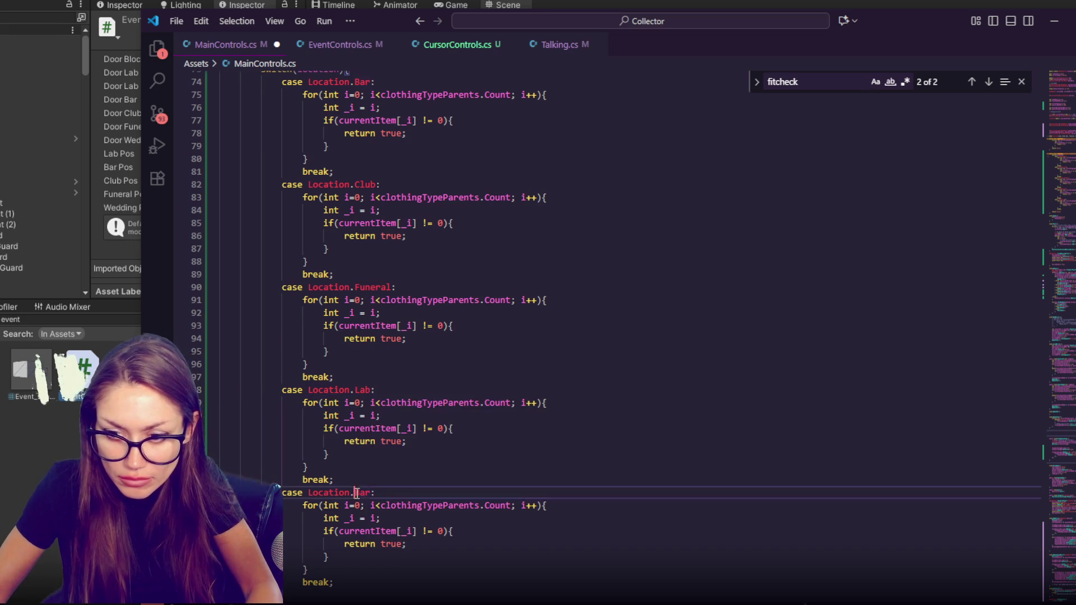
{"action": "type", "text": "Wedding"}
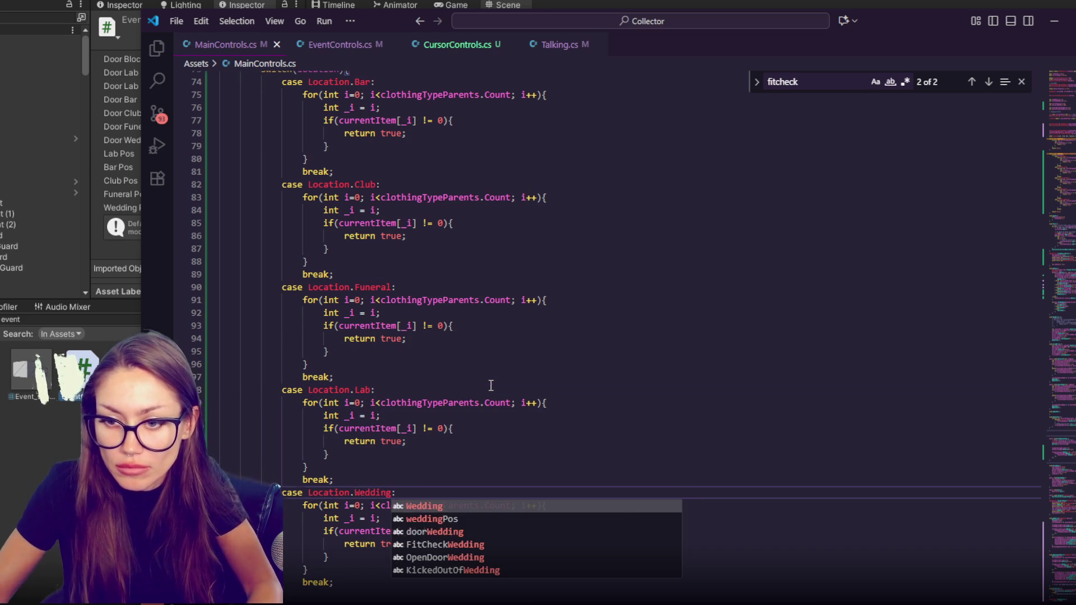
{"action": "scroll", "coordinate": [456, 399], "scroll_direction": "up", "scroll_amount": 5}
{"action": "scroll", "coordinate": [425, 248], "scroll_direction": "up", "scroll_amount": 5}
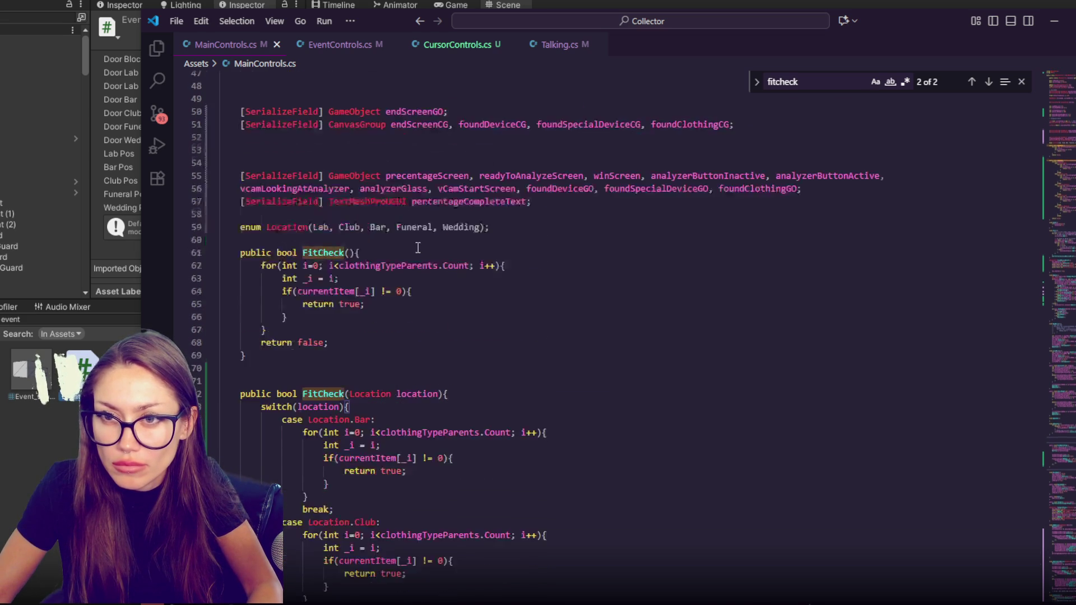
{"action": "left_click", "coordinate": [559, 45]}
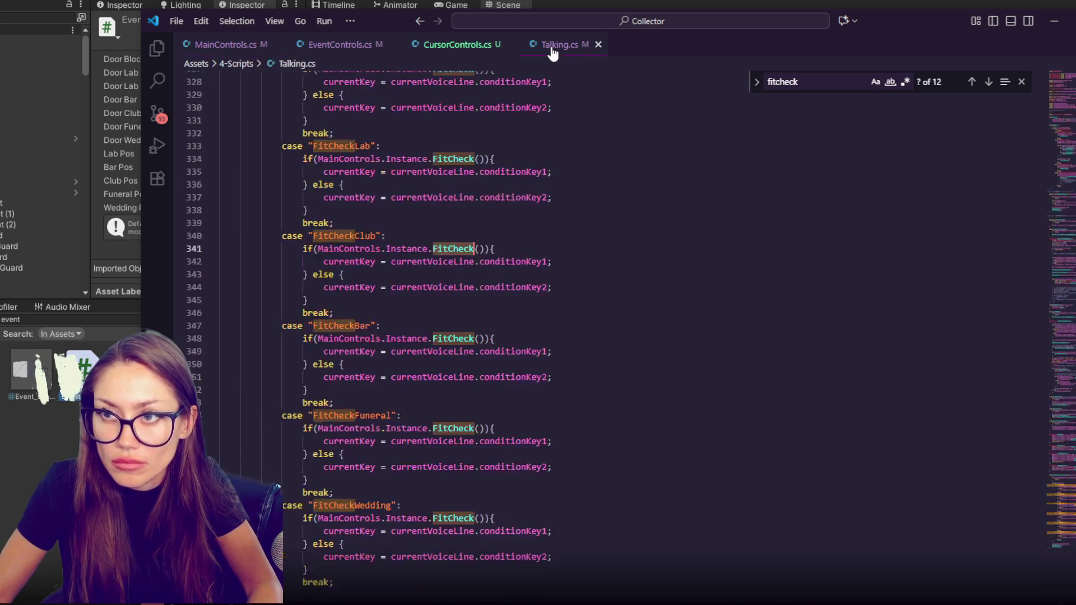
Pass Location.Lab and Location.Club to the Lab and Club cases' FitCheck calls.
{"action": "left_click", "coordinate": [483, 159]}
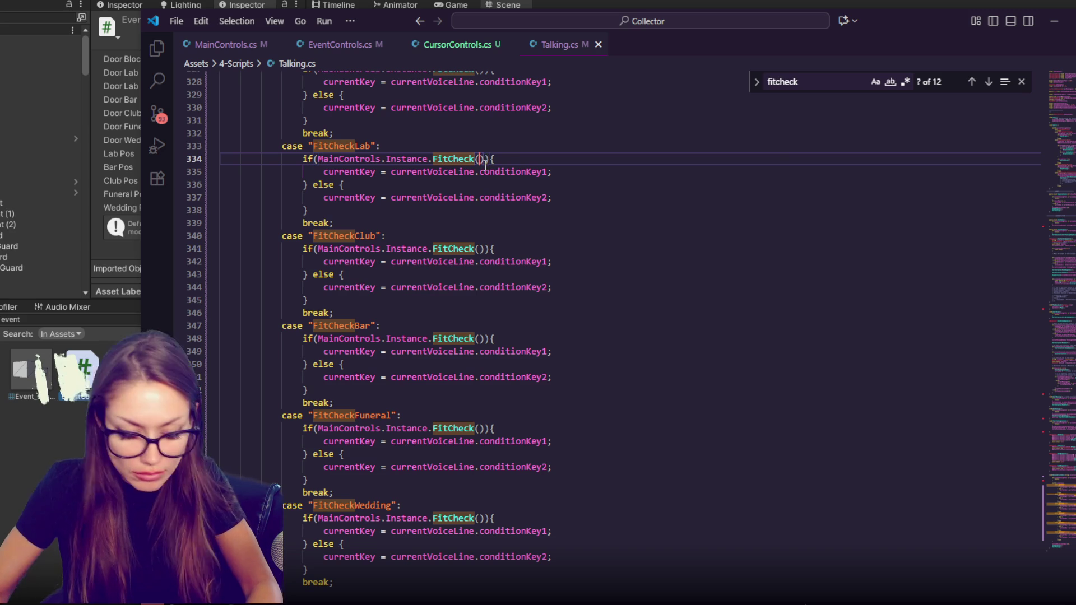
{"action": "type", "text": "Location.Lab"}
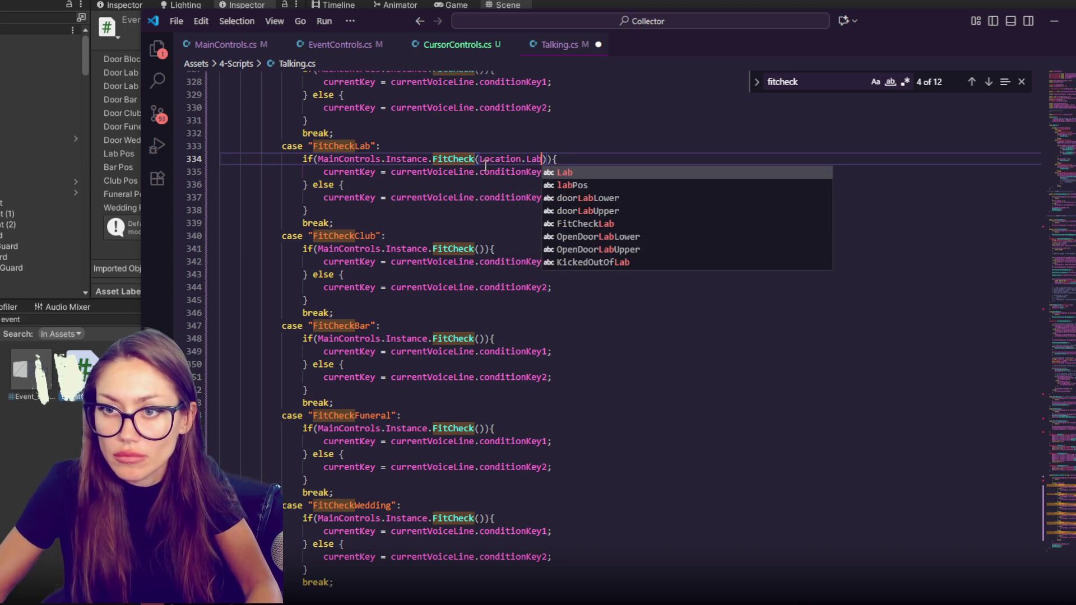
{"action": "key", "text": "Escape"}
{"action": "double_click", "coordinate": [532, 160]}
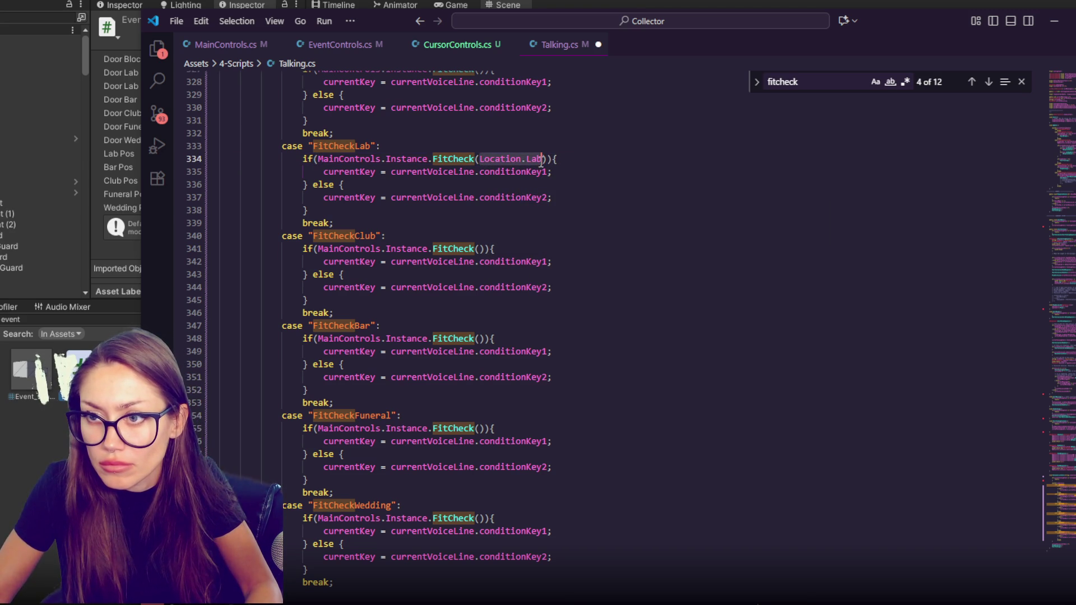
{"action": "left_click", "coordinate": [483, 249]}
{"action": "type", "text": "Location.Lab"}
{"action": "key", "text": "BackSpace"}
{"action": "key", "text": "BackSpace"}
{"action": "key", "text": "BackSpace"}
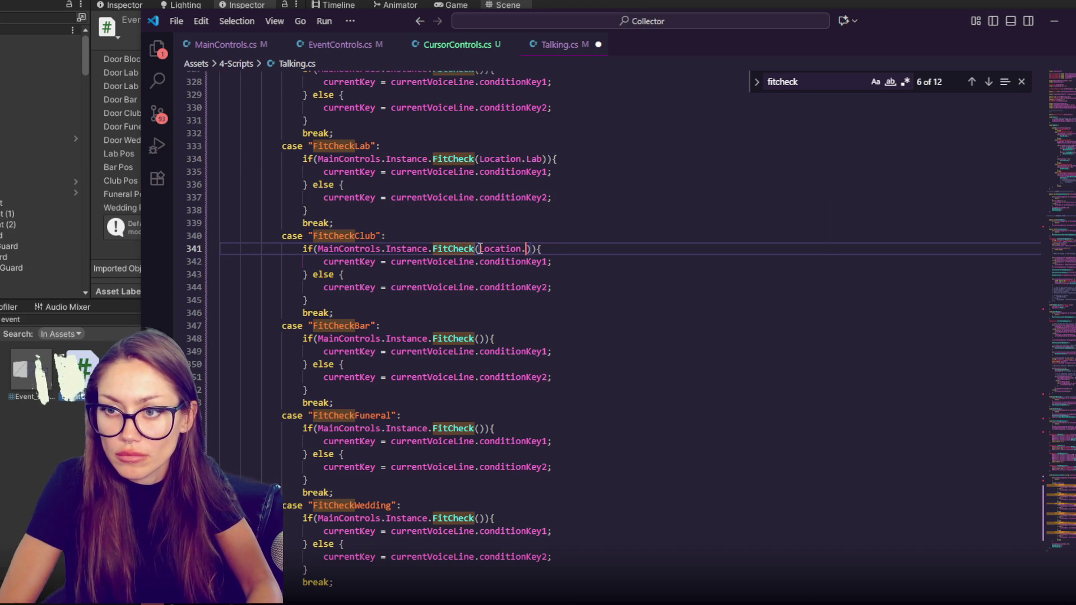
{"action": "type", "text": "Club"}
Pass Location.Bar, Location.Funeral and Location.Wedding to the remaining FitCheck calls.
{"action": "left_click", "coordinate": [481, 339]}
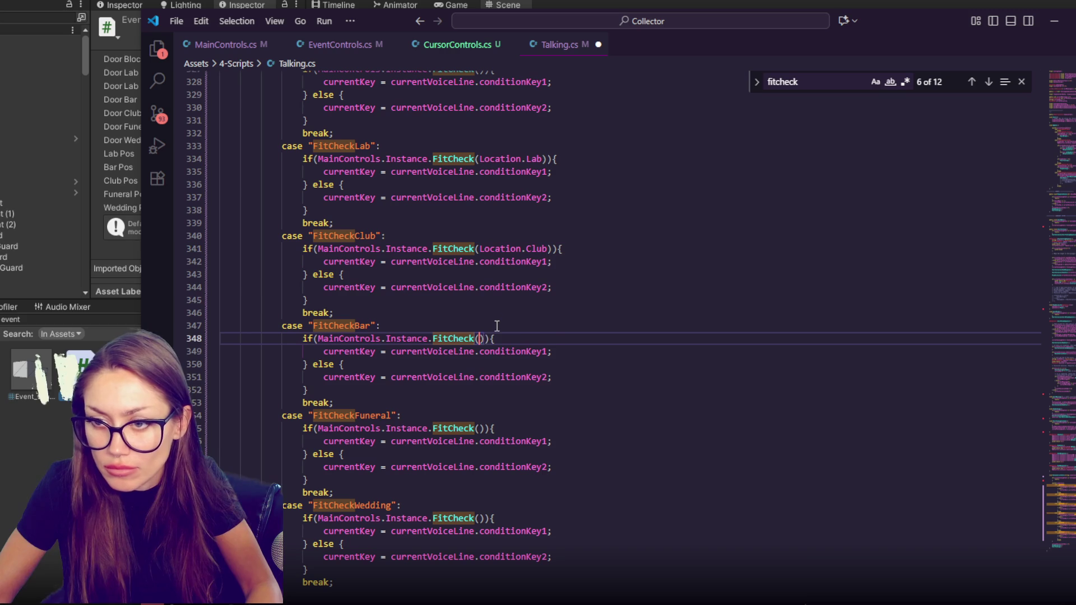
{"action": "key", "text": "ctrl+v"}
{"action": "key", "text": "BackSpace"}
{"action": "key", "text": "BackSpace"}
{"action": "key", "text": "BackSpace"}
{"action": "type", "text": "Bar"}
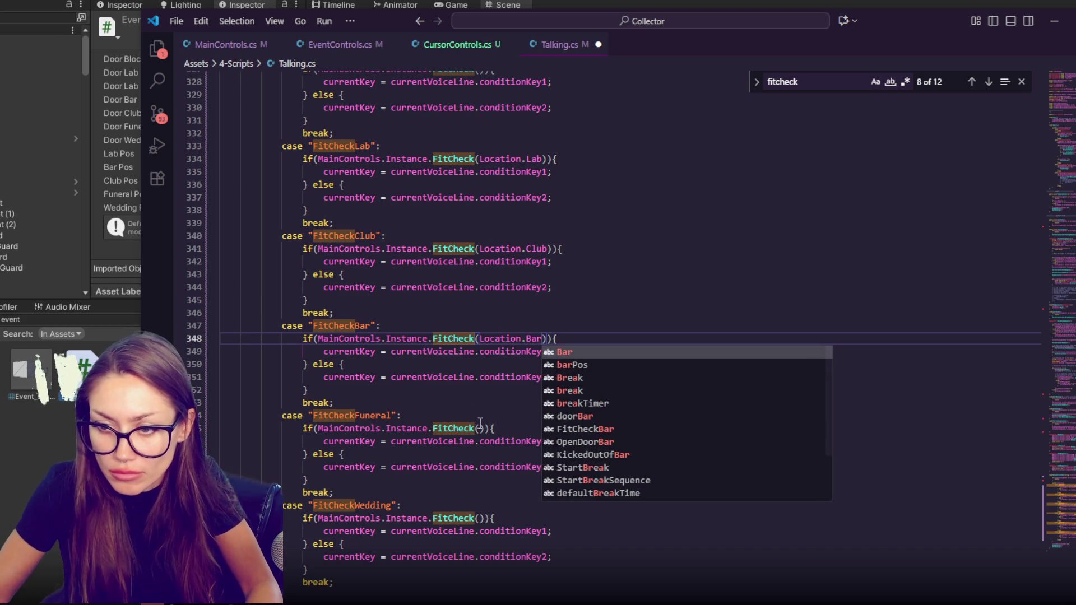
{"action": "left_click", "coordinate": [481, 429]}
{"action": "type", "text": "Location.Lab"}
{"action": "key", "text": "BackSpace"}
{"action": "key", "text": "BackSpace"}
{"action": "key", "text": "BackSpace"}
{"action": "type", "text": "Funeral"}
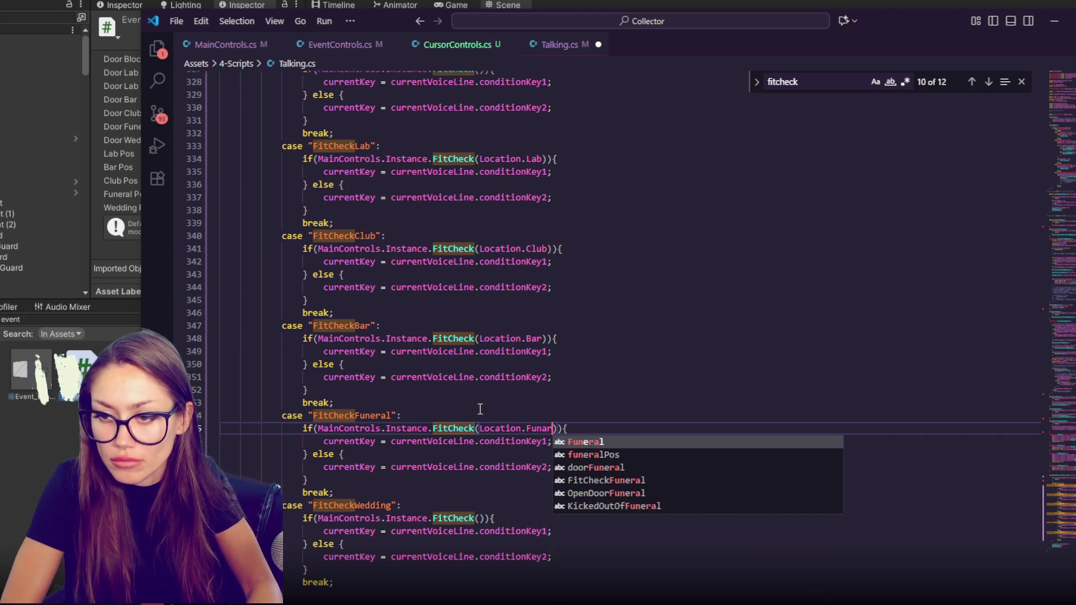
{"action": "left_click", "coordinate": [486, 517]}
{"action": "key", "text": "ctrl+v"}
{"action": "key", "text": "BackSpace"}
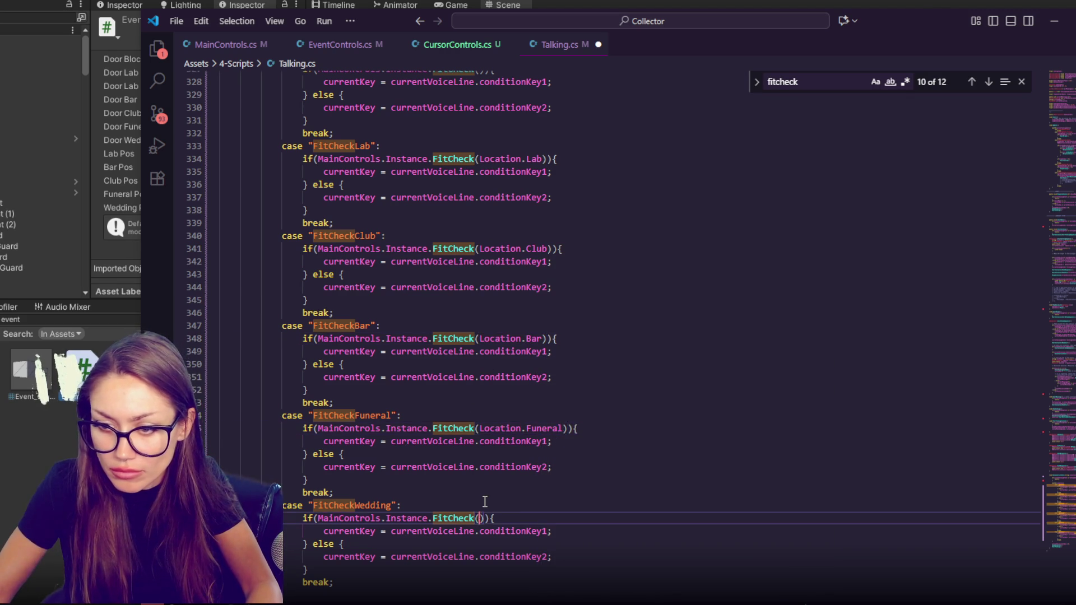
{"action": "key", "text": "BackSpace"}
{"action": "key", "text": "BackSpace"}
{"action": "type", "text": "Wedding"}
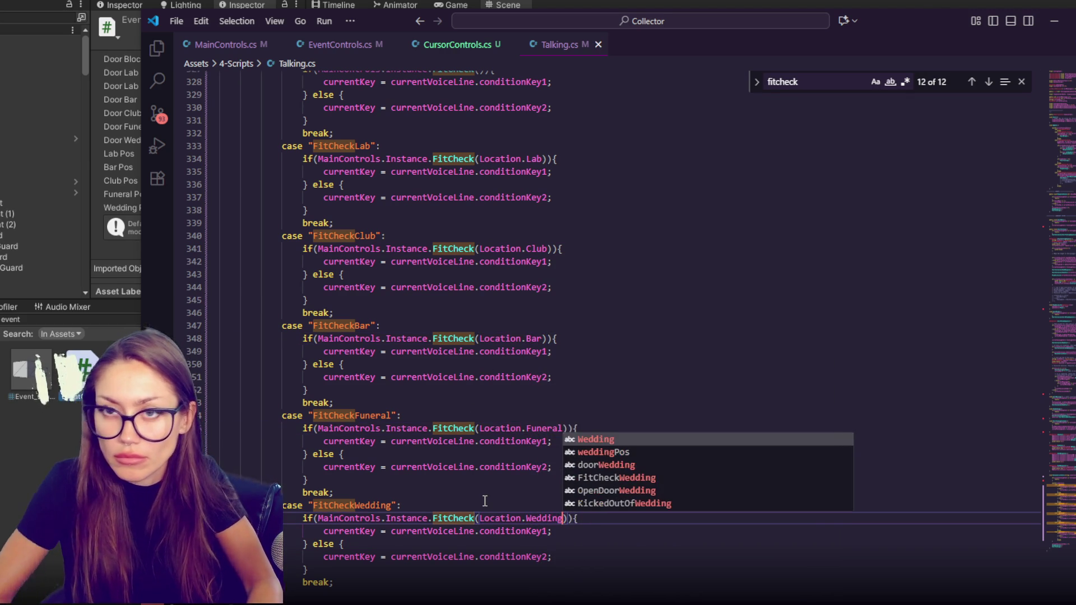
{"action": "left_click", "coordinate": [718, 114]}
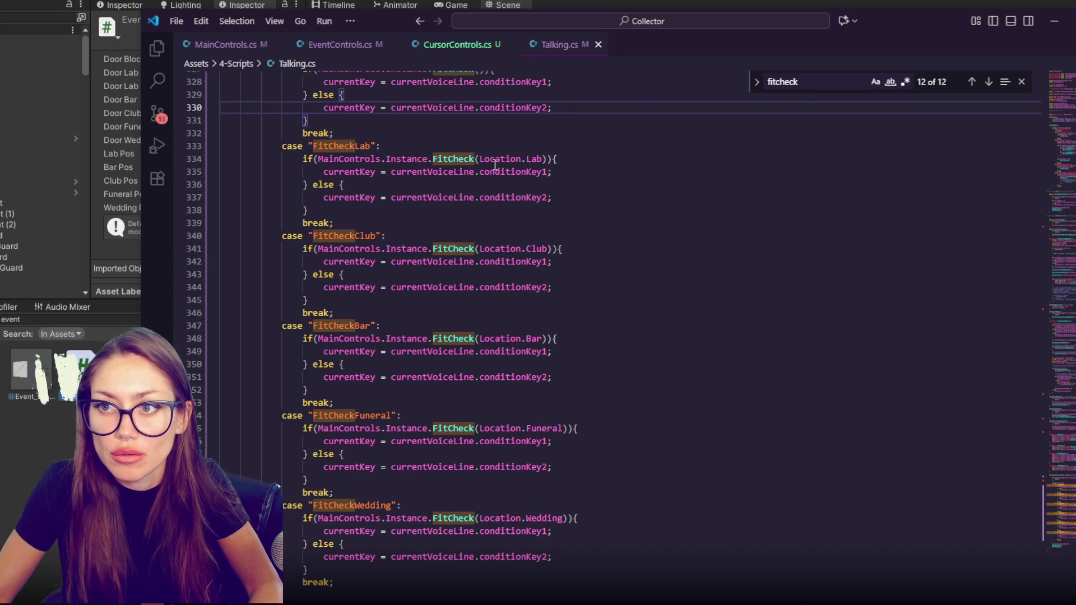
Delete the parameterless FitCheck method from MainControls.cs and save it.
{"action": "scroll", "coordinate": [557, 229], "scroll_direction": "up", "scroll_amount": 4}
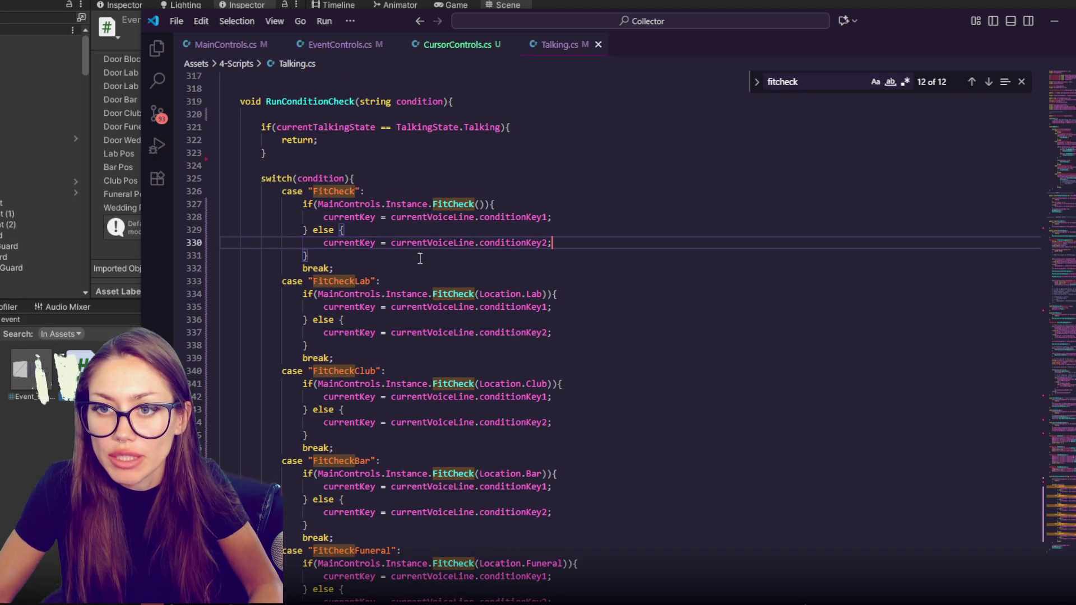
{"action": "left_click", "coordinate": [367, 45]}
{"action": "left_click", "coordinate": [249, 46]}
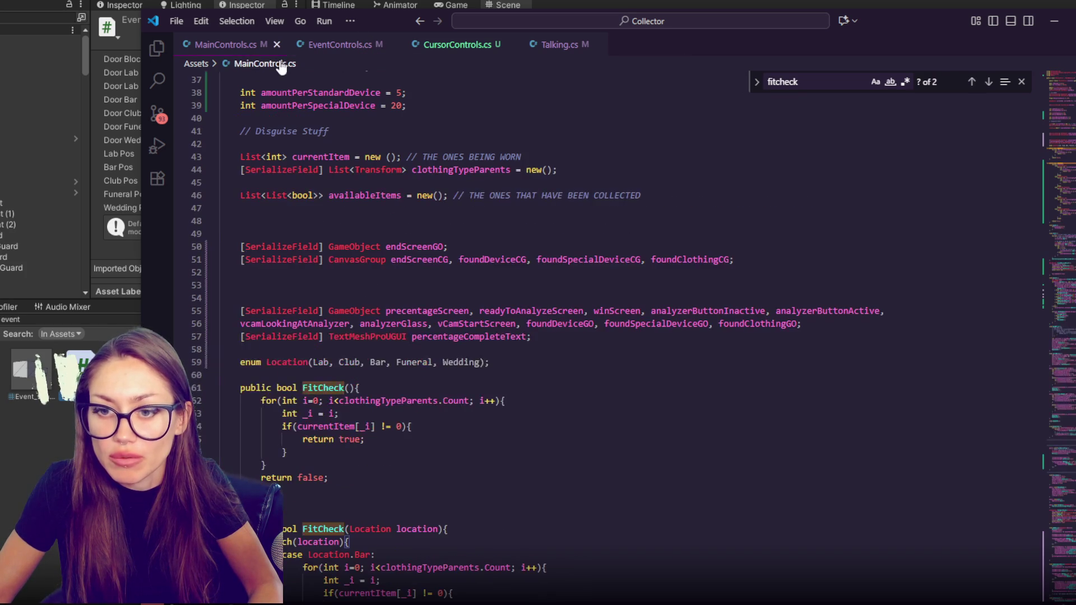
{"action": "left_click_drag", "start_coordinate": [285, 503], "coordinate": [202, 387]}
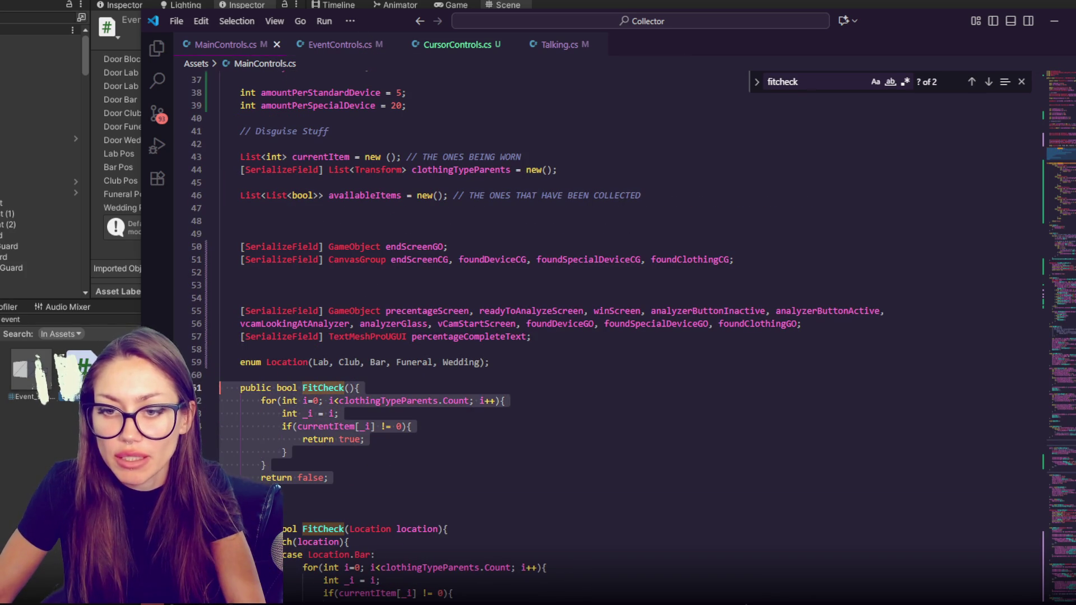
{"action": "key", "text": "BackSpace"}
{"action": "key", "text": "ctrl+s"}
Delete the plain FitCheck case from Talking.cs, save, and return to Unity to recompile.
{"action": "left_click", "coordinate": [463, 48]}
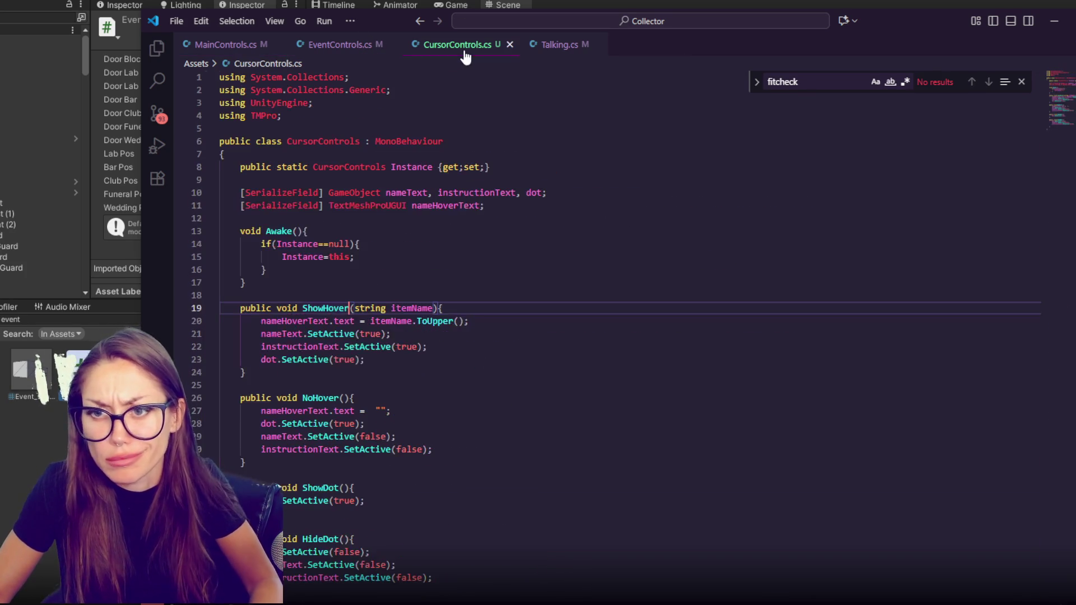
{"action": "left_click", "coordinate": [546, 51]}
{"action": "left_click_drag", "start_coordinate": [334, 267], "coordinate": [396, 177]}
{"action": "key", "text": "BackSpace"}
{"action": "key", "text": "ctrl+s"}
{"action": "left_click", "coordinate": [556, 204]}
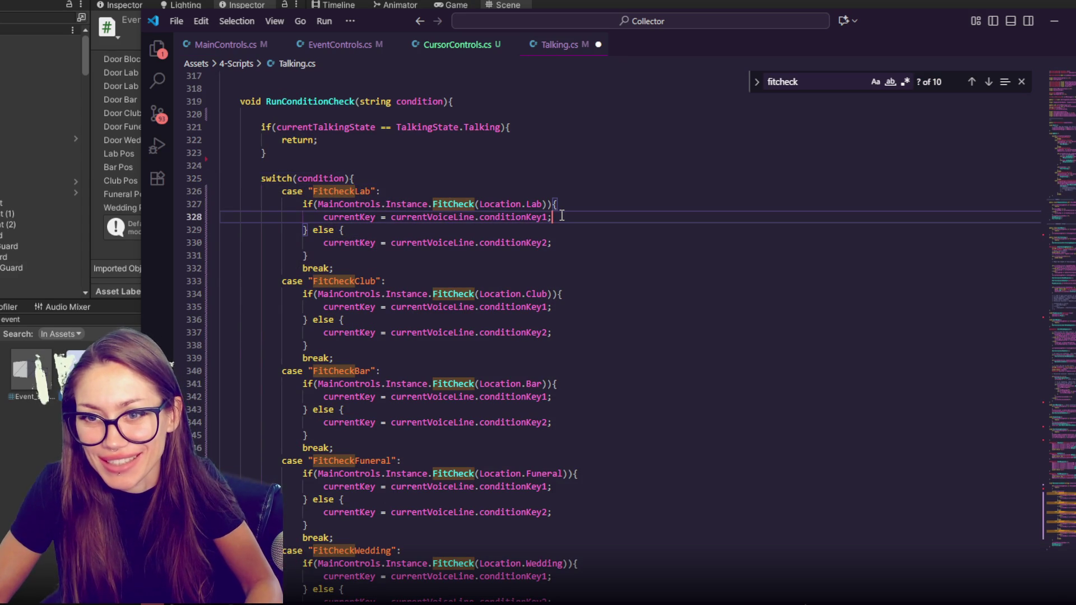
{"action": "left_click", "coordinate": [503, 205]}
{"action": "left_click", "coordinate": [544, 204]}
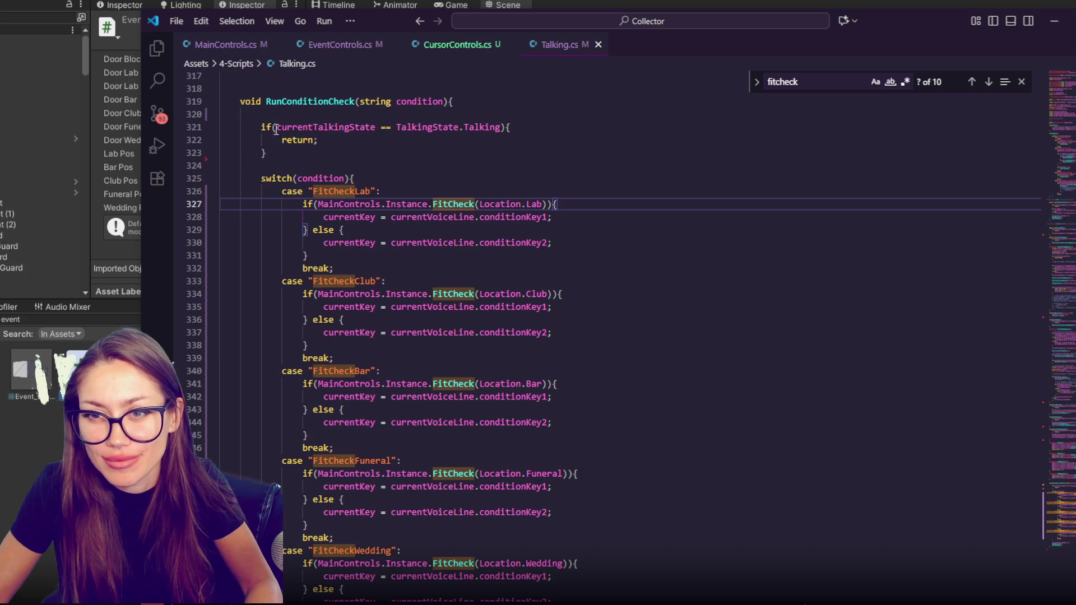
{"action": "key", "text": "alt+Tab"}
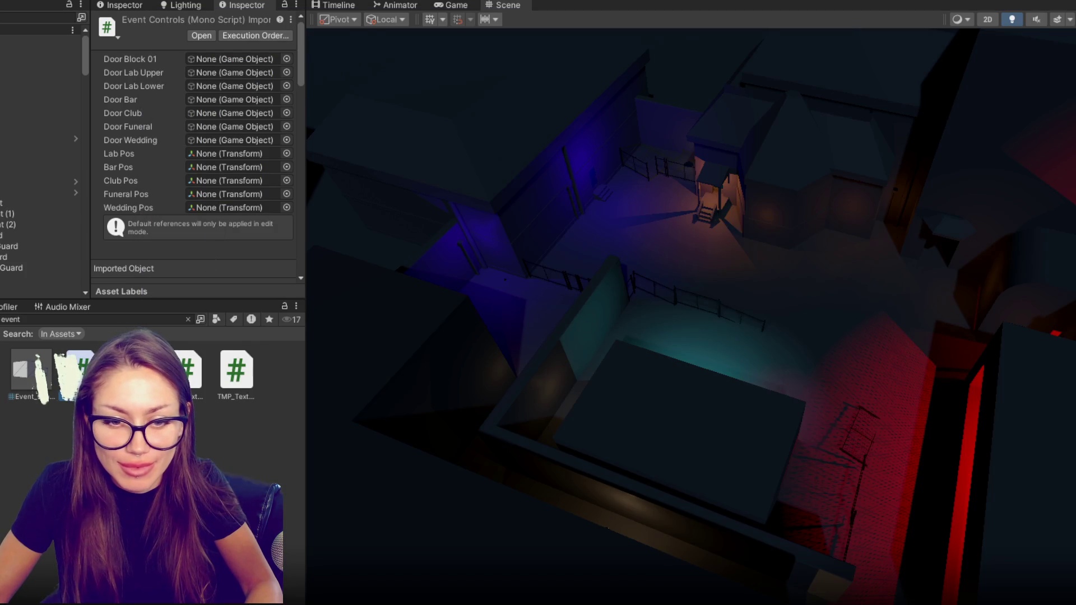
Open the first compile error and change the Location enum's '(' to '{', then save.
{"action": "key", "text": "ctrl+shift+c"}
{"action": "double_click", "coordinate": [56, 335]}
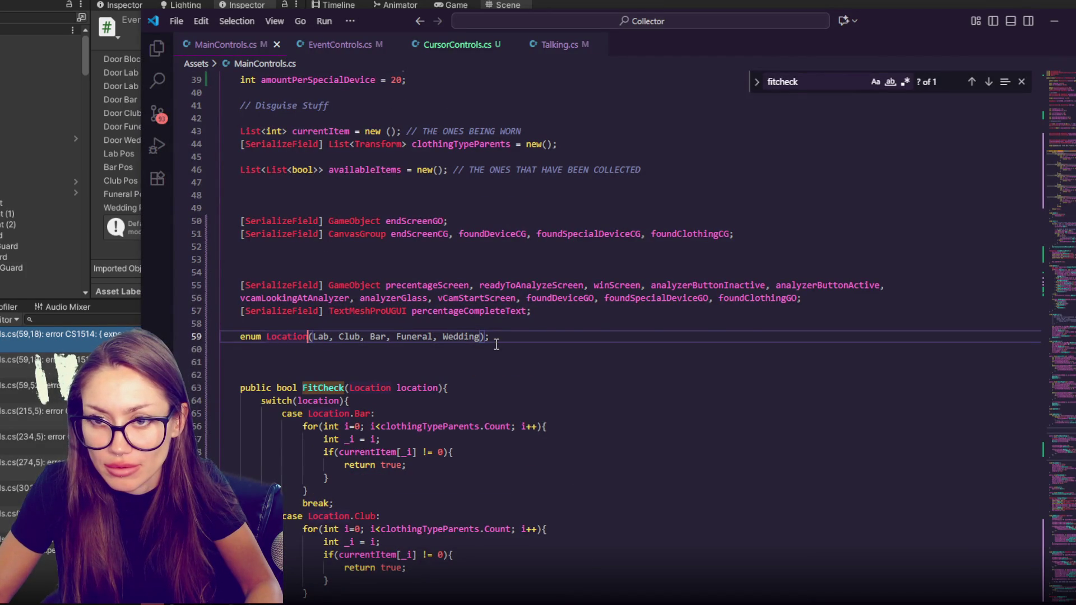
{"action": "scroll", "coordinate": [496, 344], "scroll_direction": "up", "scroll_amount": 3}
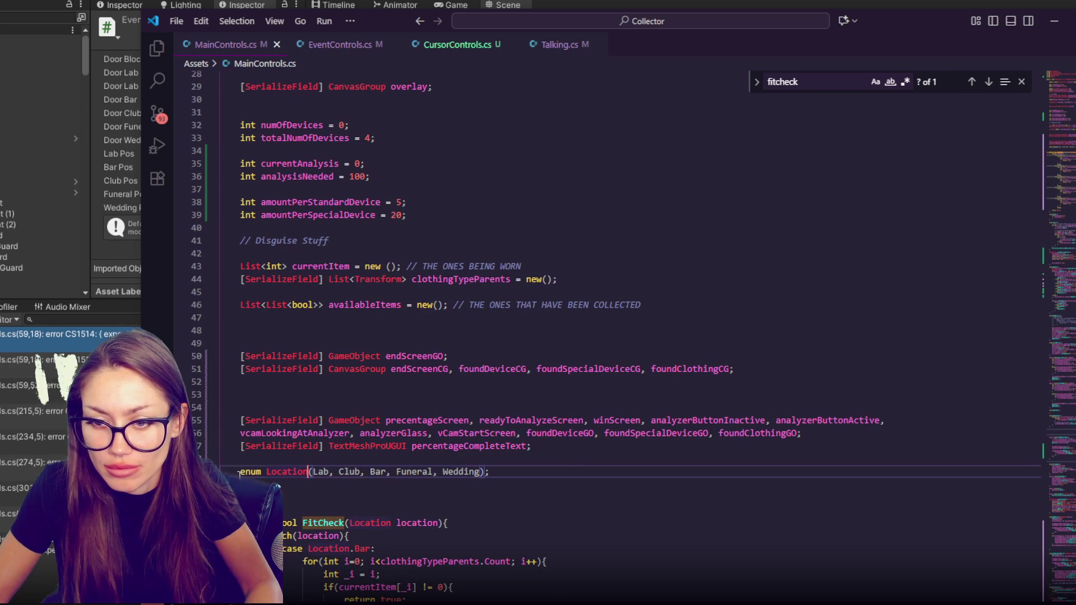
{"action": "left_click", "coordinate": [310, 471]}
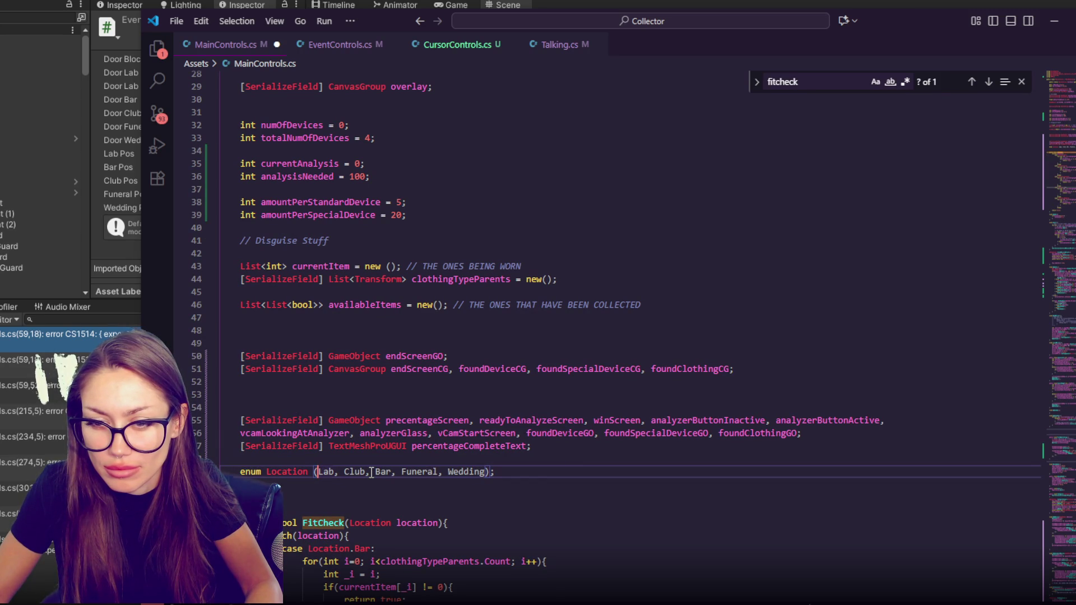
{"action": "key", "text": "BackSpace"}
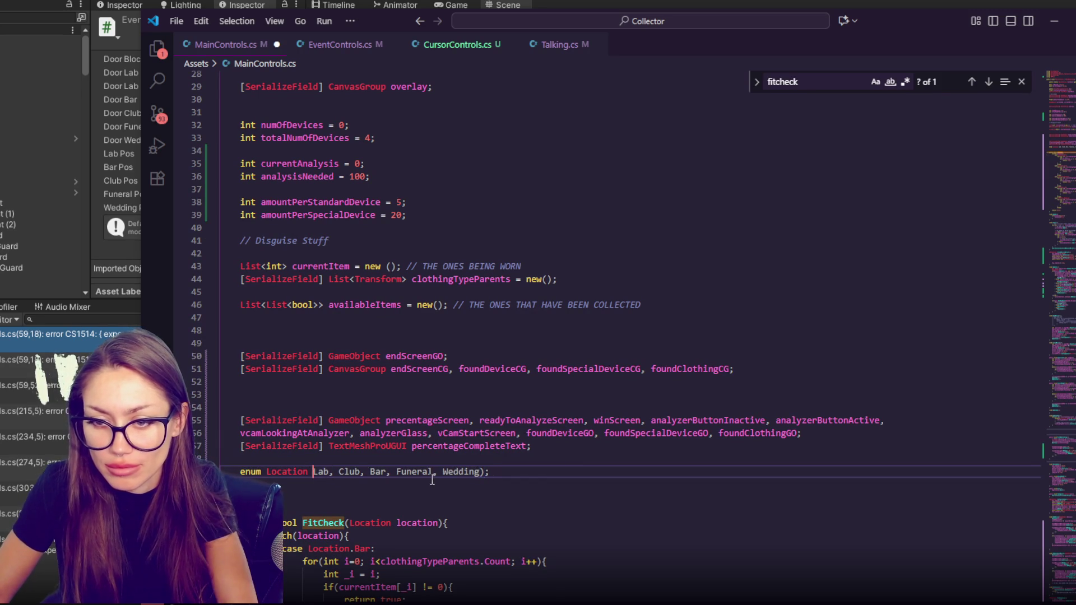
{"action": "key", "text": "ctrl+z"}
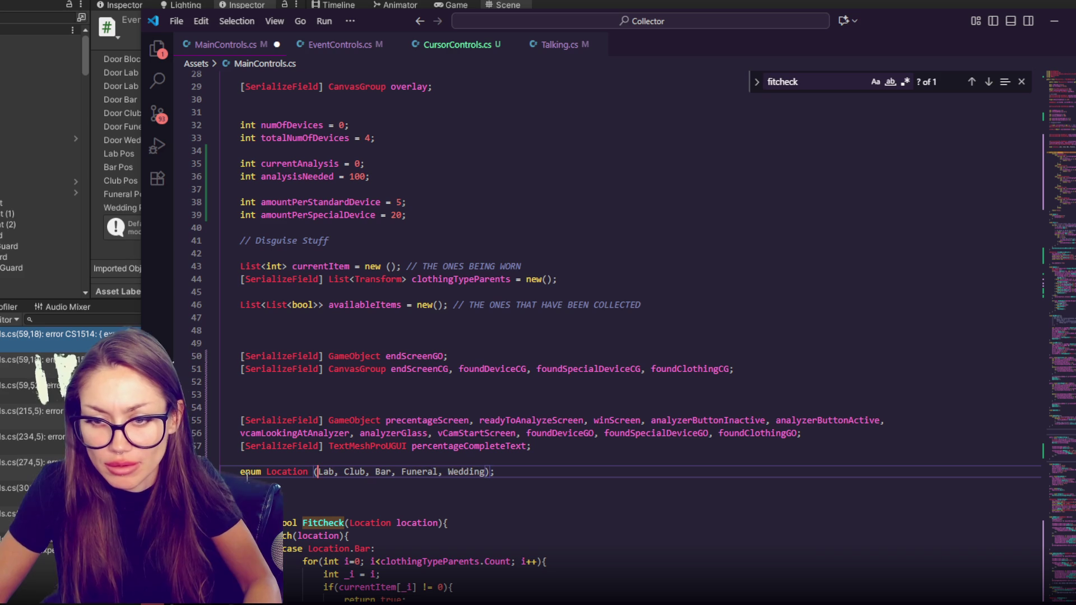
{"action": "key", "text": "BackSpace"}
{"action": "type", "text": "{"}
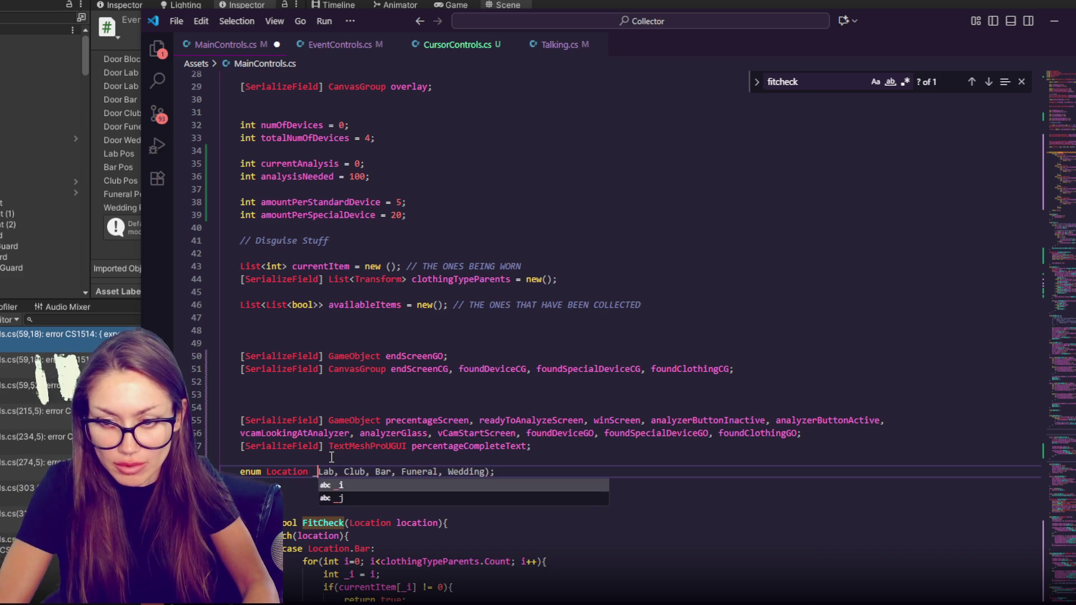
{"action": "key", "text": "ctrl+s"}
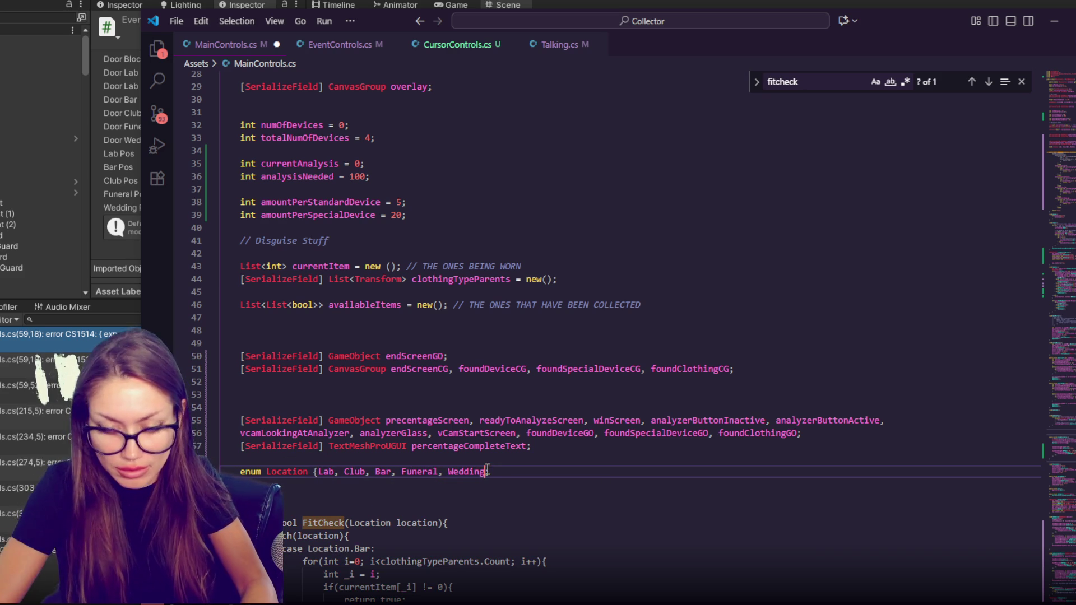
Recheck Unity's compile errors, opening the line 215 and line 415 errors.
{"action": "left_click", "coordinate": [28, 408]}
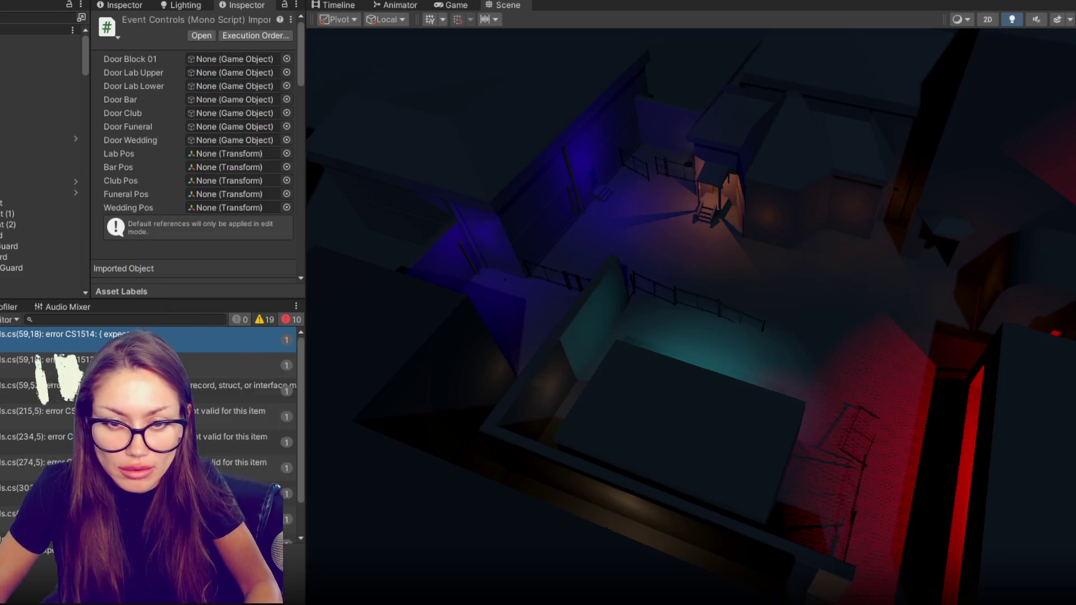
{"action": "double_click", "coordinate": [119, 334]}
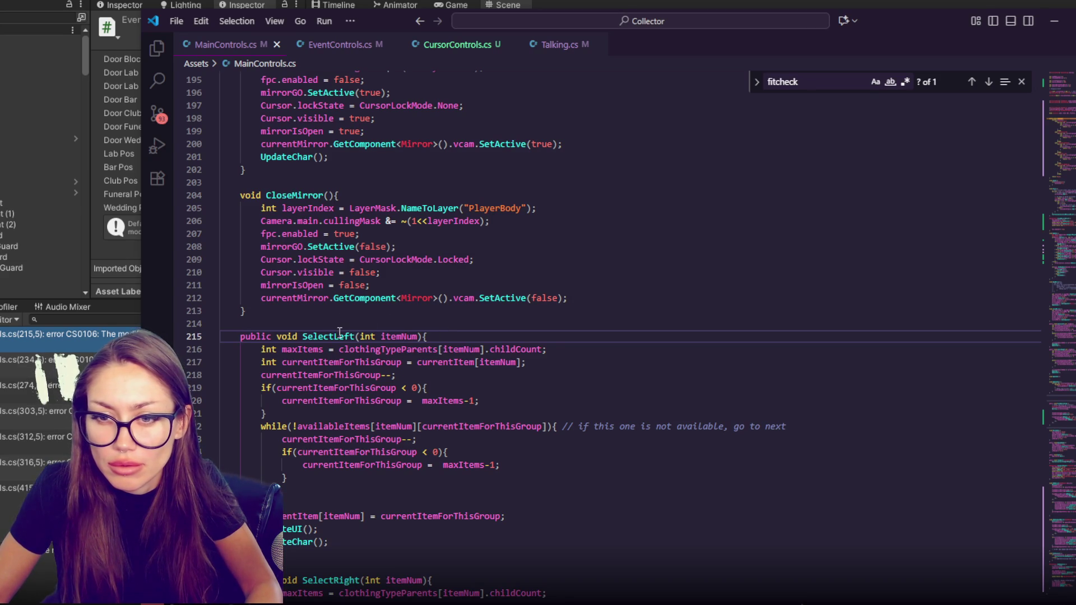
{"action": "key", "text": "alt+Tab"}
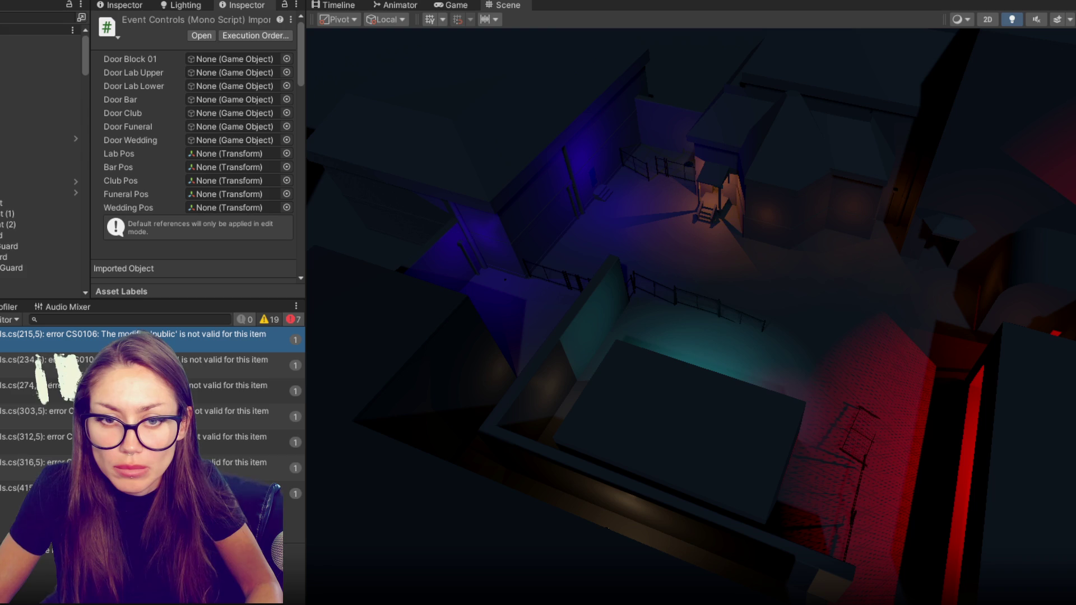
{"action": "double_click", "coordinate": [17, 489]}
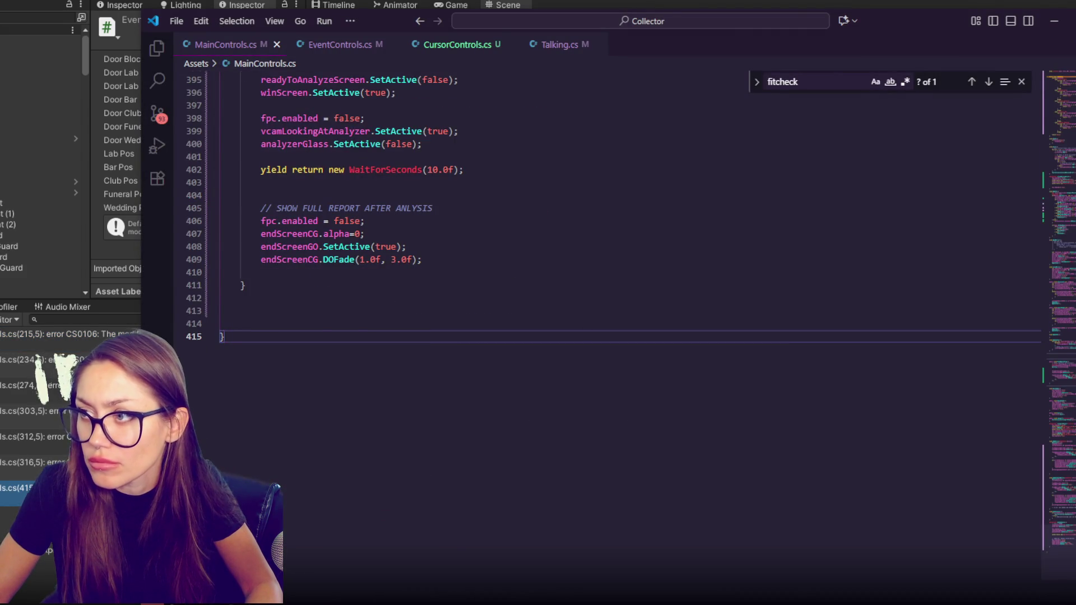
Review the FitCheck(Location) switch, save MainControls.cs and recompile in Unity.
{"action": "scroll", "coordinate": [448, 291], "scroll_direction": "up", "scroll_amount": 20}
{"action": "scroll", "coordinate": [449, 292], "scroll_direction": "down", "scroll_amount": 12}
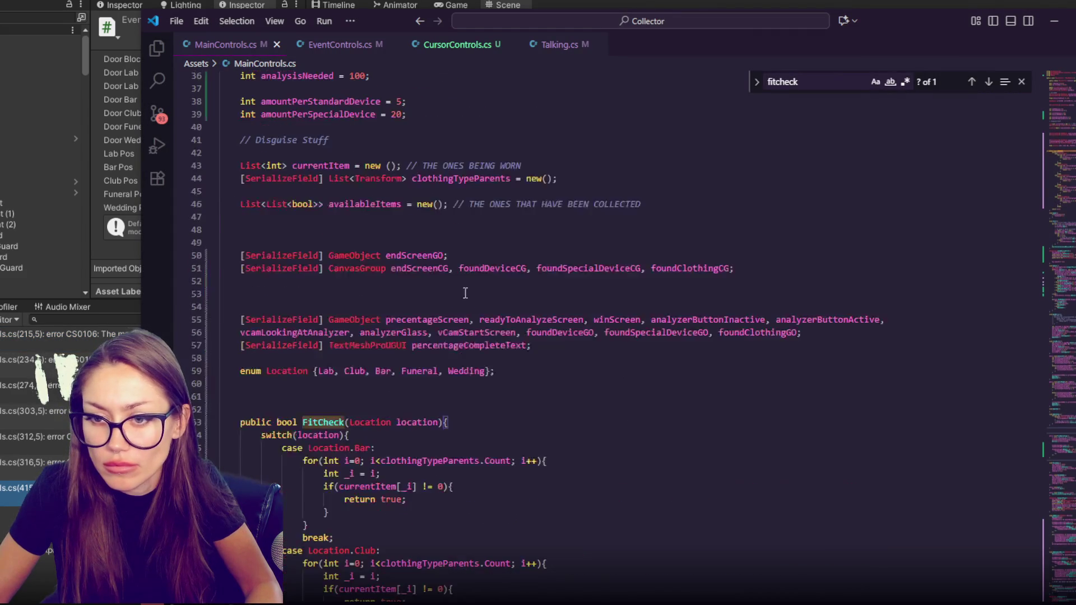
{"action": "scroll", "coordinate": [476, 275], "scroll_direction": "down", "scroll_amount": 4}
{"action": "left_click", "coordinate": [493, 253]}
{"action": "scroll", "coordinate": [493, 253], "scroll_direction": "down", "scroll_amount": 3}
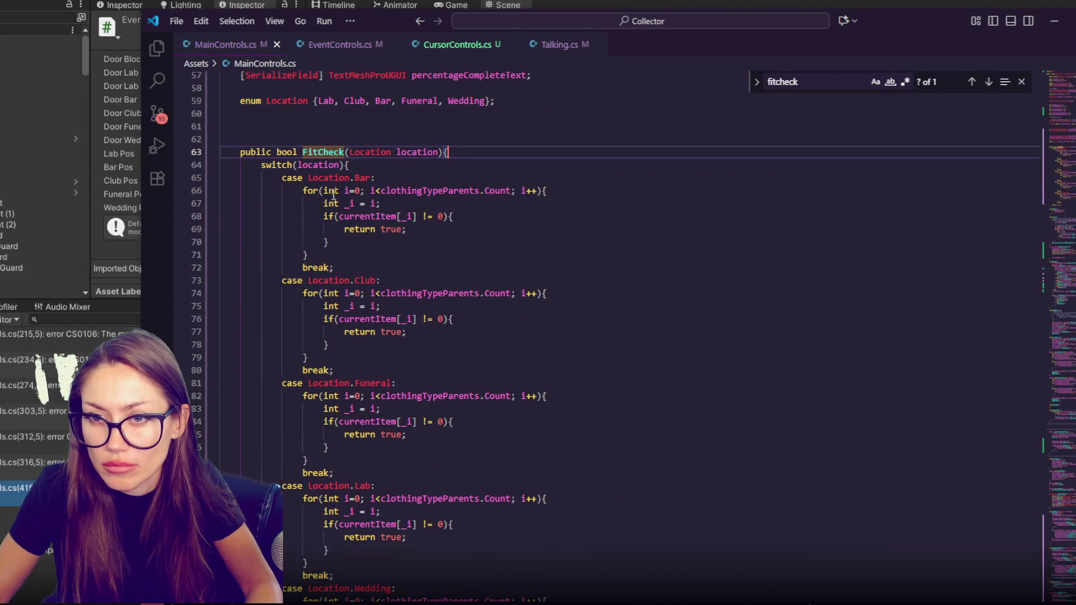
{"action": "scroll", "coordinate": [310, 179], "scroll_direction": "down", "scroll_amount": 5}
{"action": "left_click", "coordinate": [350, 485]}
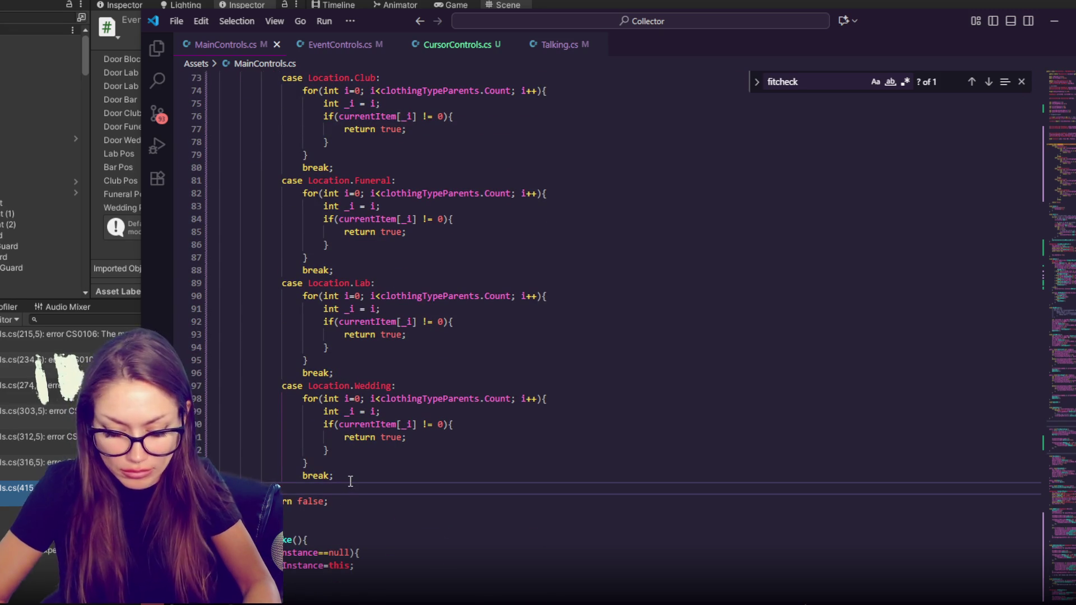
{"action": "key", "text": "ctrl+s"}
{"action": "scroll", "coordinate": [350, 482], "scroll_direction": "up", "scroll_amount": 7}
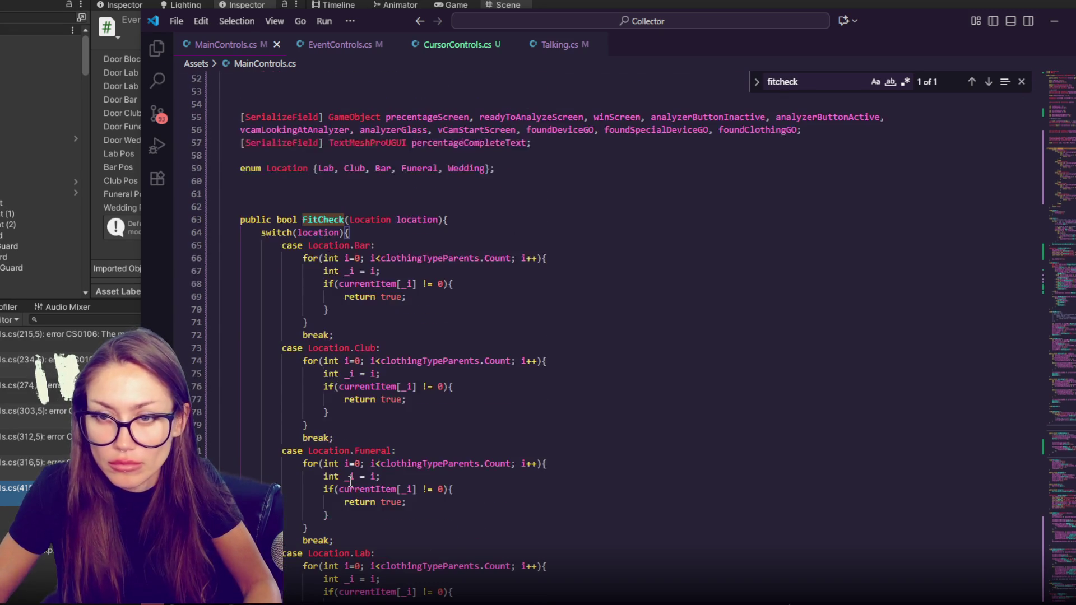
{"action": "scroll", "coordinate": [342, 460], "scroll_direction": "down", "scroll_amount": 5}
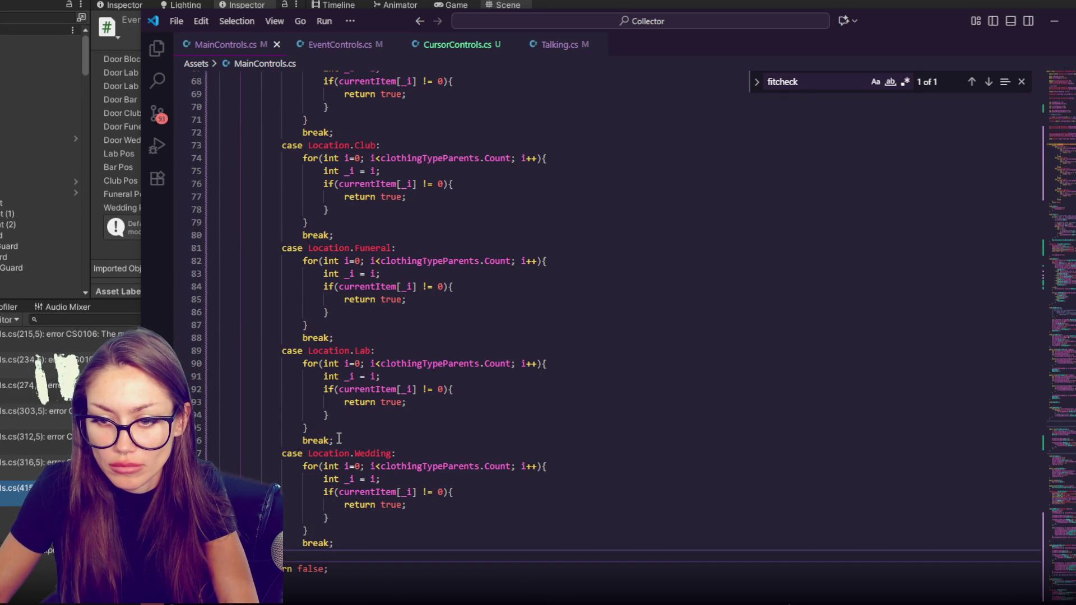
{"action": "scroll", "coordinate": [357, 566], "scroll_direction": "up", "scroll_amount": 4}
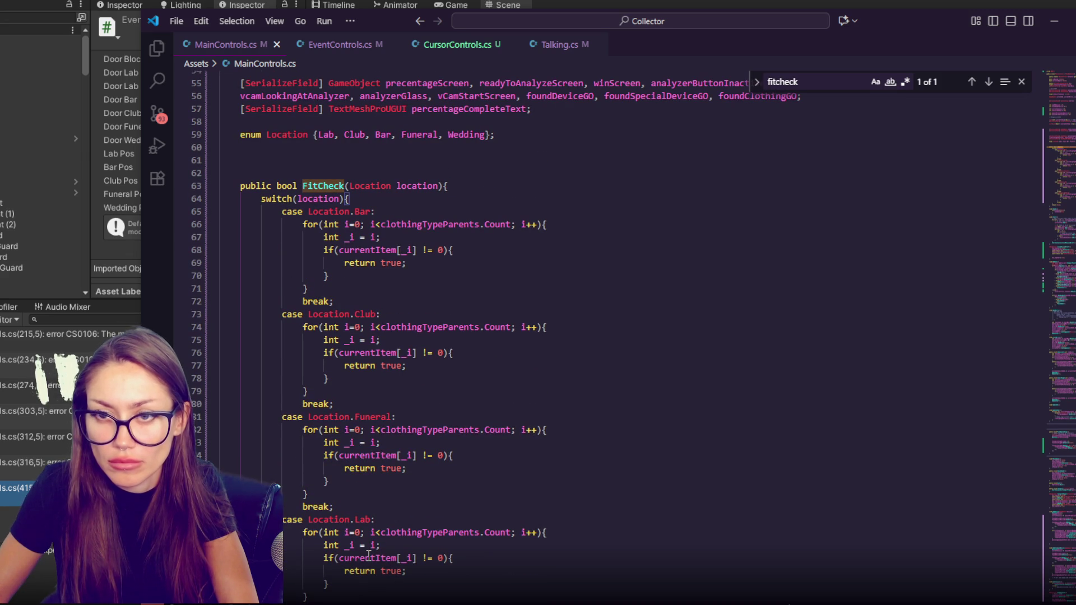
{"action": "left_click", "coordinate": [359, 340]}
{"action": "key", "text": "alt+Tab"}
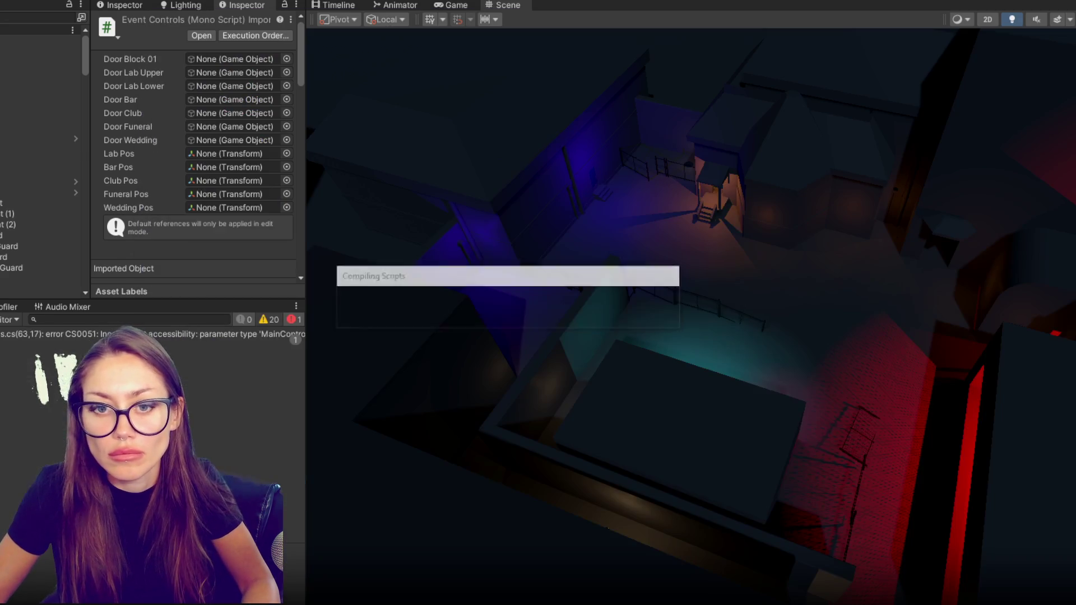
Jump to the error line and make the Location enum public.
{"action": "double_click", "coordinate": [224, 335]}
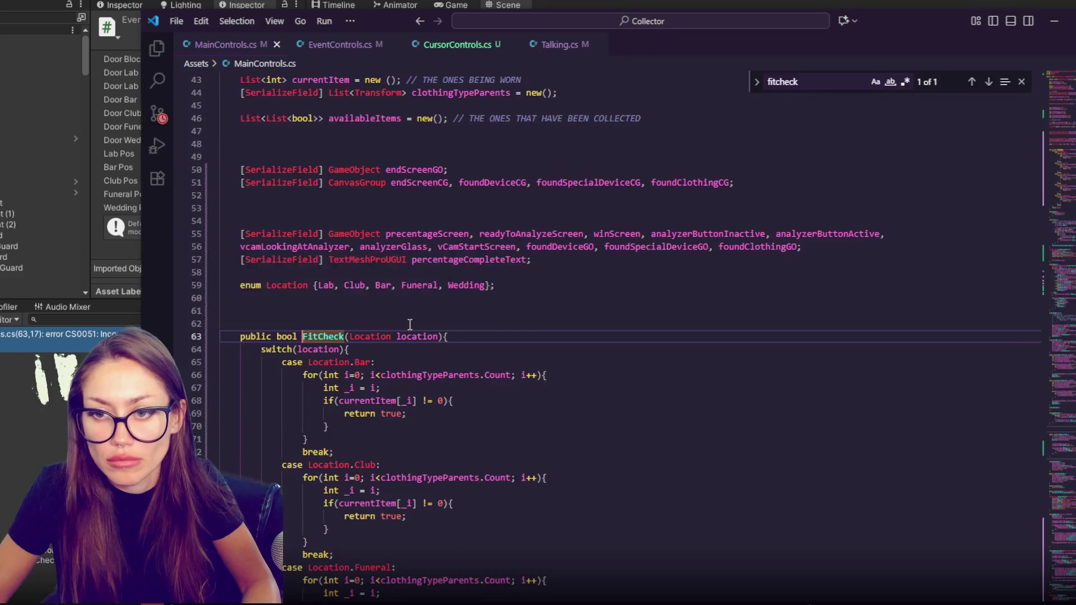
{"action": "type", "text": "public"}
{"action": "key", "text": "Down"}
{"action": "key", "text": "Down"}
{"action": "key", "text": "Down"}
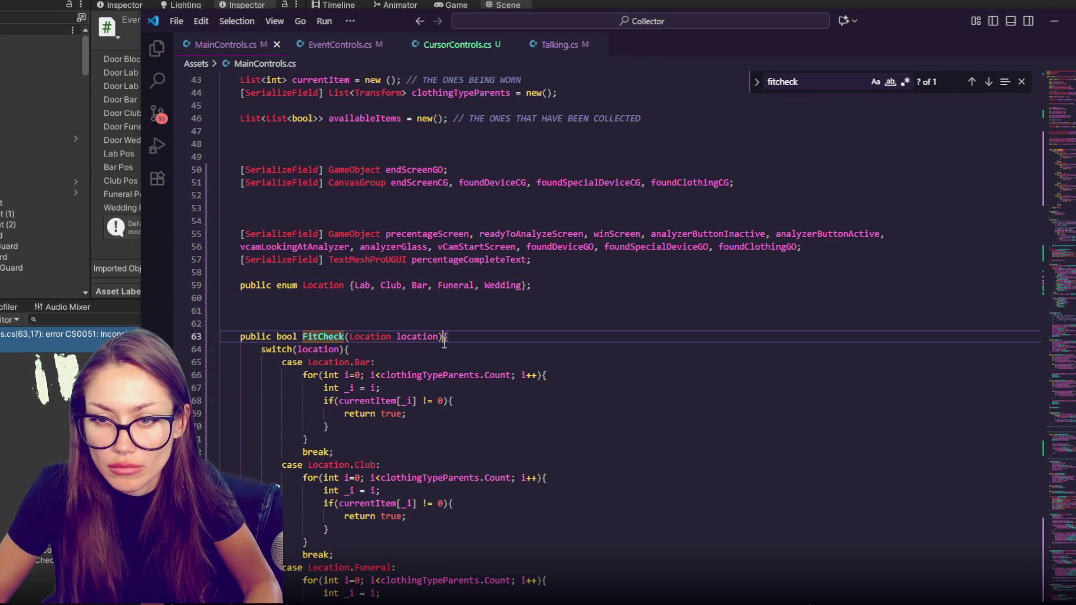
{"action": "key", "text": "alt+Tab"}
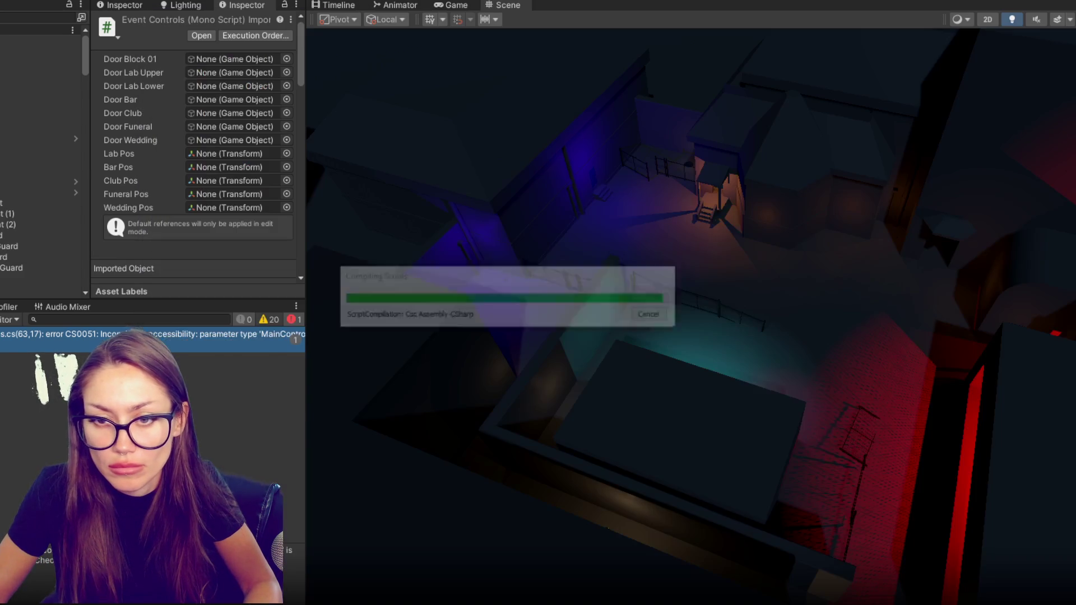
{"action": "key", "text": "alt+Tab"}
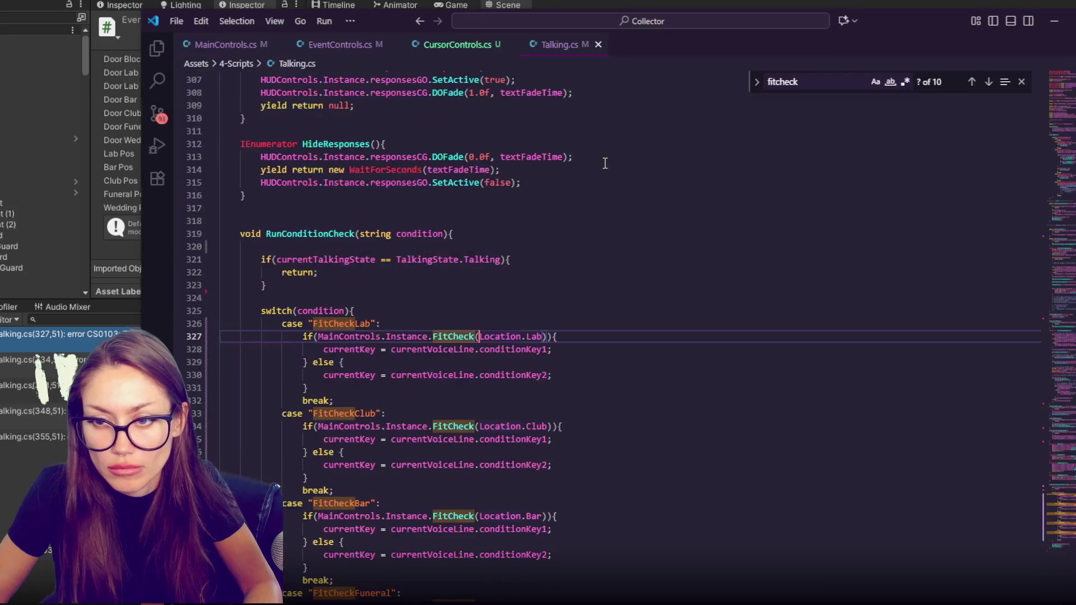
Move the Location enum above the class, save, and select CONTROLS in Unity.
{"action": "scroll", "coordinate": [531, 233], "scroll_direction": "up", "scroll_amount": 5}
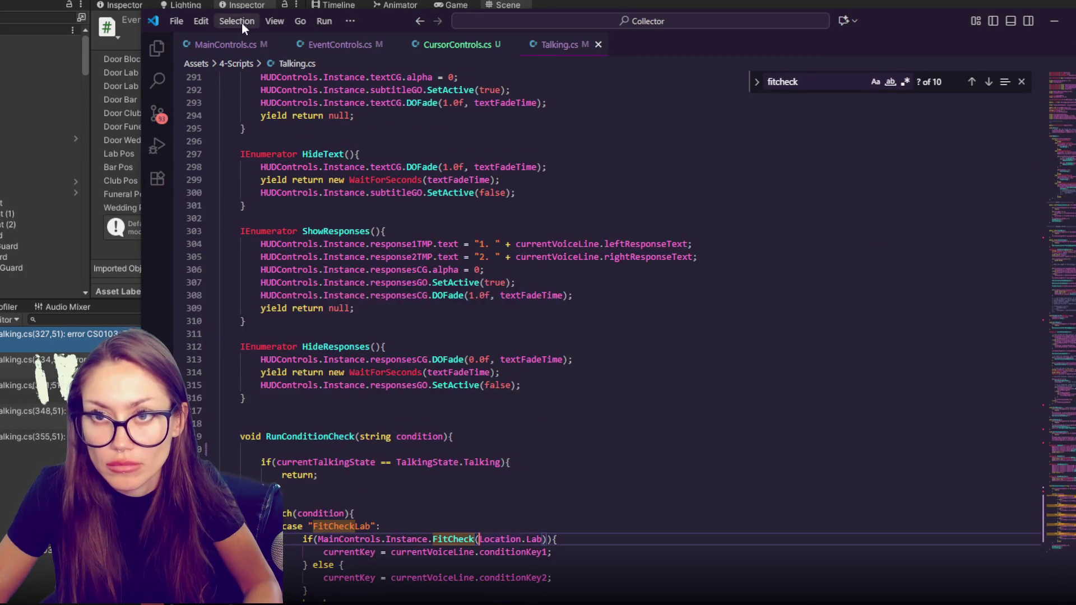
{"action": "left_click", "coordinate": [226, 44]}
{"action": "key", "text": "alt+Up"}
{"action": "key", "text": "alt+Up"}
{"action": "key", "text": "alt+Up"}
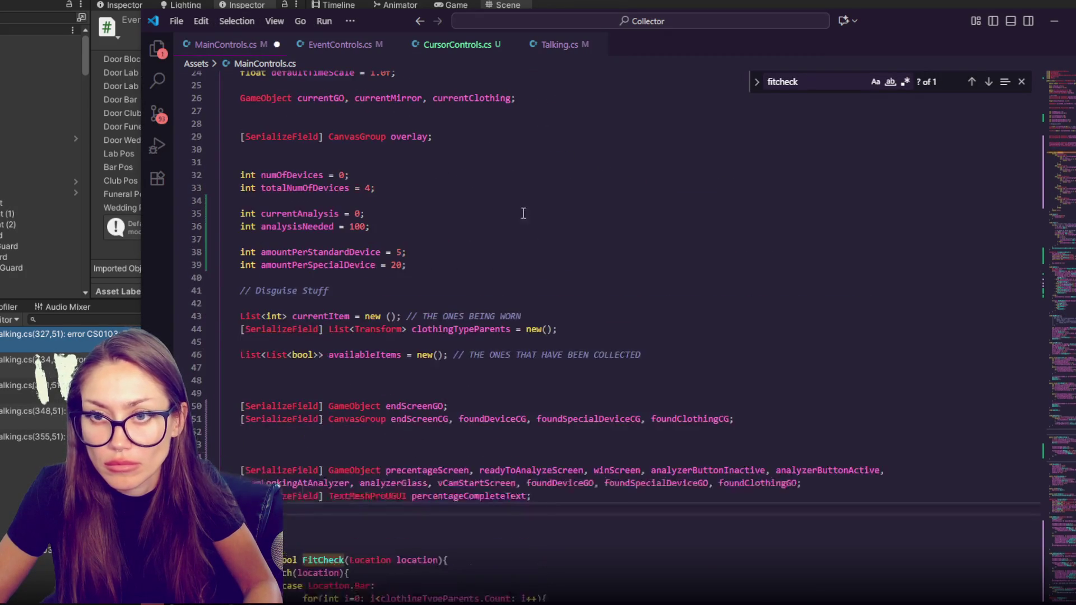
{"action": "key", "text": "ctrl+s"}
{"action": "key", "text": "alt+Tab"}
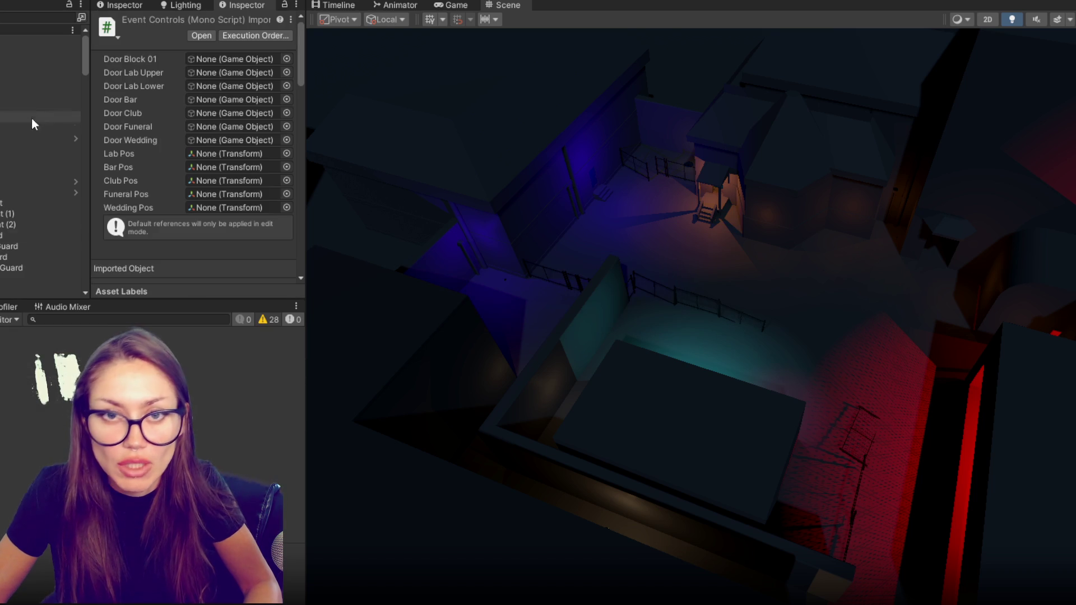
{"action": "left_click", "coordinate": [35, 41]}
Open the ClubGuard 000 voice line and change its Conditional Event to FitCheckClub.
{"action": "key", "text": "ctrl+5"}
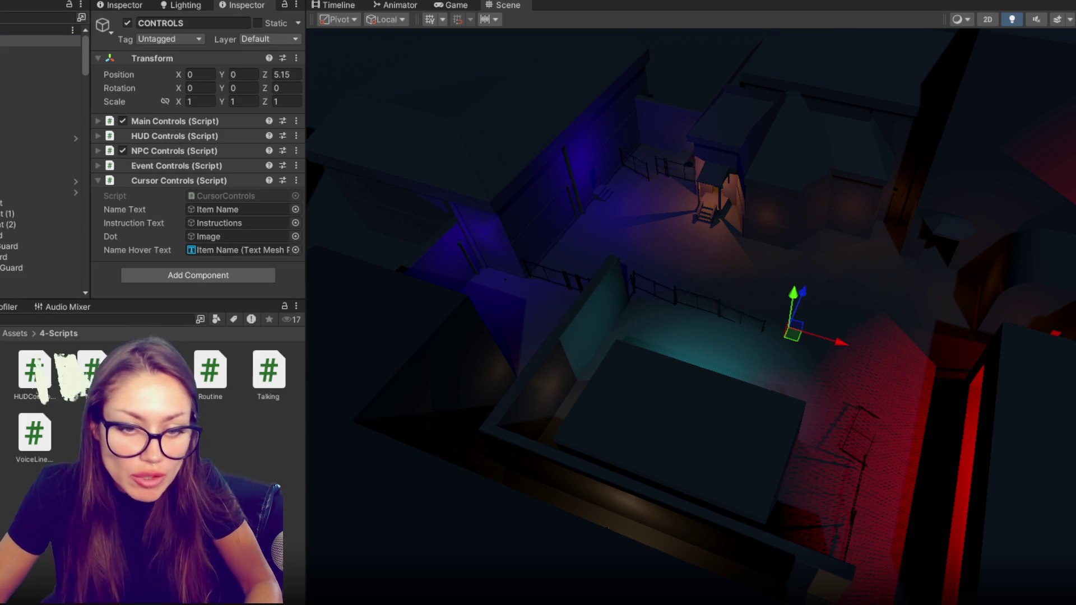
{"action": "left_click", "coordinate": [30, 373]}
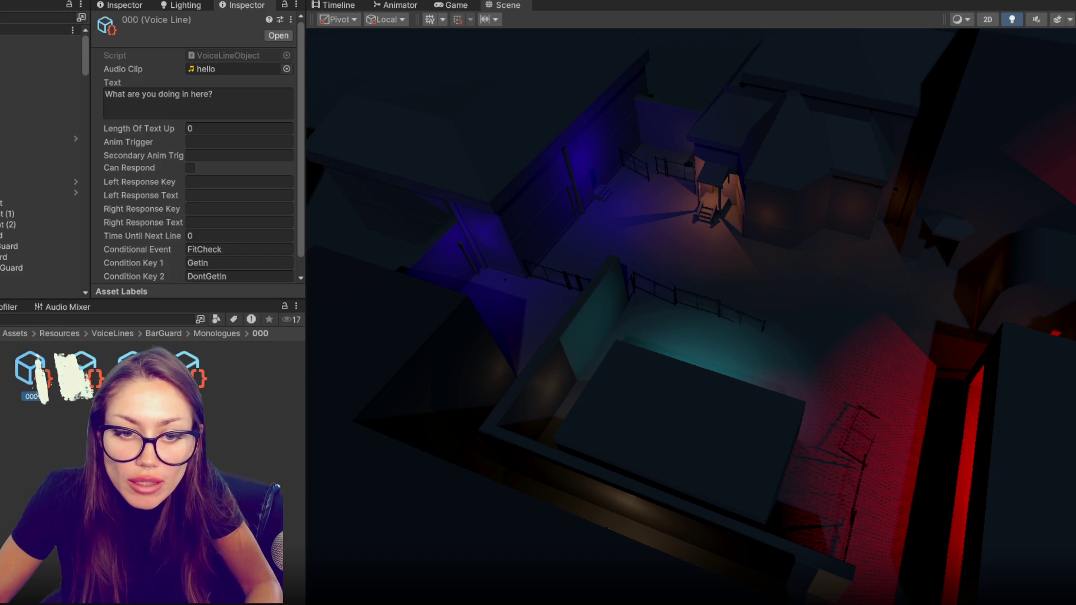
{"action": "left_click", "coordinate": [1, 437]}
{"action": "left_click", "coordinate": [30, 372]}
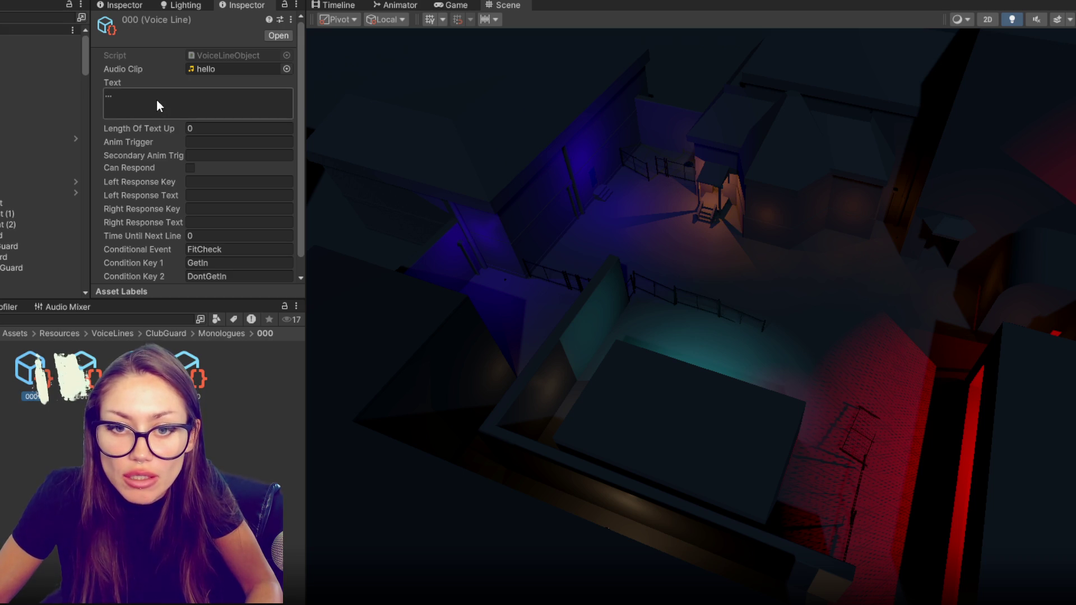
{"action": "scroll", "coordinate": [164, 128], "scroll_direction": "down", "scroll_amount": 1}
{"action": "left_click", "coordinate": [238, 231]}
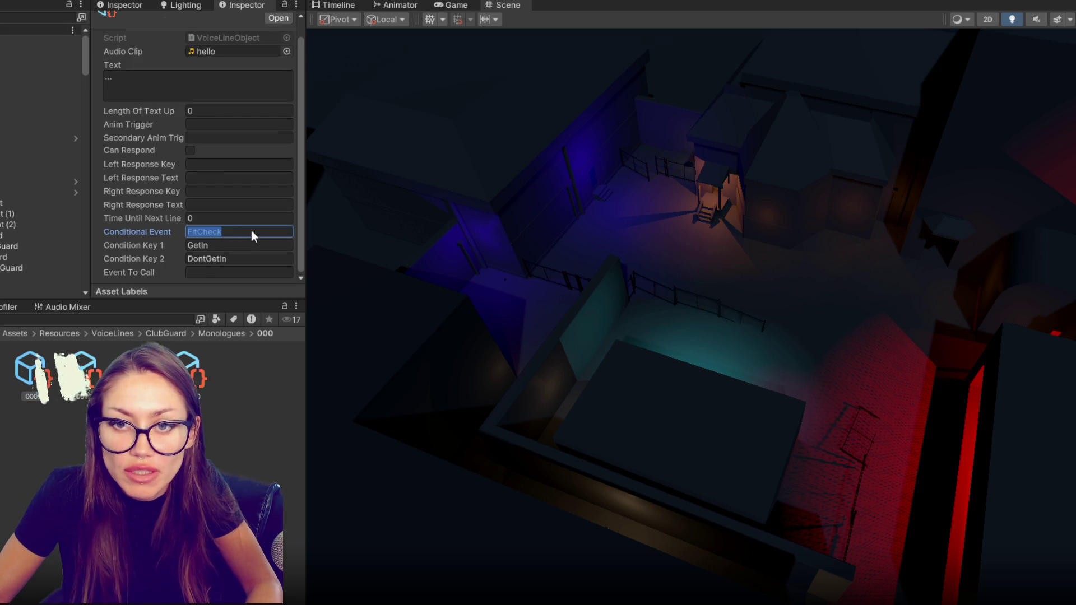
{"action": "type", "text": "Cl"}
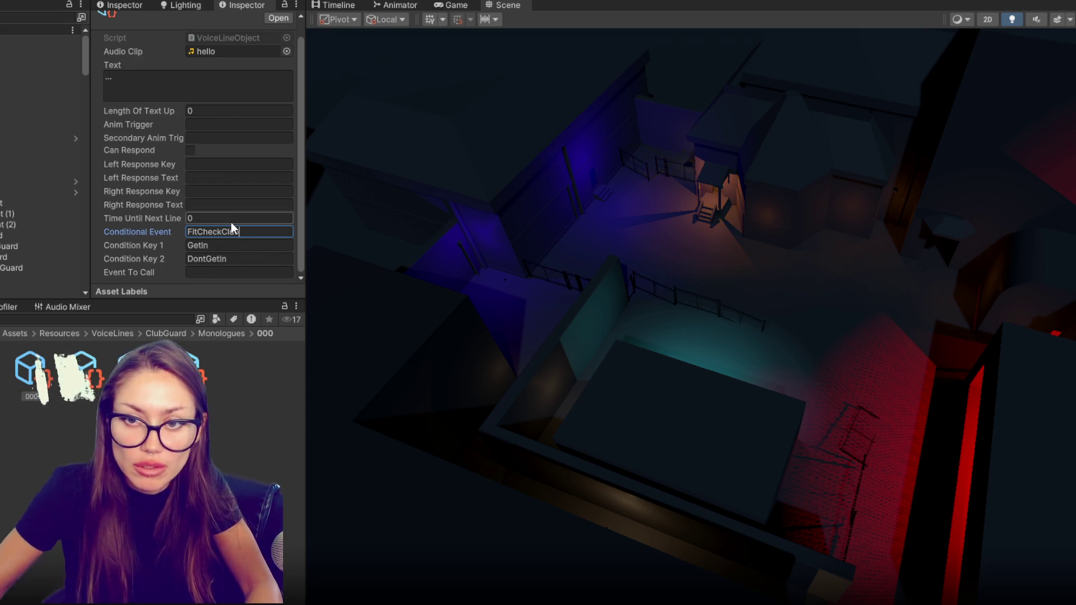
{"action": "type", "text": "ub"}
Replace 'Please Leave.' on the kicked-out line and the next guard line with 'Mmm...'.
{"action": "left_click", "coordinate": [94, 371]}
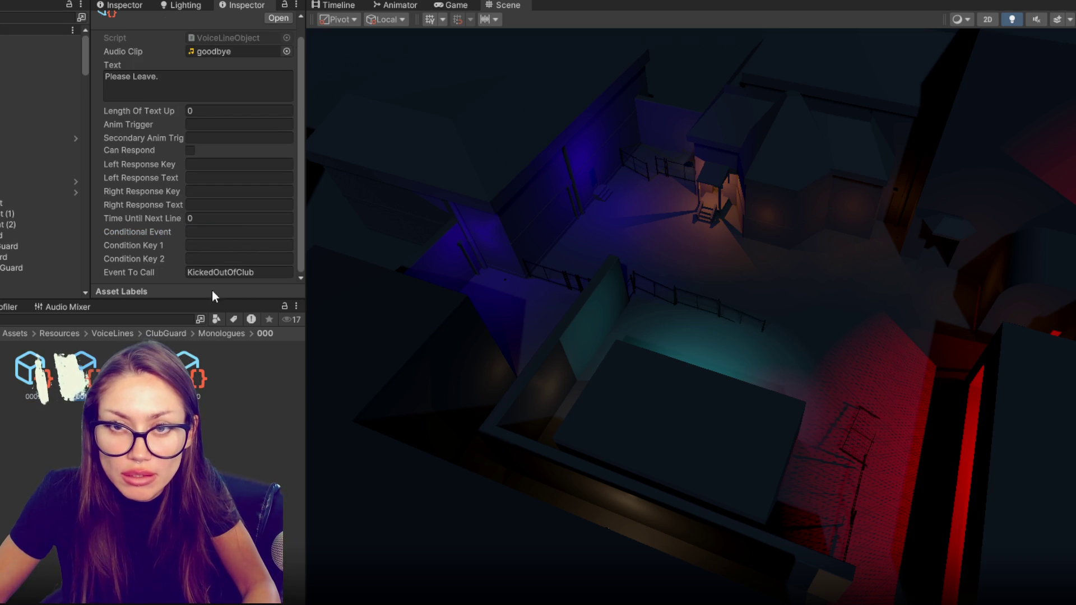
{"action": "left_click", "coordinate": [181, 81]}
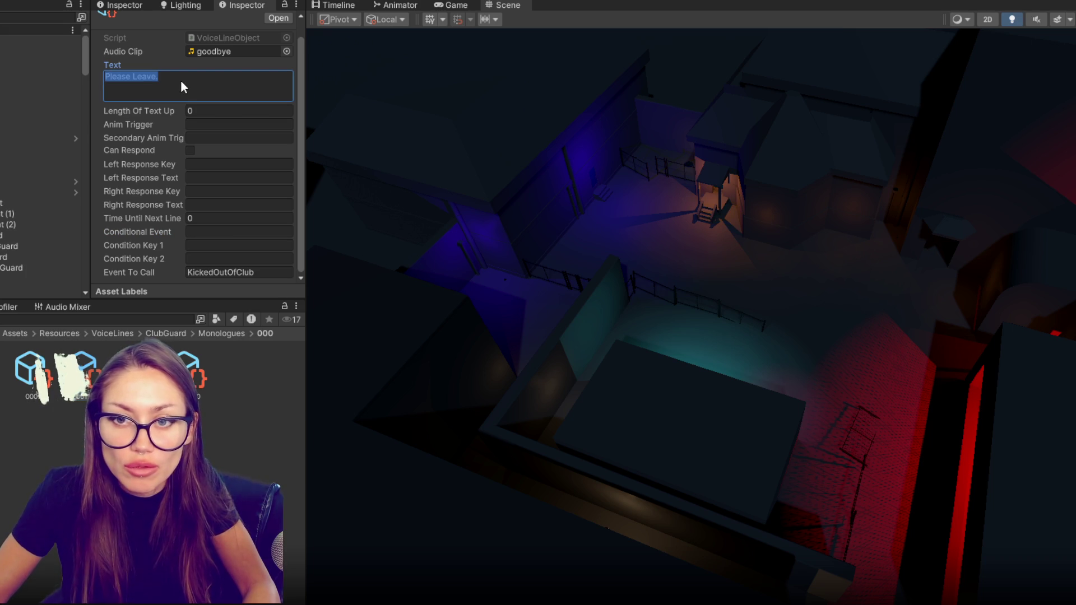
{"action": "type", "text": "MM"}
{"action": "key", "text": "BackSpace"}
{"action": "type", "text": "mm..."}
{"action": "left_click", "coordinate": [190, 370]}
{"action": "left_click", "coordinate": [170, 79]}
{"action": "type", "text": "Mmm/"}
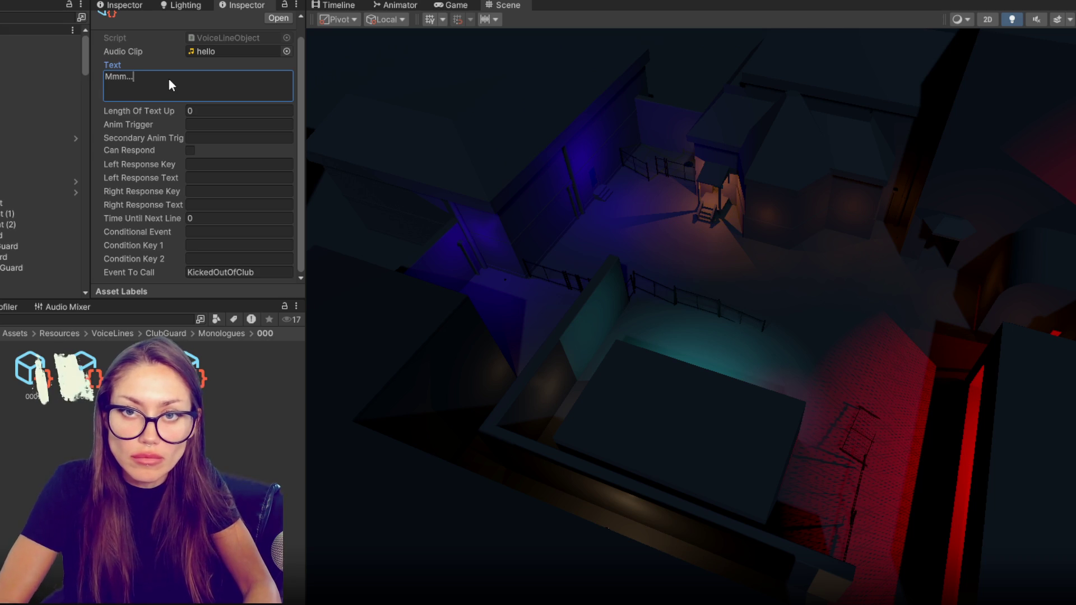
Set the Get In 000 dialogue to 'Mmmm.... Alright.', then change Mmmm to Hmmm.
{"action": "left_click", "coordinate": [207, 371]}
{"action": "left_click", "coordinate": [193, 371]}
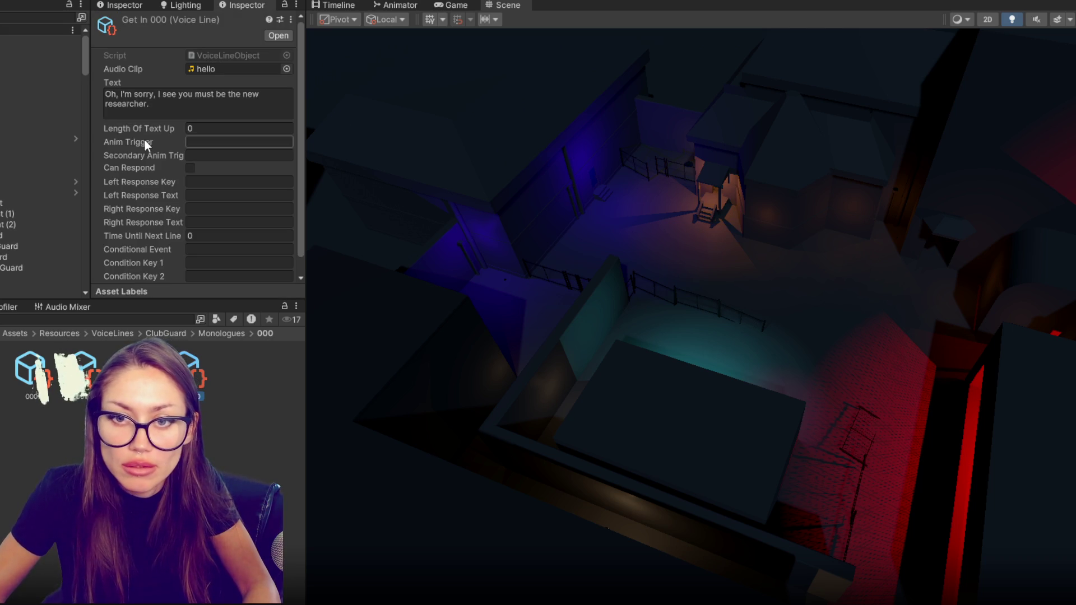
{"action": "scroll", "coordinate": [188, 143], "scroll_direction": "down", "scroll_amount": 1}
{"action": "left_click", "coordinate": [173, 94]}
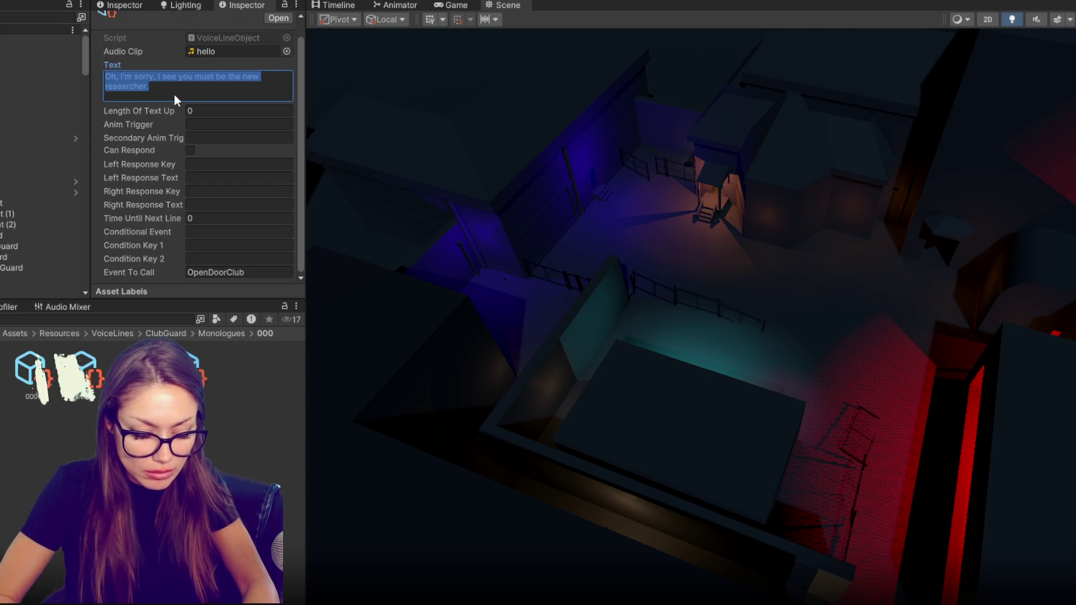
{"action": "type", "text": "Mmmm.... Alright."}
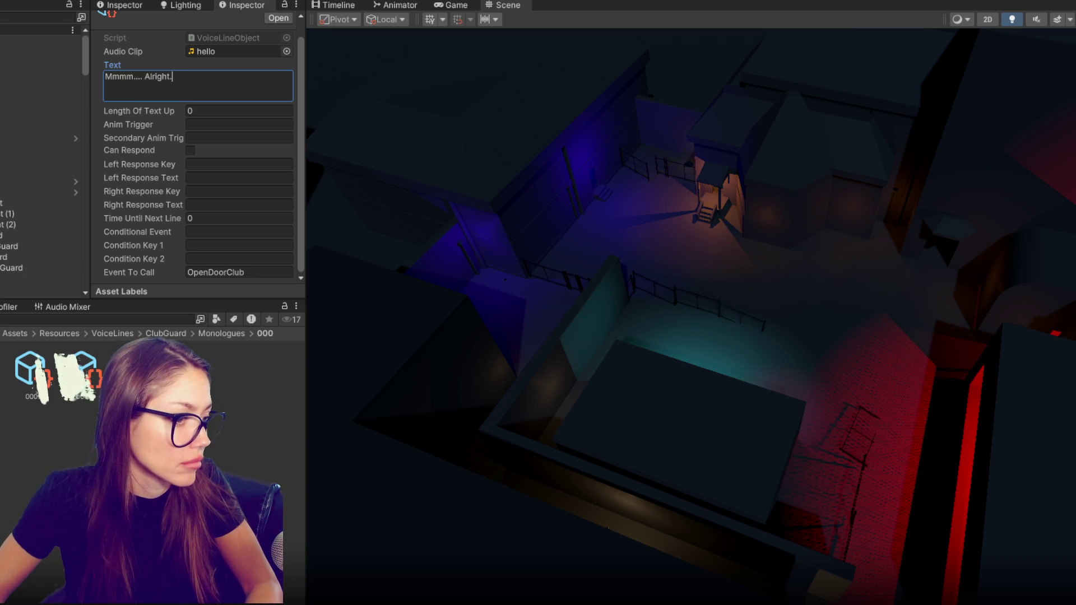
{"action": "key", "text": "Escape"}
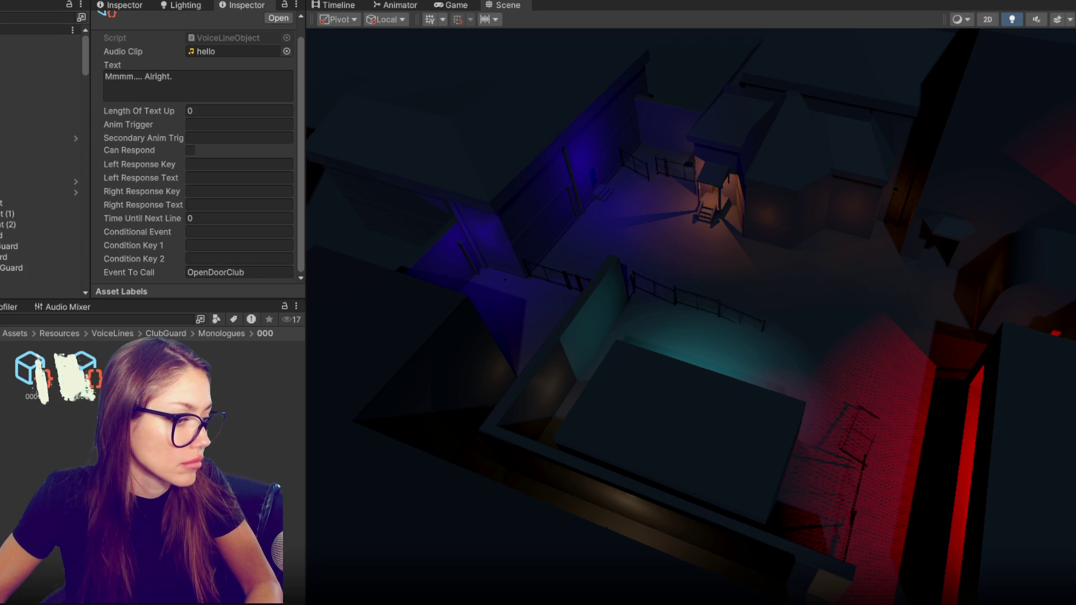
{"action": "left_click", "coordinate": [112, 75]}
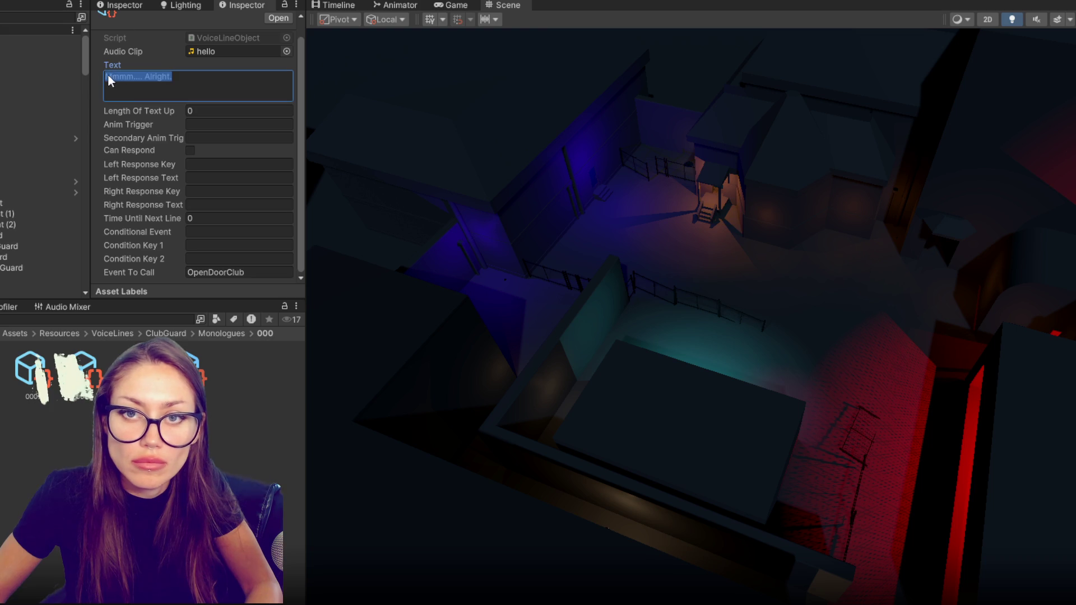
{"action": "left_click", "coordinate": [116, 77]}
{"action": "type", "text": "Hmmm"}
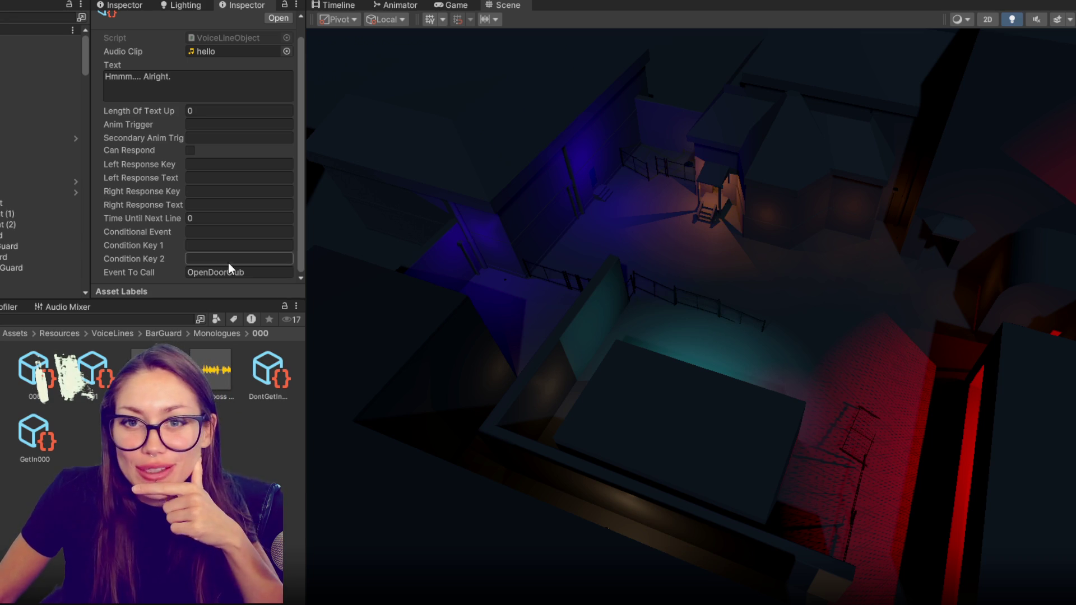
Replace the BarGuard 000 greeting text with '...' and keep FitCheck as its condition.
{"action": "key", "text": "Left"}
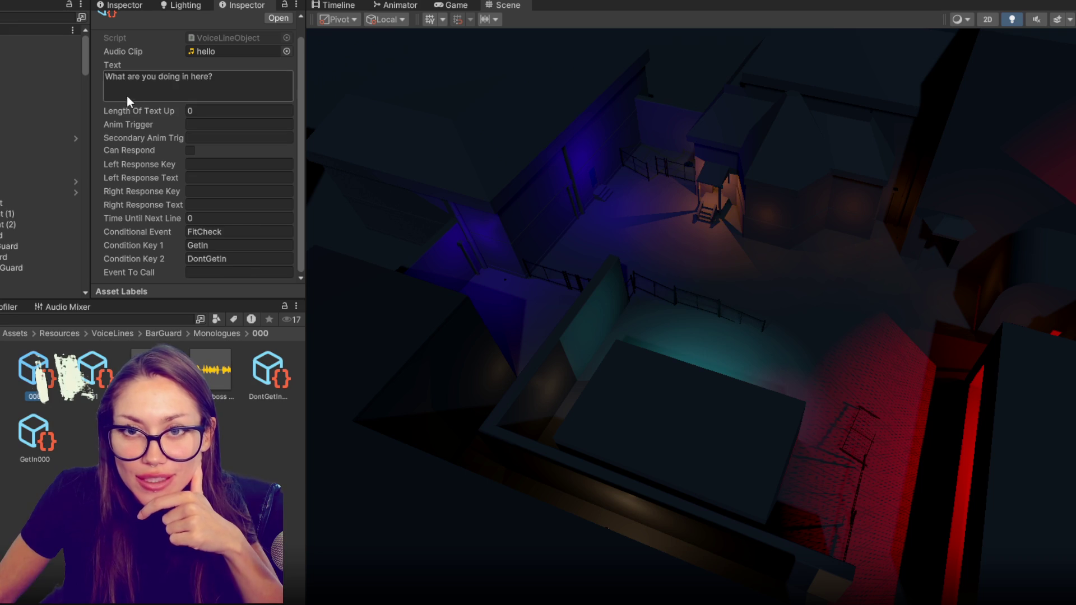
{"action": "left_click", "coordinate": [136, 87]}
{"action": "type", "text": "..."}
{"action": "left_click", "coordinate": [238, 234]}
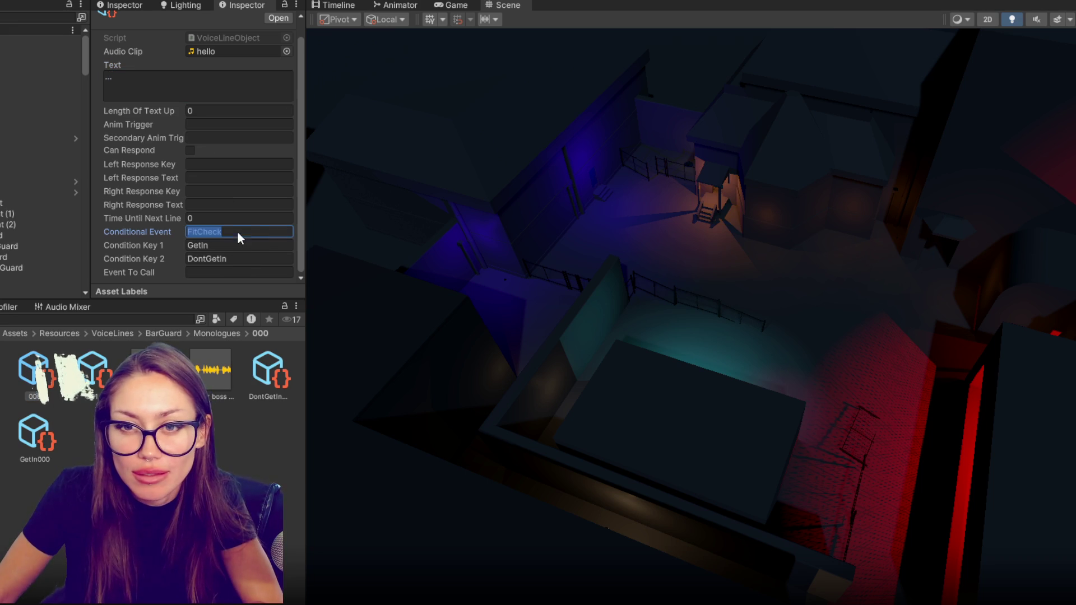
{"action": "left_click", "coordinate": [262, 227]}
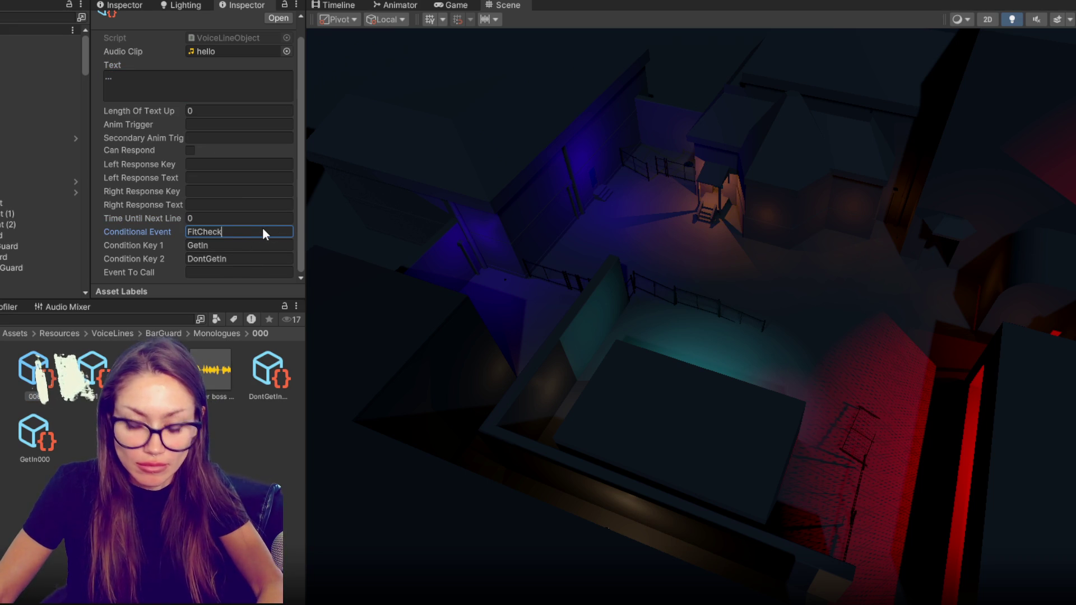
{"action": "key", "text": "Right"}
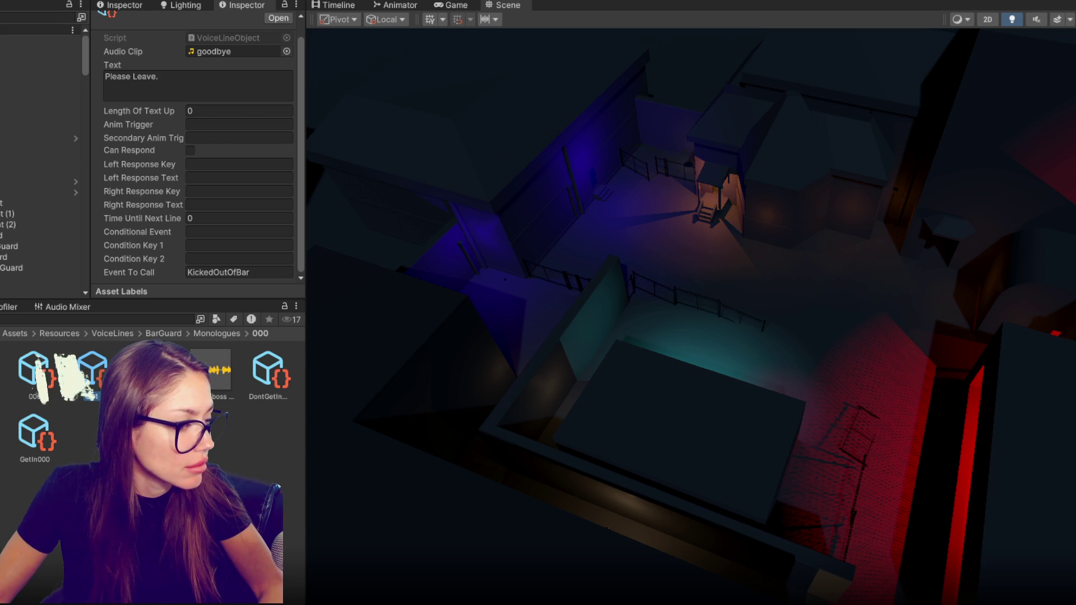
Set the GetIn000 line to 'I do believe I like the cut of your jib. Welcome in.'.
{"action": "left_click", "coordinate": [22, 440]}
{"action": "left_click", "coordinate": [162, 82]}
{"action": "type", "text": "I do b"}
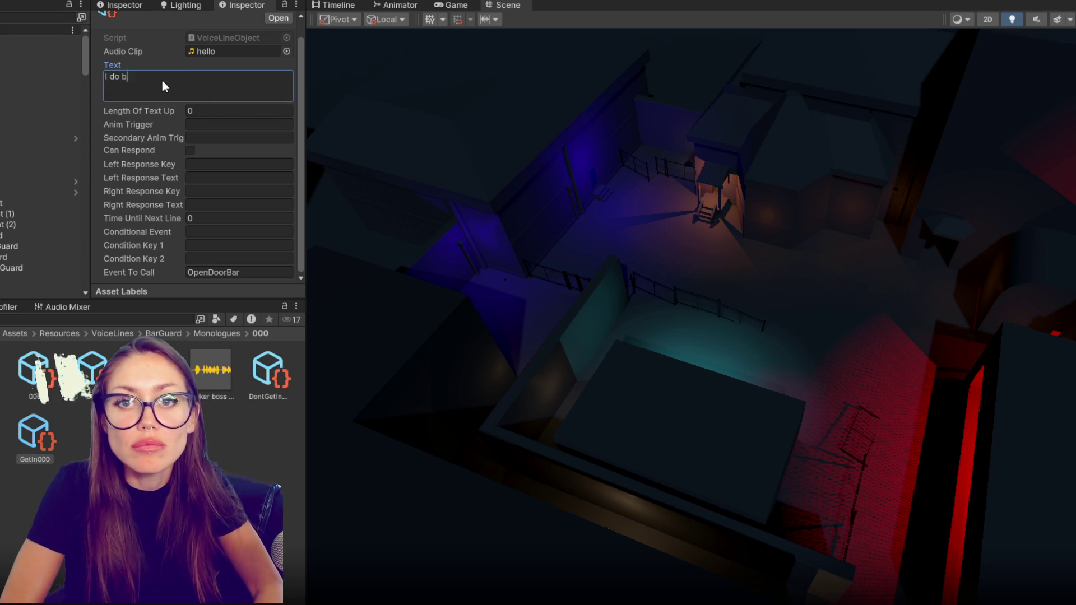
{"action": "type", "text": "elieve I like the cut of "}
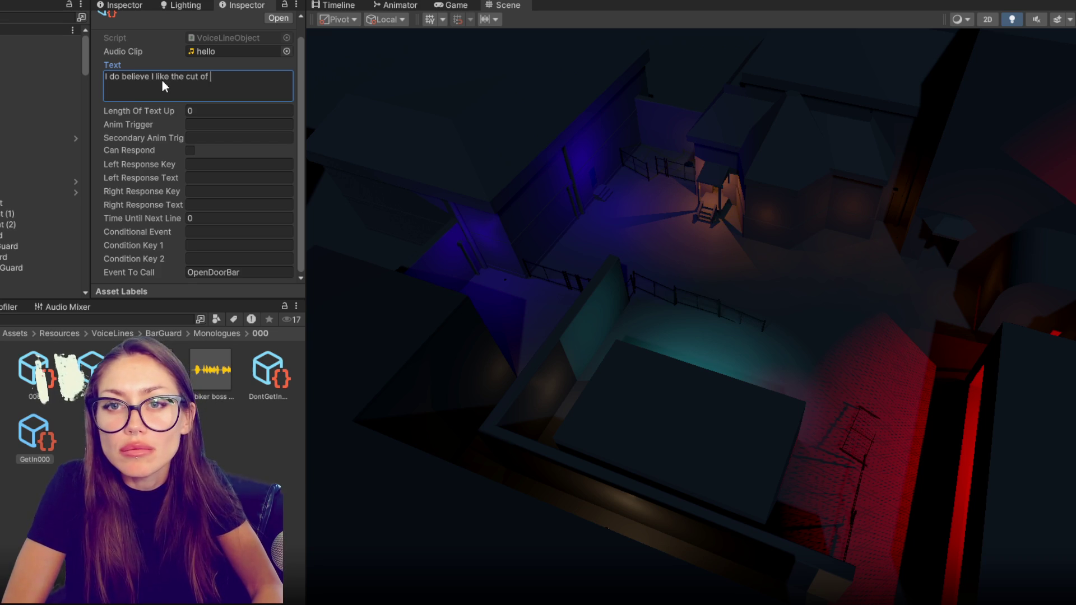
{"action": "type", "text": "your jib. Welcome in."}
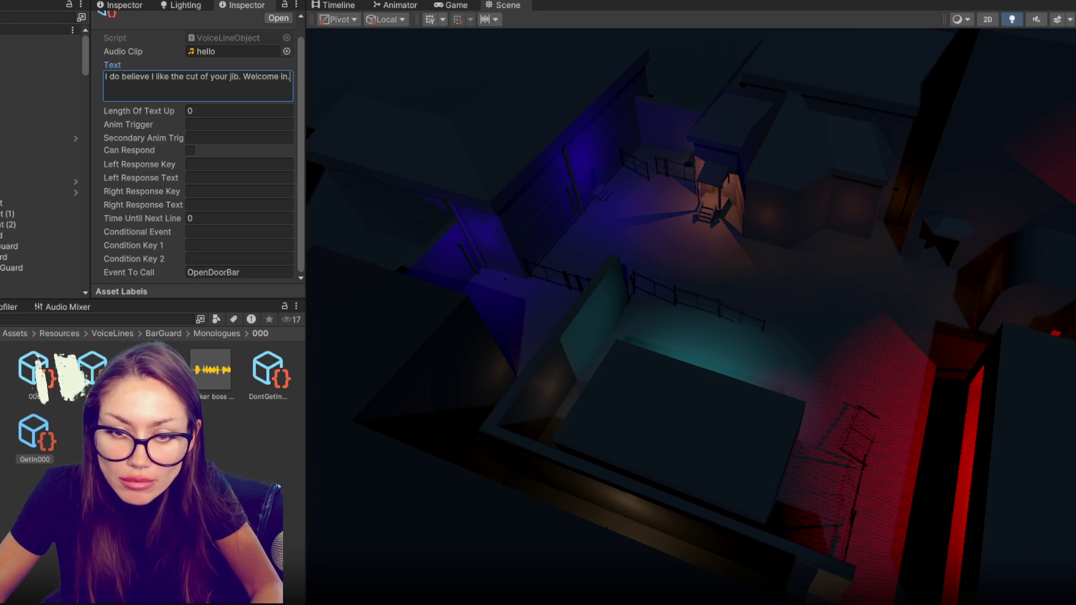
Replace DontGetIn's 'Please Leave.' with the 'Friend, looks like you're out of uniform...' warning.
{"action": "left_click", "coordinate": [268, 371]}
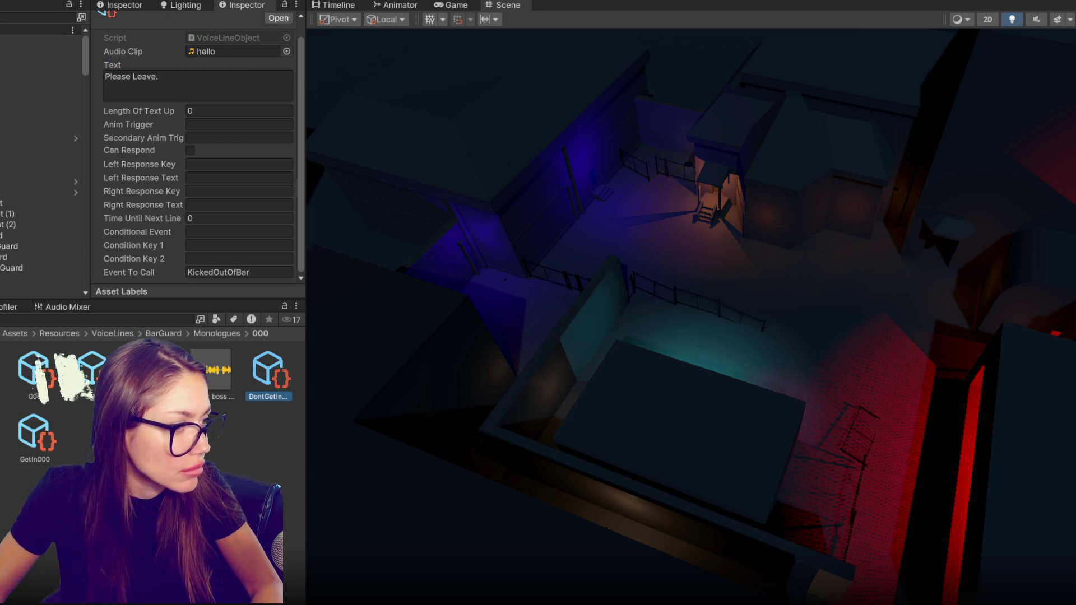
{"action": "left_click", "coordinate": [212, 95]}
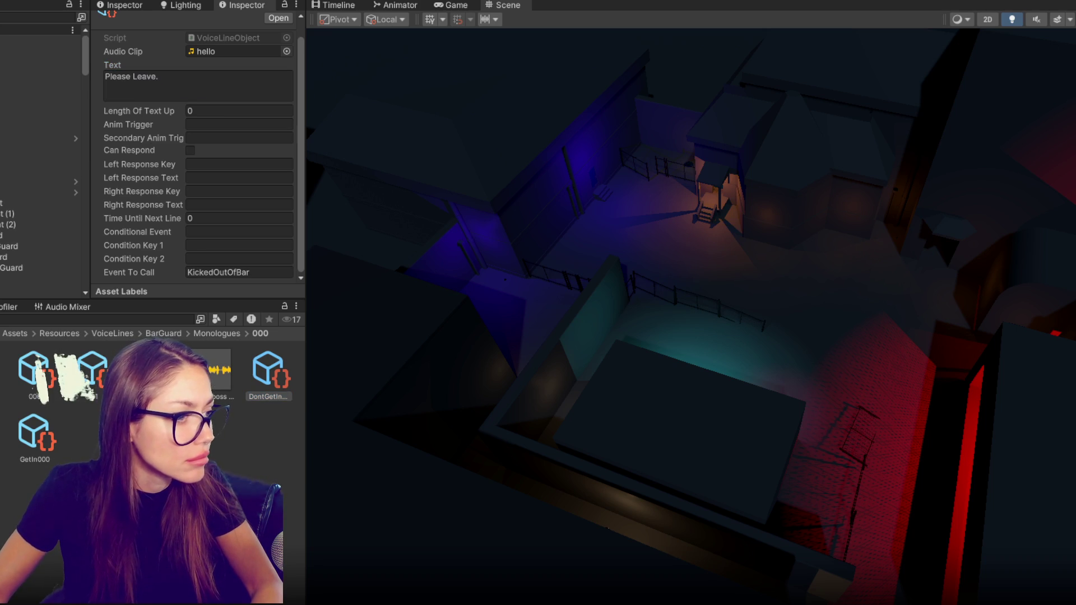
{"action": "type", "text": "Frien"}
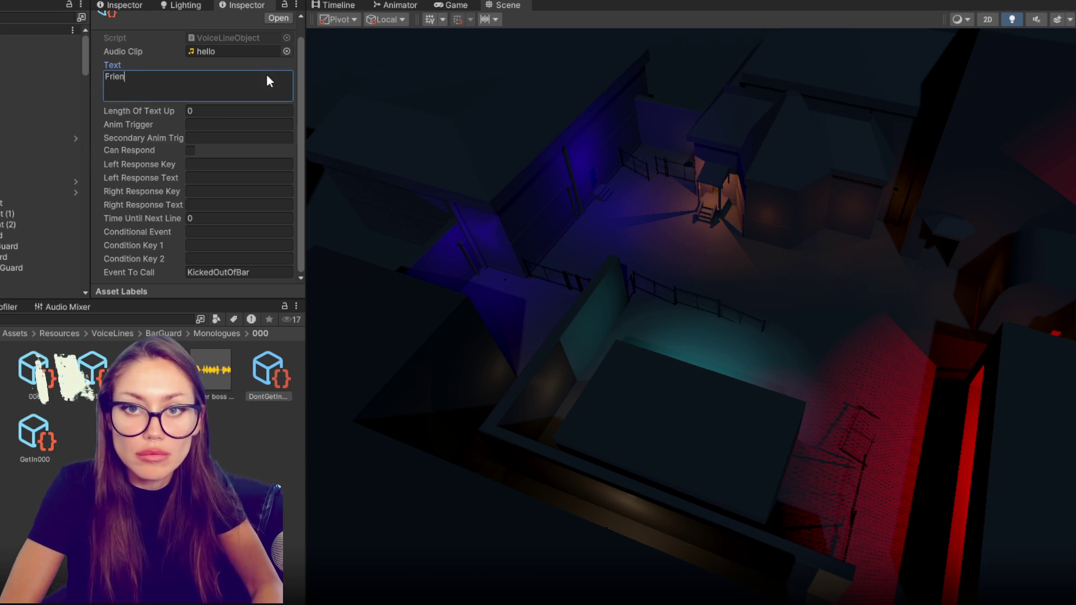
{"action": "type", "text": "d, looks like"}
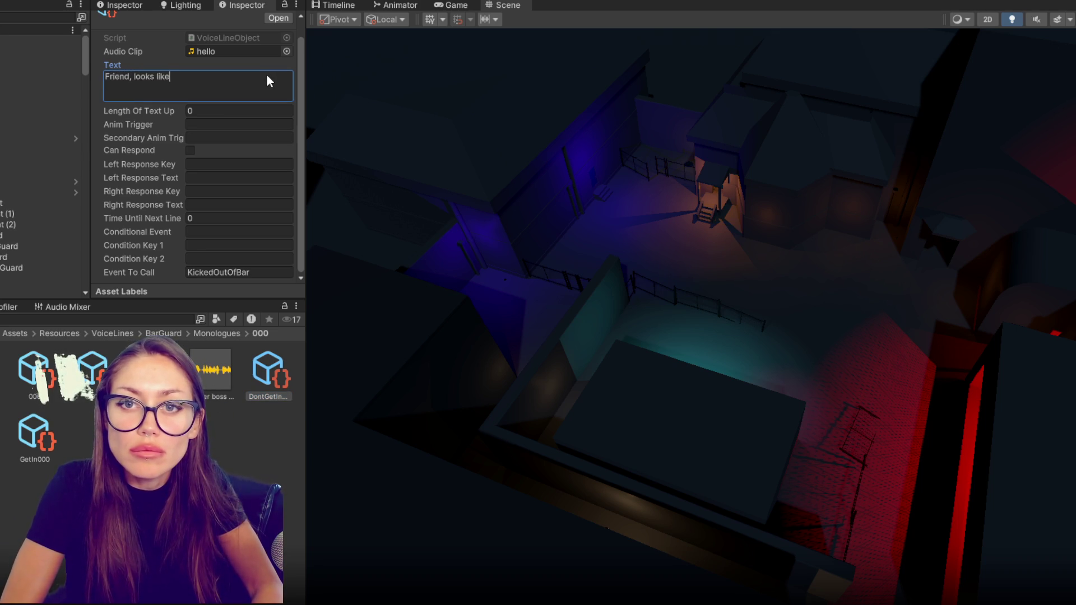
{"action": "type", "text": " you're out of unifor"}
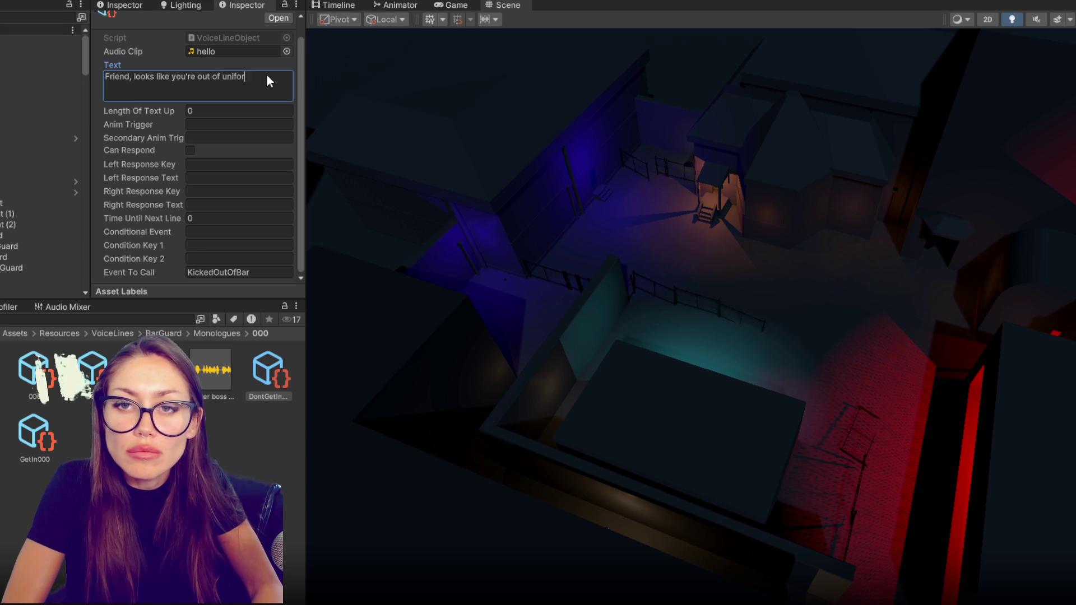
{"action": "type", "text": "m. Th"}
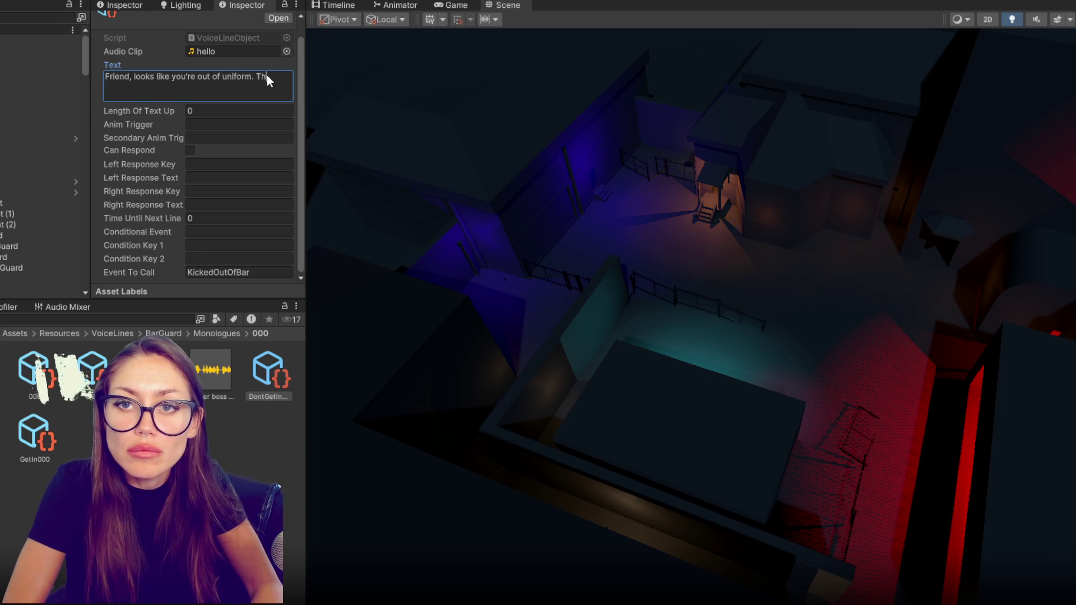
{"action": "type", "text": "at means I'm "}
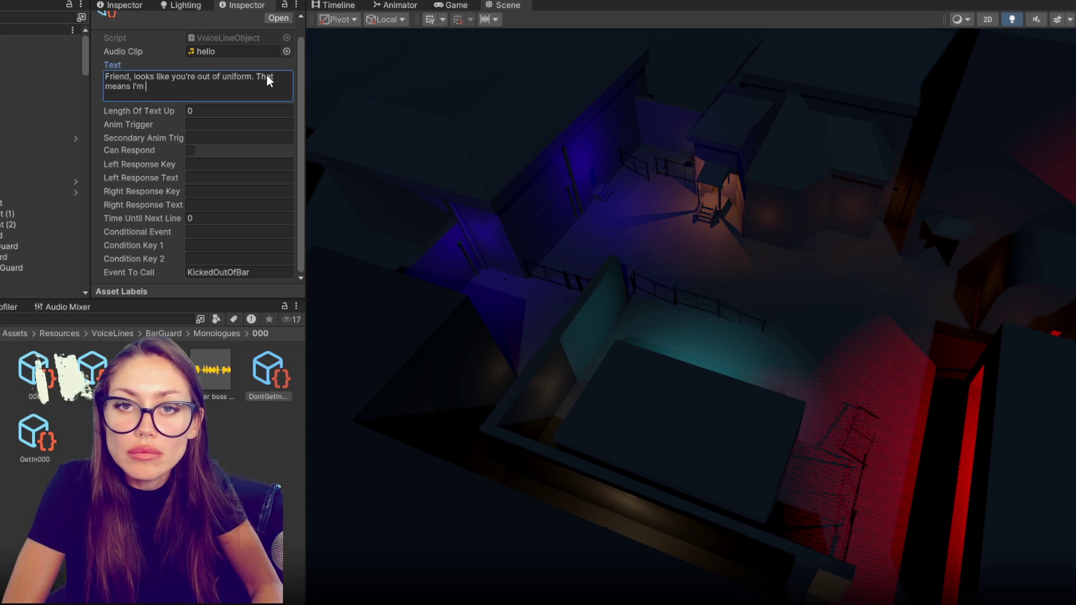
{"action": "type", "text": "out of patience. You best lie"}
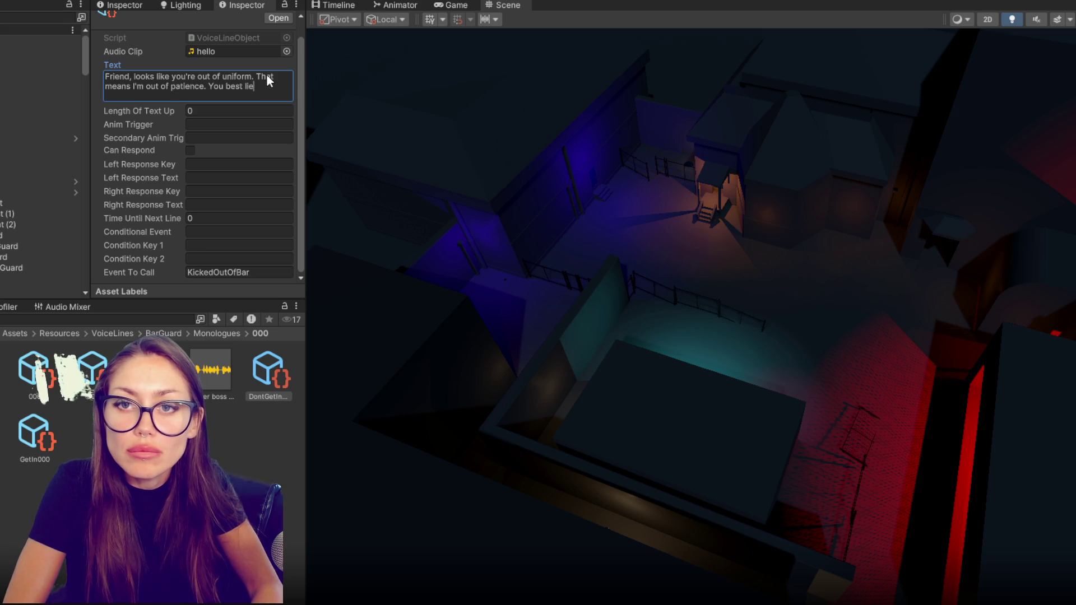
{"action": "type", "text": "ow."}
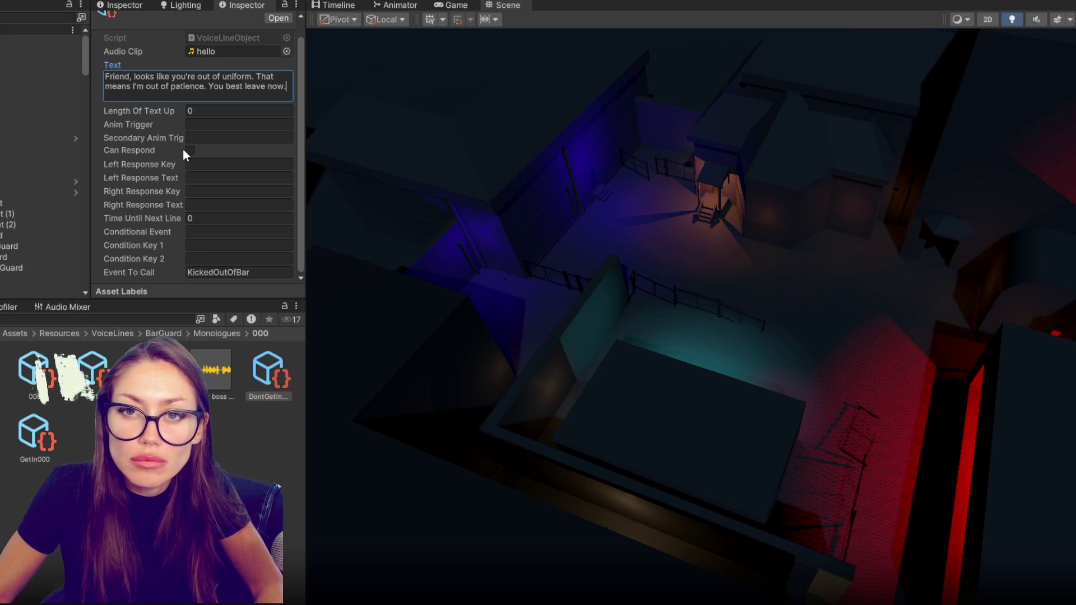
{"action": "key", "text": "ctrl+z"}
{"action": "key", "text": "ctrl+z"}
{"action": "type", "text": "Friend, looks like you're out of uniform. That means I'm out of patience. You best leave now."}
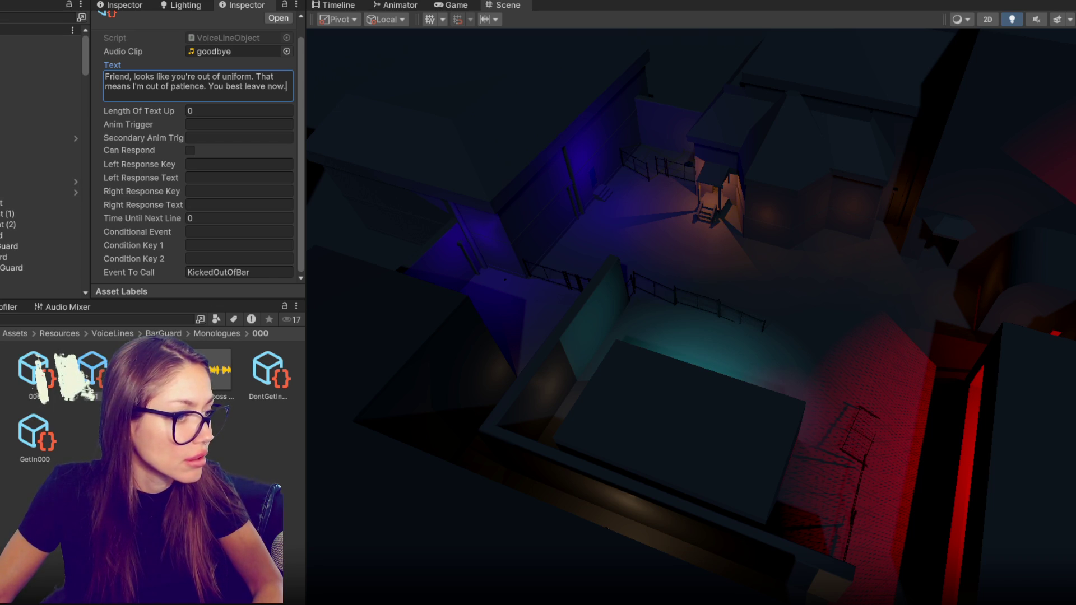
{"action": "key", "text": "Escape"}
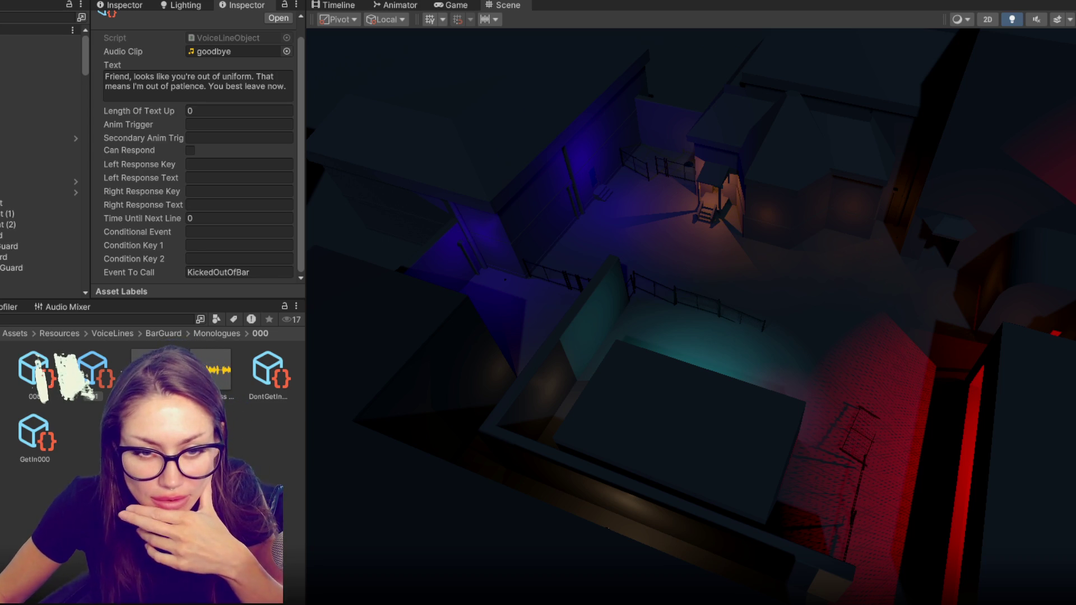
Select the out-of-uniform dialogue, then open the funeral guard's welcome line for editing.
{"action": "left_click", "coordinate": [196, 84]}
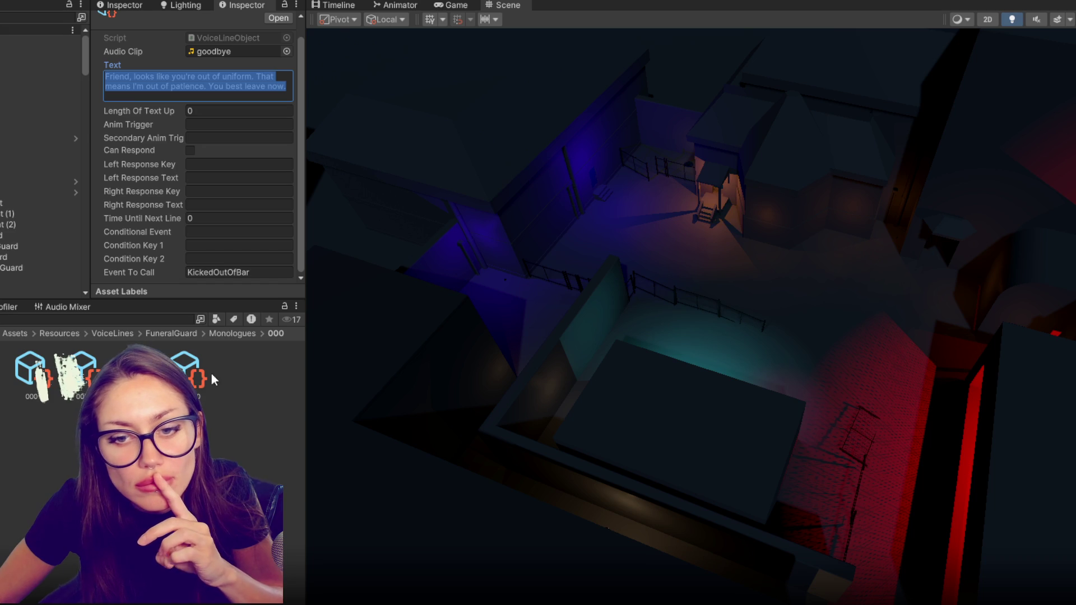
{"action": "left_click", "coordinate": [209, 79]}
Set the funeral welcome to 'Fine. But don't cause a fuss...' and opening to 'Where do you think you're going?...'.
{"action": "type", "text": "Fine. But don't cause a fu"}
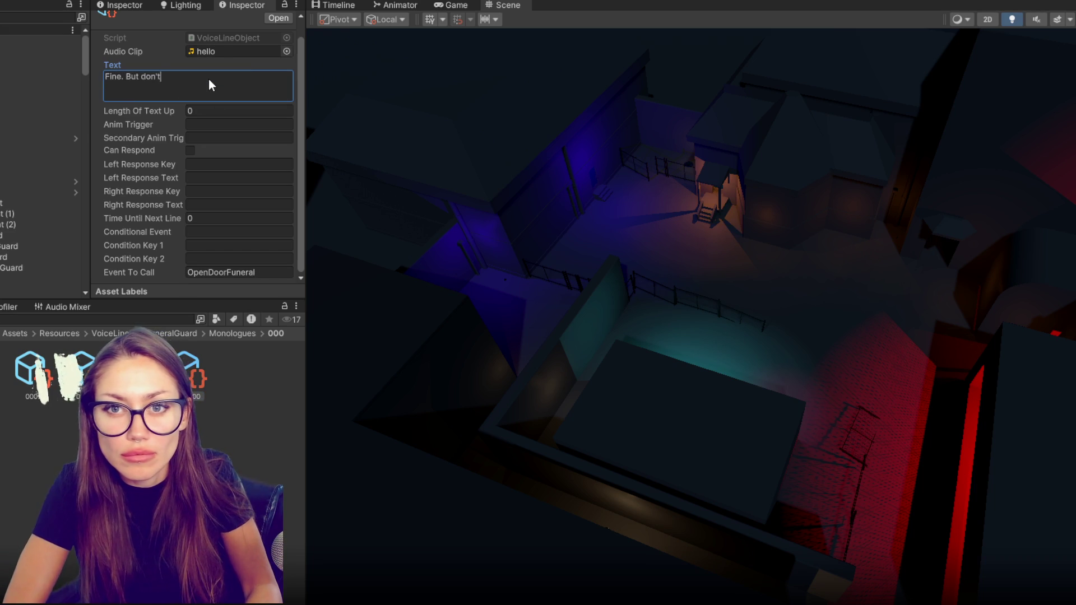
{"action": "type", "text": "ss. Today's about then"}
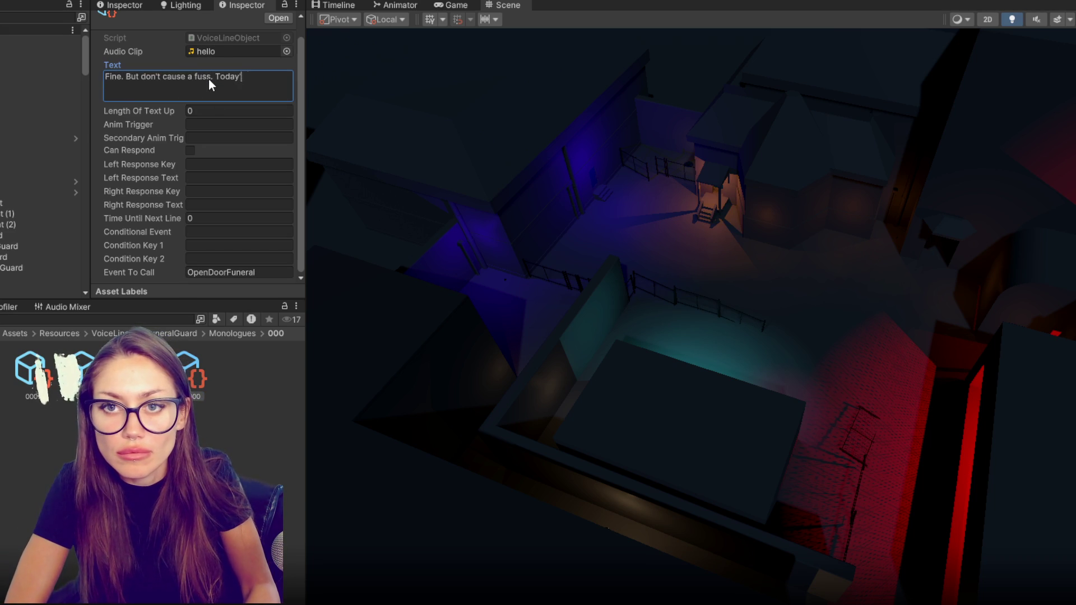
{"action": "type", "text": ", not you."}
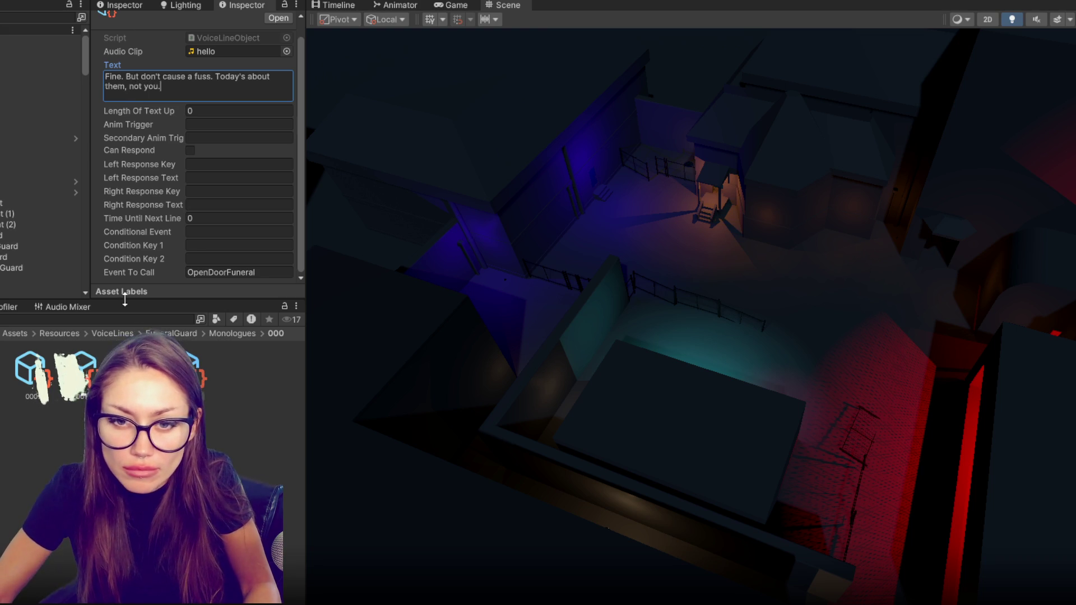
{"action": "left_click", "coordinate": [78, 370]}
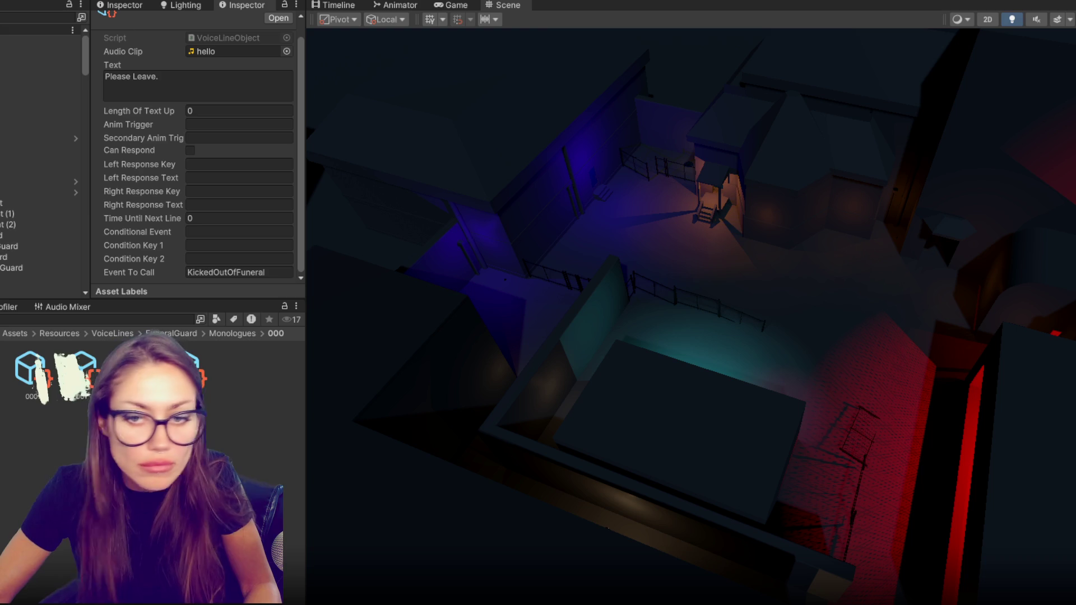
{"action": "key", "text": "Left"}
{"action": "left_click", "coordinate": [165, 82]}
{"action": "type", "text": "Where "}
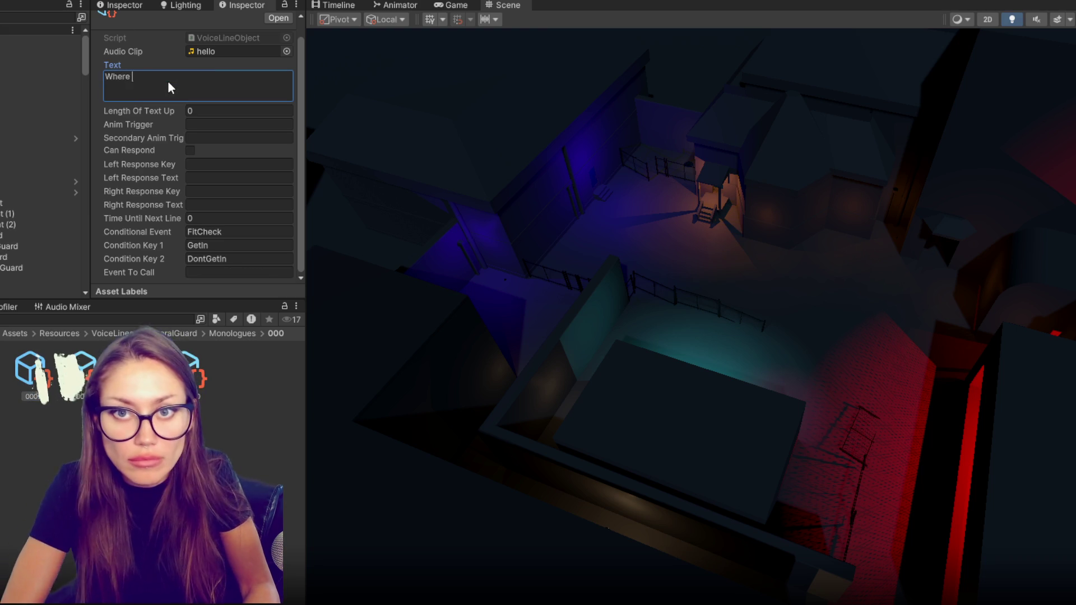
{"action": "type", "text": "do you think you're go"}
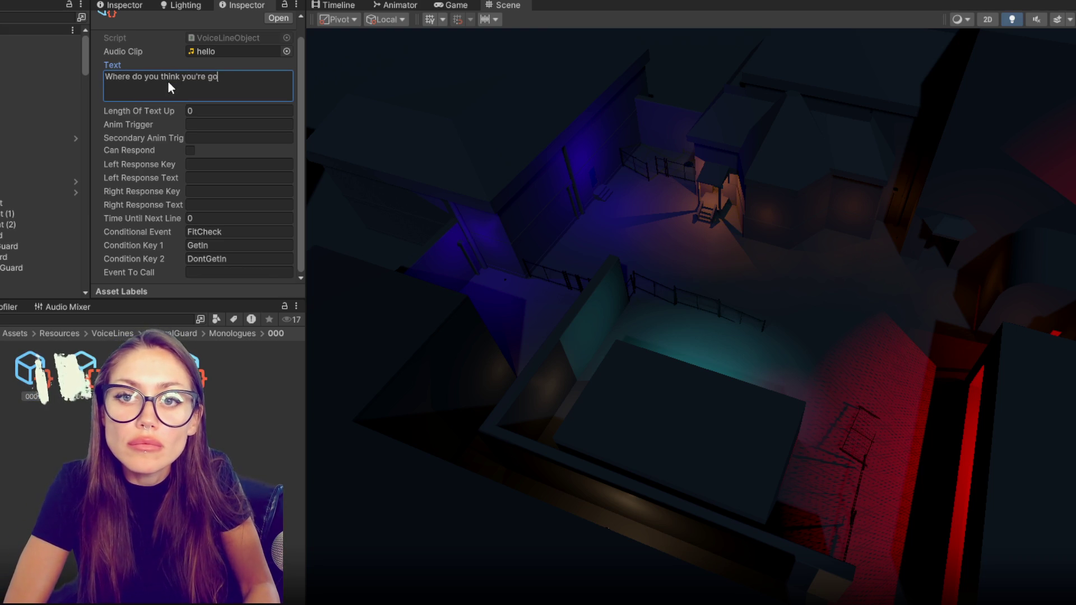
{"action": "type", "text": "ing? I know it looks lively, but this is"}
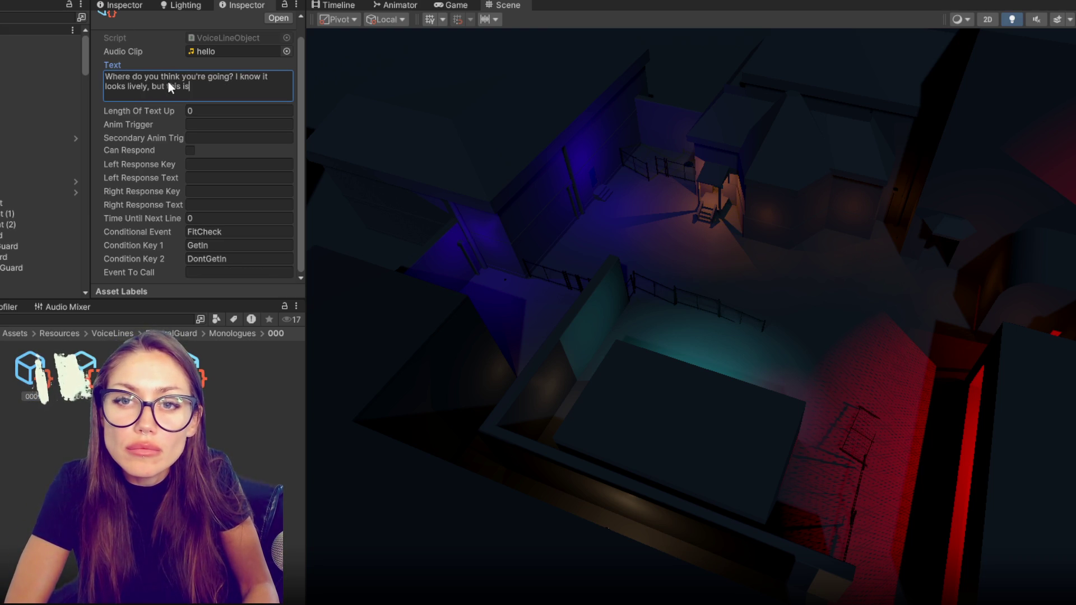
{"action": "type", "text": " a family business. Best if you head on."}
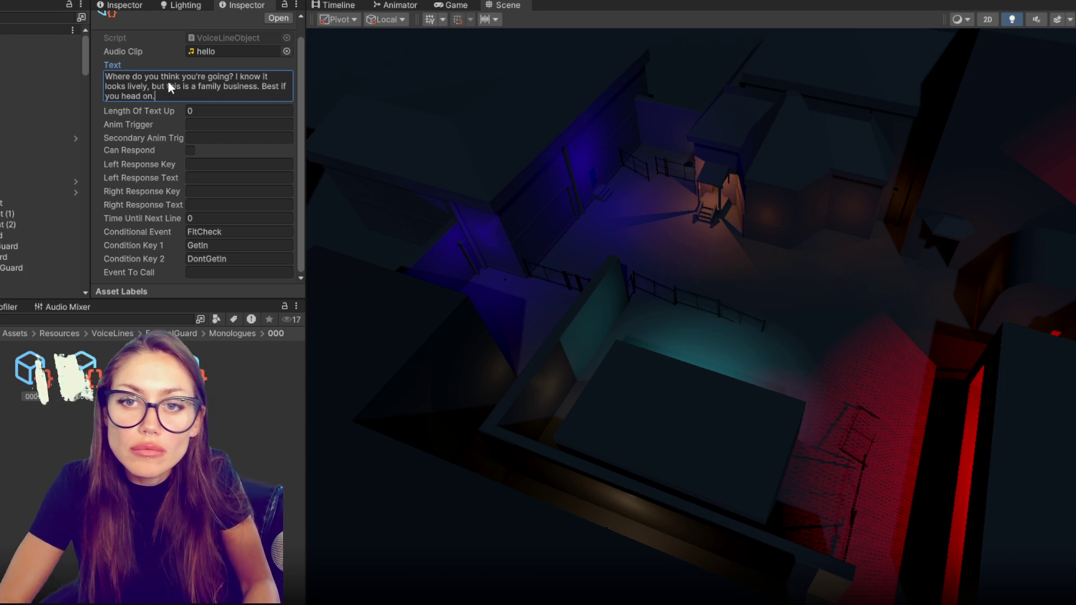
Leave the funeral rejection line as 'Please Leave.' and select the hello line's dialogue text.
{"action": "left_click", "coordinate": [82, 372]}
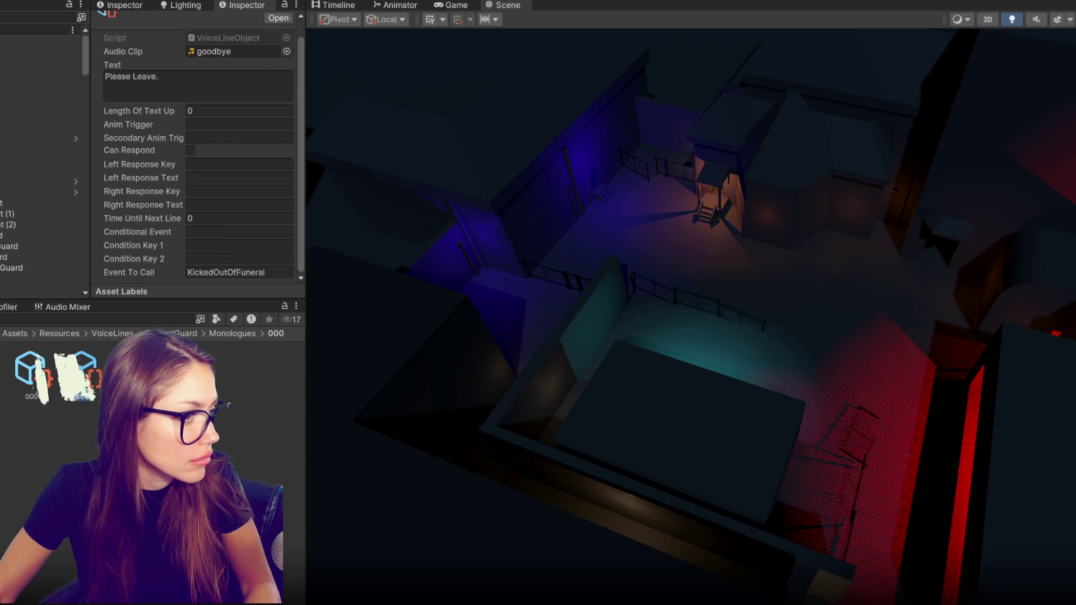
{"action": "left_click", "coordinate": [169, 108]}
{"action": "left_click", "coordinate": [184, 80]}
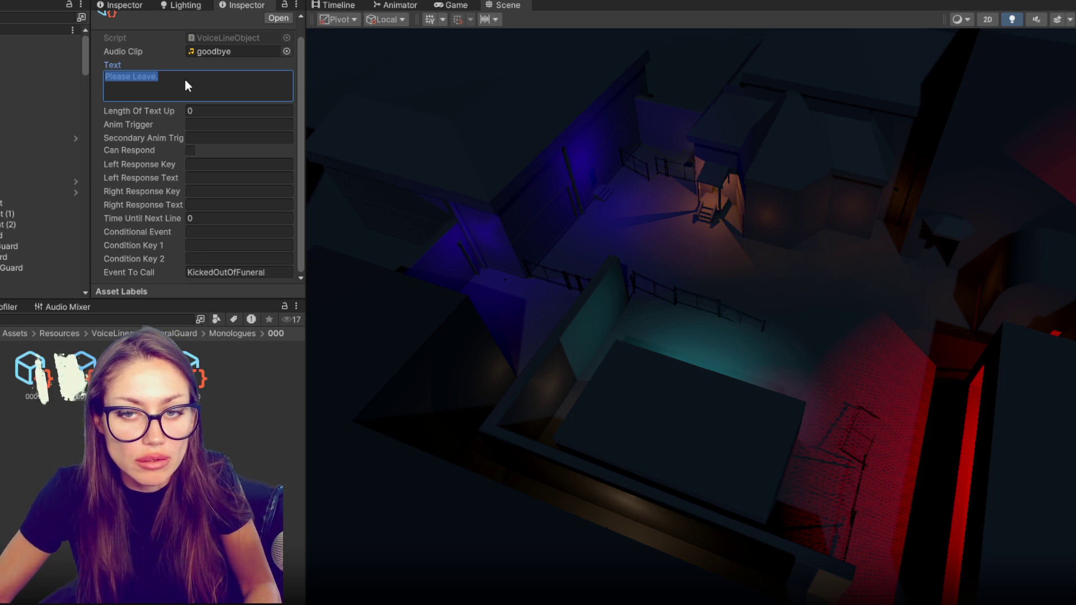
{"action": "key", "text": "Escape"}
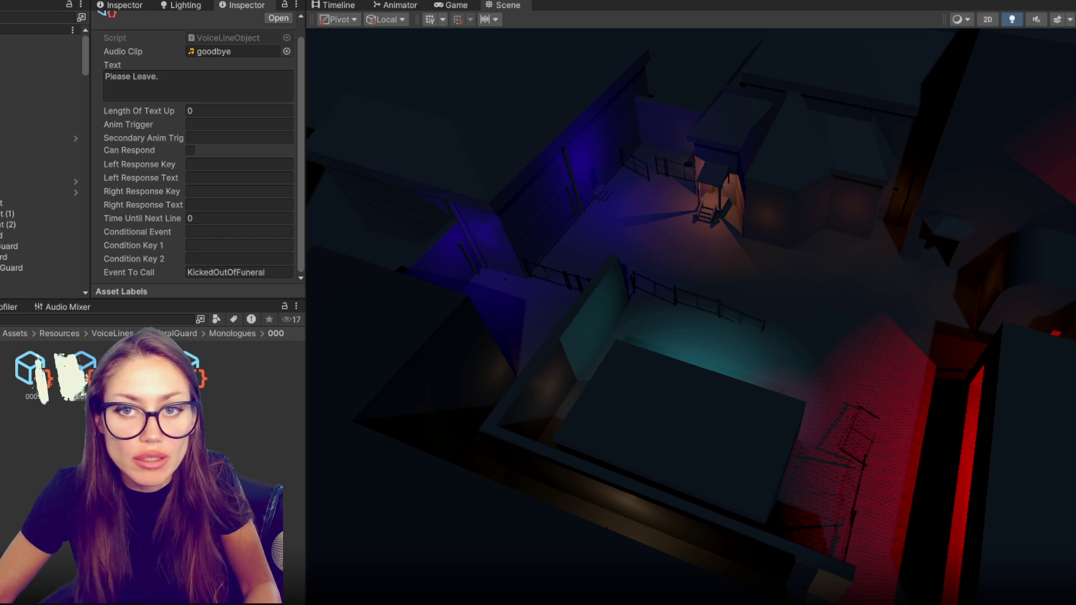
{"action": "left_click", "coordinate": [31, 370]}
{"action": "left_click", "coordinate": [217, 94]}
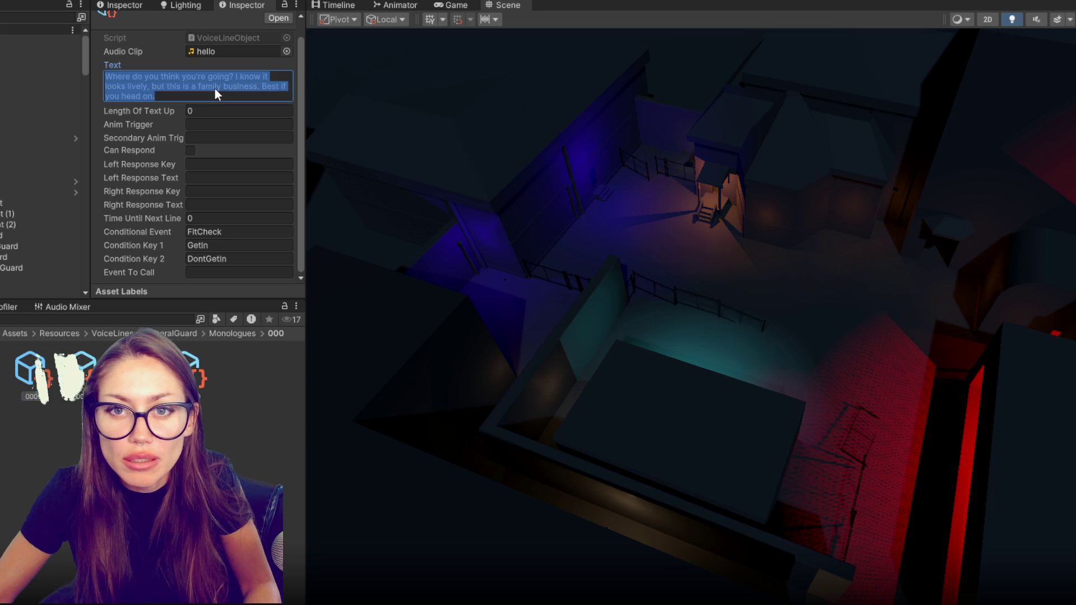
Write the hello line as 'Who brought you? I don't recognize you. You sure you're supposed to be here?...'.
{"action": "key", "text": "ctrl+z"}
{"action": "key", "text": "ctrl+y"}
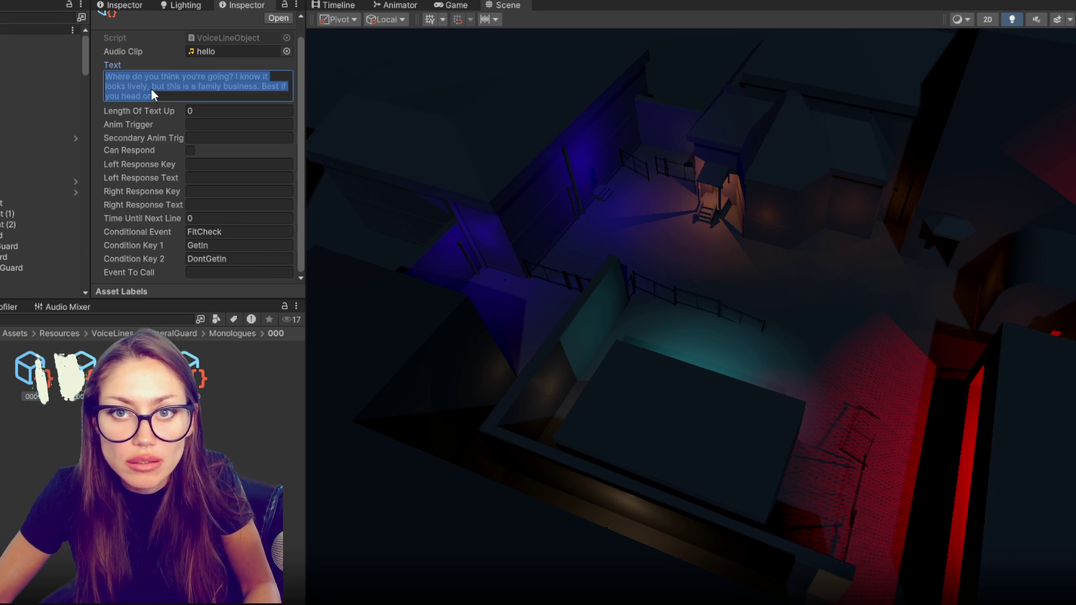
{"action": "type", "text": "Who brought you? I don't recognize you."}
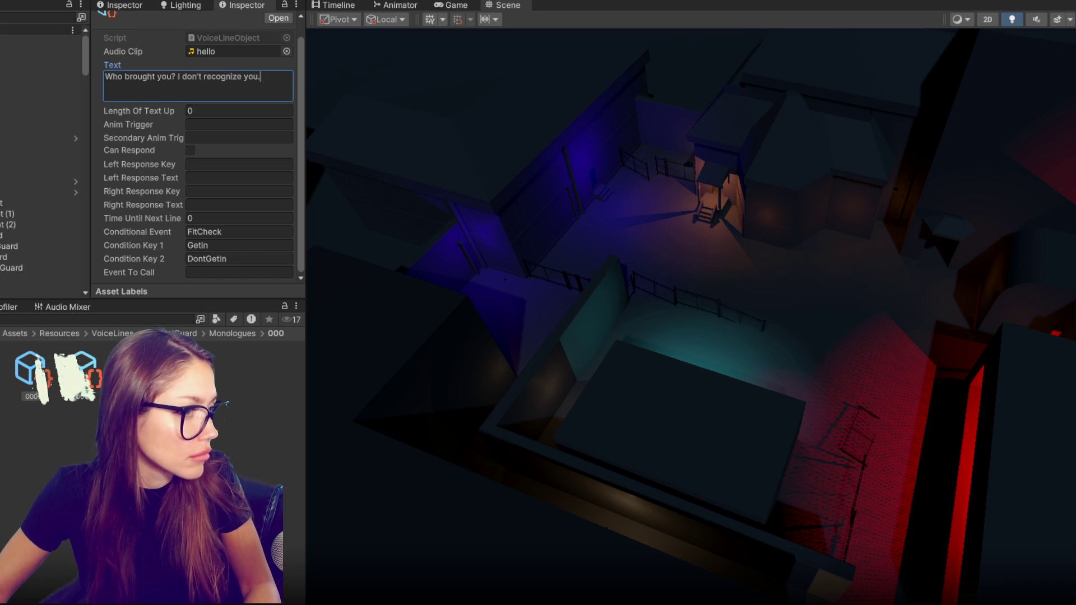
{"action": "key", "text": "Escape"}
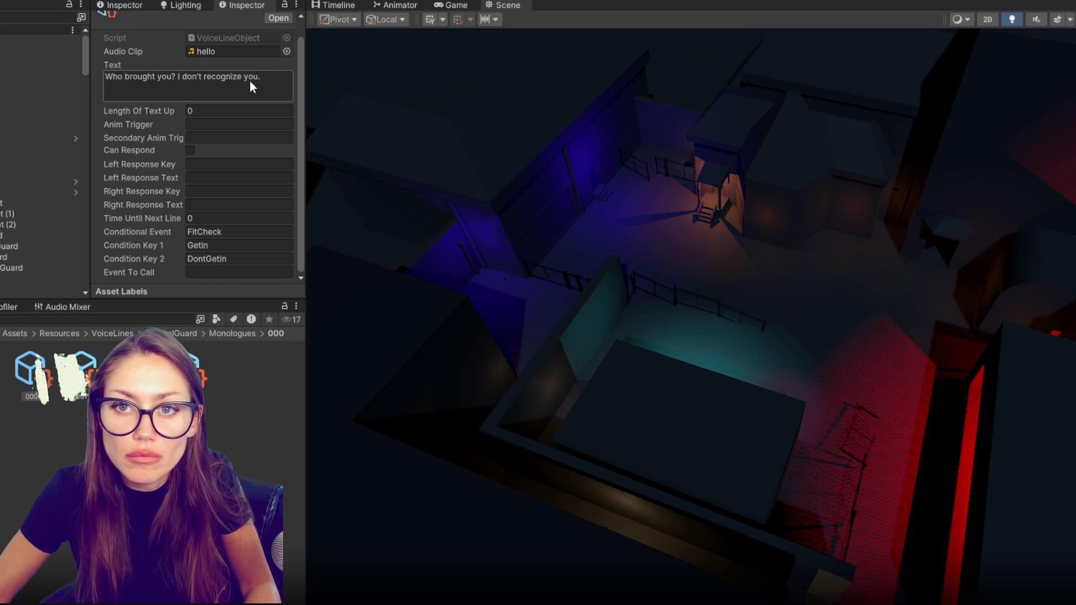
{"action": "left_click", "coordinate": [278, 79]}
{"action": "left_click", "coordinate": [277, 80]}
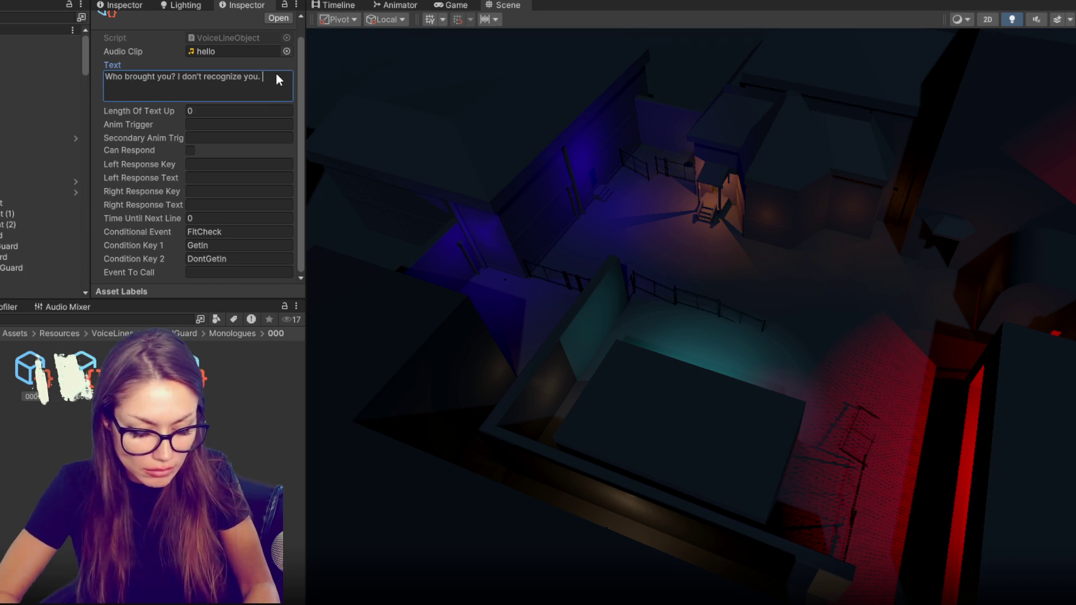
{"action": "type", "text": "You sure you're supposed to be here? I'd hate to ask twice."}
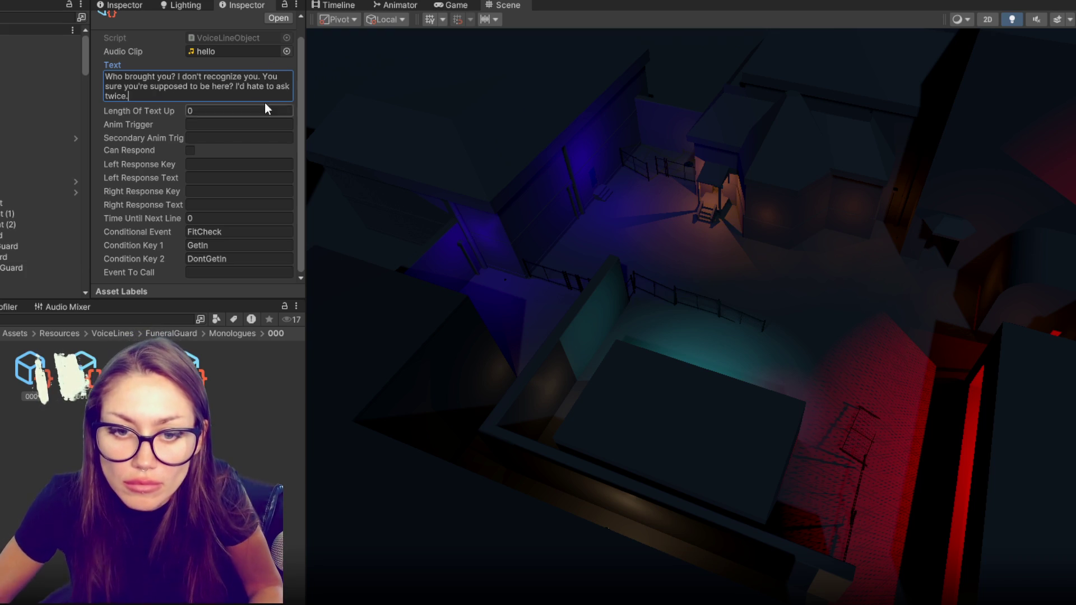
Append Funeral to the Conditional Event, making it FitCheckFuneral.
{"action": "left_click", "coordinate": [284, 232]}
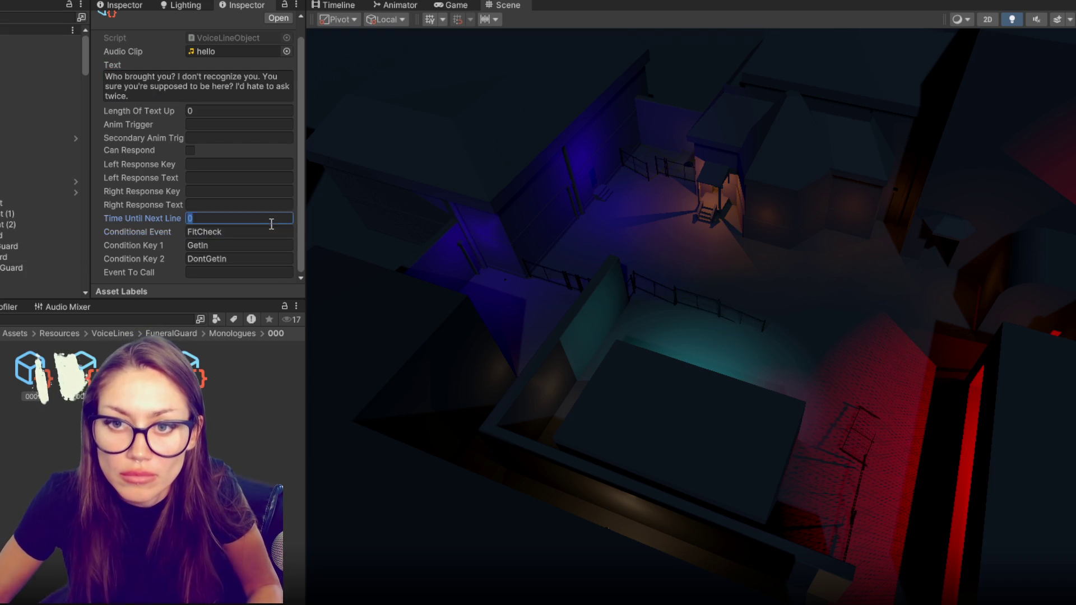
{"action": "left_click", "coordinate": [264, 230]}
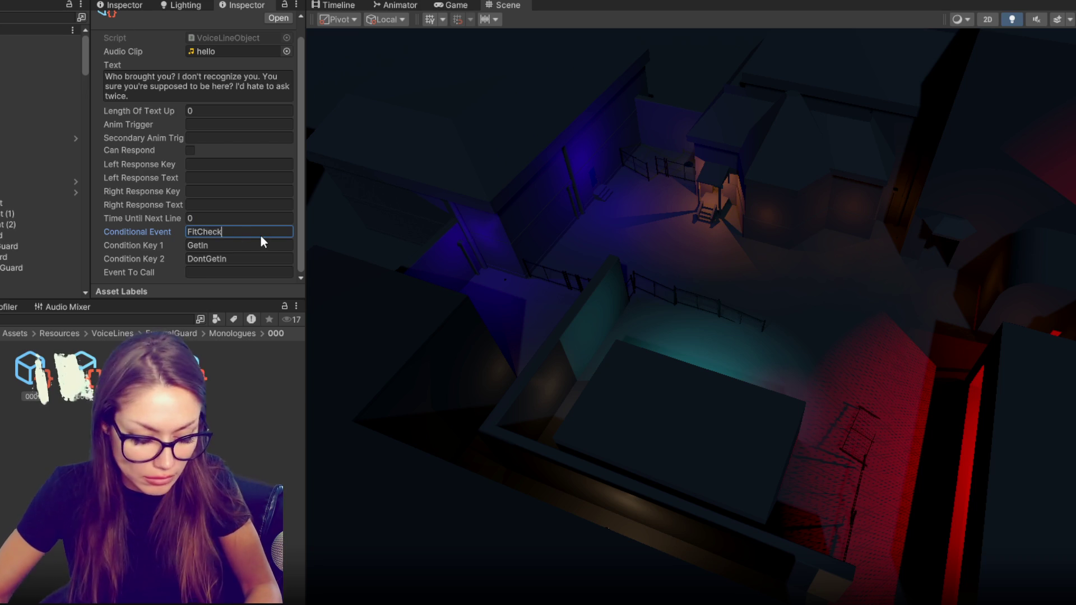
{"action": "type", "text": "Funeral"}
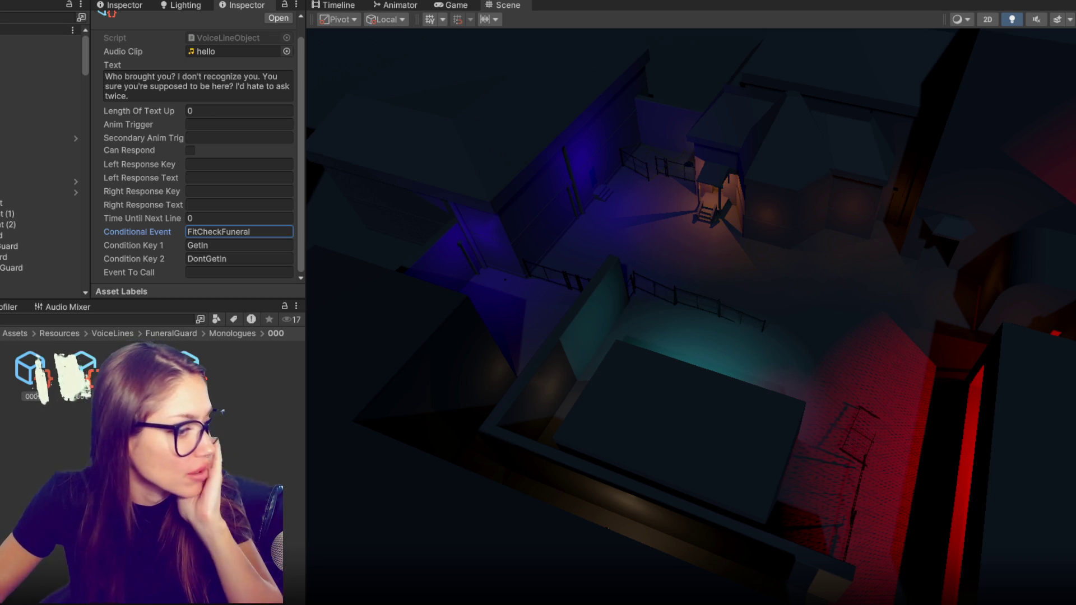
{"action": "key", "text": "Return"}
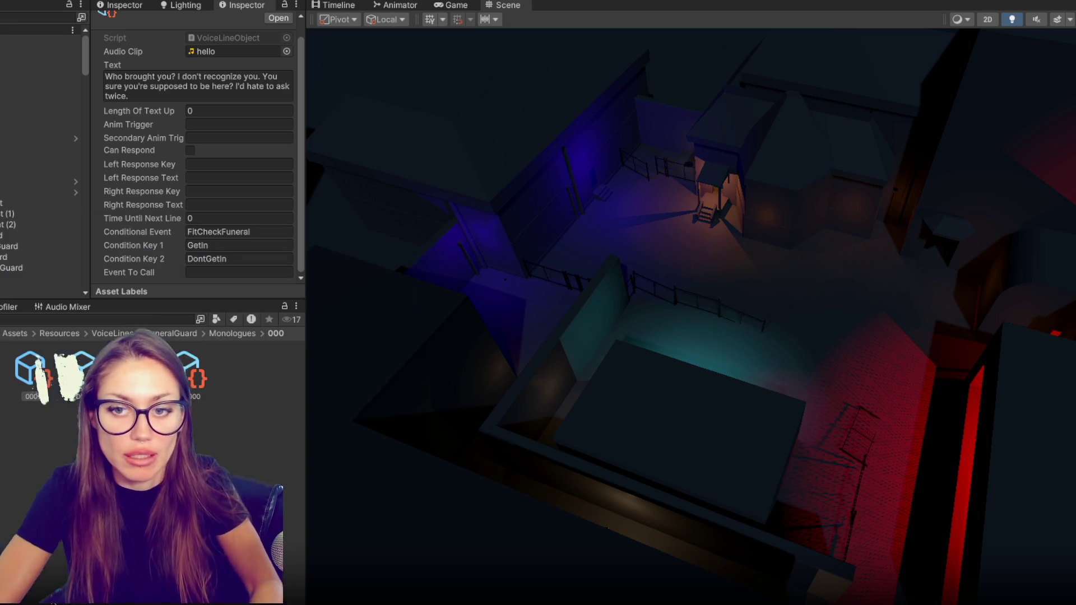
Launch Audacity from the Windows search panel.
{"action": "key", "text": "Return"}
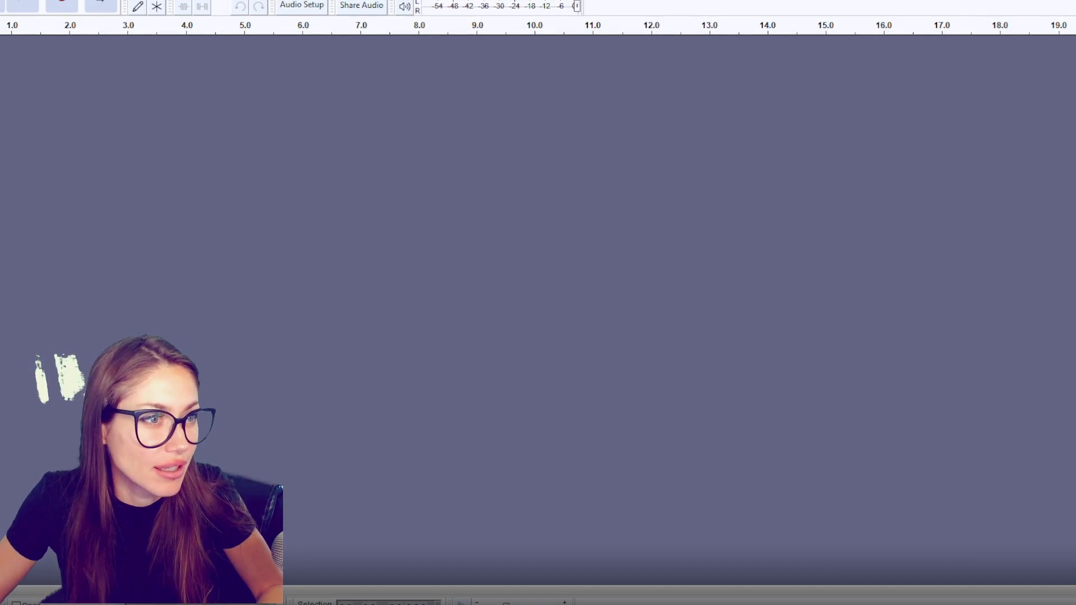
Import the first recording, trim the opening audio and silence, and export it as 'greeting'.
{"action": "left_click_drag", "start_coordinate": [0, 237], "coordinate": [195, 238]}
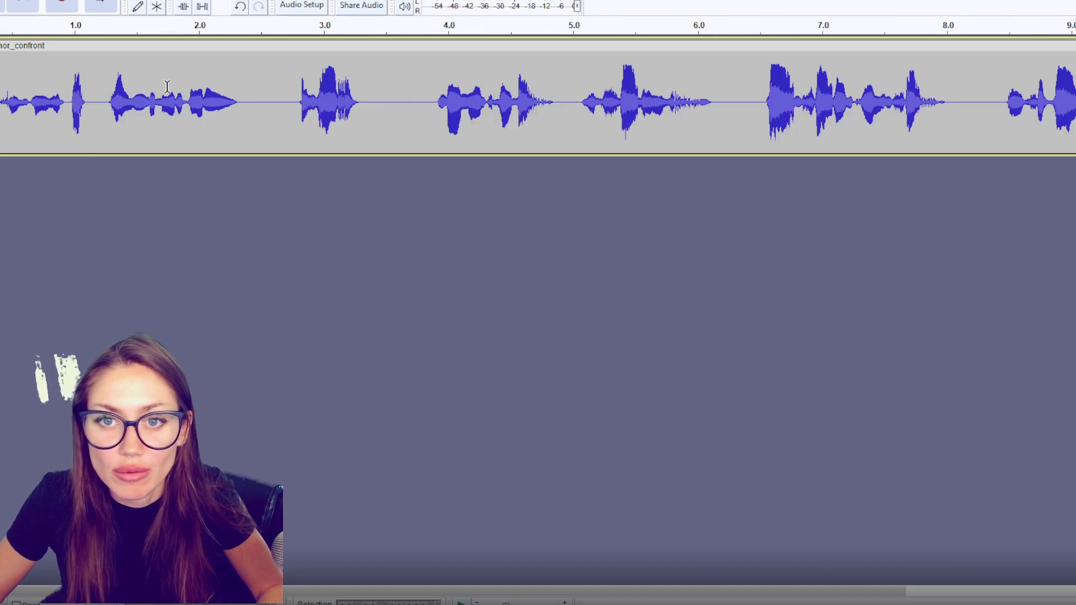
{"action": "left_click_drag", "start_coordinate": [298, 103], "coordinate": [0, 103]}
{"action": "key", "text": "Delete"}
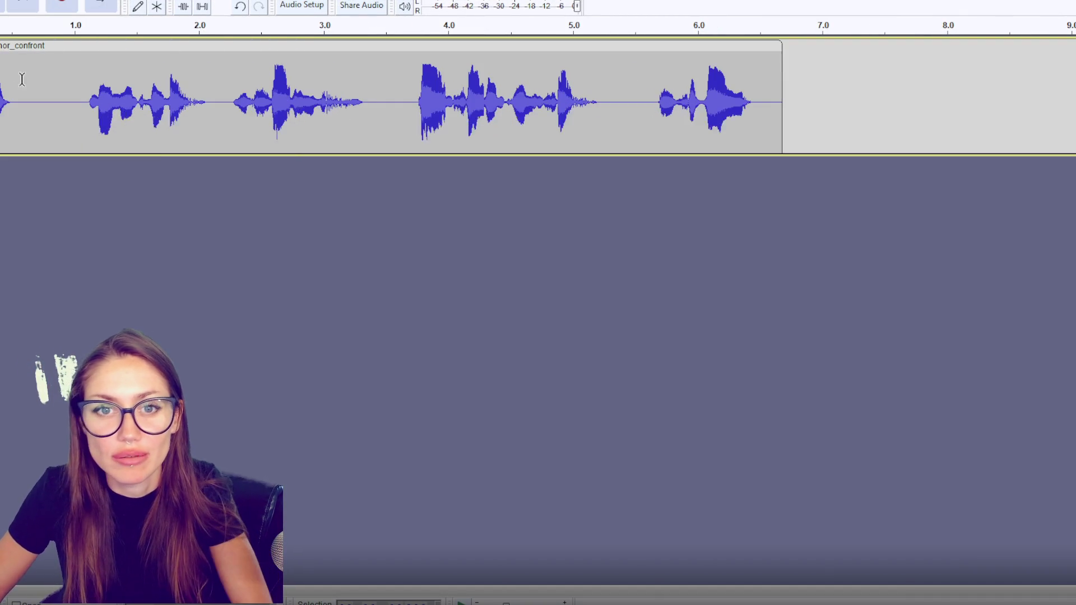
{"action": "key", "text": "space"}
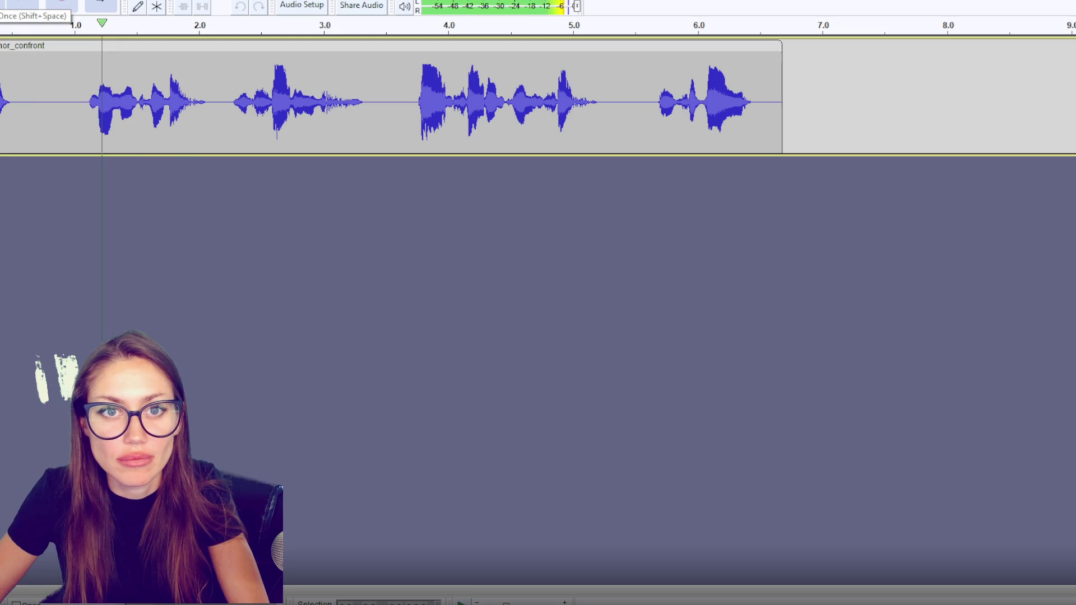
{"action": "key", "text": "space"}
{"action": "left_click_drag", "start_coordinate": [88, 112], "coordinate": [0, 112]}
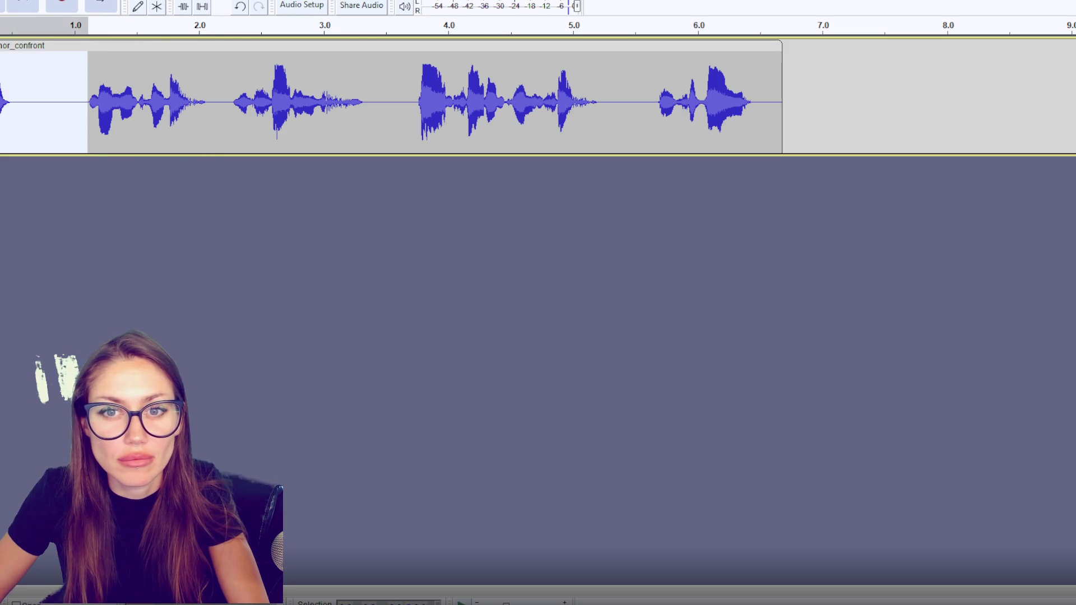
{"action": "key", "text": "Delete"}
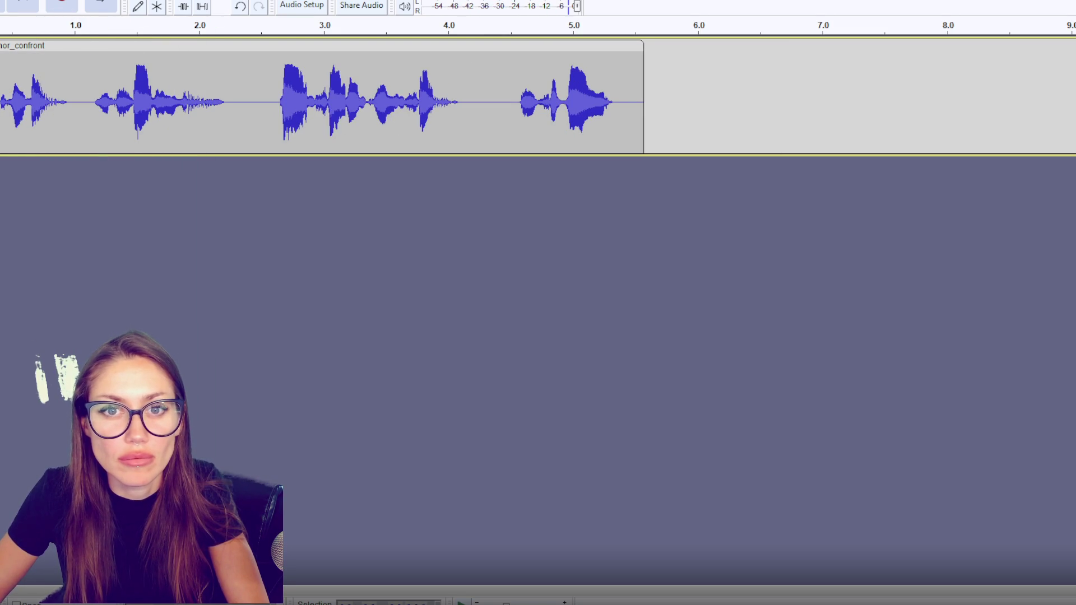
{"action": "key", "text": "space"}
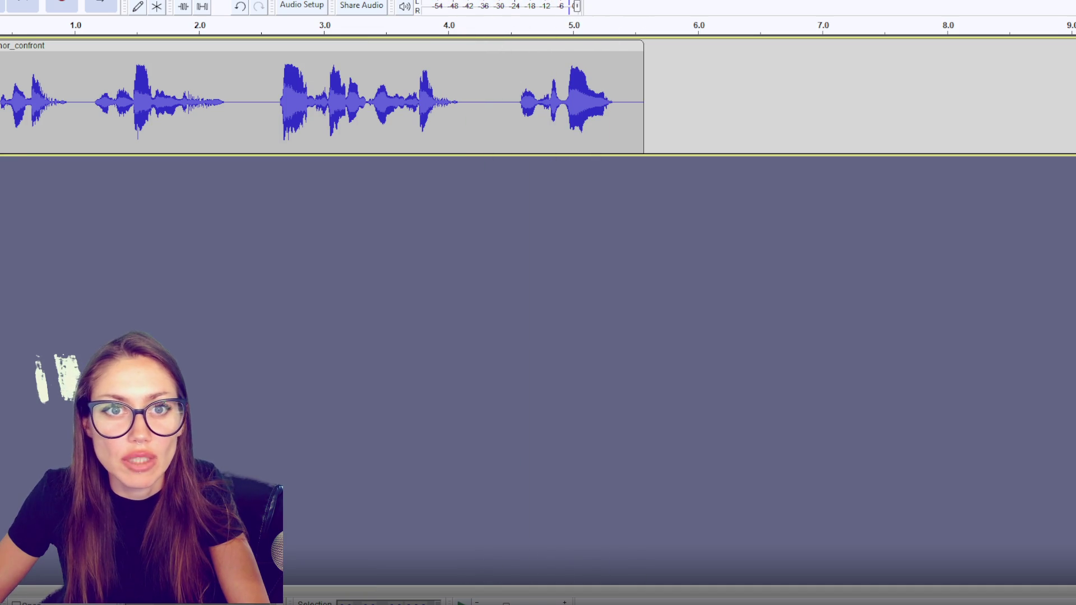
{"action": "key", "text": "ctrl+shift+e"}
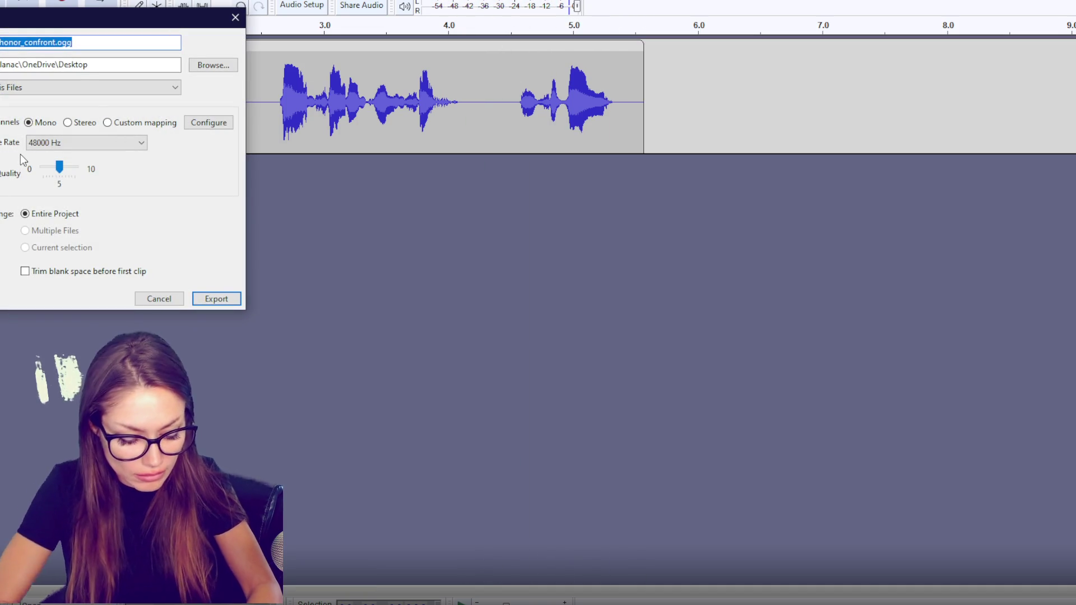
{"action": "key", "text": "BackSpace"}
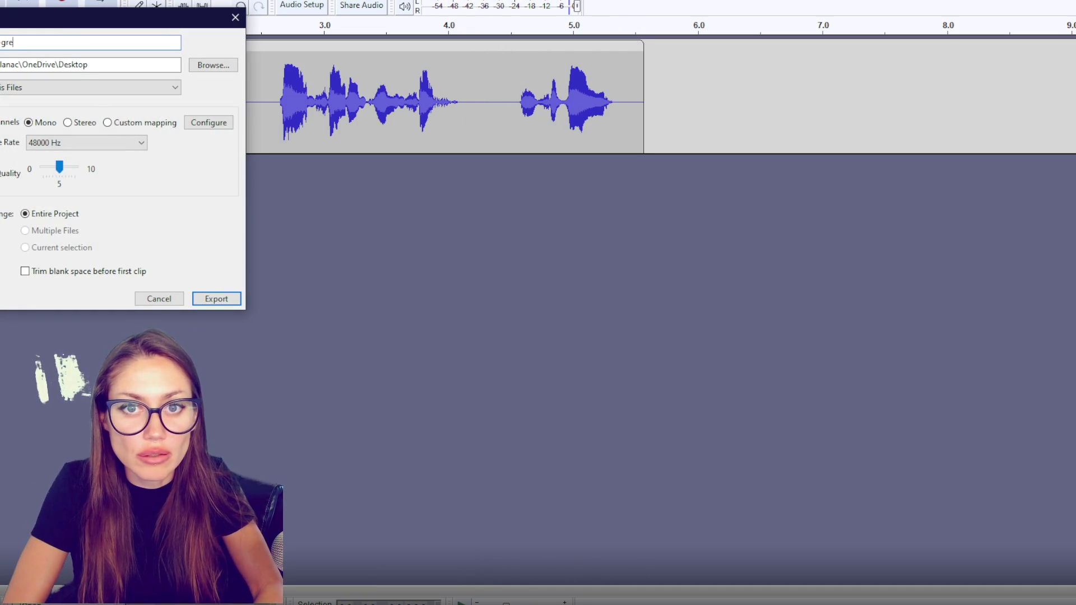
{"action": "type", "text": "eting"}
{"action": "key", "text": "Return"}
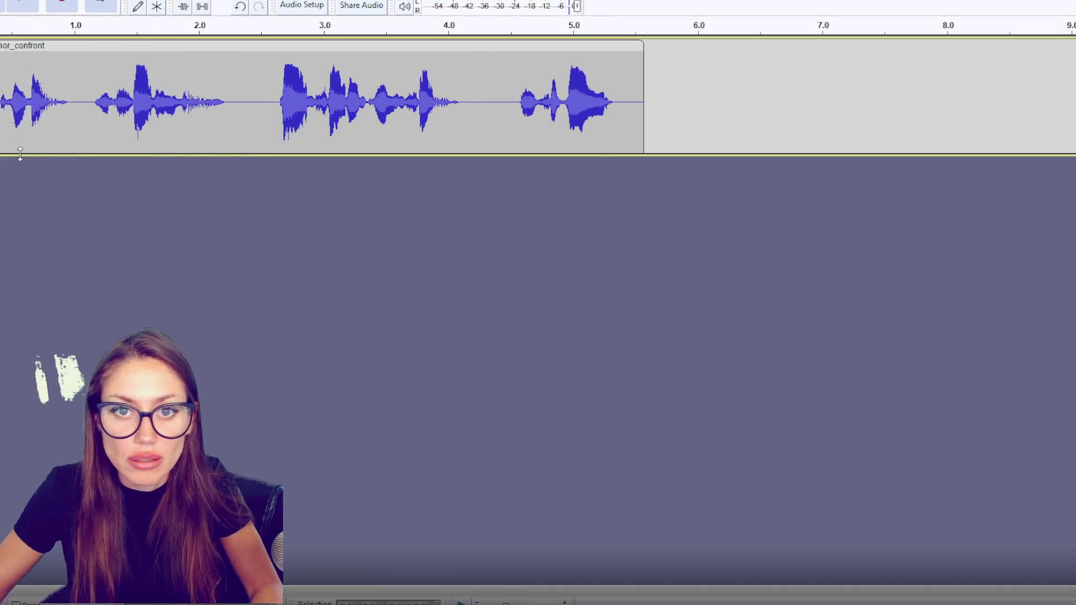
{"action": "key", "text": "ctrl+z"}
{"action": "key", "text": "ctrl+z"}
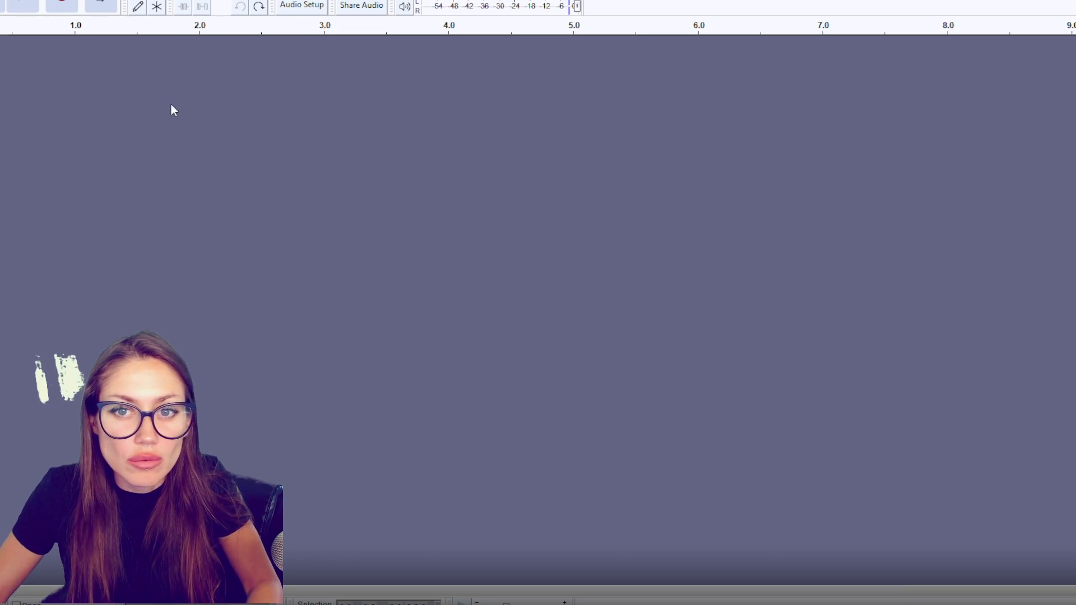
Import the maid-of-honour recording, trim it to about 2.4 s, and export it under a new name.
{"action": "mouse_move", "coordinate": [0, 219]}
{"action": "left_mouse_down"}
{"action": "mouse_move", "coordinate": [109, 220]}
{"action": "mouse_move", "coordinate": [216, 110]}
{"action": "left_mouse_up"}
{"action": "left_click_drag", "start_coordinate": [430, 112], "coordinate": [1072, 112]}
{"action": "key", "text": "Delete"}
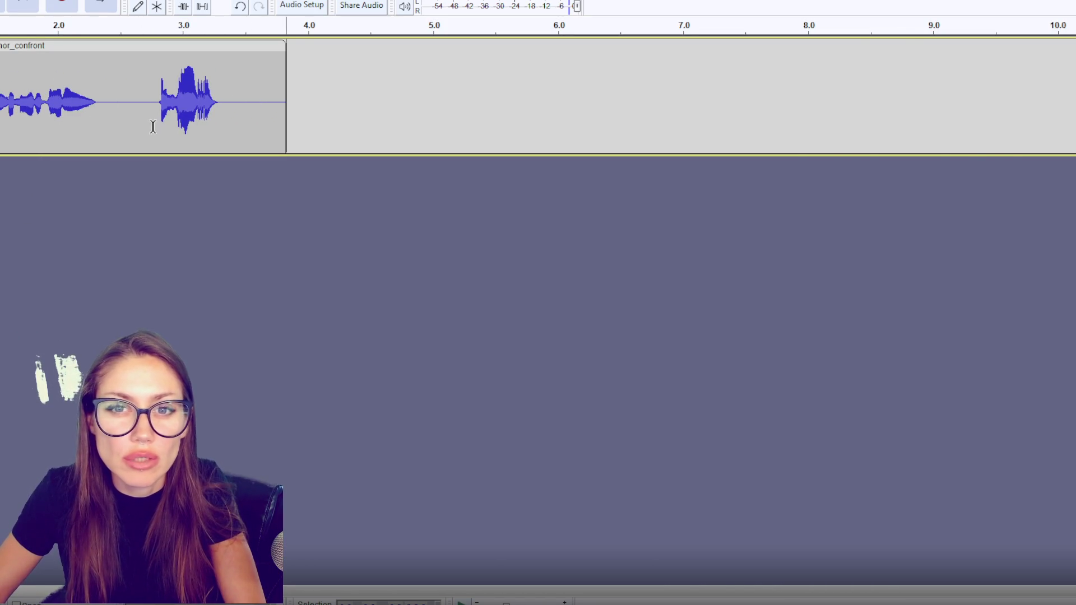
{"action": "key", "text": "space"}
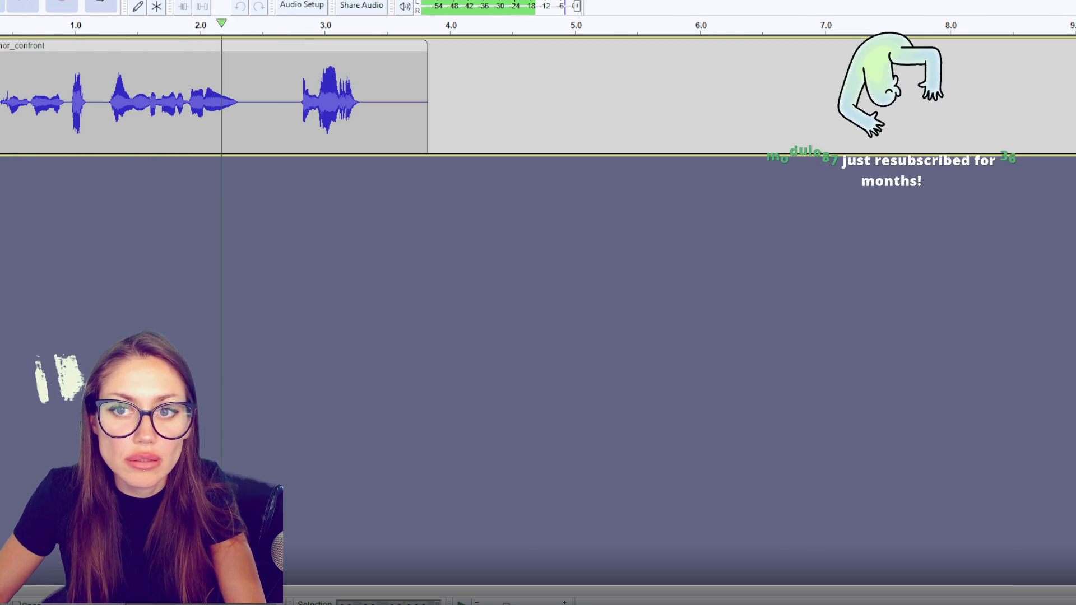
{"action": "left_click_drag", "start_coordinate": [244, 104], "coordinate": [594, 120]}
{"action": "key", "text": "Delete"}
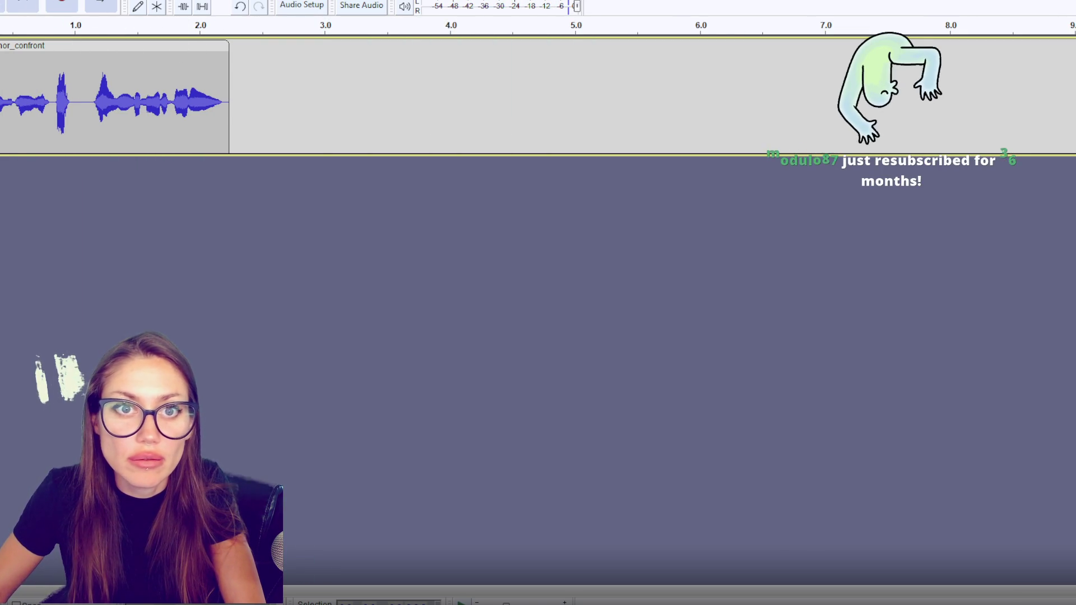
{"action": "key", "text": "ctrl+shift+e"}
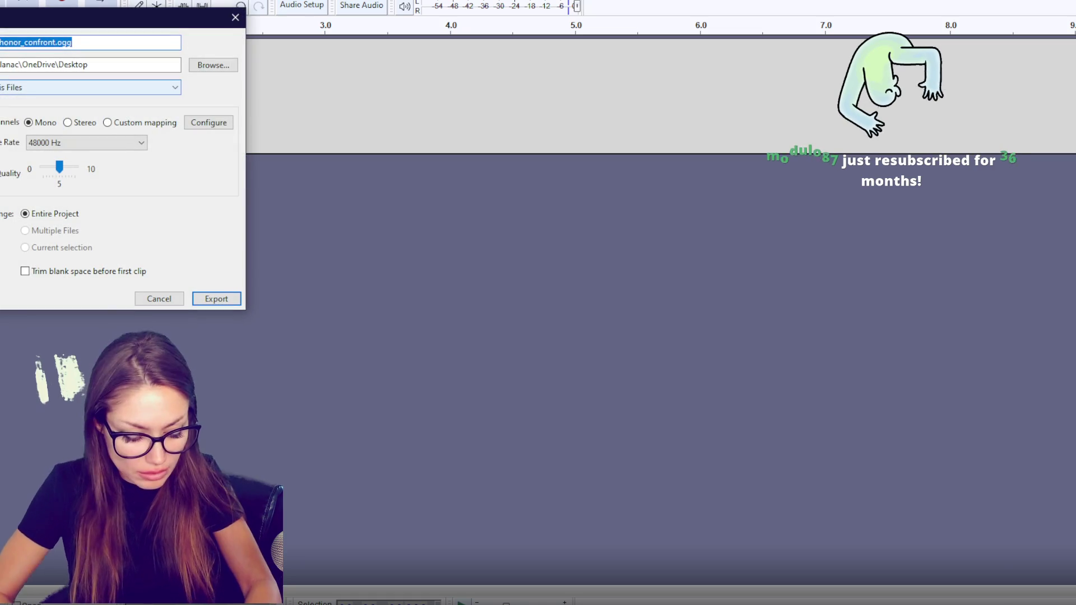
{"action": "key", "text": "BackSpace"}
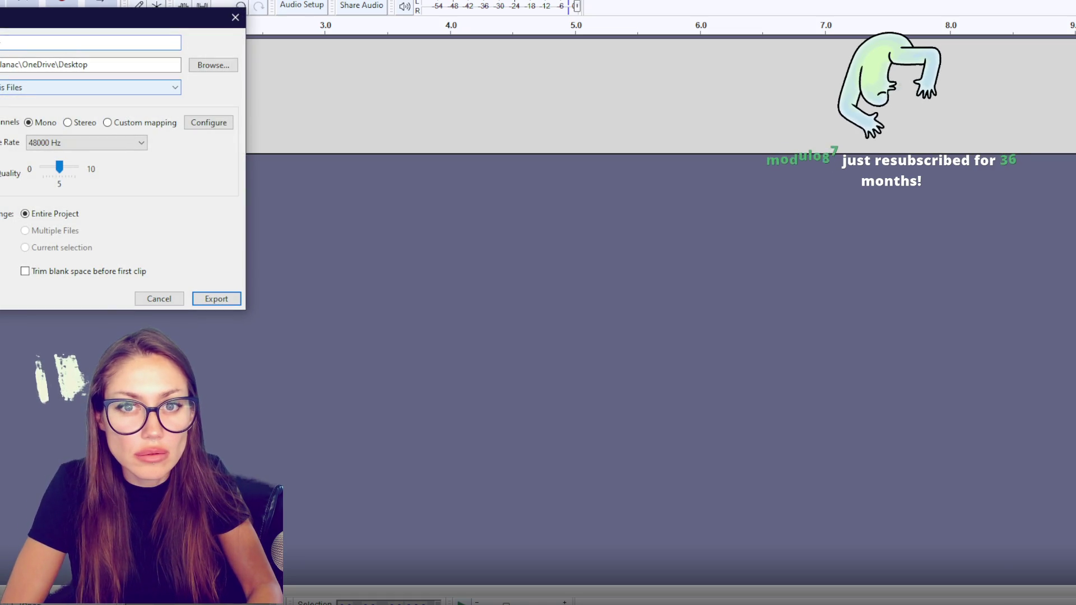
{"action": "type", "text": "confront"}
{"action": "key", "text": "Return"}
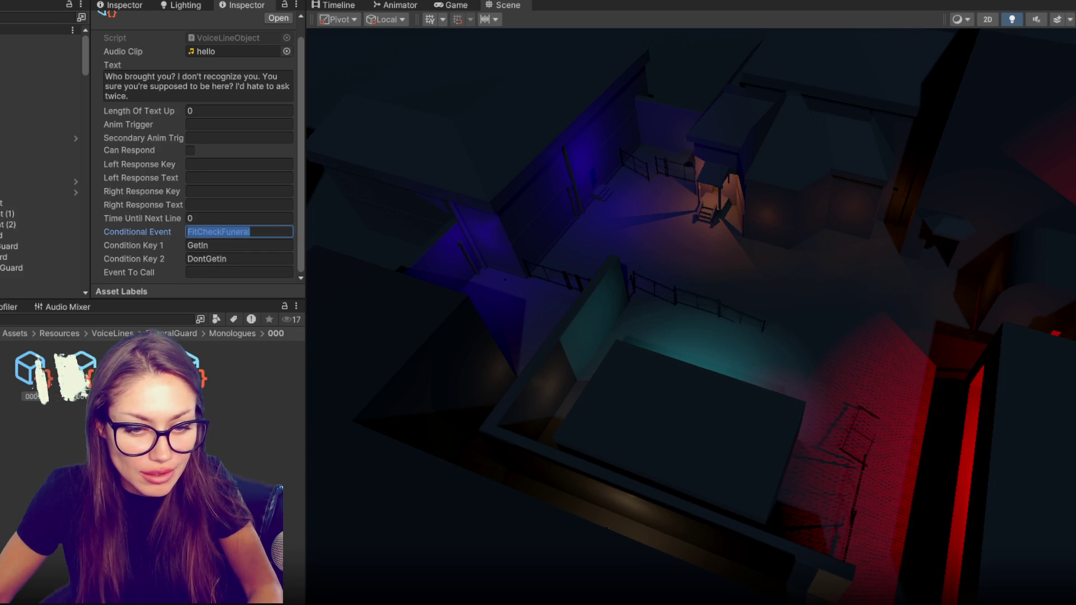
Set the WeddingGuard GetIn000 text to 'Fine. You can join. Just... Stay out of the photos!'.
{"action": "key", "text": "Return"}
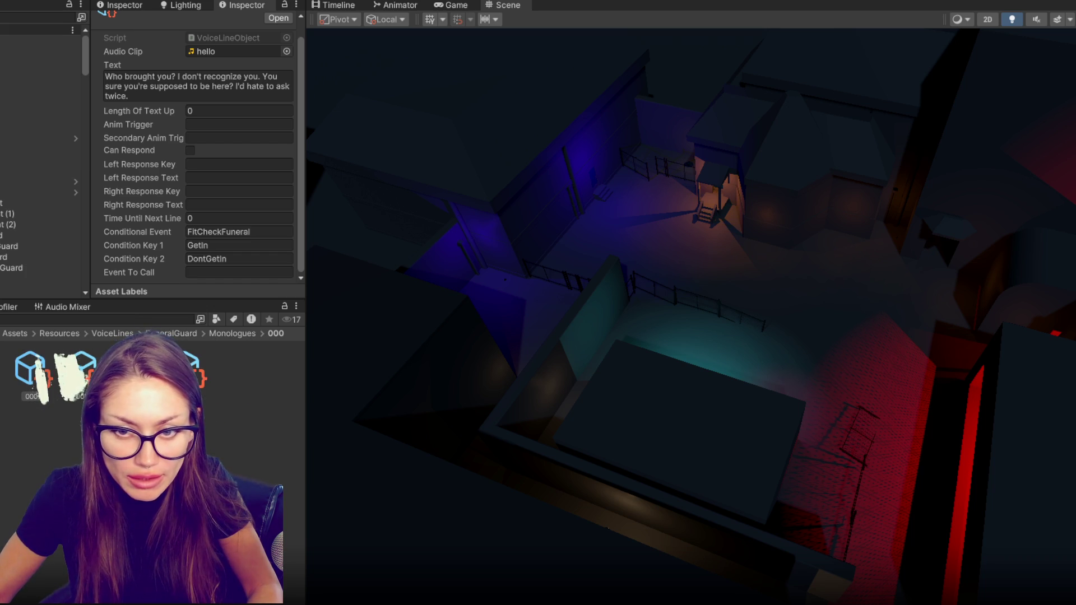
{"action": "left_click", "coordinate": [29, 374]}
{"action": "left_click", "coordinate": [90, 370]}
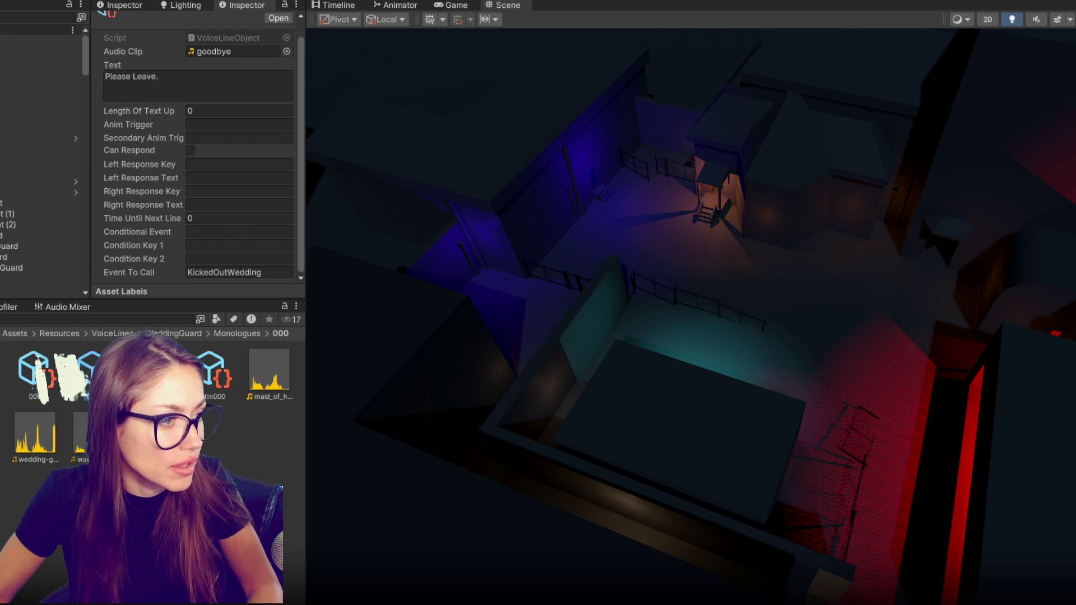
{"action": "left_click", "coordinate": [210, 373]}
{"action": "left_click", "coordinate": [193, 90]}
{"action": "type", "text": "F"}
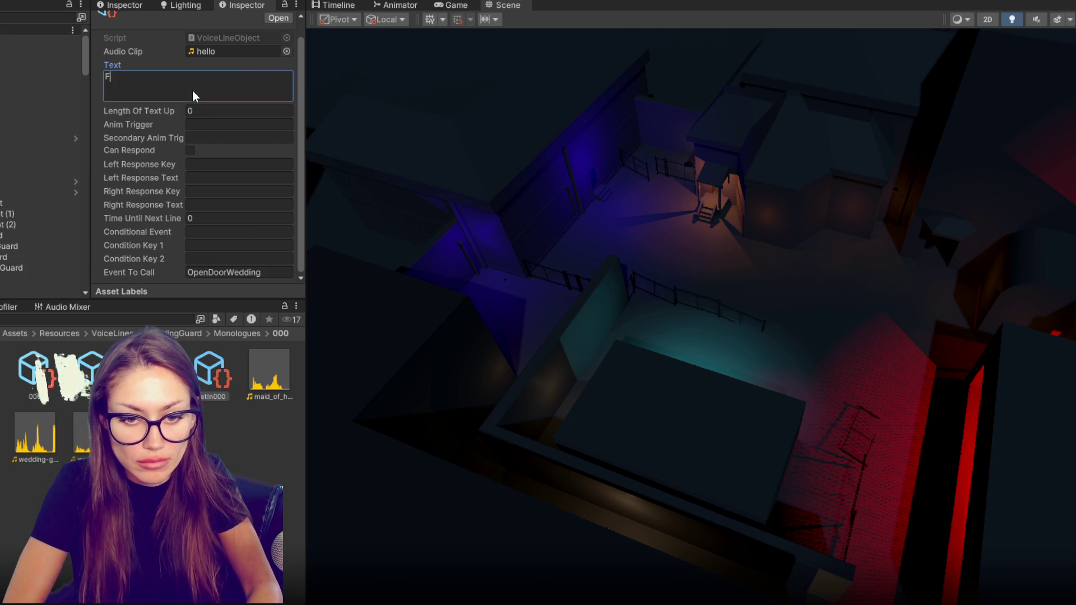
{"action": "type", "text": "ine. You can j"}
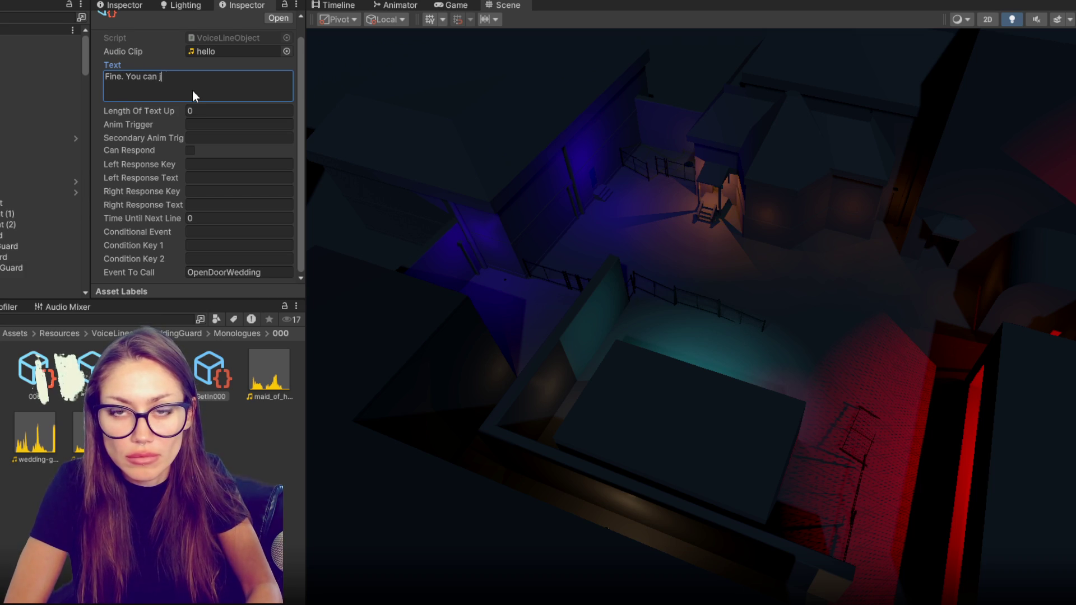
{"action": "type", "text": "oin. Just... Sta"}
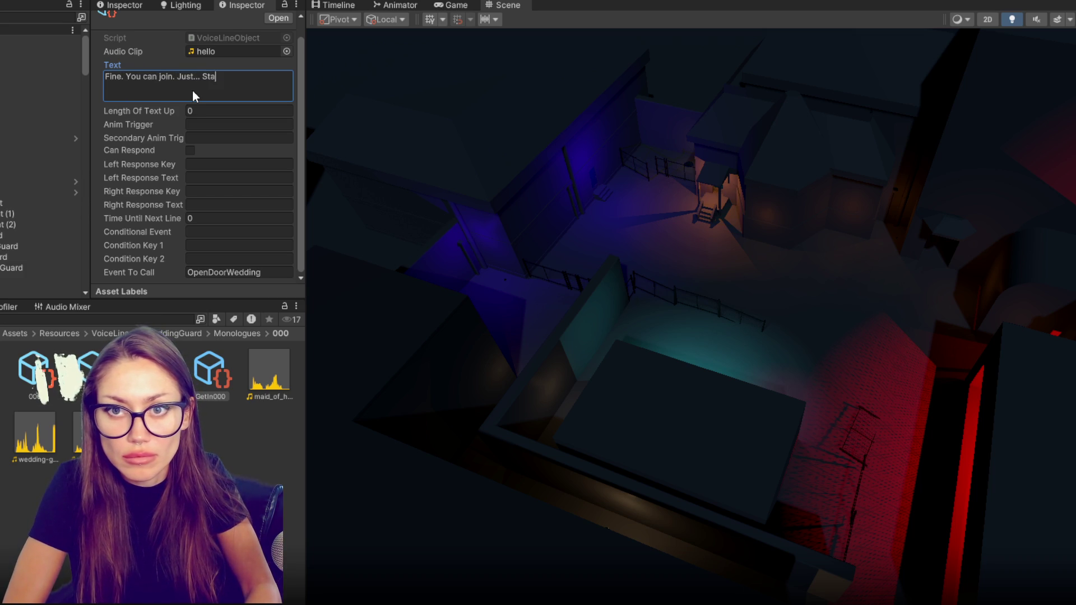
{"action": "type", "text": "y out of the photos!"}
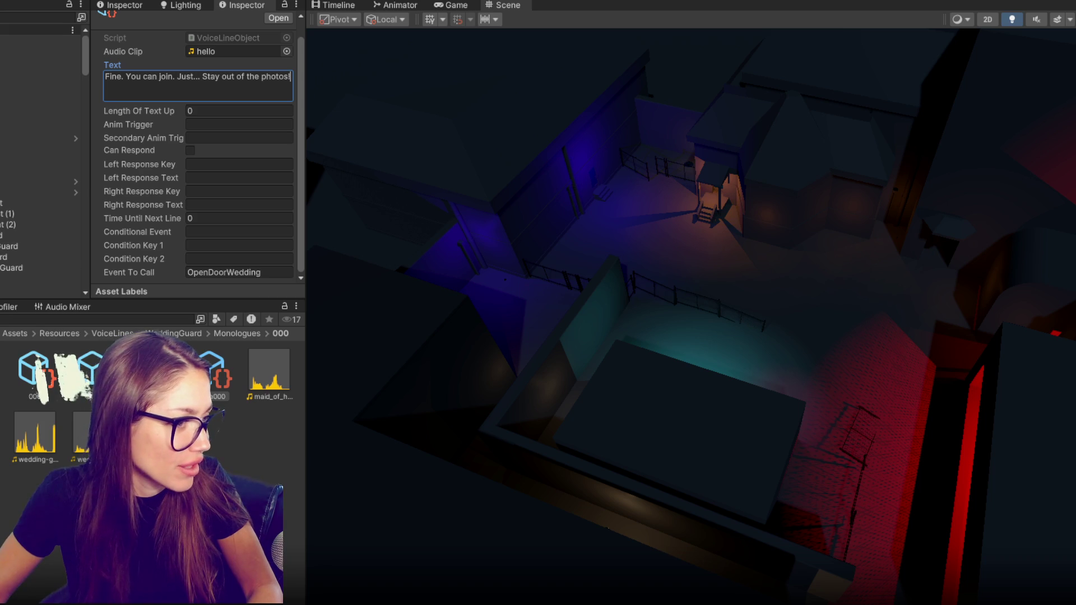
{"action": "key", "text": "Escape"}
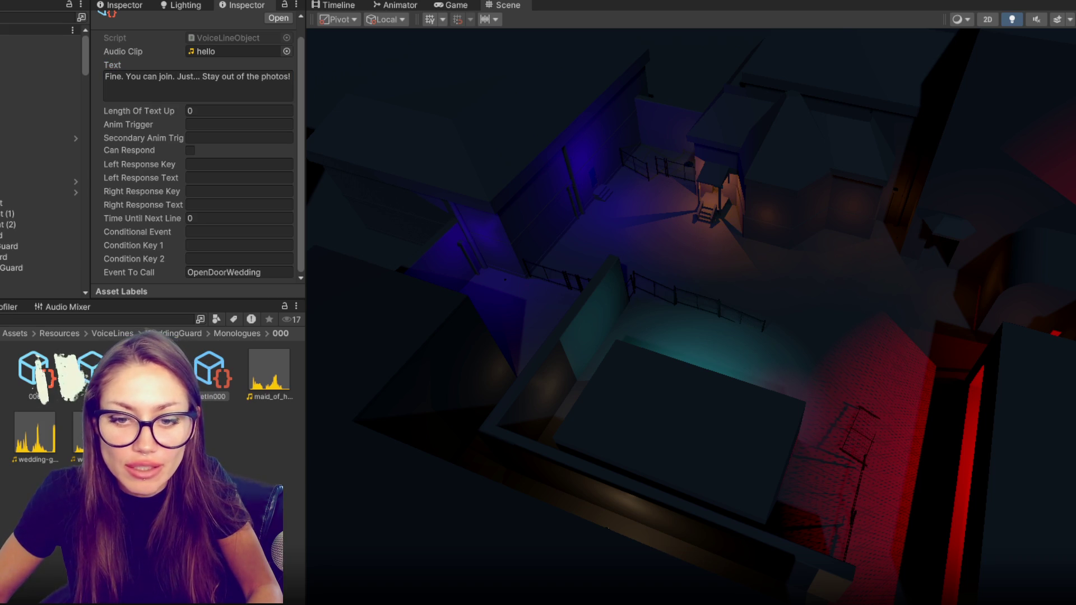
{"action": "key", "text": "Right"}
Start the WeddingGuard 000 greeting with 'Name your table. Which side are you on?'.
{"action": "left_click", "coordinate": [212, 87]}
{"action": "type", "text": "N"}
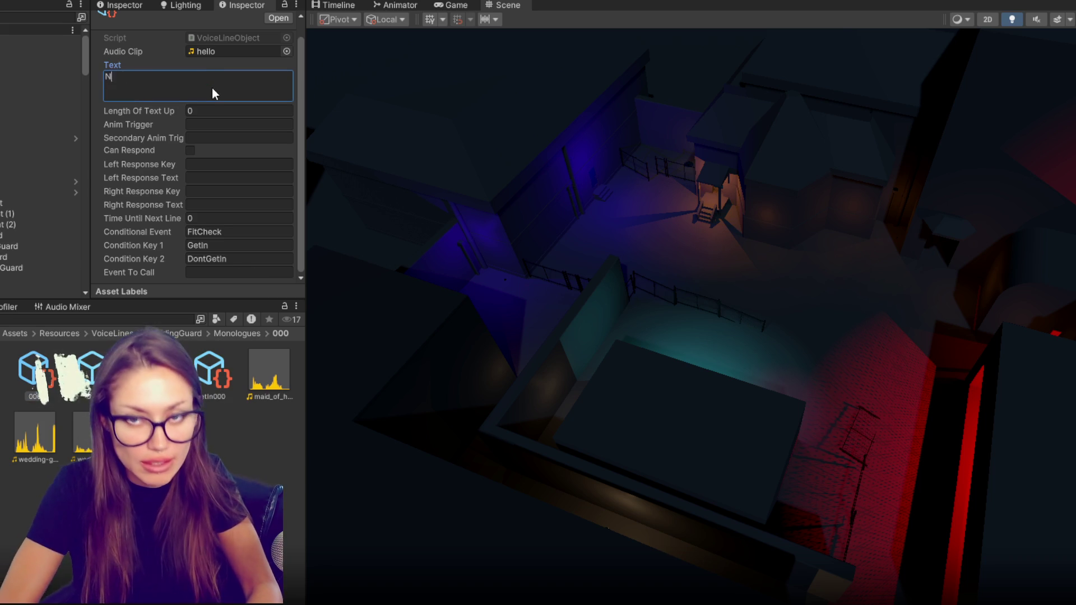
{"action": "type", "text": "ame your table."}
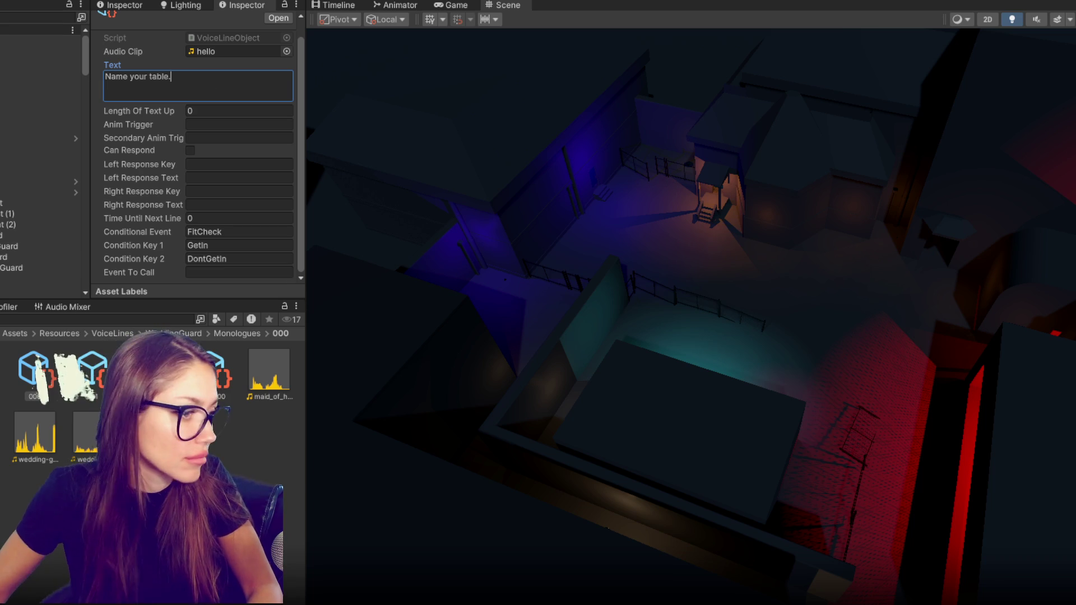
{"action": "key", "text": "Escape"}
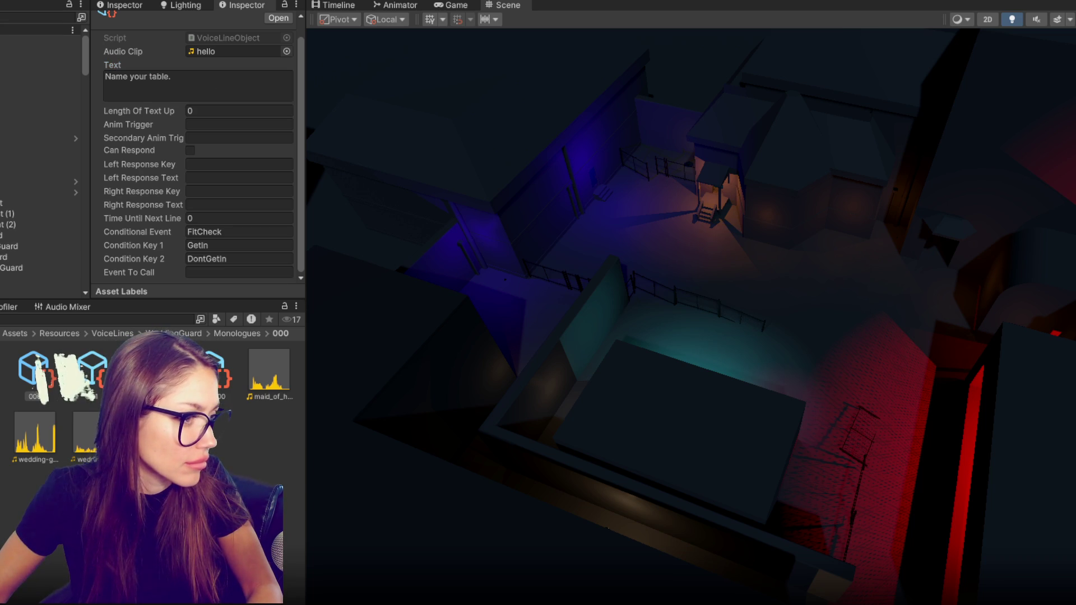
{"action": "left_click", "coordinate": [227, 71]}
{"action": "left_click", "coordinate": [245, 75]}
{"action": "left_click", "coordinate": [246, 80]}
{"action": "type", "text": "Which side a"}
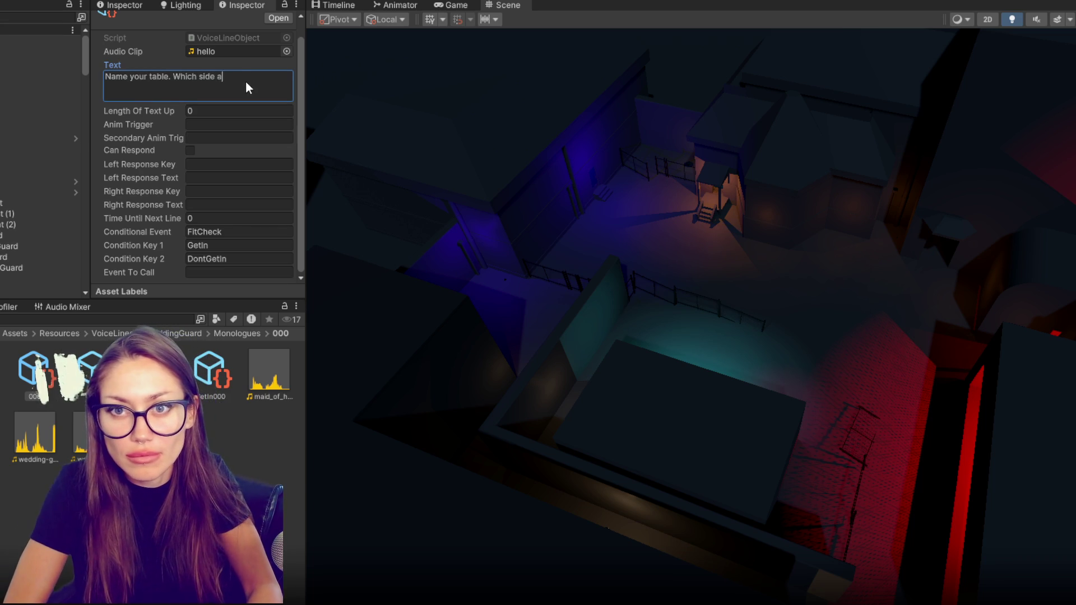
{"action": "type", "text": "re you on?"}
{"action": "key", "text": "Escape"}
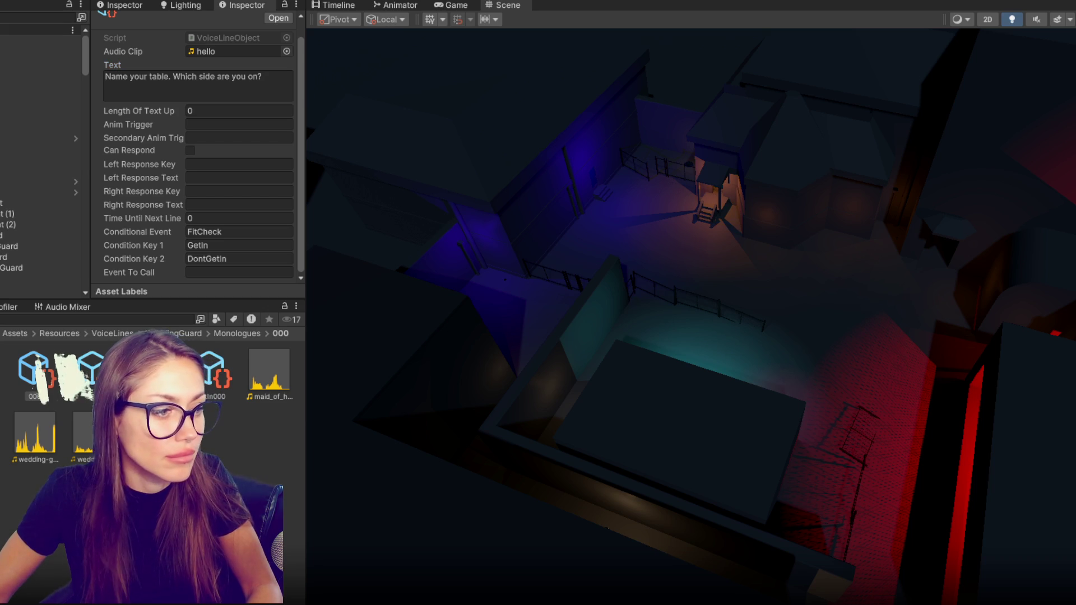
Append 'Bride's side or groom's side? Answer right!' to the greeting.
{"action": "left_click", "coordinate": [283, 79]}
{"action": "left_click", "coordinate": [290, 75]}
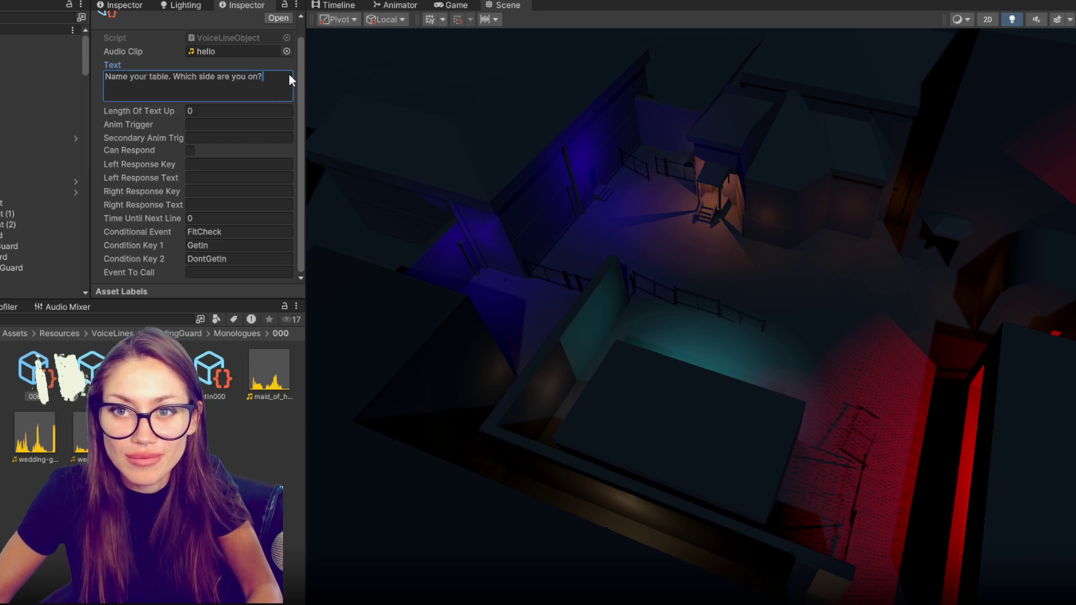
{"action": "type", "text": "Bride's side or Groo"}
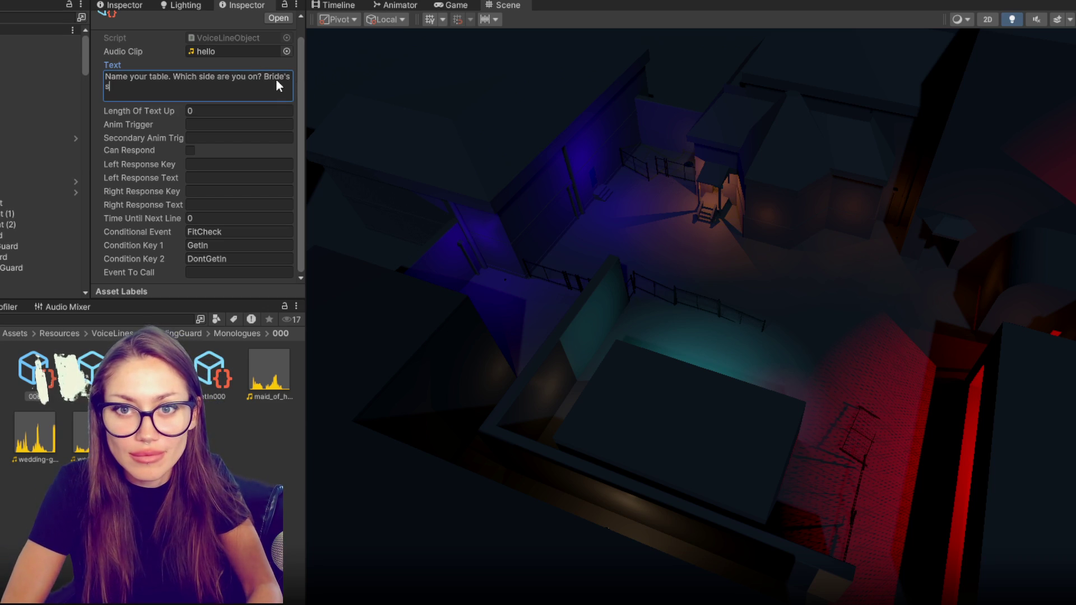
{"action": "key", "text": "BackSpace"}
{"action": "key", "text": "BackSpace"}
{"action": "key", "text": "BackSpace"}
{"action": "type", "text": "groom's side?"}
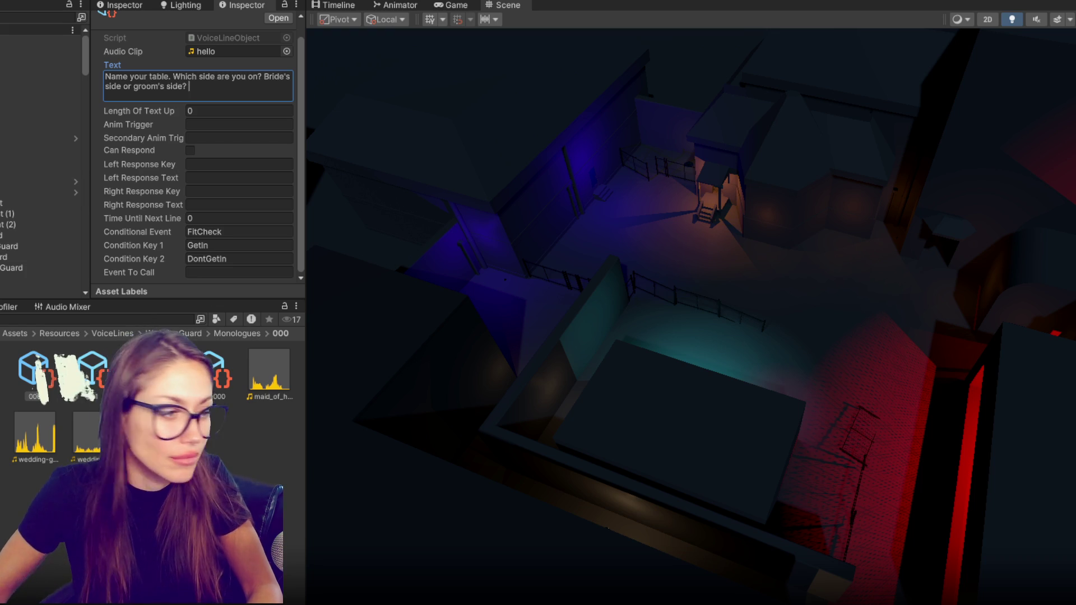
{"action": "key", "text": "Escape"}
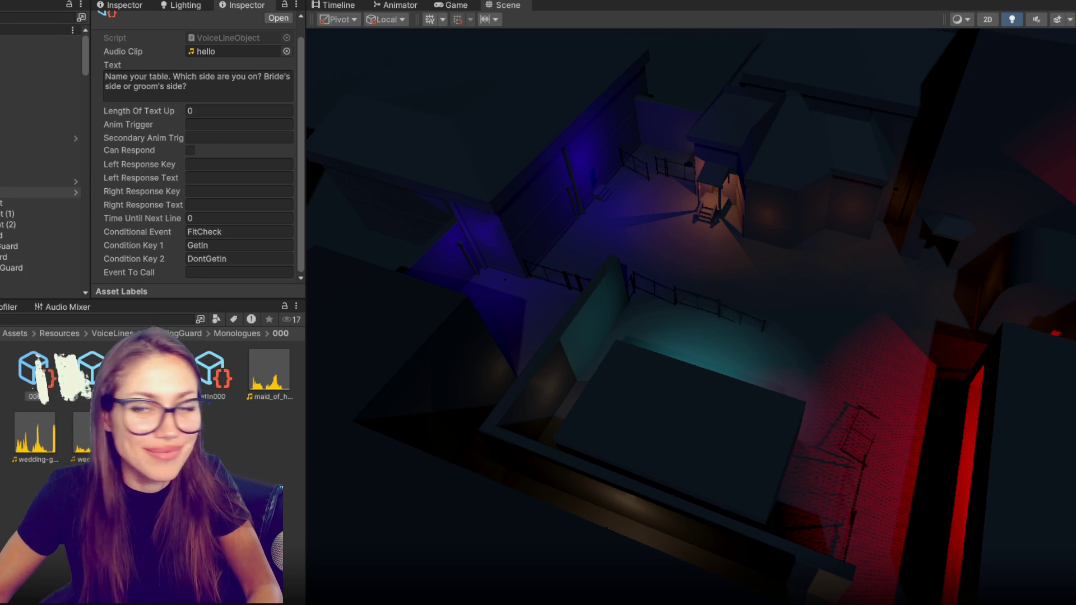
{"action": "left_click", "coordinate": [260, 86]}
{"action": "left_click", "coordinate": [269, 94]}
{"action": "type", "text": "Answer right!"}
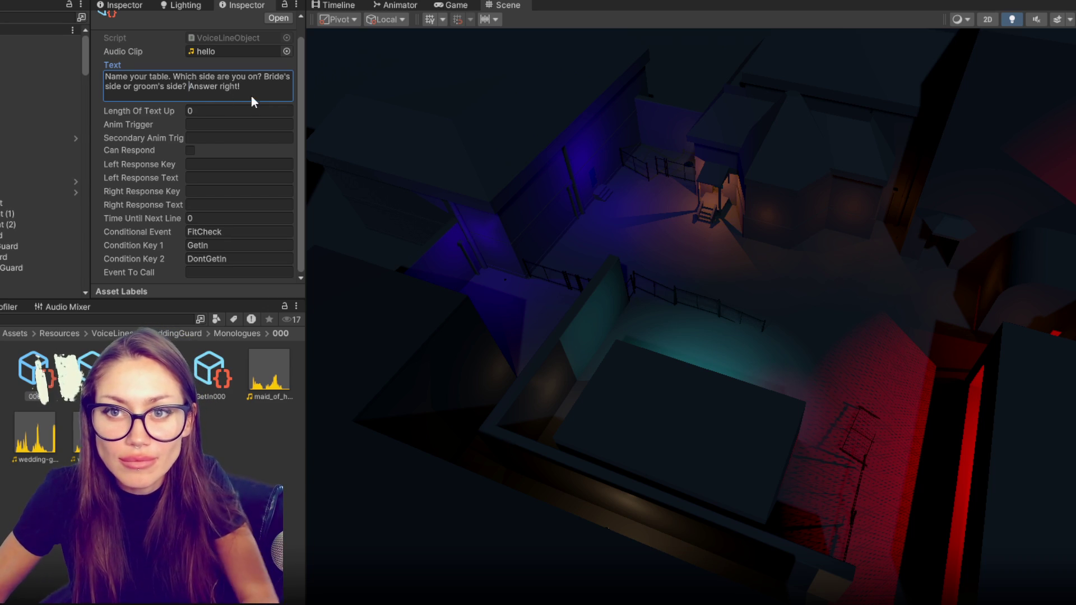
Change the greeting's Conditional Event from FitCheck to FitCheckWedding.
{"action": "left_click", "coordinate": [287, 232]}
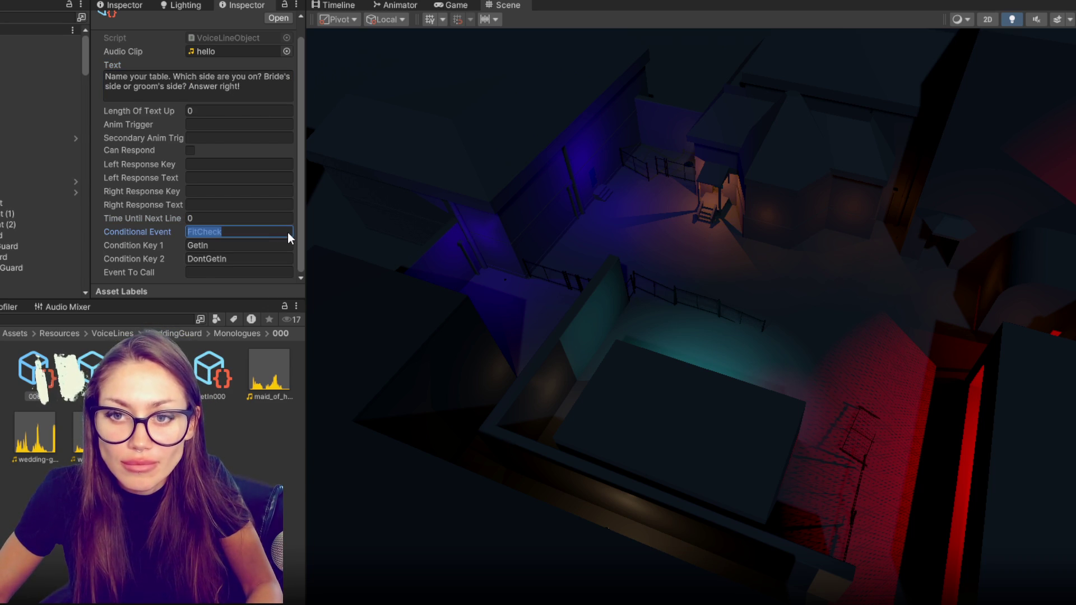
{"action": "left_click", "coordinate": [277, 230]}
{"action": "type", "text": "Weddi"}
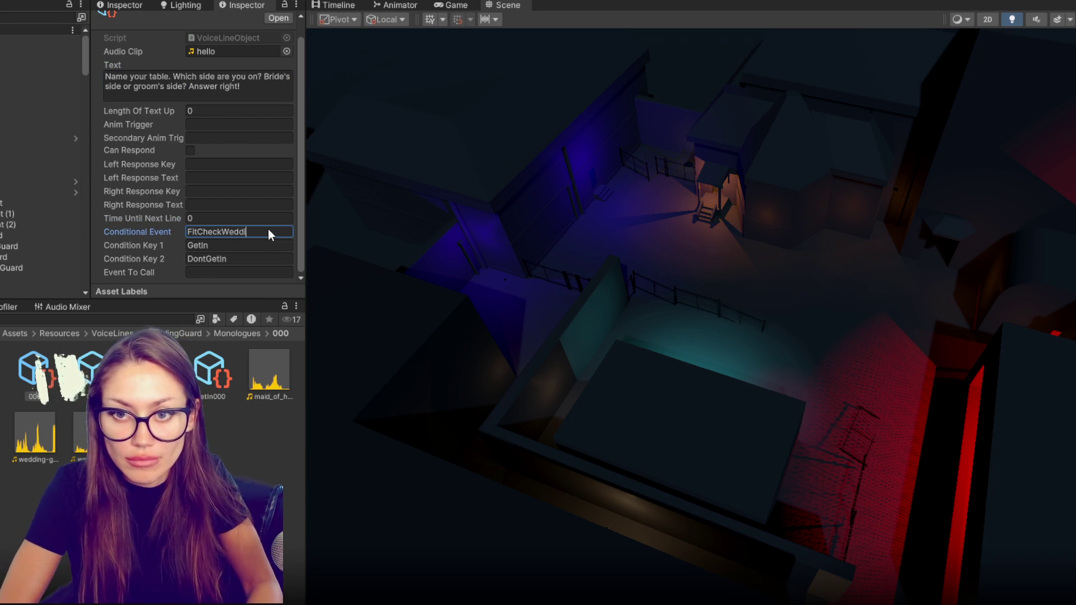
{"action": "type", "text": "ng"}
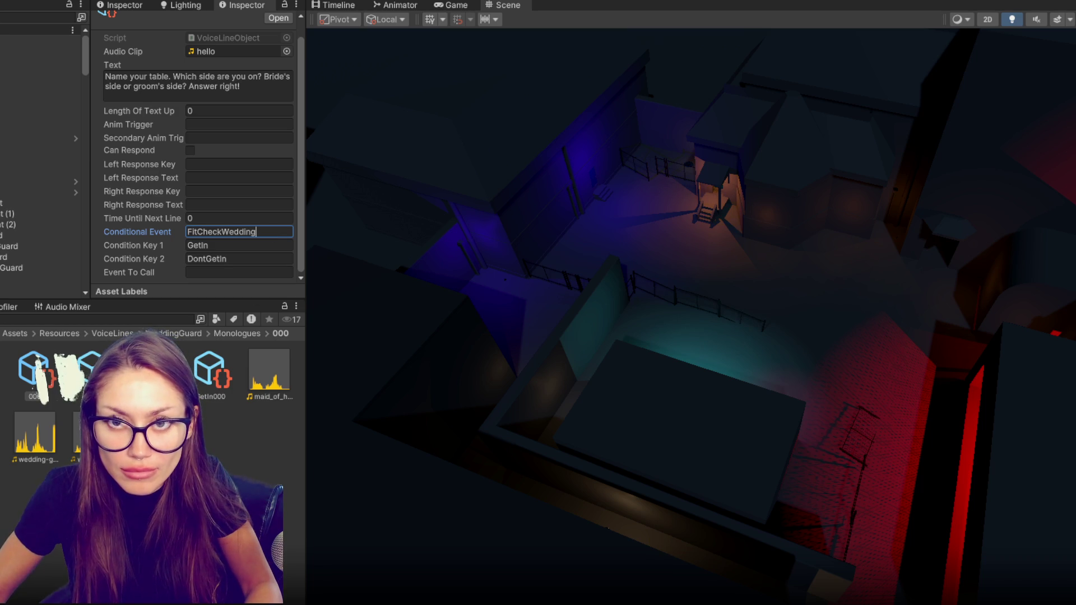
Replace the goodbye line's dialogue with 'Excuse me, but I'm the maid of honour.'.
{"action": "left_click", "coordinate": [153, 372]}
{"action": "left_click", "coordinate": [224, 78]}
{"action": "key", "text": "ctrl+a"}
{"action": "type", "text": "E"}
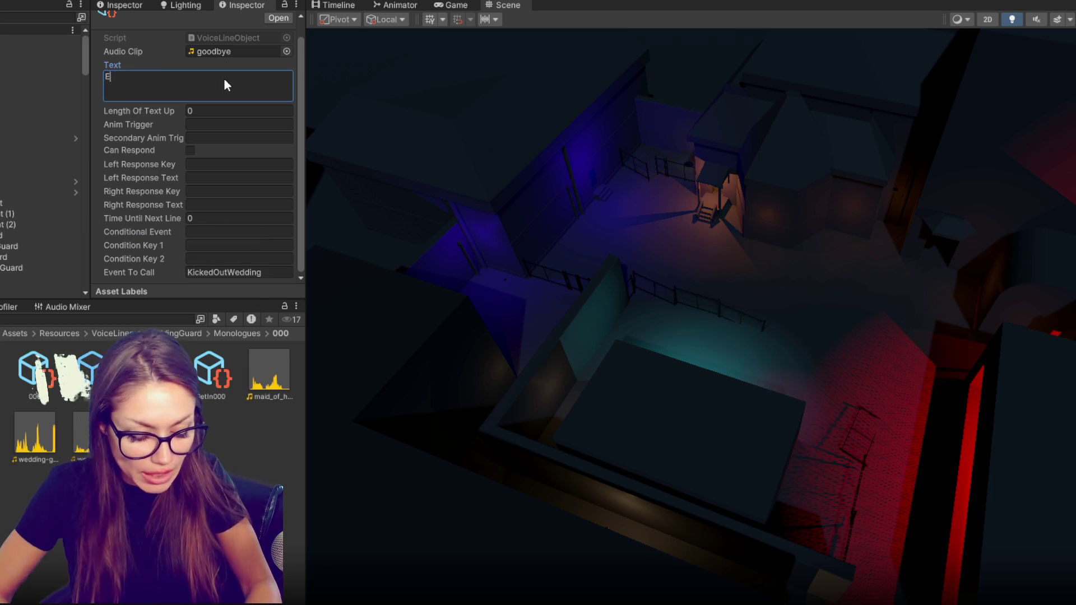
{"action": "type", "text": "xcuse me, but I'm the maid of honour."}
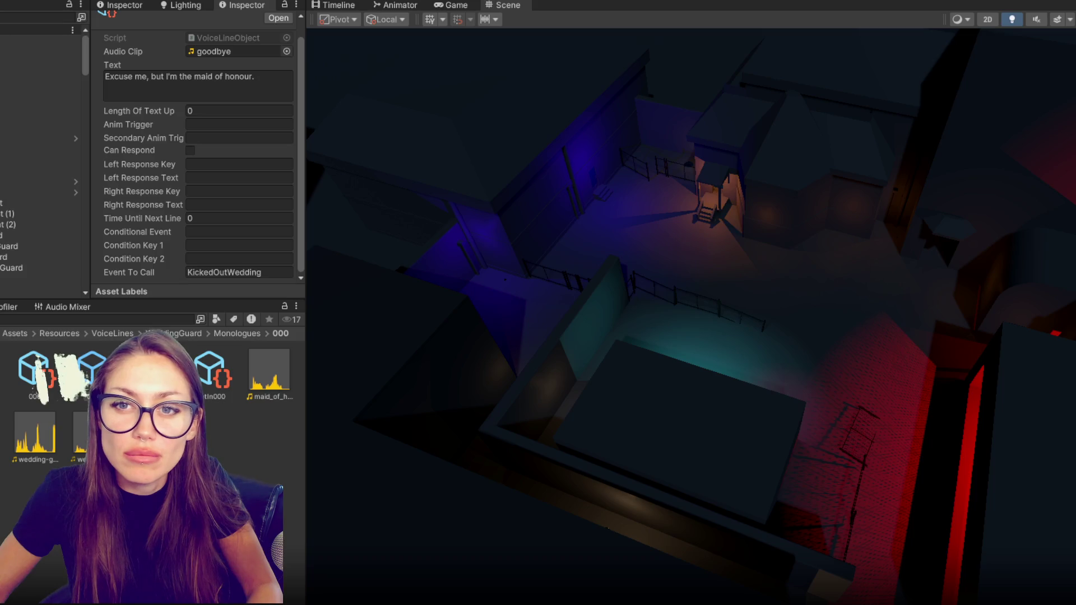
Paste the maid-of-honour line into the refusal line and review the other wedding guard lines.
{"action": "left_click", "coordinate": [276, 79]}
{"action": "key", "text": "ctrl+a"}
{"action": "key", "text": "ctrl+c"}
{"action": "key", "text": "ctrl+z"}
{"action": "left_click", "coordinate": [223, 99]}
{"action": "key", "text": "ctrl+v"}
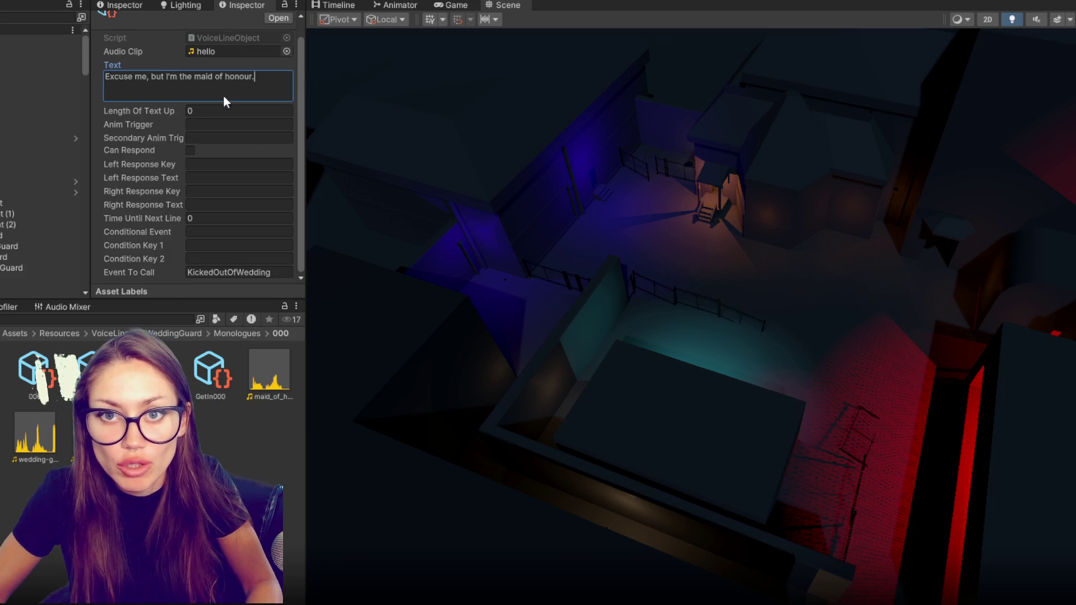
{"action": "left_click", "coordinate": [152, 373]}
{"action": "left_click", "coordinate": [90, 372]}
{"action": "left_click", "coordinate": [34, 373]}
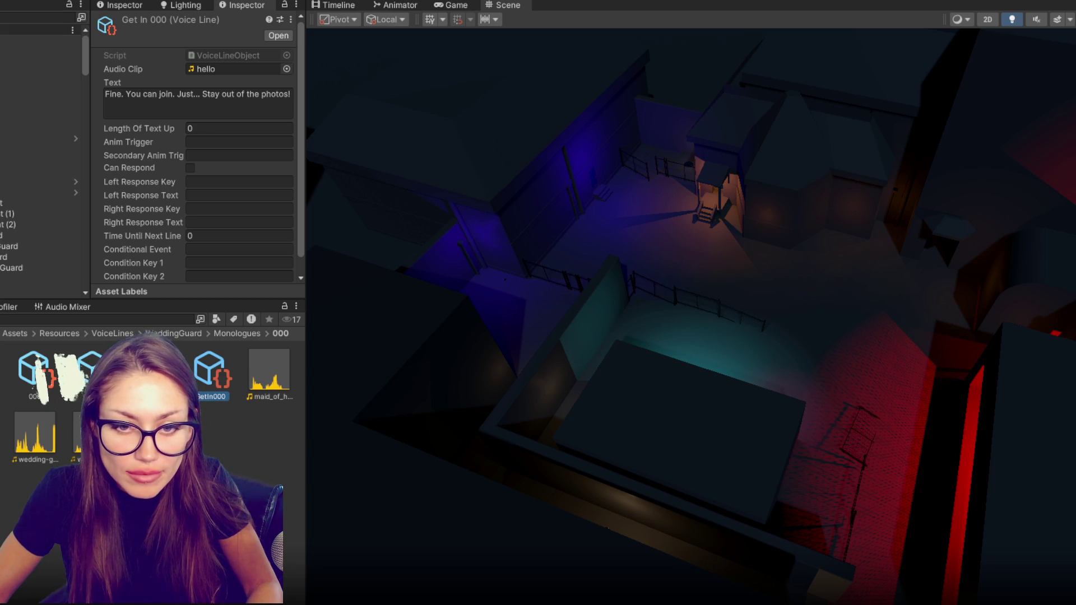
Review the FuneralGuard voice lines, including Get In 000, then the first 000 line.
{"action": "left_click", "coordinate": [31, 371]}
{"action": "left_click", "coordinate": [82, 367]}
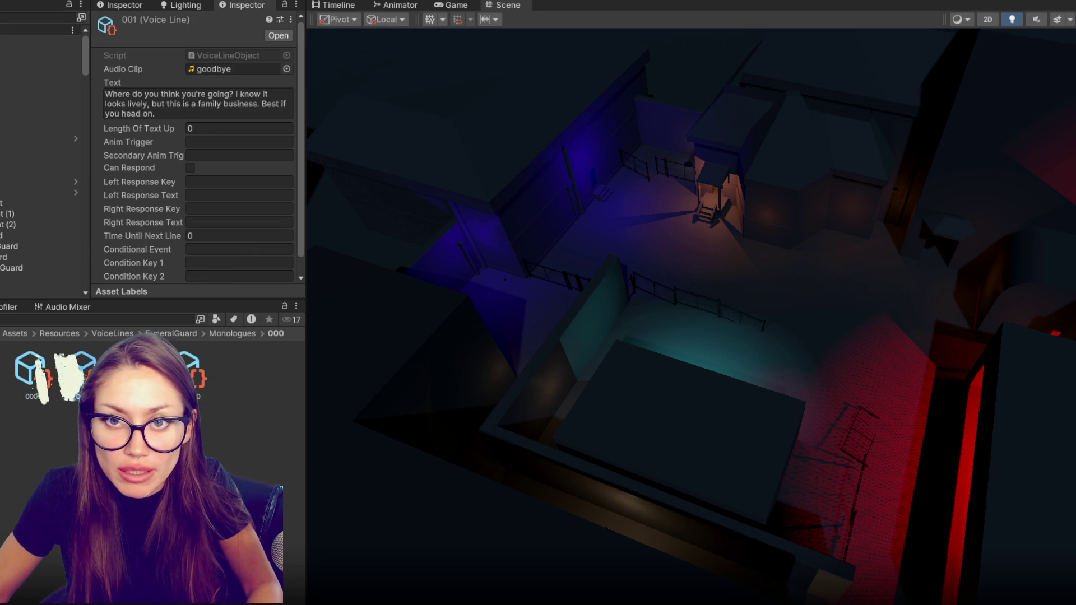
{"action": "left_click", "coordinate": [187, 359]}
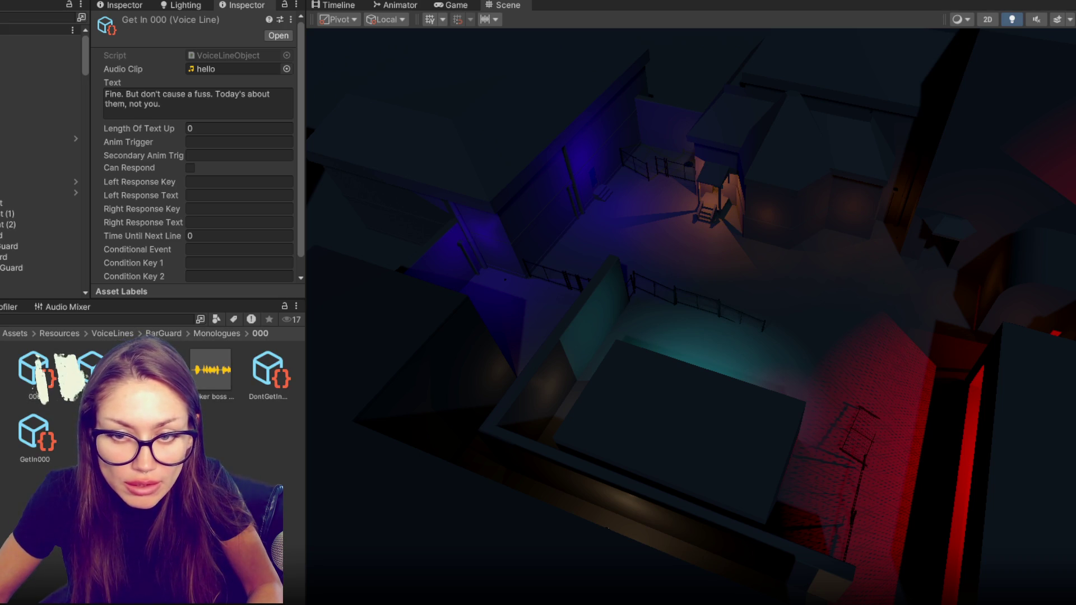
{"action": "left_click", "coordinate": [20, 367]}
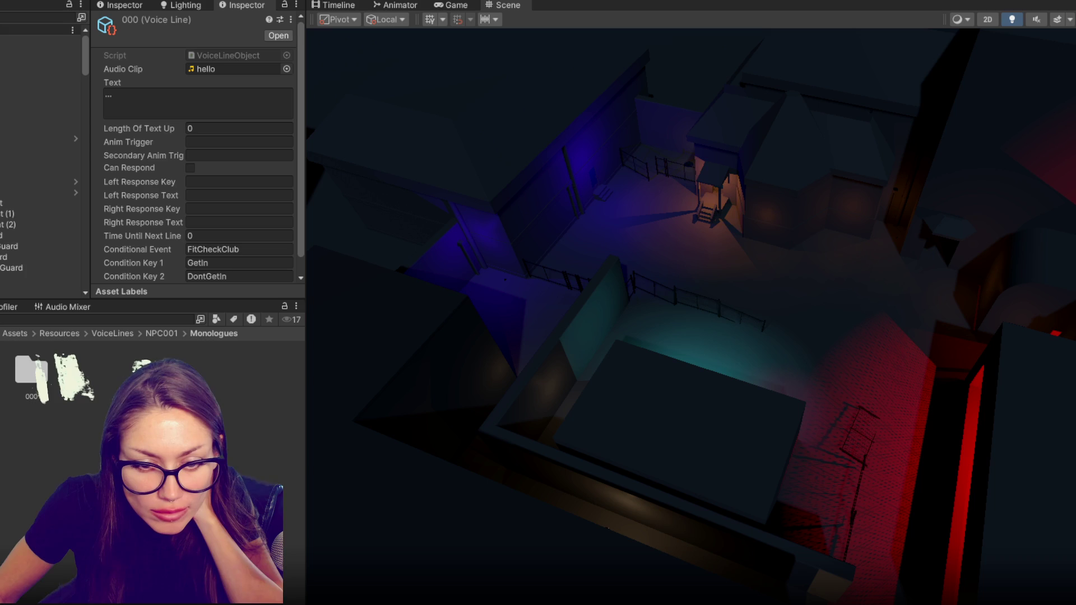
Browse NPC001's 000 monologue voice lines and the FuneralGuard 000 voice line.
{"action": "double_click", "coordinate": [31, 373]}
{"action": "left_click", "coordinate": [81, 373]}
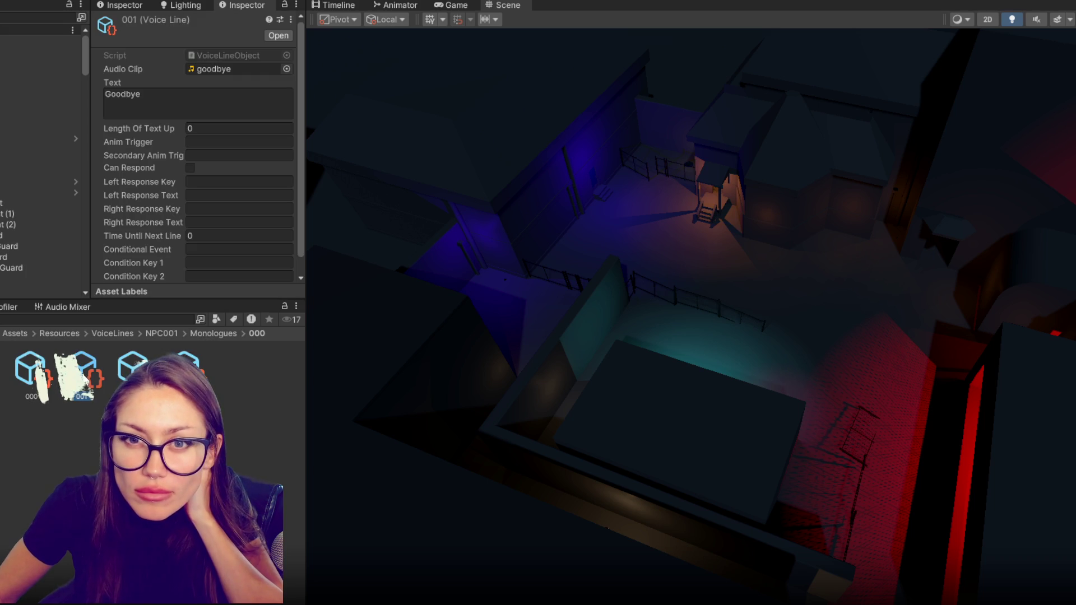
{"action": "left_click", "coordinate": [133, 370]}
{"action": "left_click", "coordinate": [31, 370]}
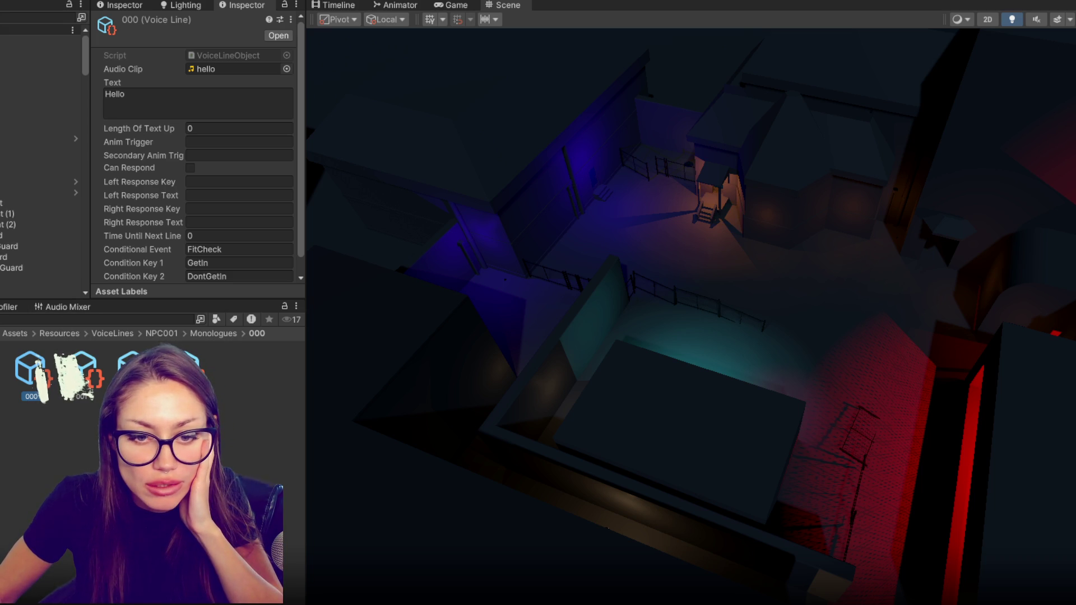
{"action": "key", "text": "Down"}
{"action": "key", "text": "Down"}
{"action": "key", "text": "Up"}
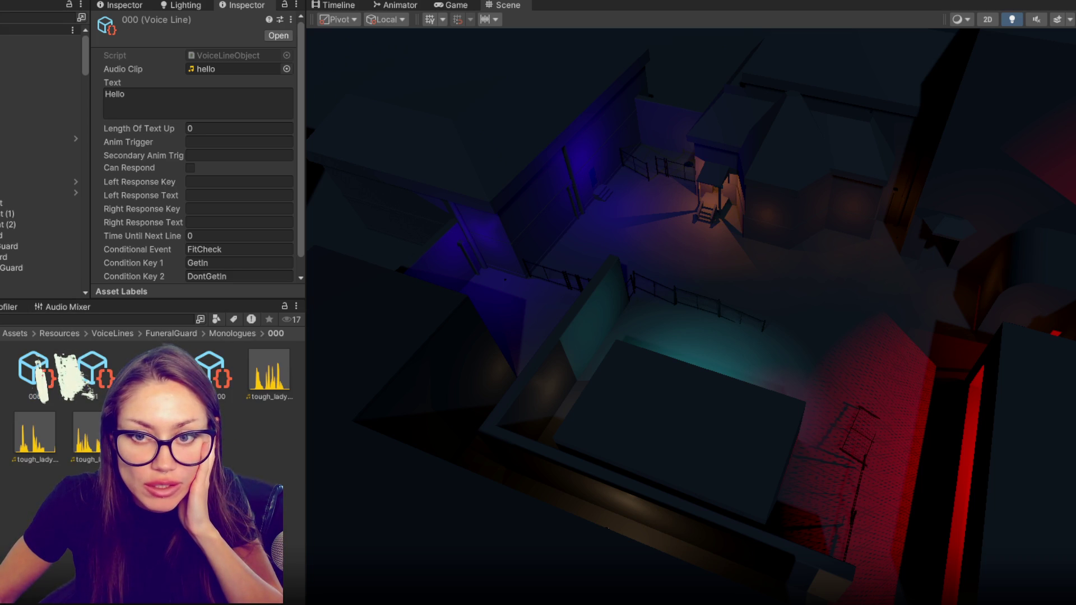
{"action": "key", "text": "Down"}
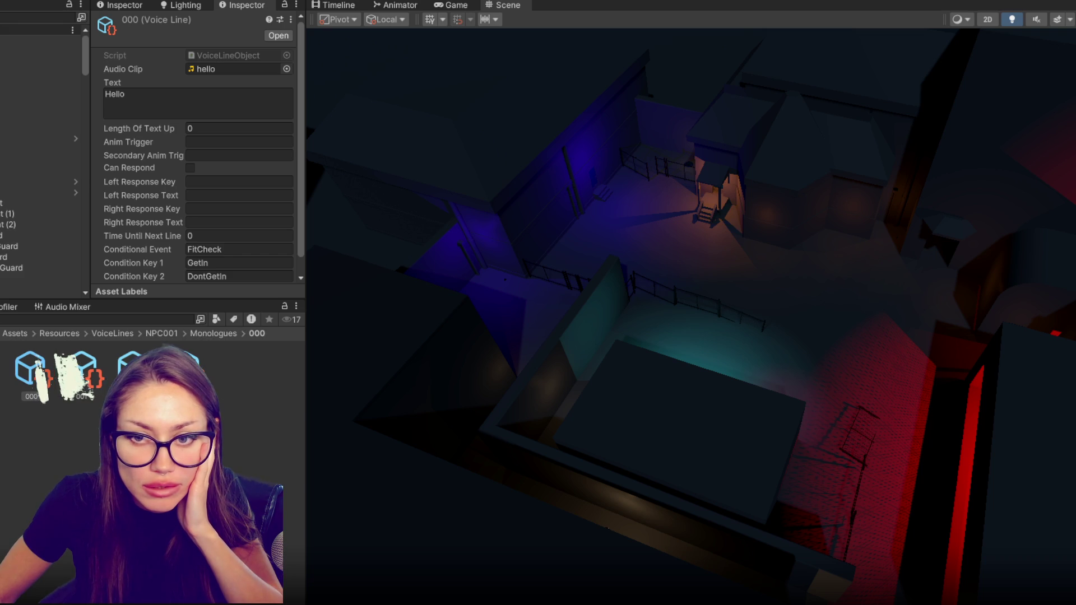
{"action": "key", "text": "Up"}
{"action": "left_click", "coordinate": [22, 358]}
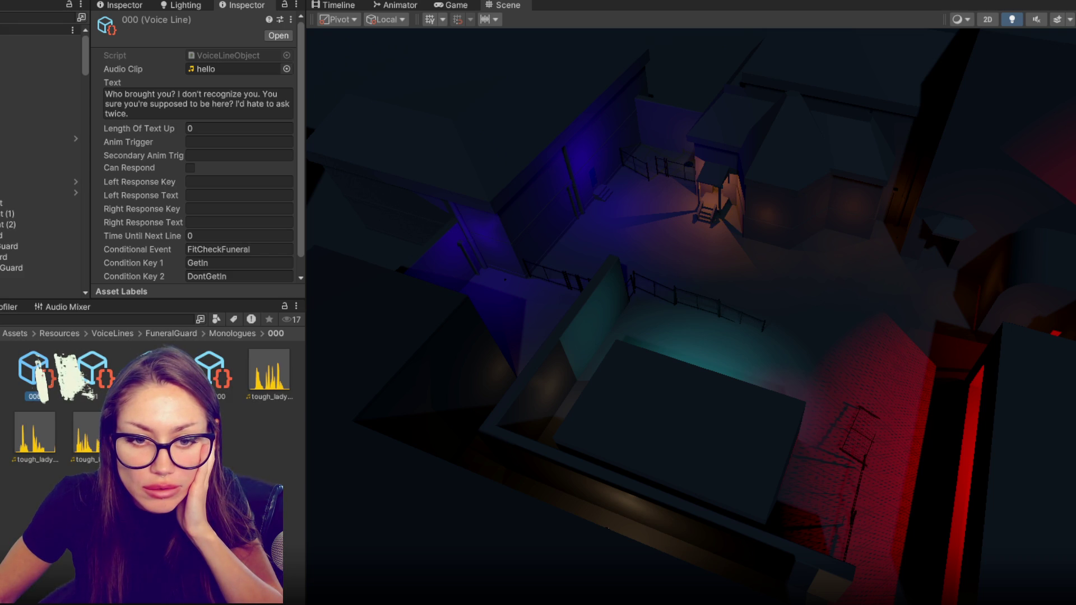
Compare the NPC001, NPC002 and NPC003 opening lines, then select NPC002's 000 voice line.
{"action": "key", "text": "Down"}
{"action": "left_click", "coordinate": [28, 373]}
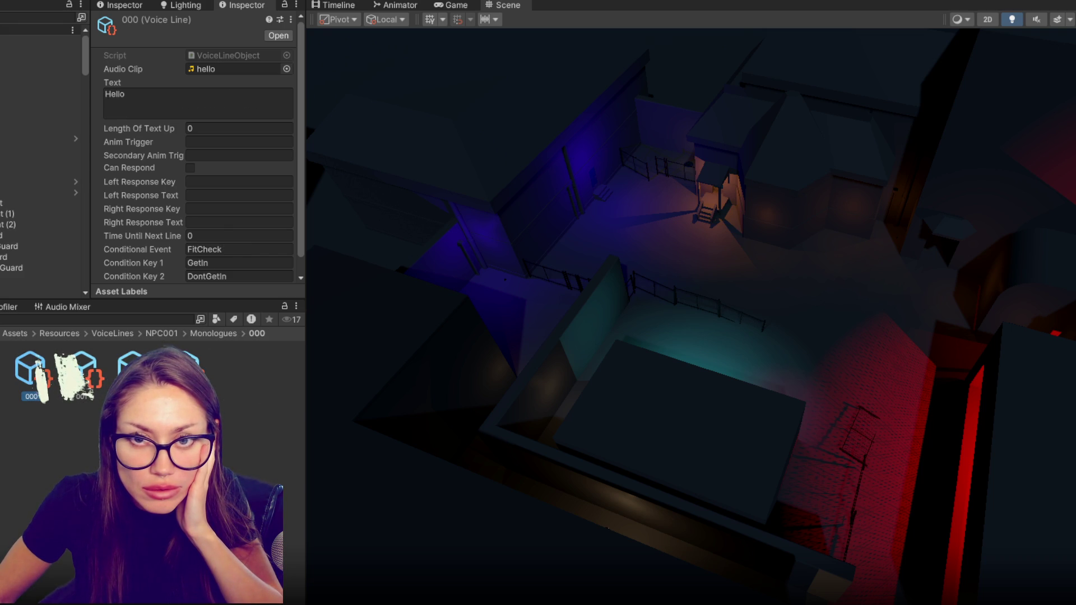
{"action": "key", "text": "Down"}
{"action": "left_click", "coordinate": [28, 372]}
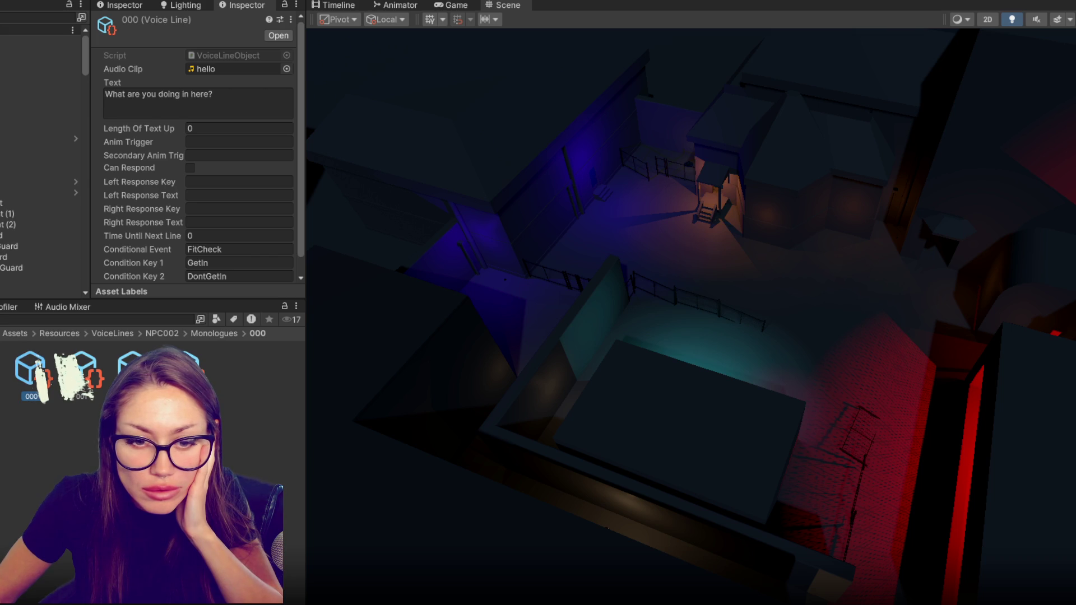
{"action": "key", "text": "Down"}
{"action": "left_click", "coordinate": [17, 378]}
{"action": "double_click", "coordinate": [31, 372]}
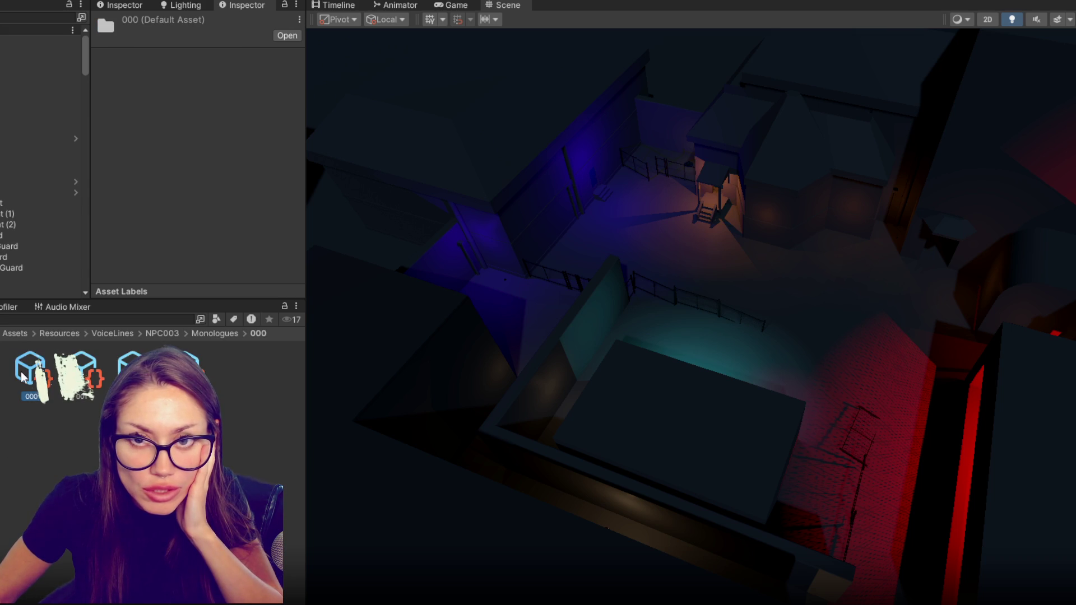
{"action": "left_click", "coordinate": [28, 373]}
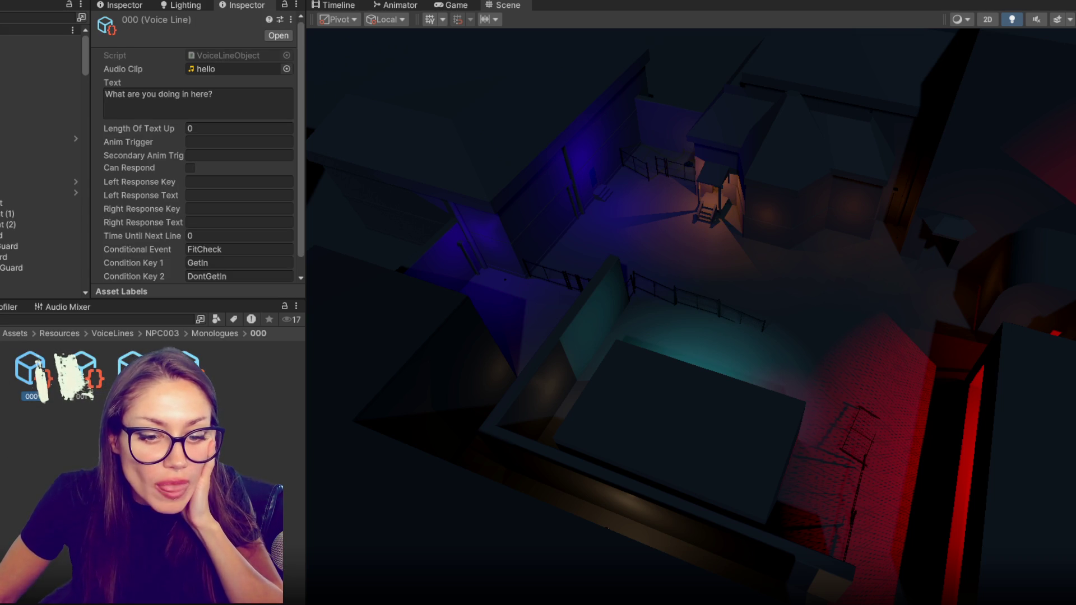
{"action": "key", "text": "Up"}
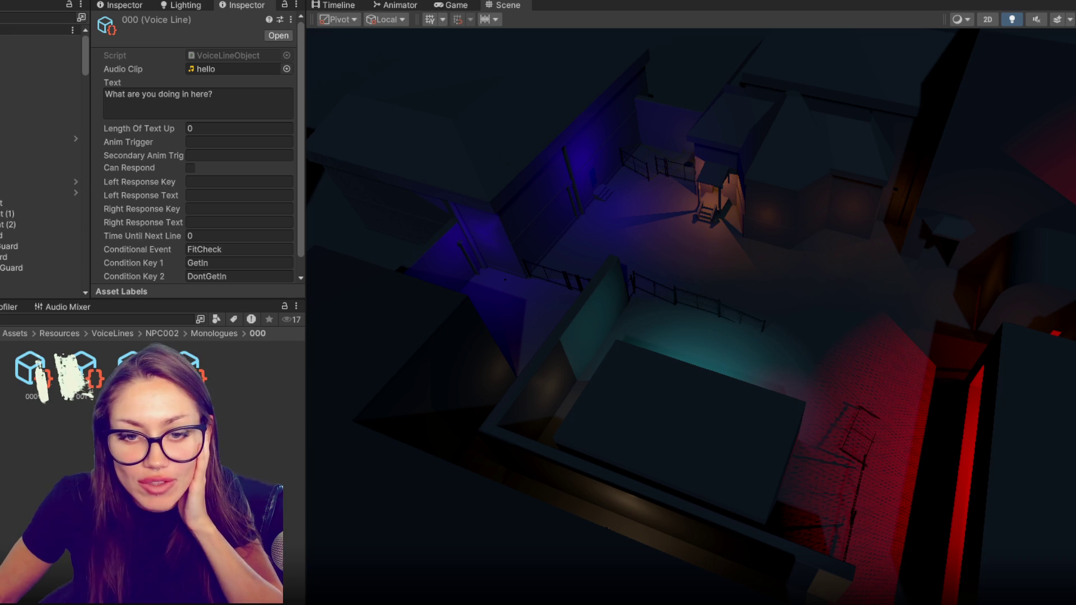
{"action": "left_click", "coordinate": [151, 297]}
Set the opening text to '...' and the refusal line to 'What are you doing?! You can't go into the lab without your safety gear!'.
{"action": "left_click", "coordinate": [150, 97]}
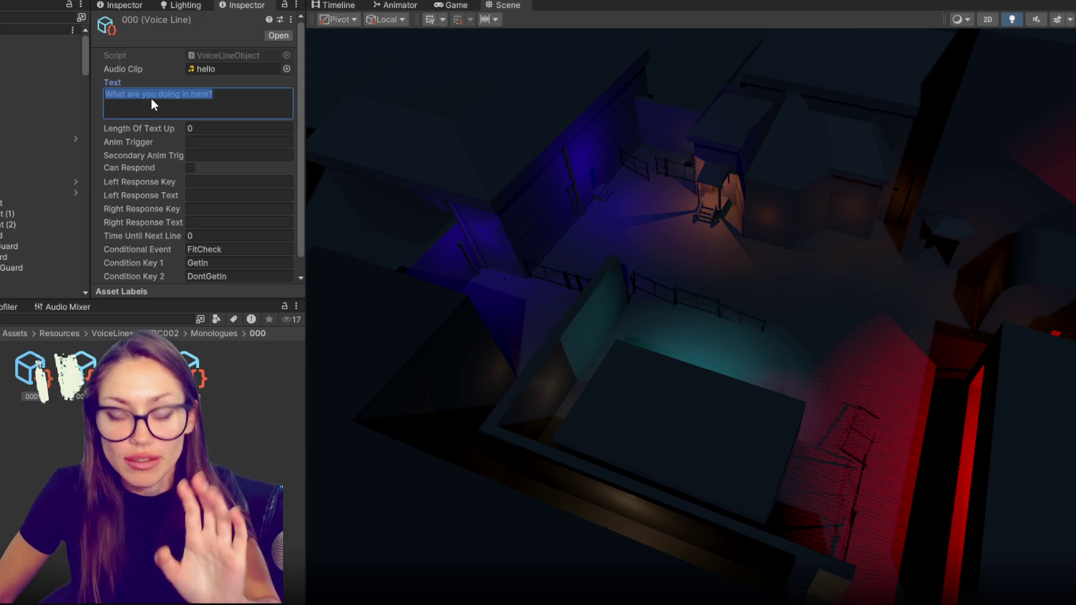
{"action": "type", "text": "..."}
{"action": "left_click", "coordinate": [81, 374]}
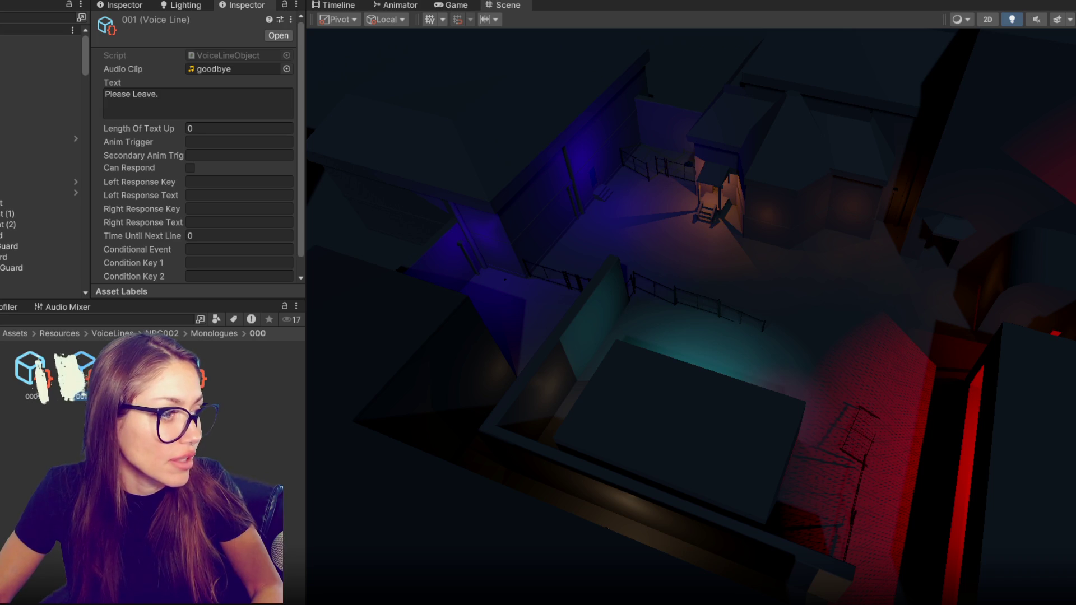
{"action": "left_click", "coordinate": [158, 102]}
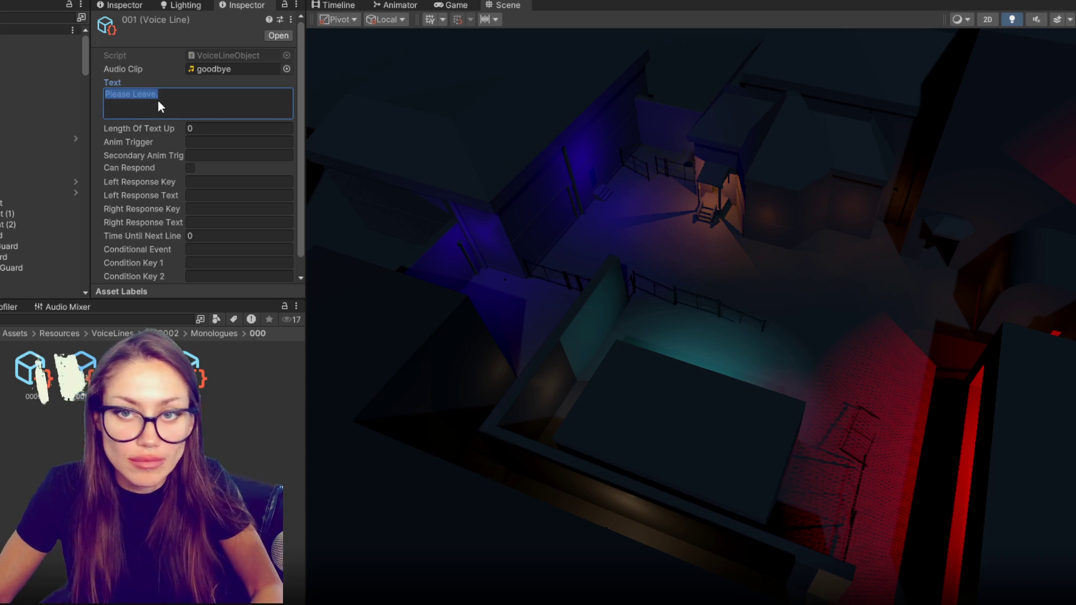
{"action": "type", "text": "What are you doing?! "}
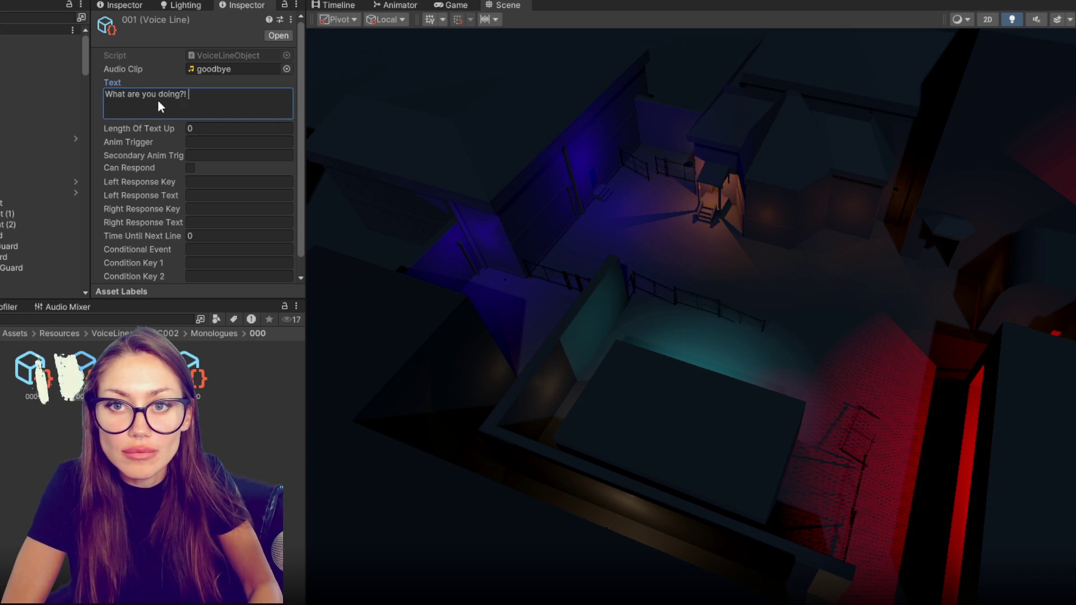
{"action": "type", "text": "You can't go in"}
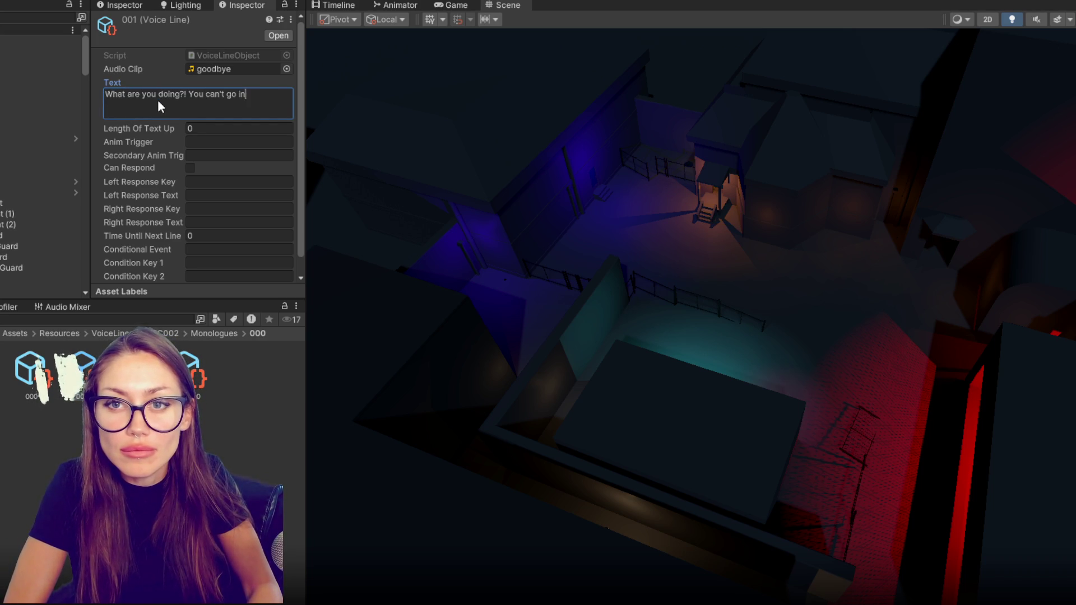
{"action": "type", "text": "to the lab without y"}
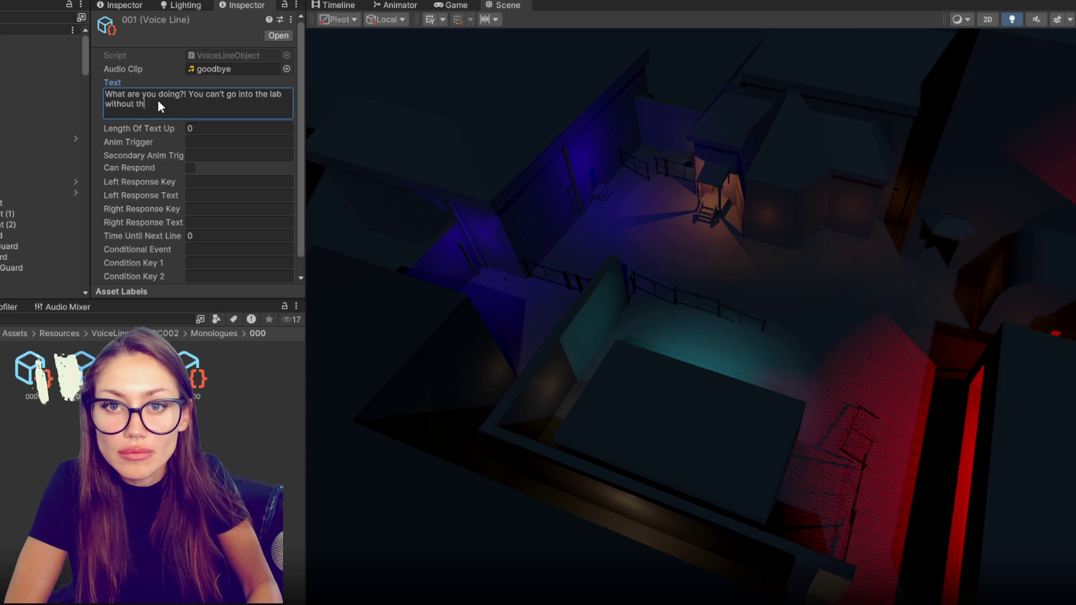
{"action": "type", "text": "our safety gear!"}
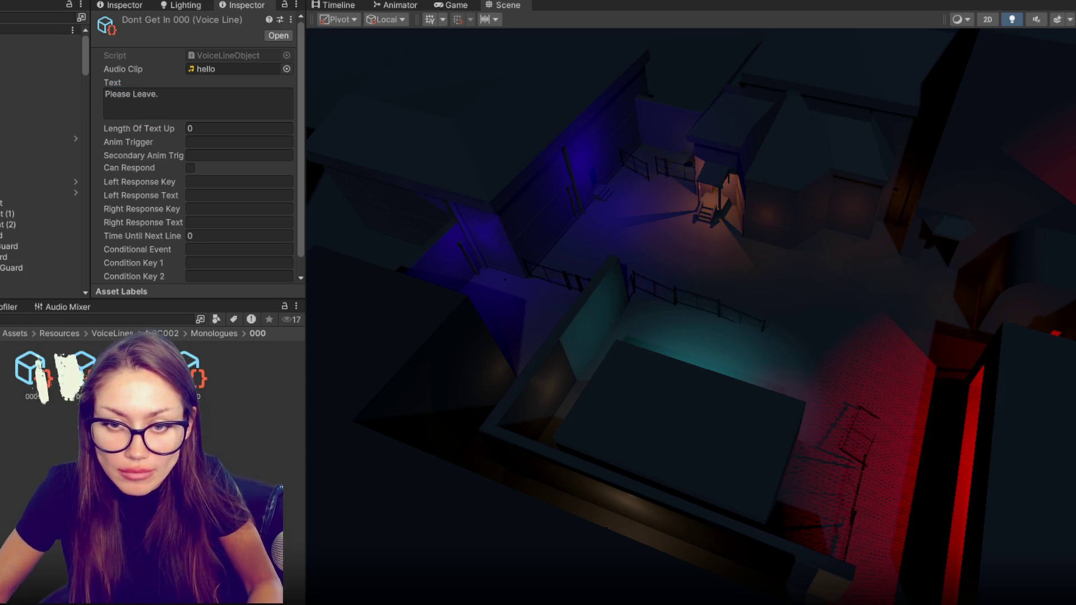
Change the Conditional Event from FitCheck to FitCheckLab.
{"action": "left_click", "coordinate": [226, 249]}
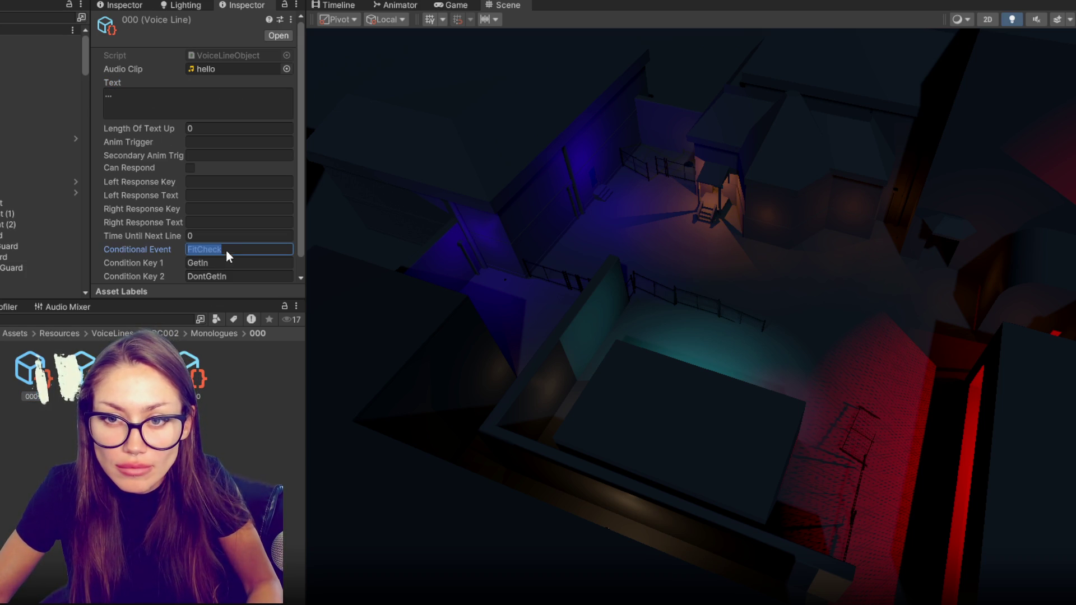
{"action": "left_click", "coordinate": [231, 248]}
{"action": "type", "text": "Lab"}
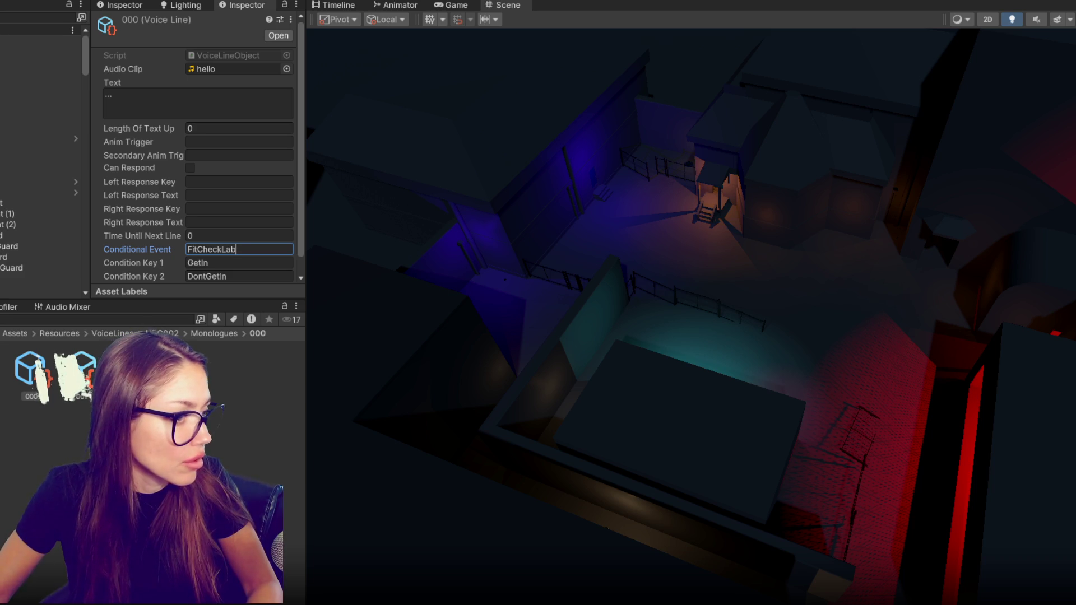
Set the Get In line to 'Oooh, you must be the new lab tech. Working late, I see. Go right on in!'.
{"action": "left_click", "coordinate": [223, 373]}
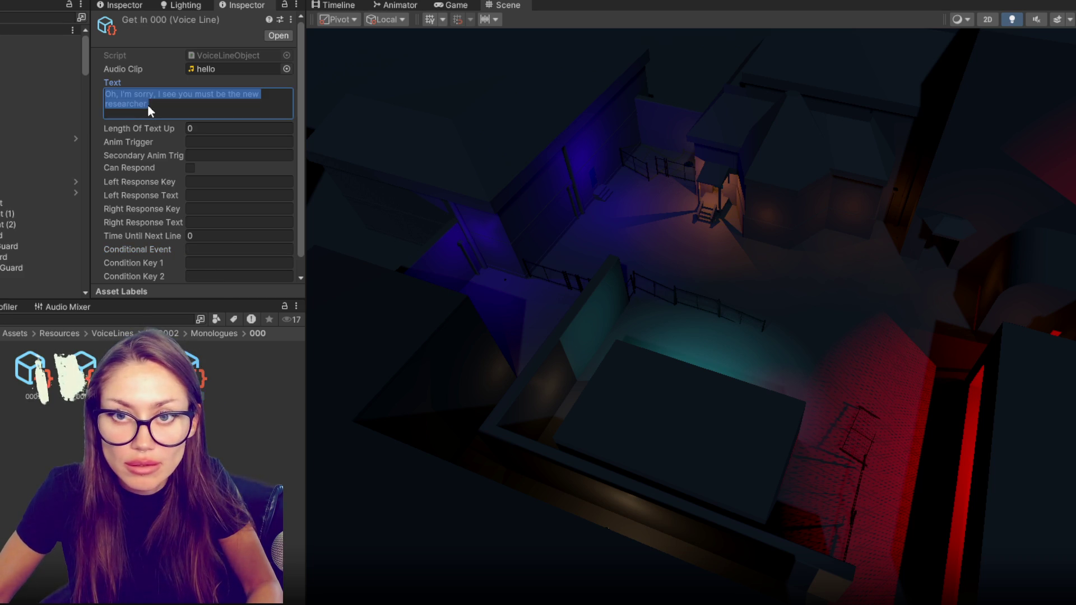
{"action": "left_click", "coordinate": [147, 104]}
{"action": "type", "text": "Oooh, you "}
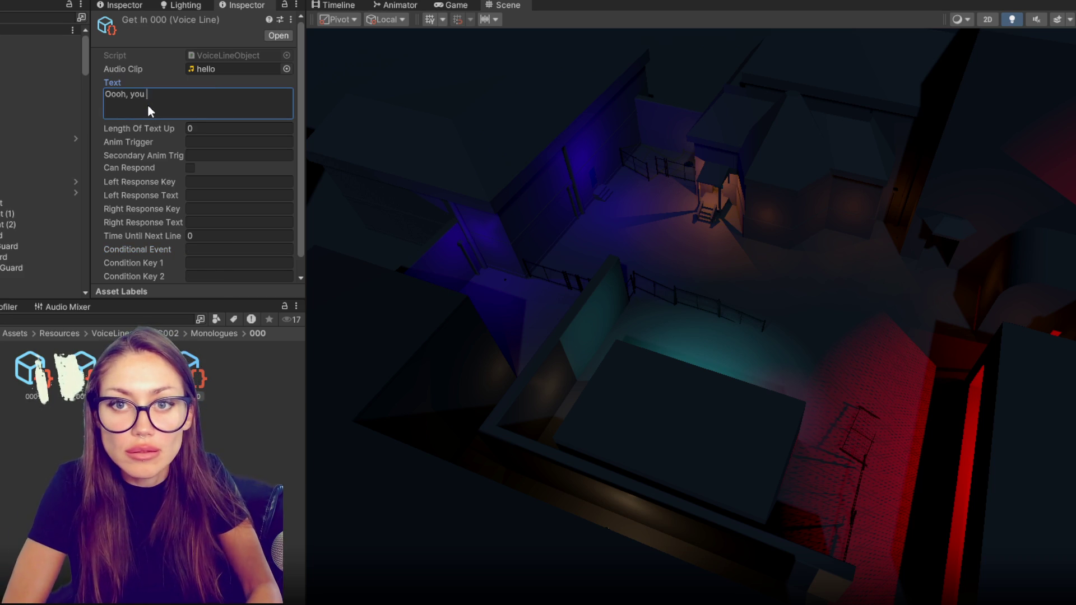
{"action": "type", "text": "must be the new lab "}
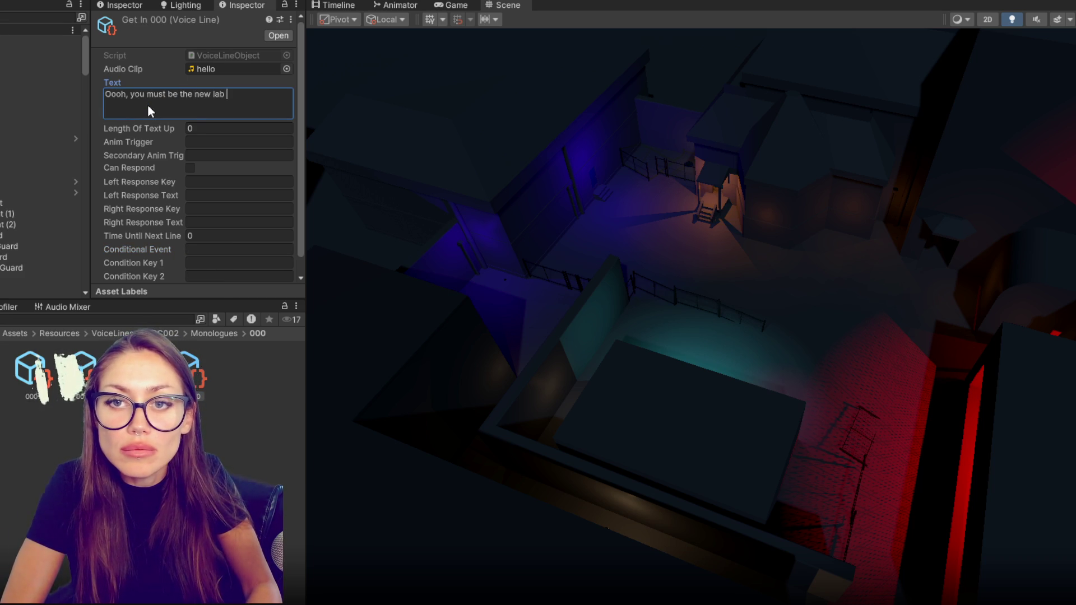
{"action": "type", "text": "tech. Working late I"}
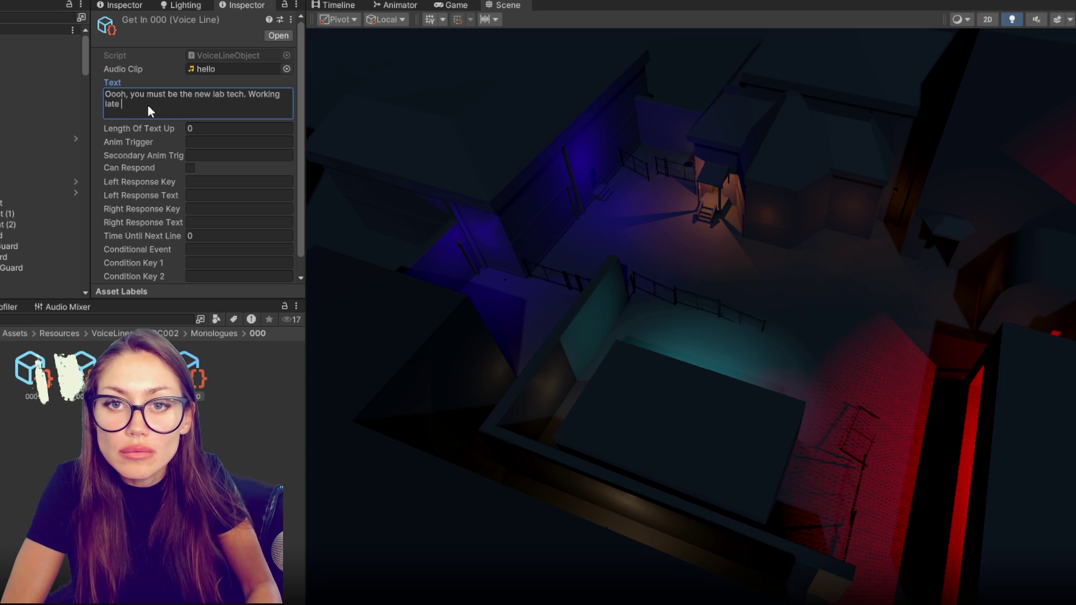
{"action": "key", "text": "BackSpace"}
{"action": "key", "text": "BackSpace"}
{"action": "key", "text": "BackSpace"}
{"action": "type", "text": ", I see. "}
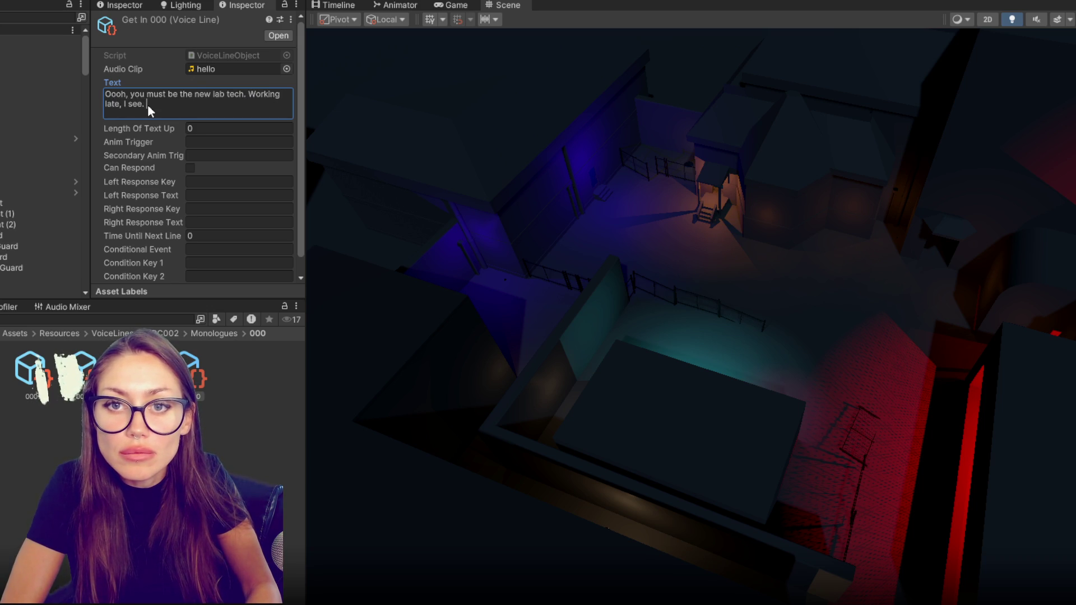
{"action": "type", "text": "Go right on in!"}
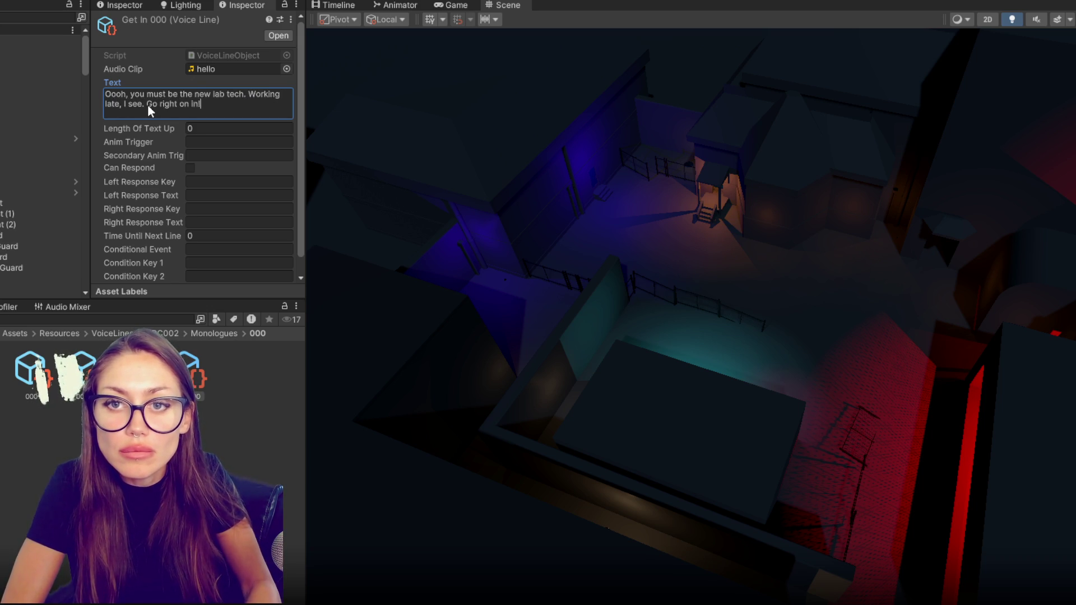
{"action": "scroll", "coordinate": [270, 153], "scroll_direction": "down", "scroll_amount": 1}
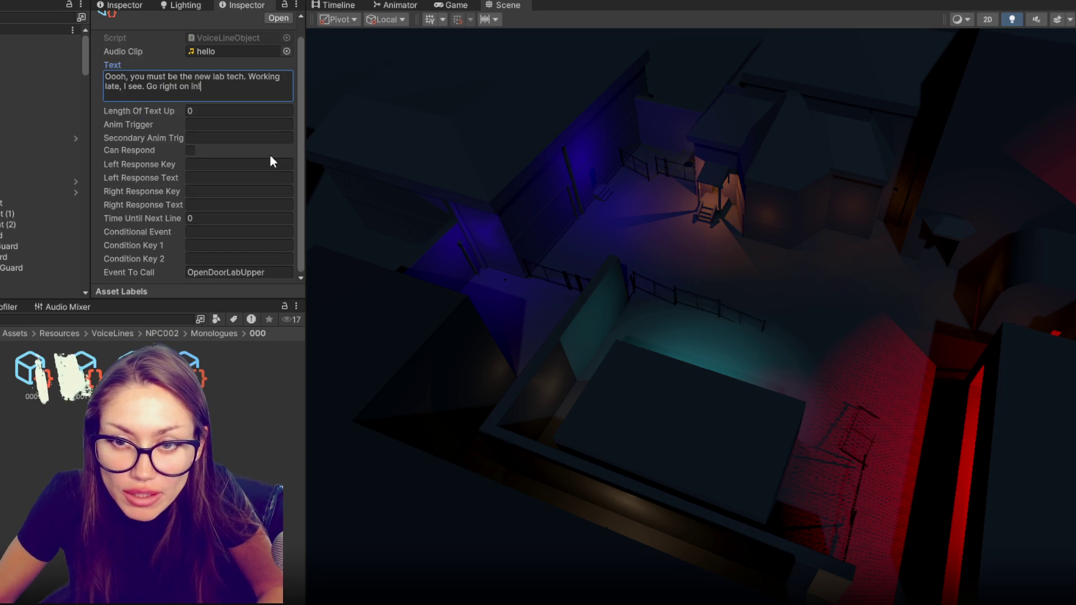
{"action": "left_click", "coordinate": [31, 374]}
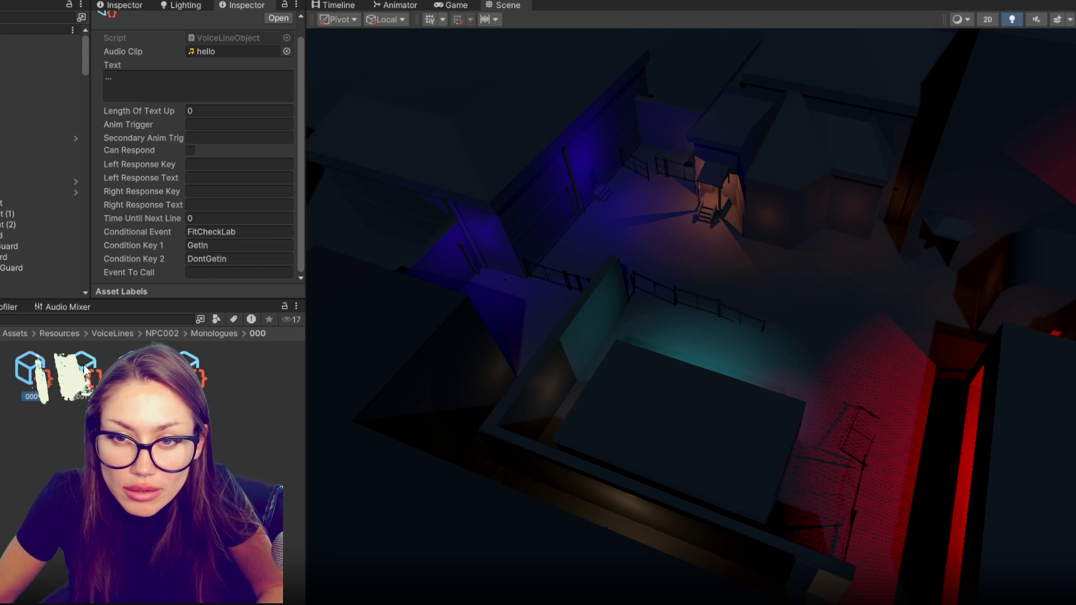
Import the new lab audio clips into NPC002's folder and select NPC003's 000 voice line.
{"action": "left_click", "coordinate": [86, 371]}
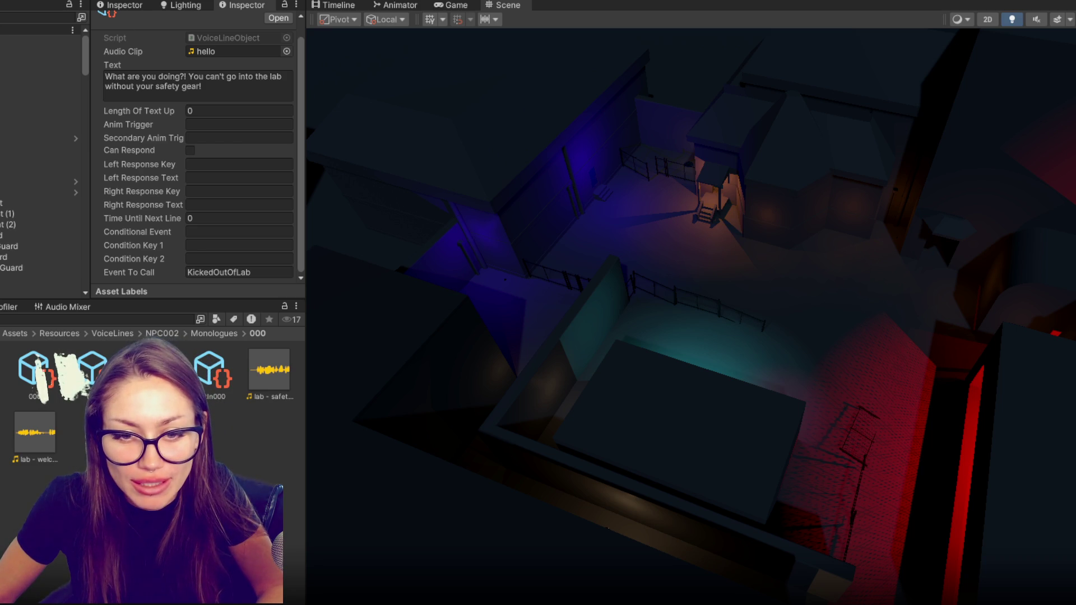
{"action": "left_click", "coordinate": [30, 371]}
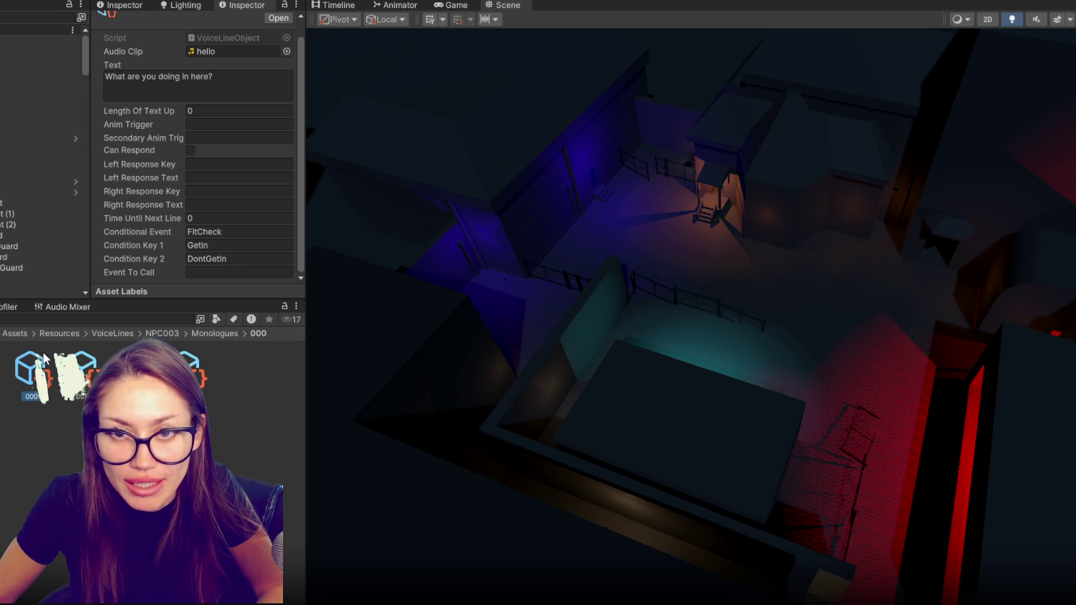
Review NPC003's voice lines and replace 'researcher.' with 'lab tech' in the welcoming line.
{"action": "left_click", "coordinate": [76, 370]}
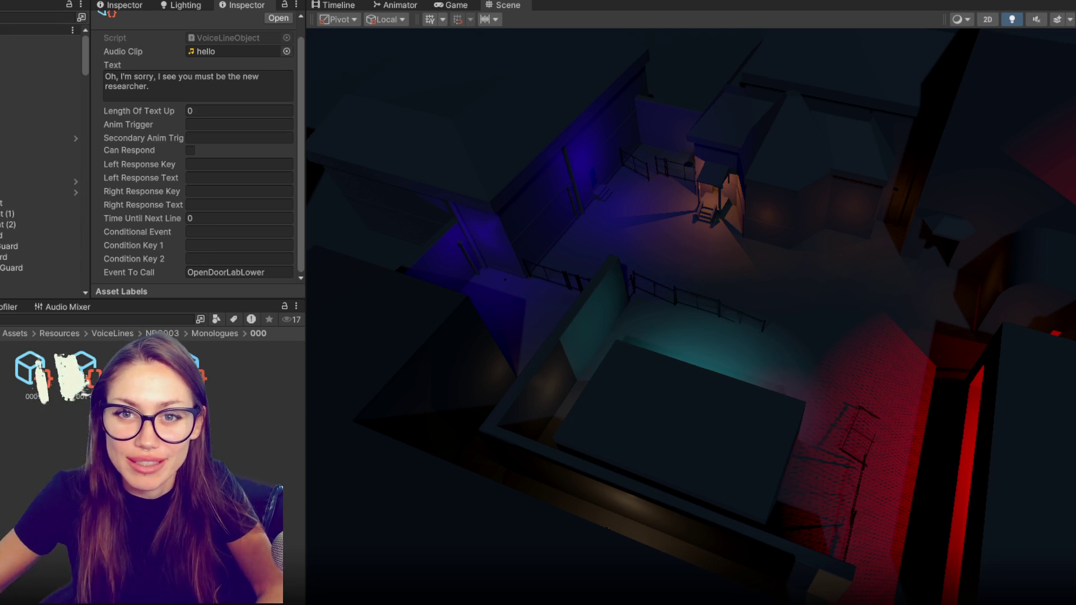
{"action": "left_click", "coordinate": [32, 380]}
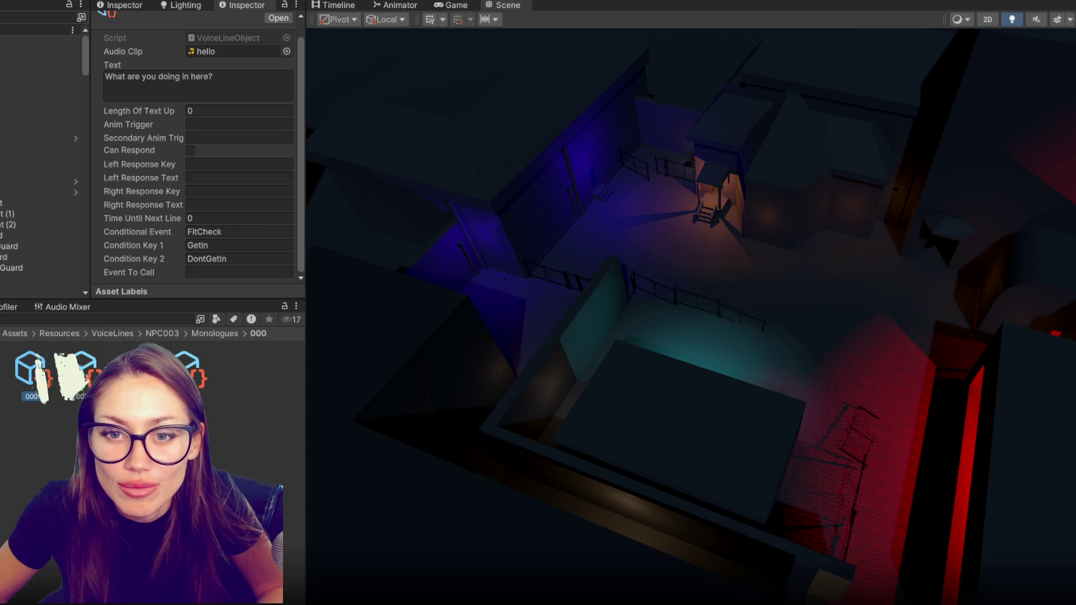
{"action": "left_click", "coordinate": [186, 367]}
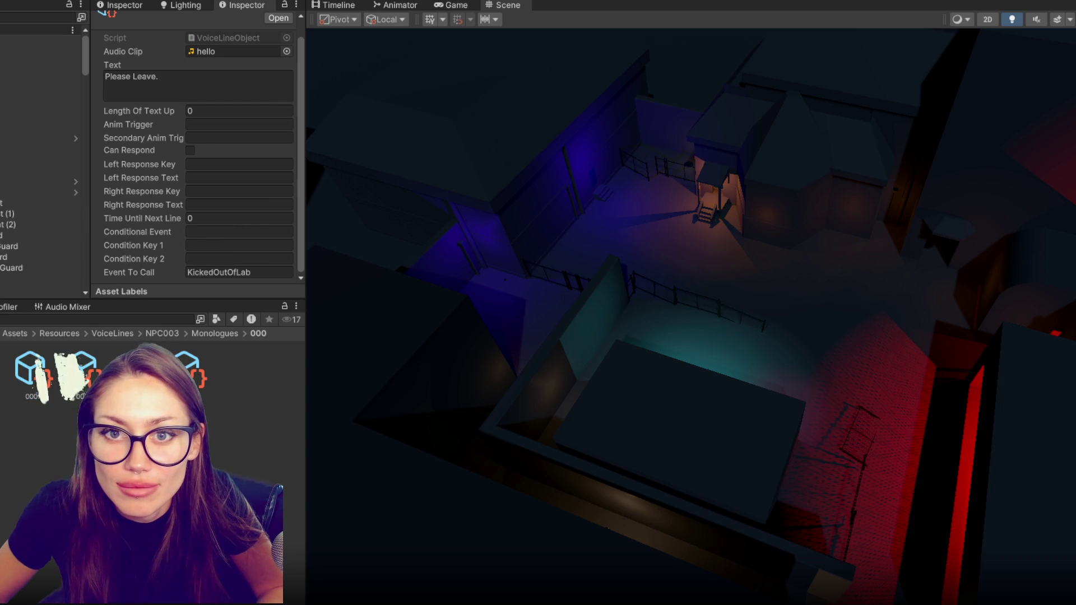
{"action": "left_click", "coordinate": [93, 358]}
{"action": "left_click", "coordinate": [187, 367]}
{"action": "left_click", "coordinate": [183, 81]}
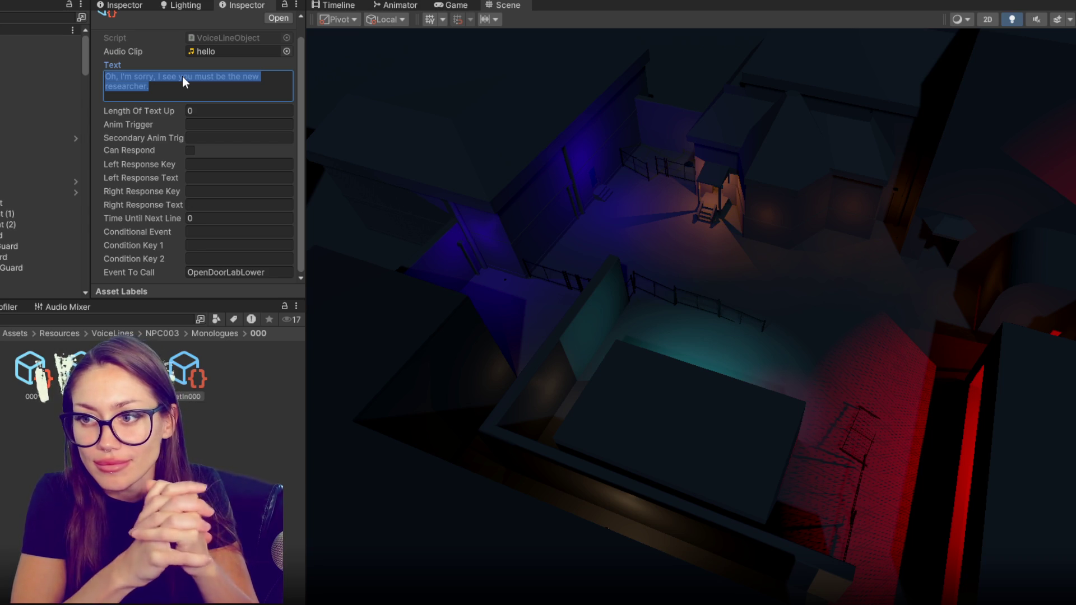
{"action": "double_click", "coordinate": [129, 86]}
{"action": "type", "text": "lab tech"}
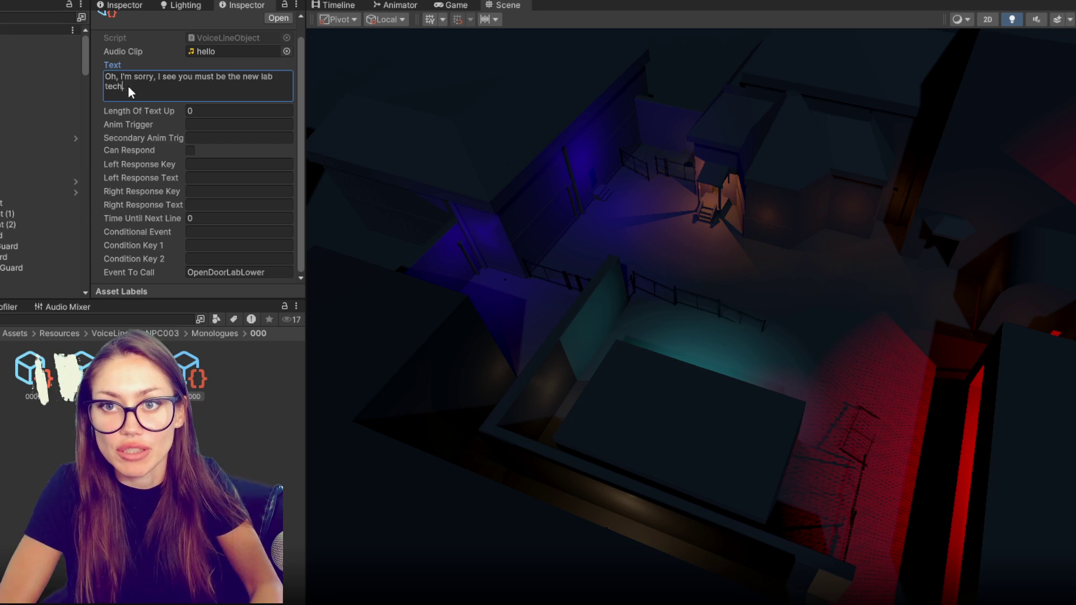
Give the 'What are you doing in here?' line the FitCheckLab event and clear the Audacity track.
{"action": "left_click", "coordinate": [29, 369]}
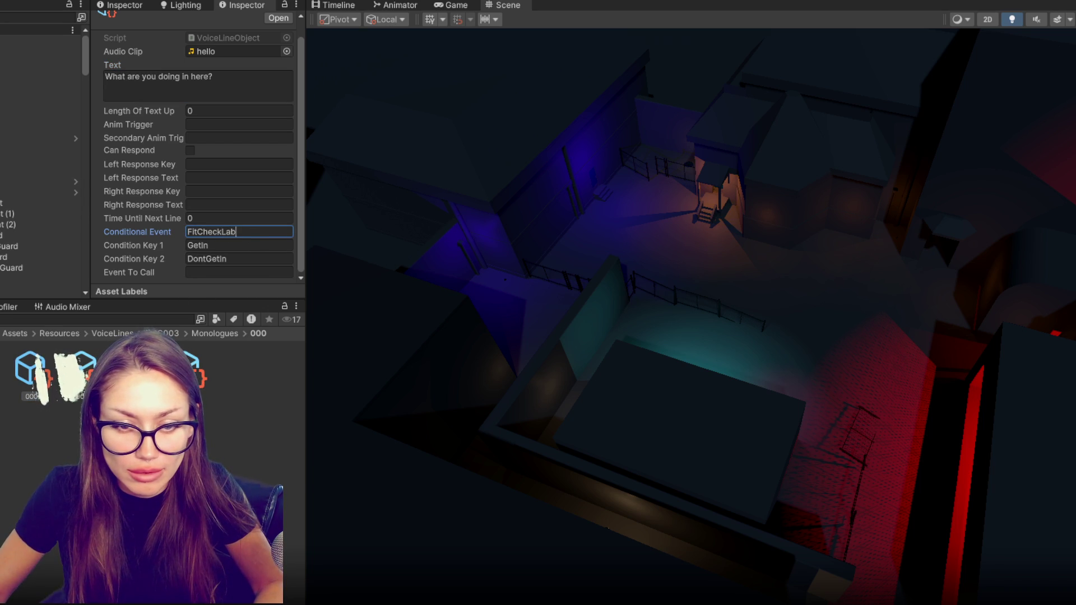
{"action": "left_click", "coordinate": [34, 370]}
{"action": "key", "text": "ctrl+z"}
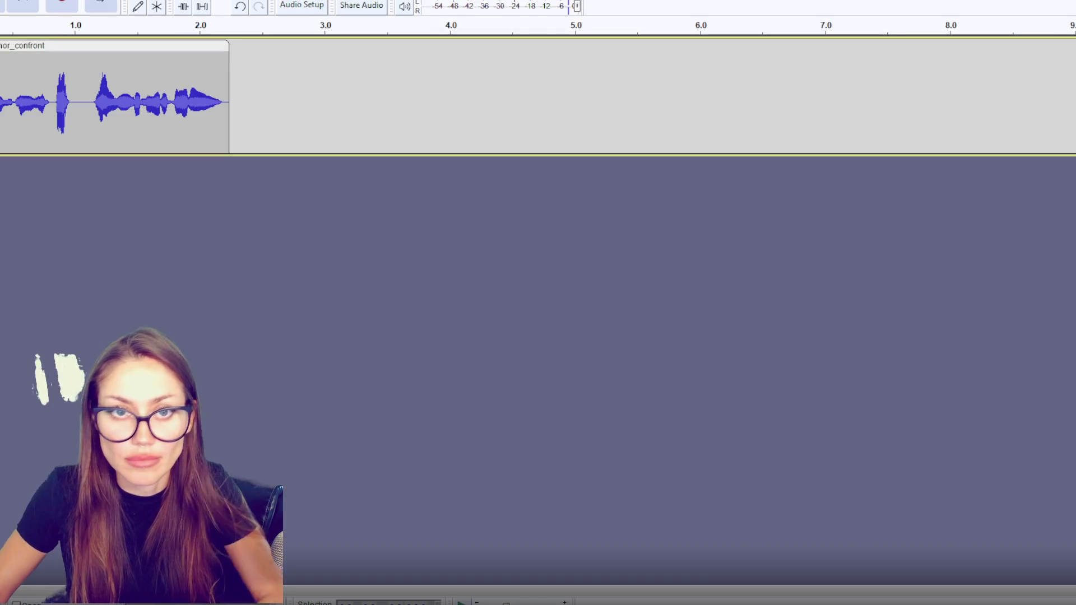
{"action": "key", "text": "Delete"}
{"action": "key", "text": "Delete"}
{"action": "left_click", "coordinate": [644, 331]}
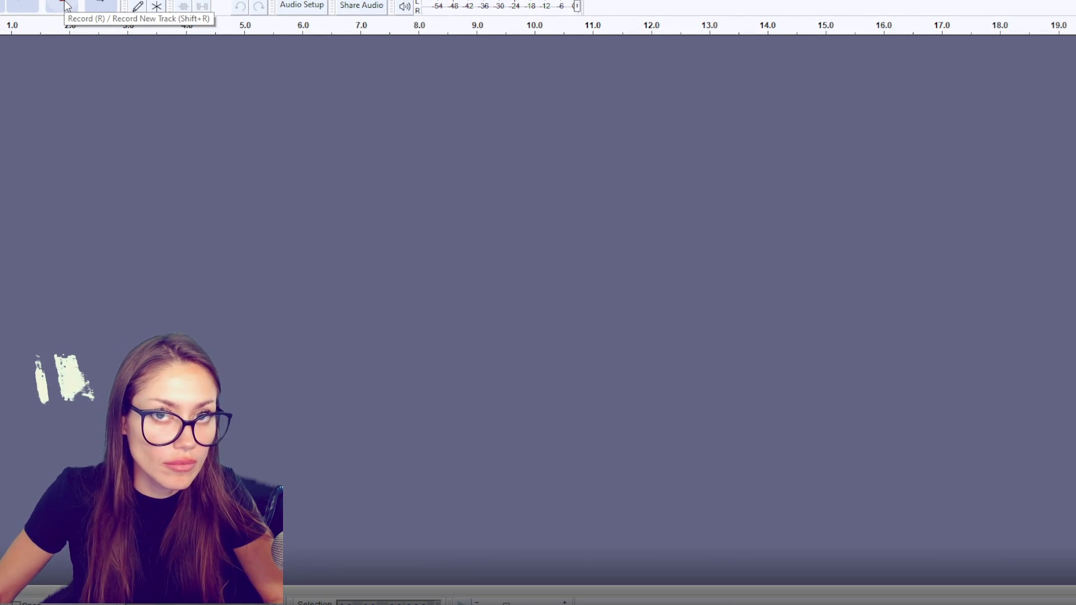
Record a first voice clip, trim its tail and export it as audio.
{"action": "left_click", "coordinate": [66, 5]}
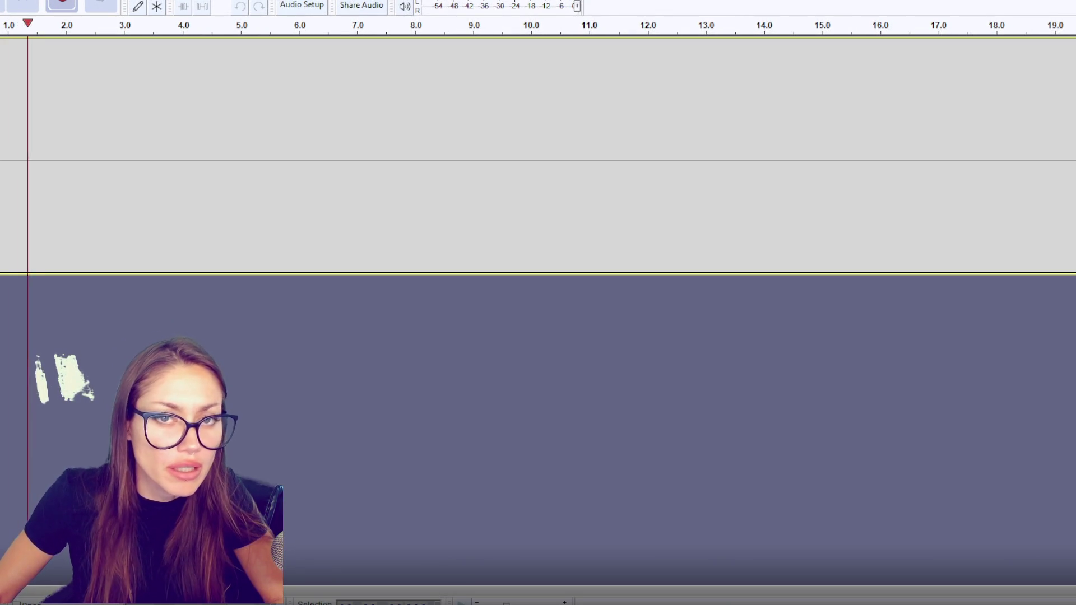
{"action": "key", "text": "space"}
{"action": "left_click_drag", "start_coordinate": [55, 112], "coordinate": [13, 112]}
{"action": "key", "text": "Delete"}
{"action": "right_click", "coordinate": [8, 67]}
{"action": "key", "text": "Return"}
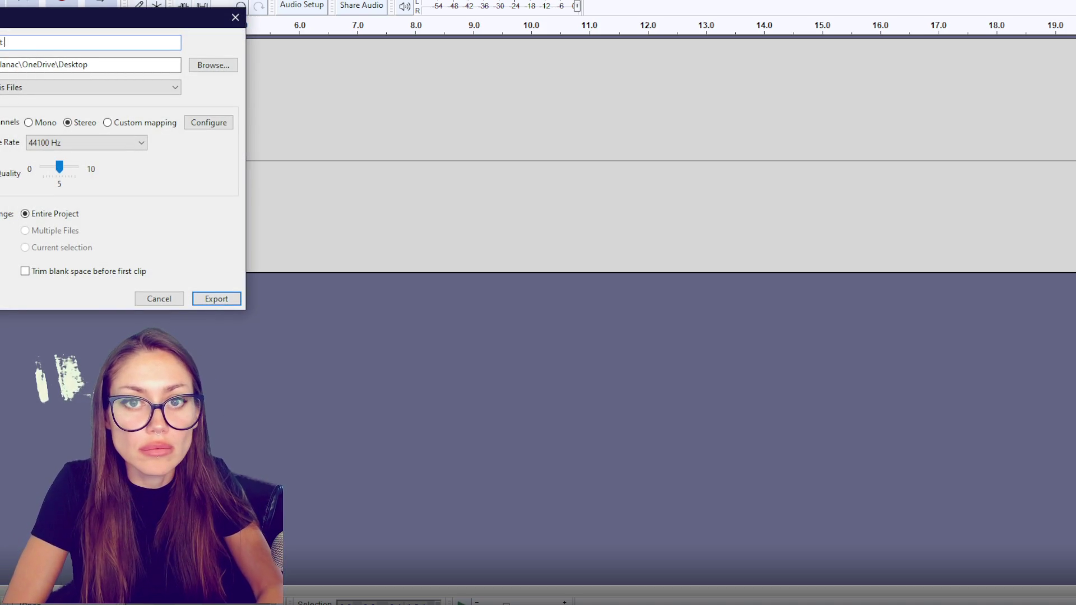
{"action": "key", "text": "Return"}
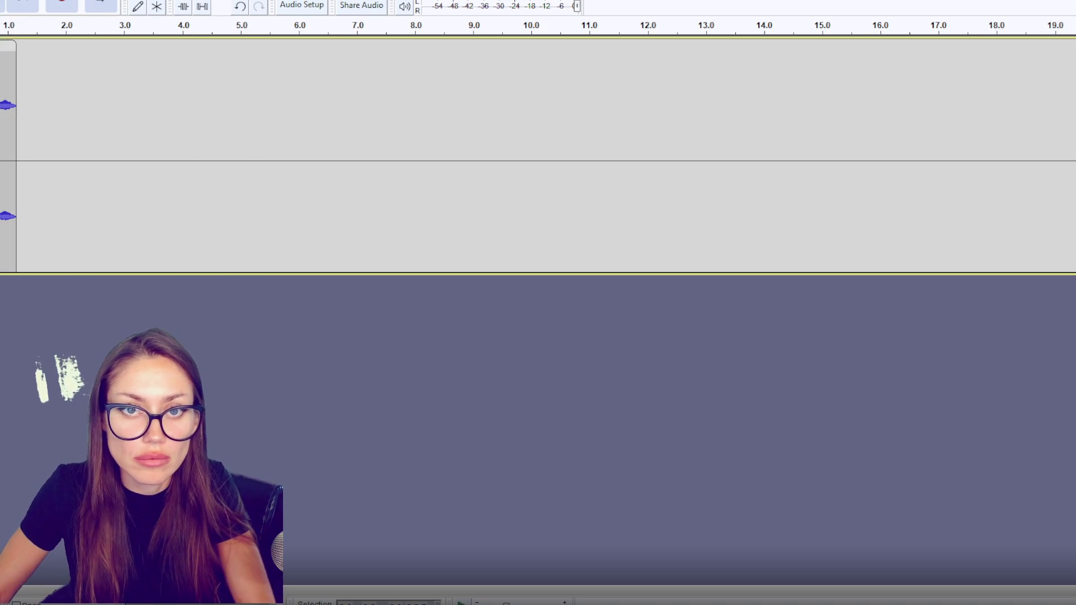
{"action": "key", "text": "Delete"}
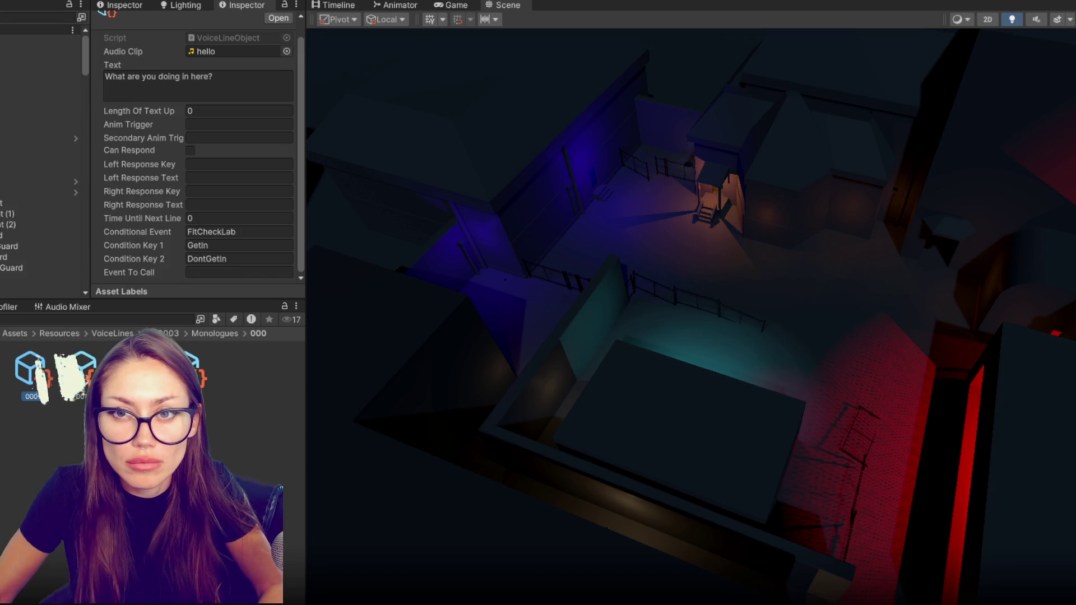
{"action": "left_click", "coordinate": [79, 373]}
{"action": "left_click", "coordinate": [30, 370]}
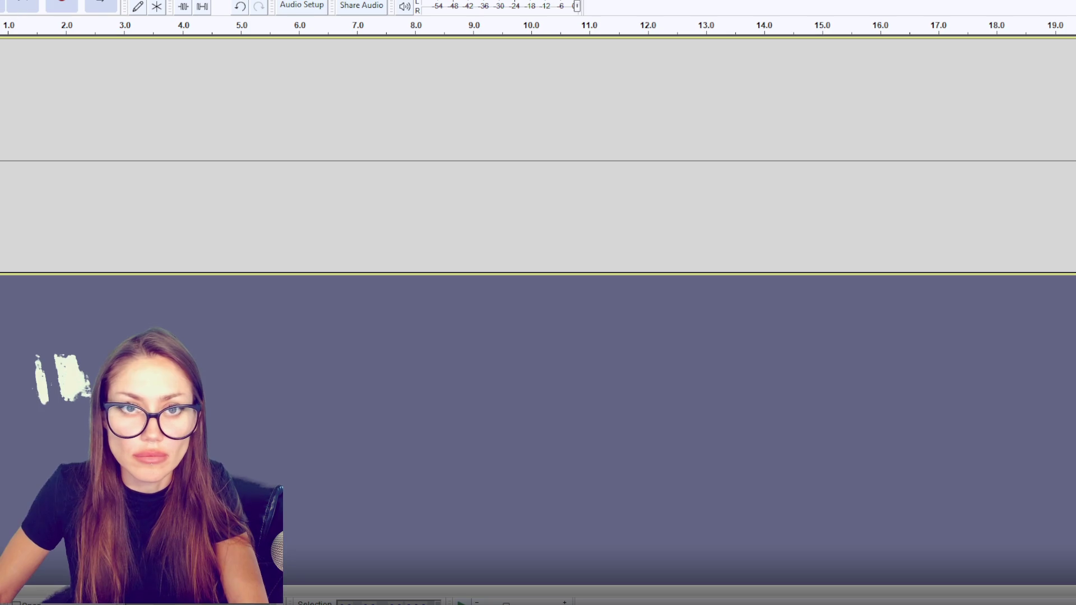
Record the next voice line, retake it and export the new clip.
{"action": "key", "text": "r"}
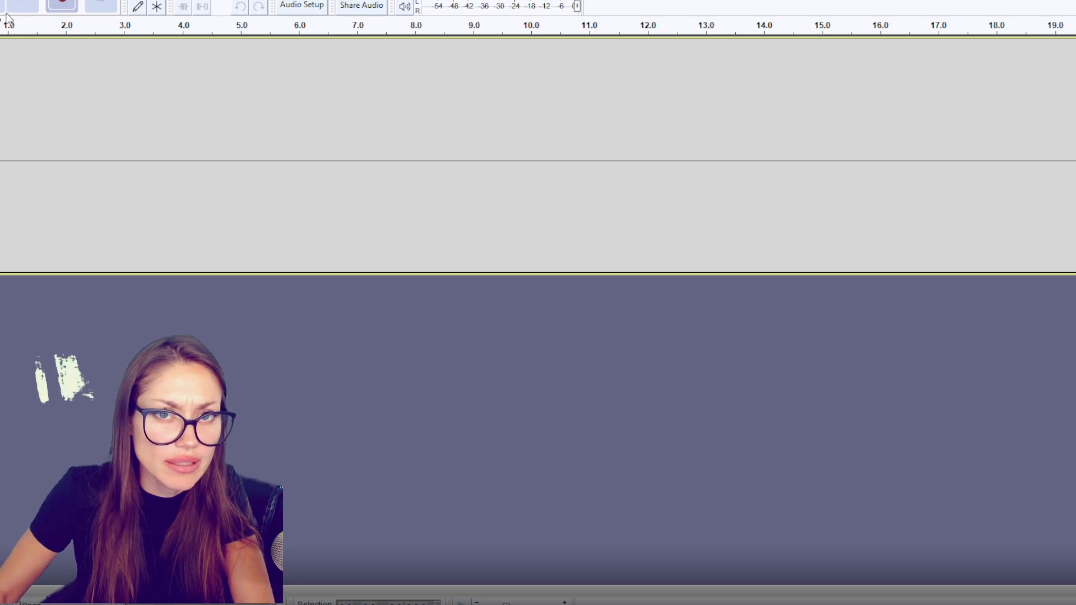
{"action": "key", "text": "space"}
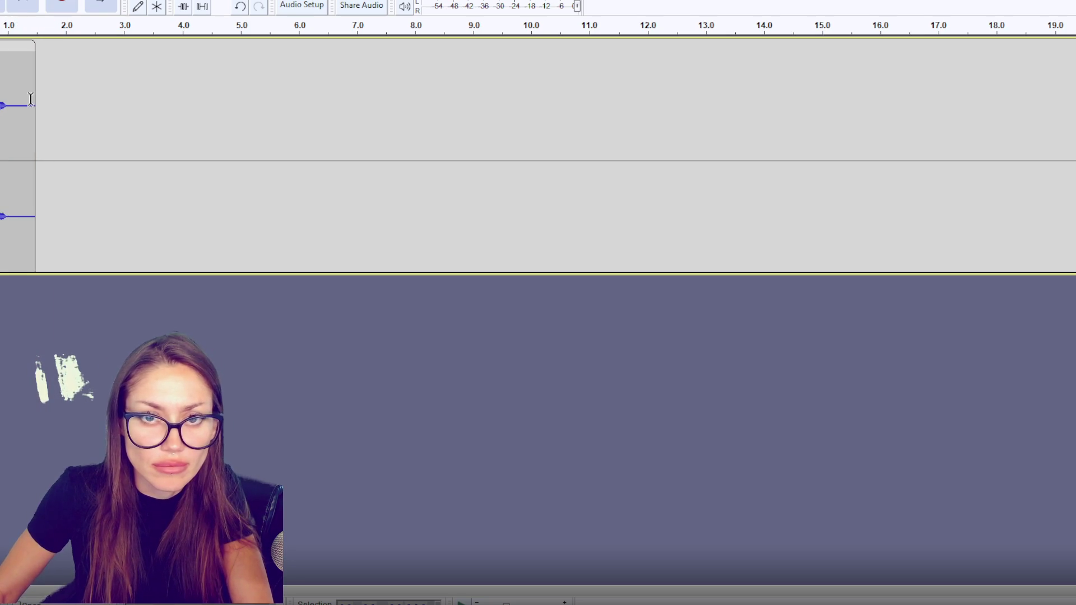
{"action": "left_click_drag", "start_coordinate": [14, 103], "coordinate": [12, 103]}
{"action": "key", "text": "ctrl+z"}
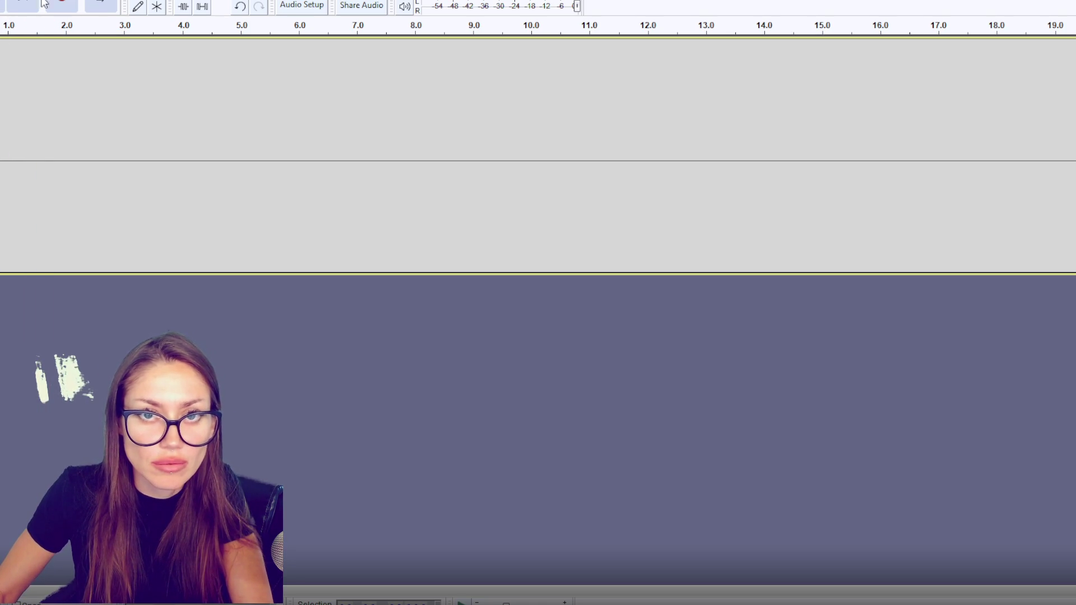
{"action": "key", "text": "r"}
{"action": "key", "text": "space"}
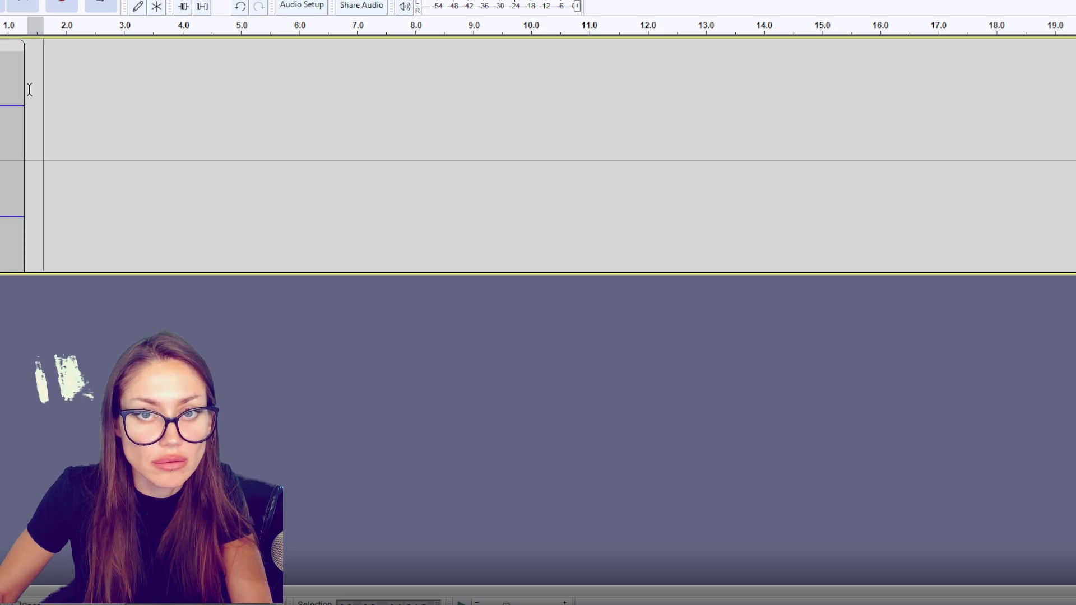
{"action": "right_click", "coordinate": [3, 45]}
{"action": "left_click", "coordinate": [2, 69]}
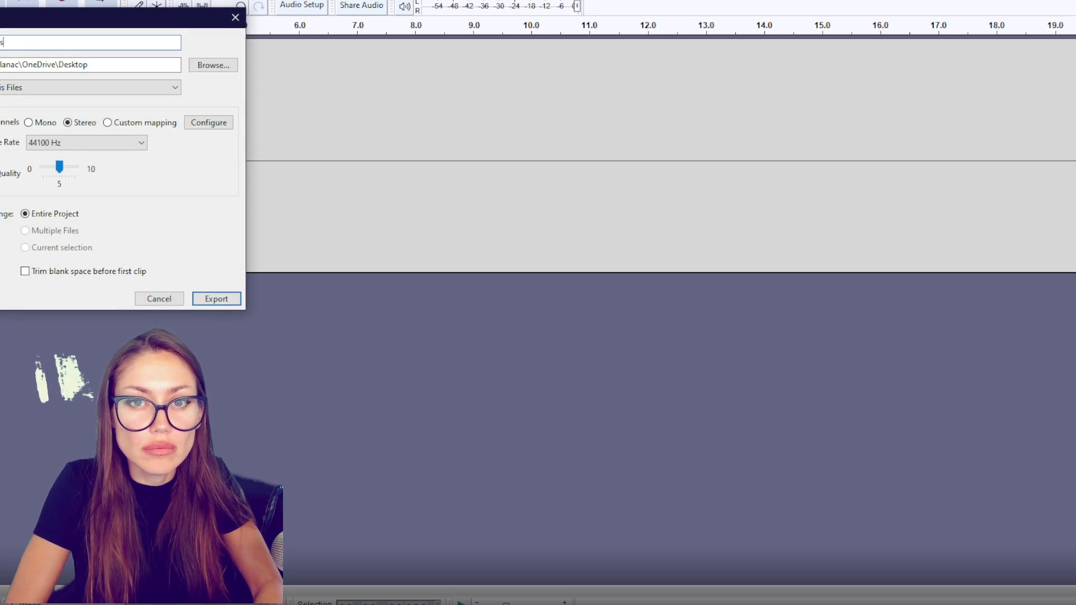
{"action": "key", "text": "Escape"}
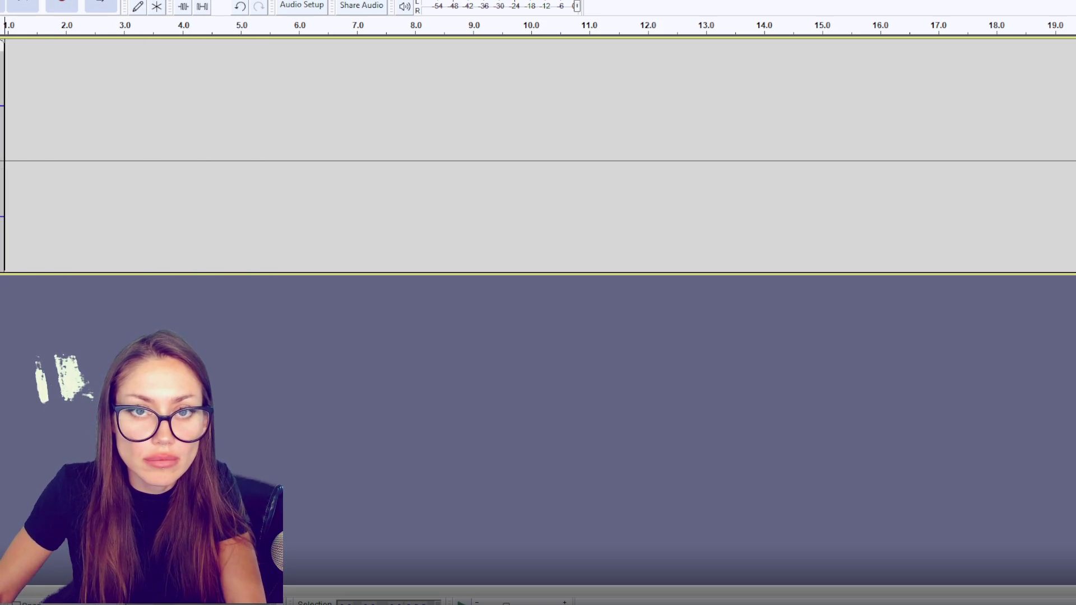
{"action": "left_click", "coordinate": [103, 293]}
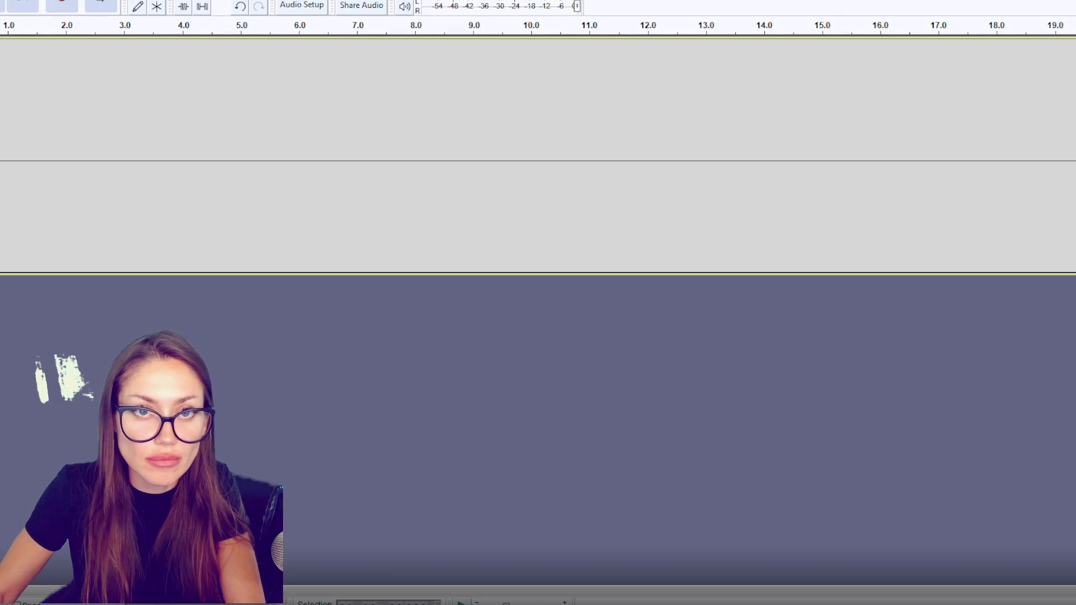
Record another voice line, trim it to about 3.05 s and export it.
{"action": "left_click", "coordinate": [54, 7]}
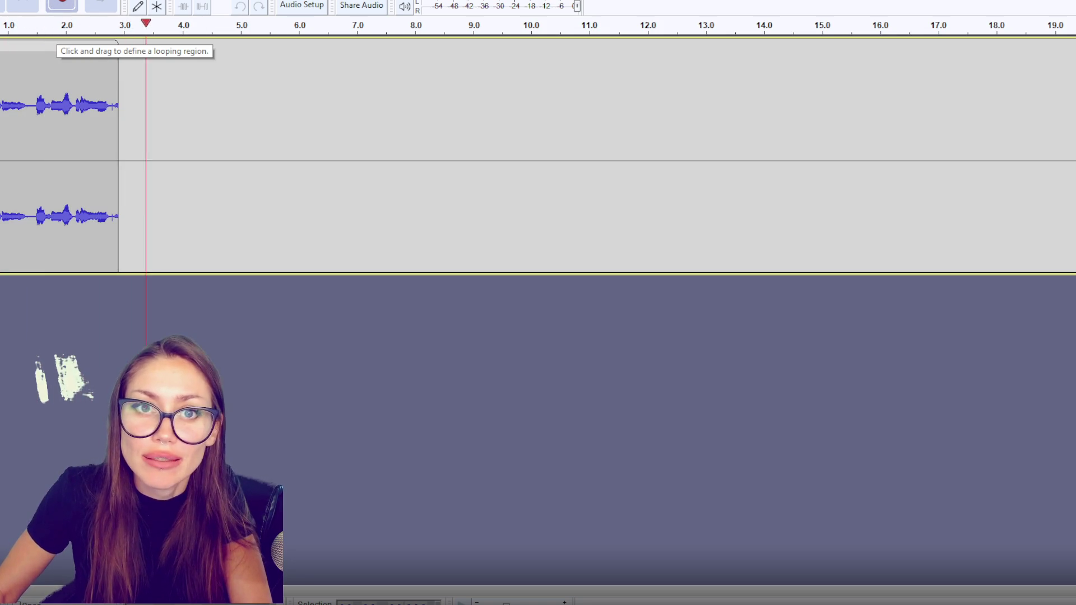
{"action": "key", "text": "space"}
{"action": "left_click_drag", "start_coordinate": [157, 100], "coordinate": [131, 107]}
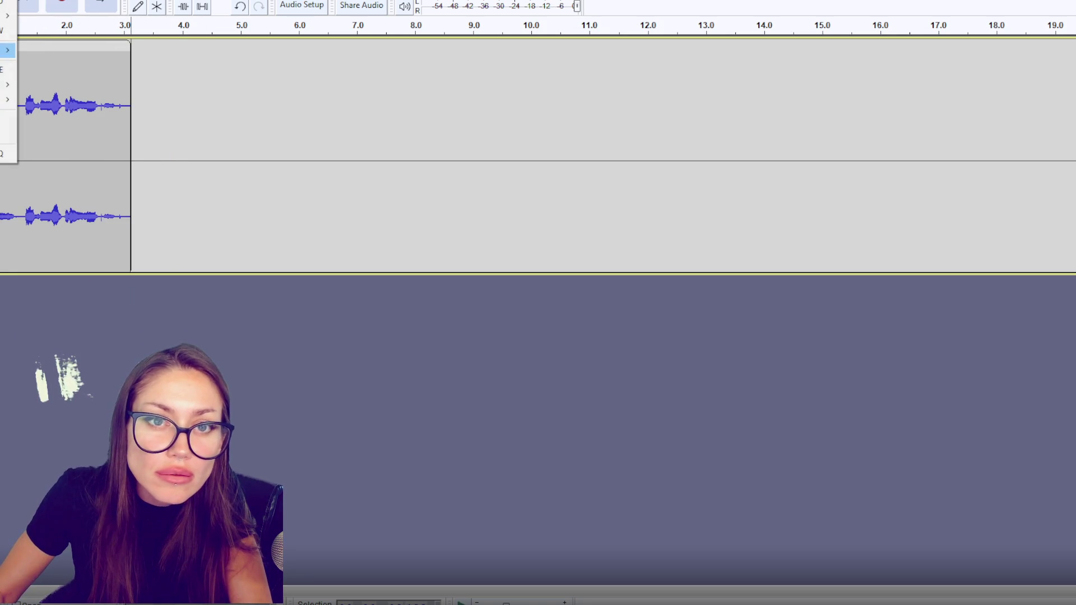
{"action": "key", "text": "ctrl+shift+e"}
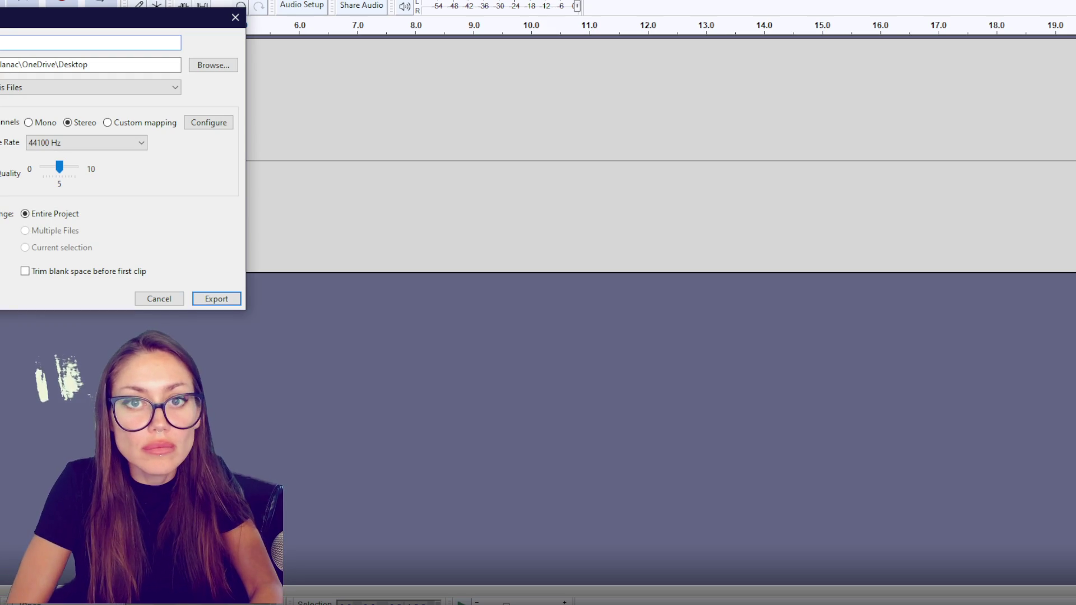
{"action": "key", "text": "Return"}
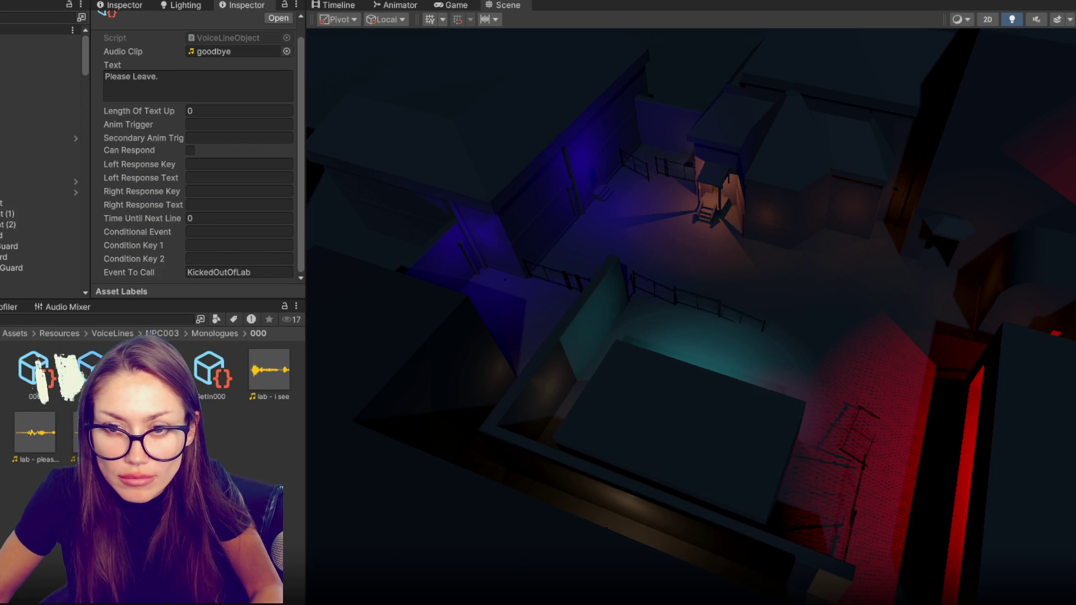
Review the 'lab - i see' clip's import settings and reselect the GetIn000 lab-tech voice line.
{"action": "left_click", "coordinate": [210, 373]}
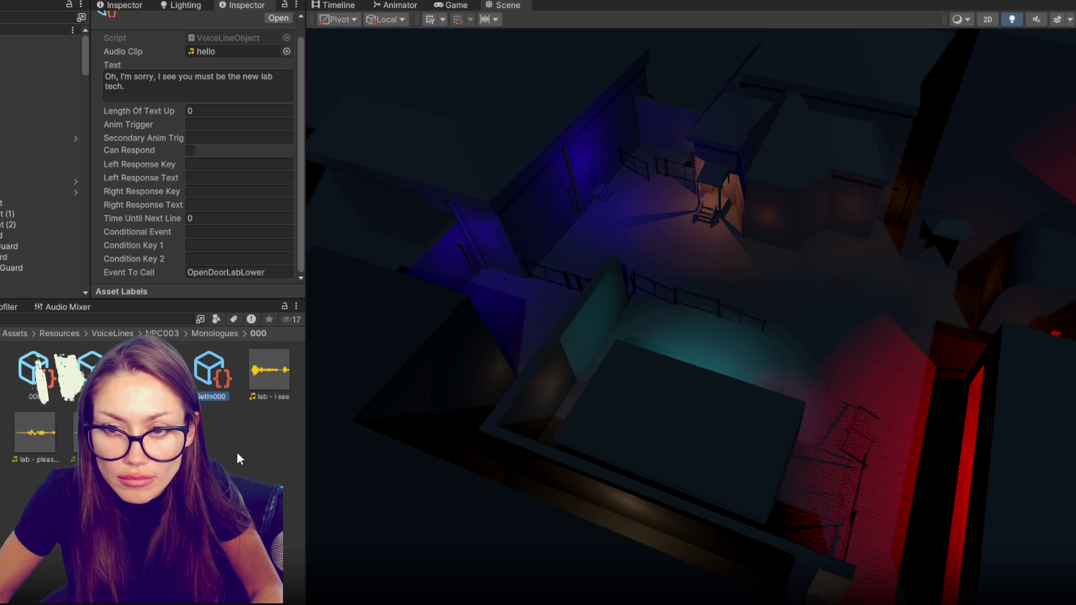
{"action": "left_click", "coordinate": [268, 379]}
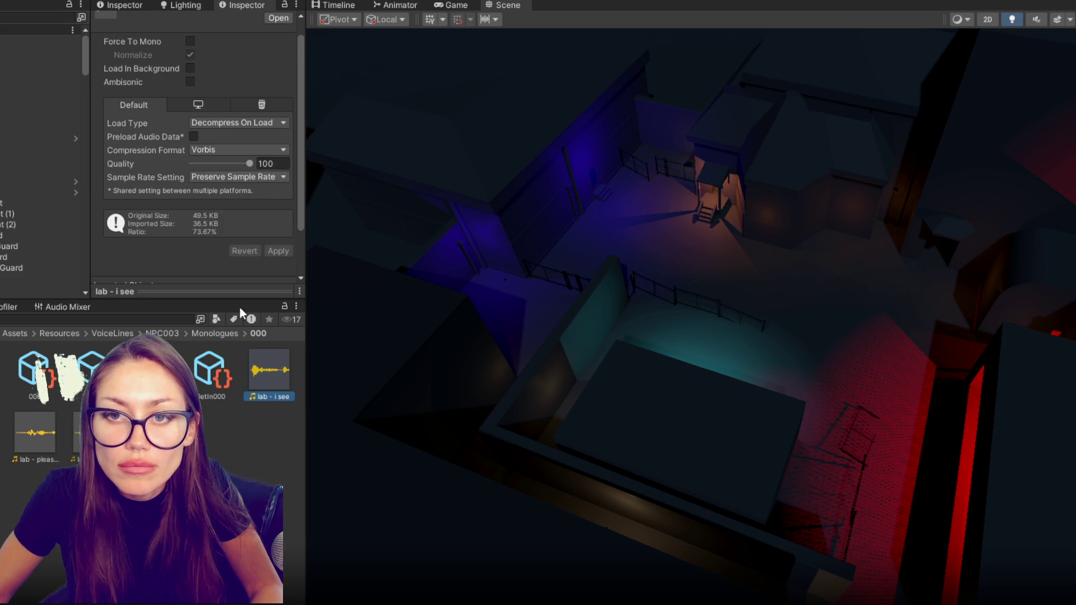
{"action": "scroll", "coordinate": [193, 158], "scroll_direction": "up", "scroll_amount": 1}
{"action": "scroll", "coordinate": [192, 157], "scroll_direction": "down", "scroll_amount": 2}
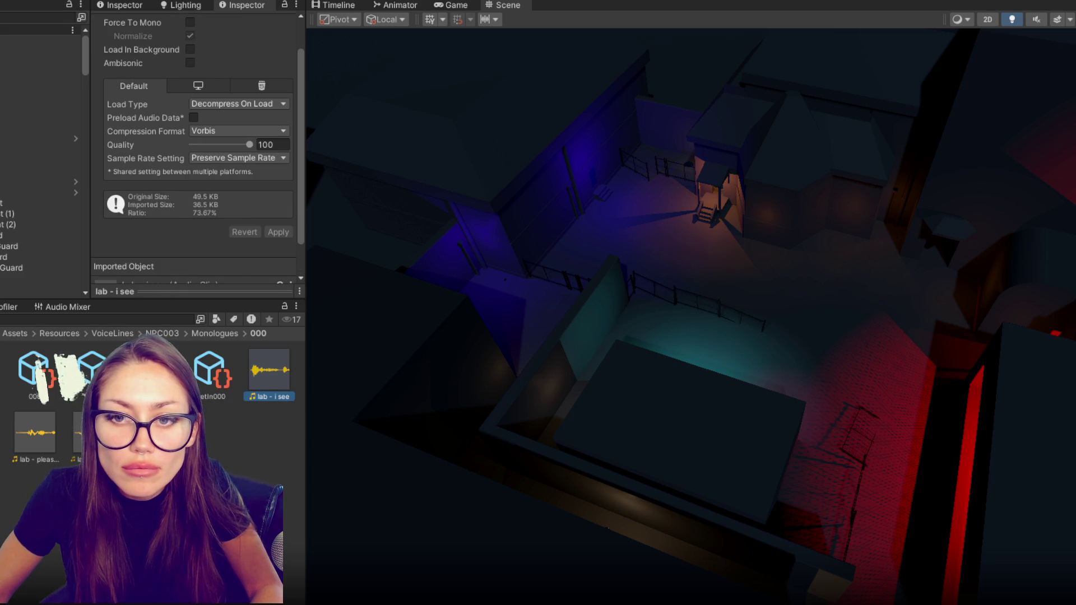
{"action": "left_click", "coordinate": [210, 370]}
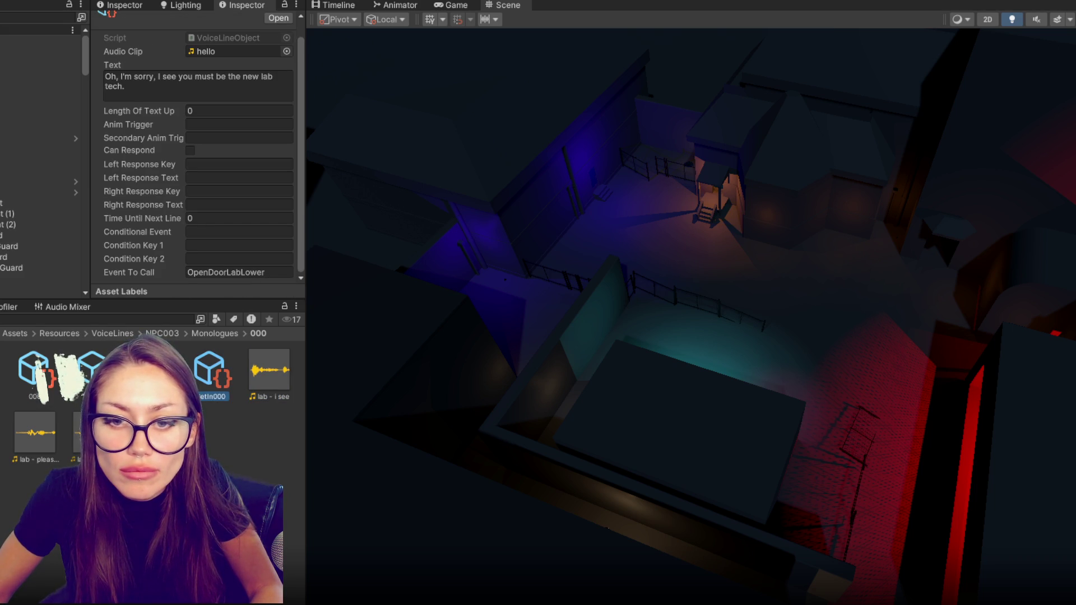
{"action": "left_click", "coordinate": [267, 378]}
{"action": "left_click", "coordinate": [201, 380]}
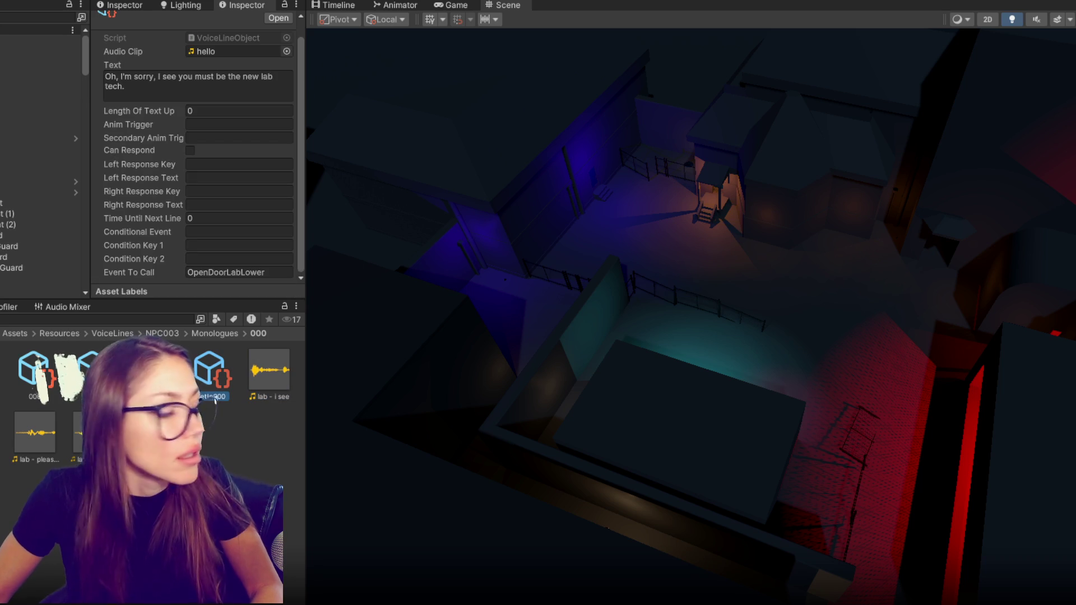
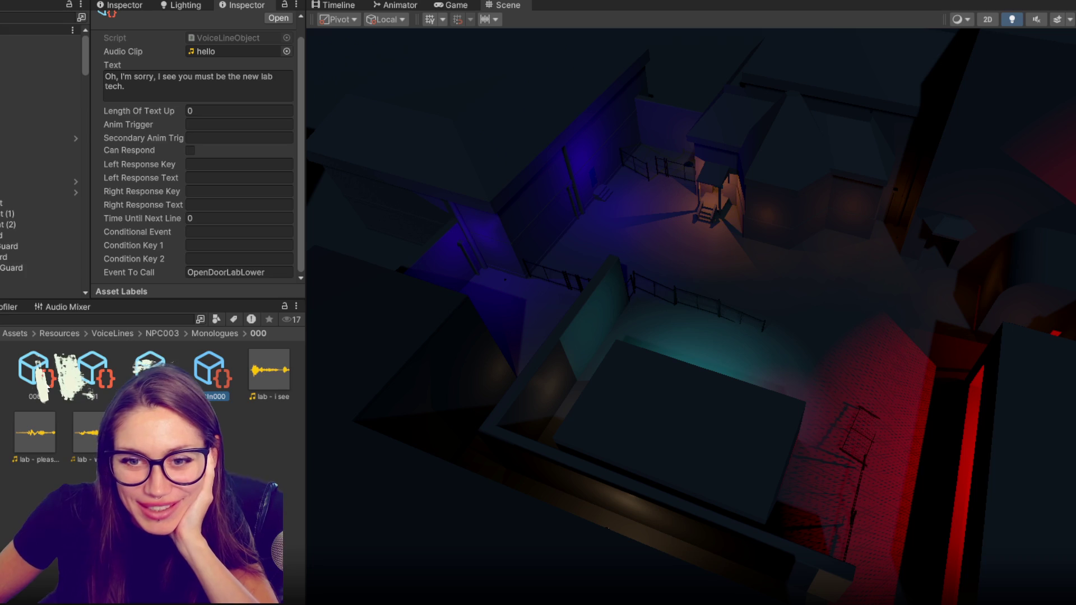
Assign lab clips to NPC003's lines 000, Dont Get In 000 ('lab - please leave') and Get In 000.
{"action": "left_click", "coordinate": [35, 374]}
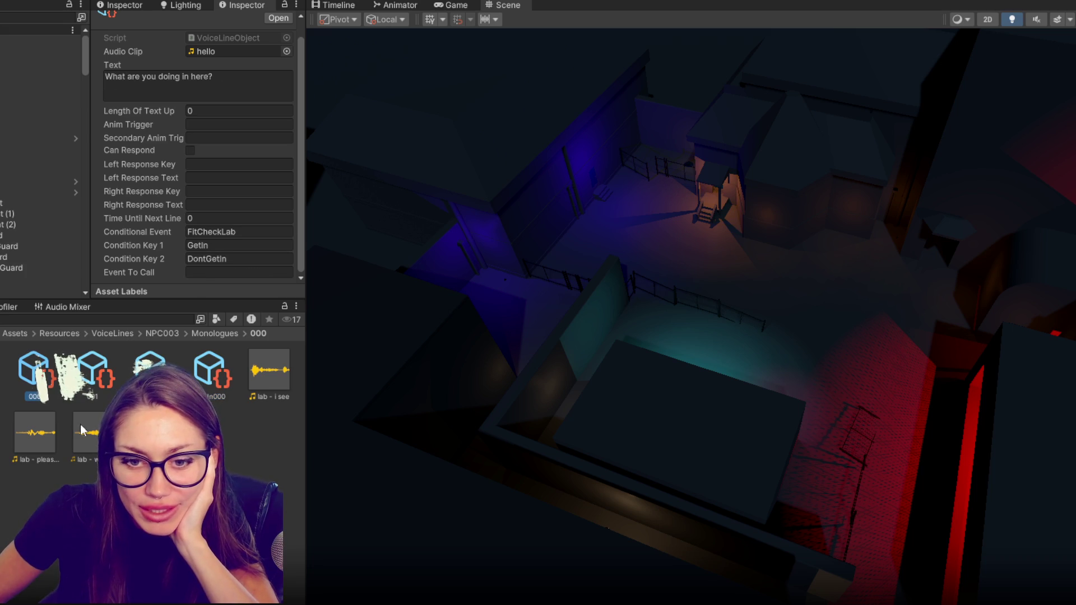
{"action": "left_click_drag", "start_coordinate": [87, 432], "coordinate": [224, 69]}
{"action": "left_click", "coordinate": [89, 378]}
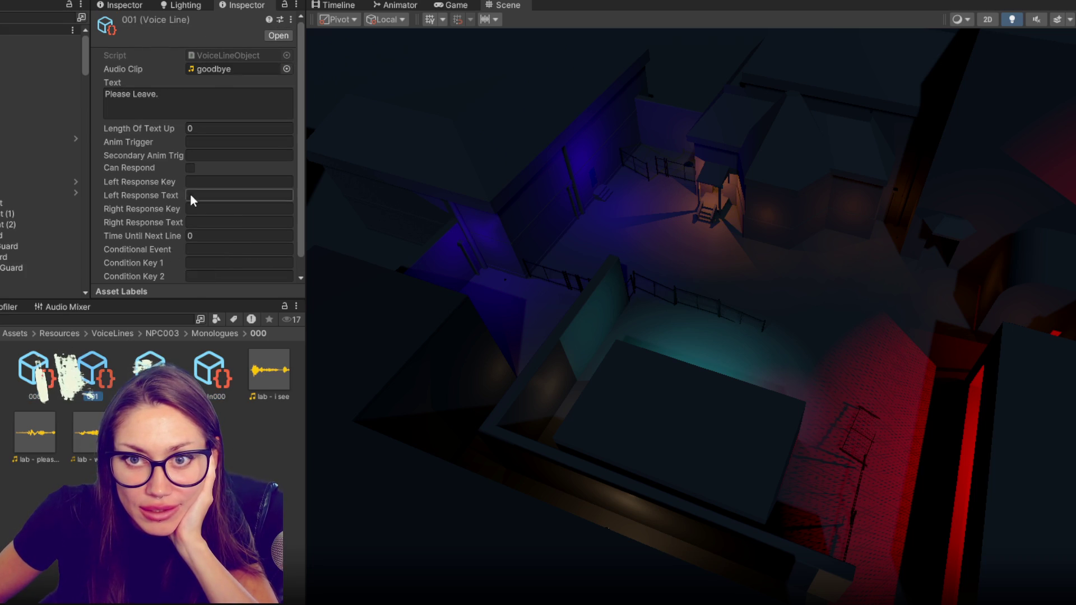
{"action": "key", "text": "ctrl+z"}
{"action": "key", "text": "ctrl+z"}
{"action": "key", "text": "ctrl+z"}
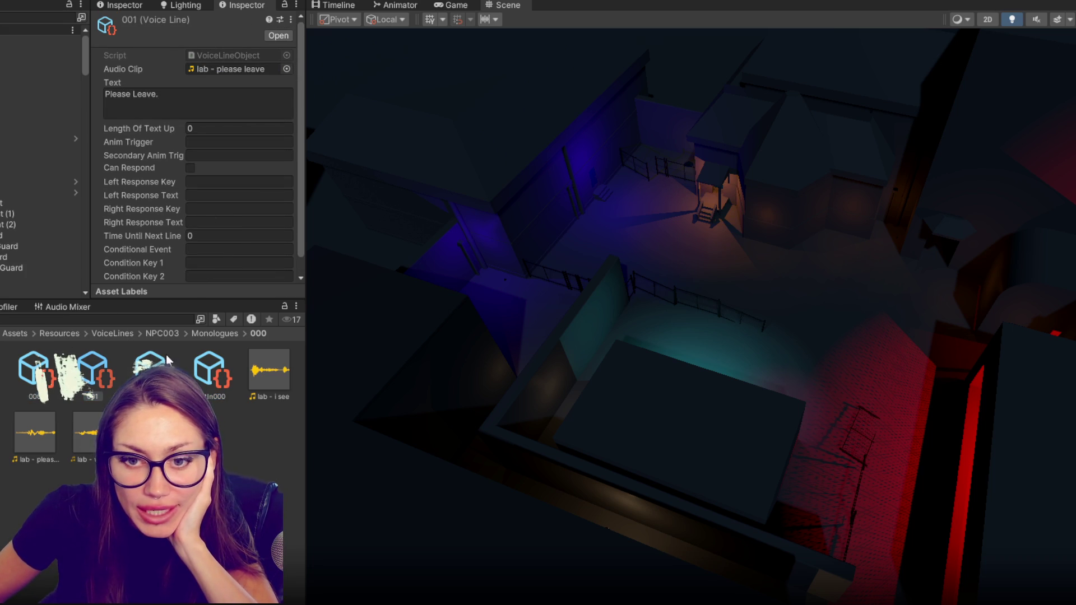
{"action": "left_click_drag", "start_coordinate": [35, 429], "coordinate": [204, 72]}
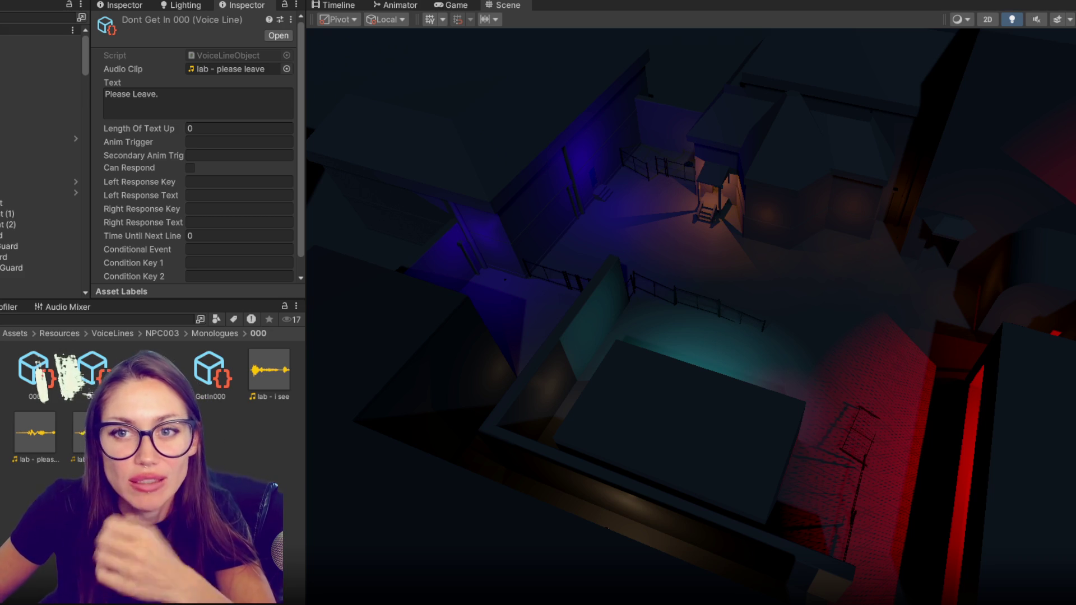
{"action": "left_click", "coordinate": [210, 372]}
{"action": "left_click_drag", "start_coordinate": [273, 372], "coordinate": [244, 50]}
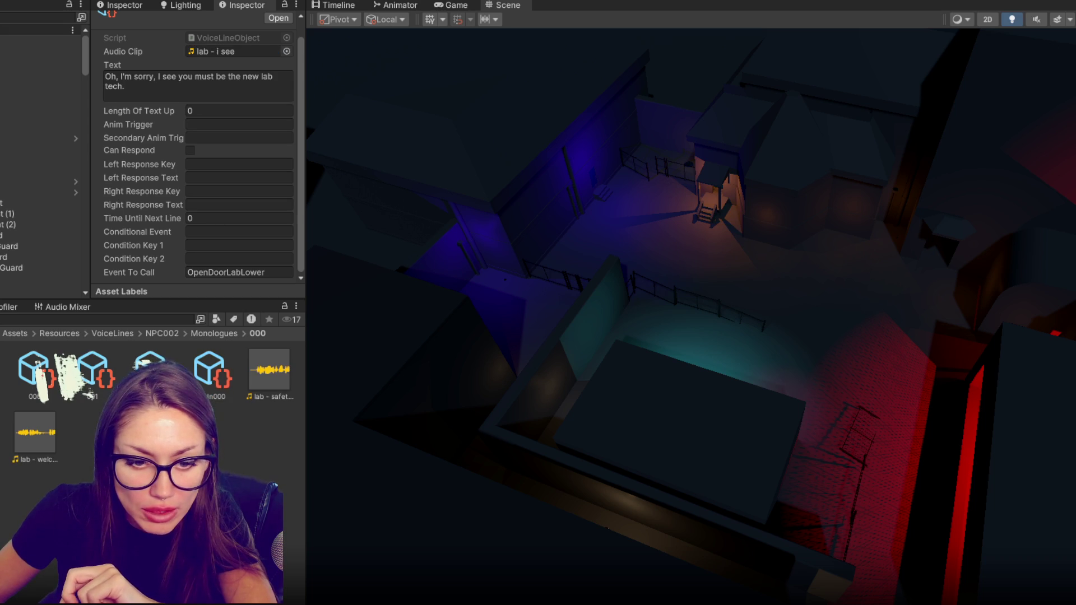
In NPC002's voice line 000, locate the assigned clip and clear it to None.
{"action": "left_click", "coordinate": [35, 361]}
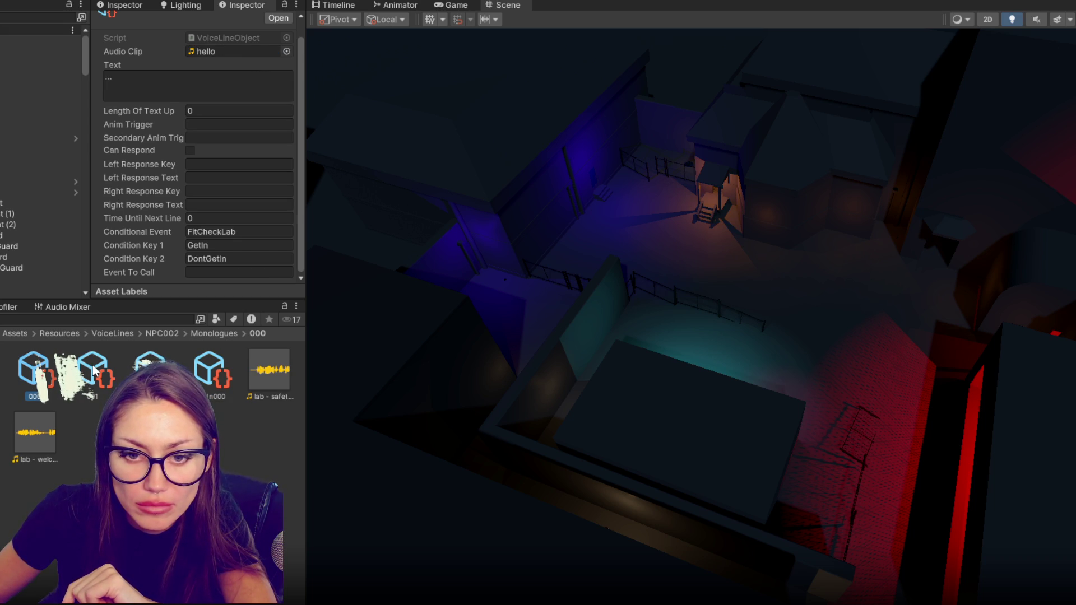
{"action": "left_click", "coordinate": [157, 82]}
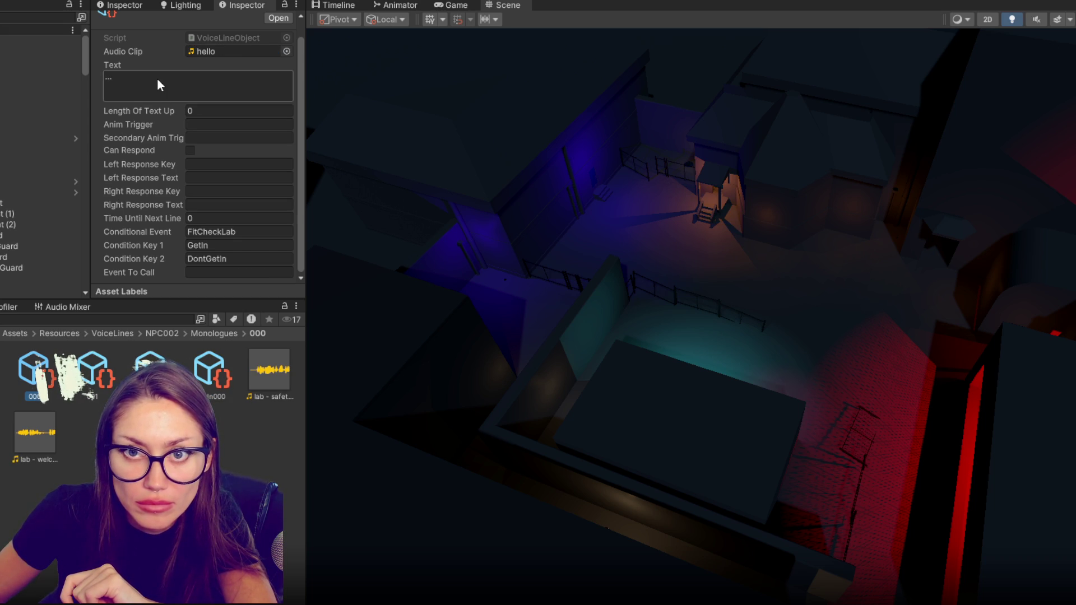
{"action": "left_click", "coordinate": [221, 53]}
{"action": "key", "text": "Delete"}
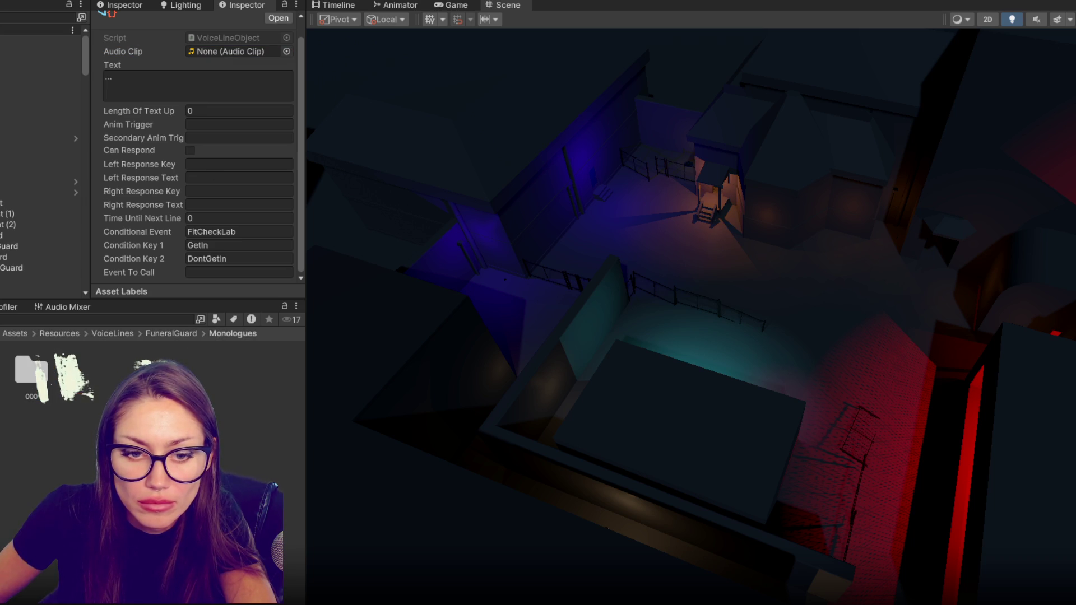
Give the bar guard's line 001 the biker boss leave clip and GetIn000 'biker - welcome - jib'.
{"action": "left_click", "coordinate": [240, 49]}
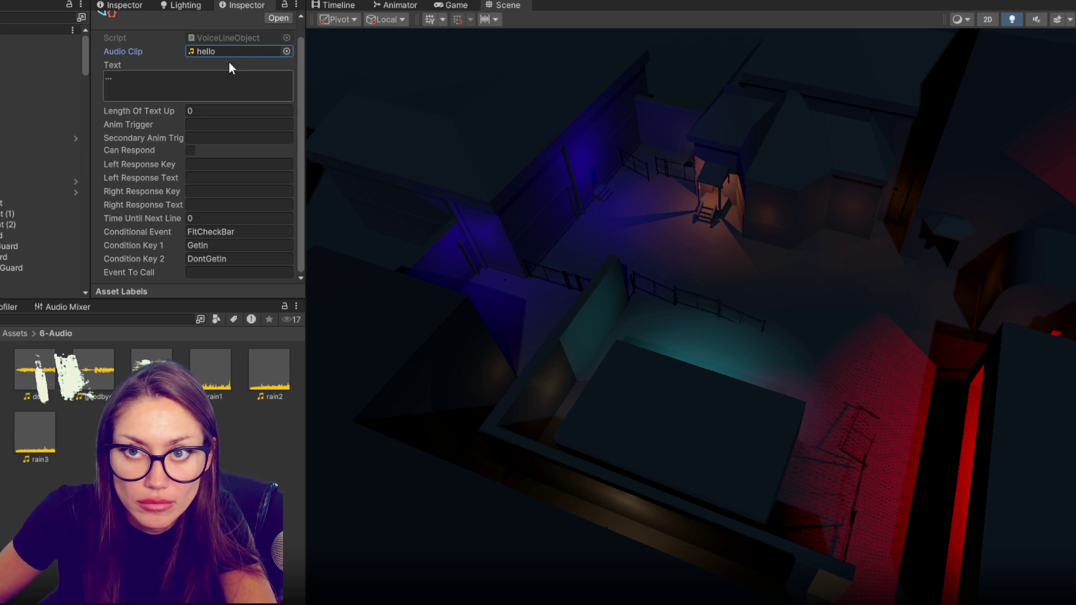
{"action": "left_click", "coordinate": [89, 358]}
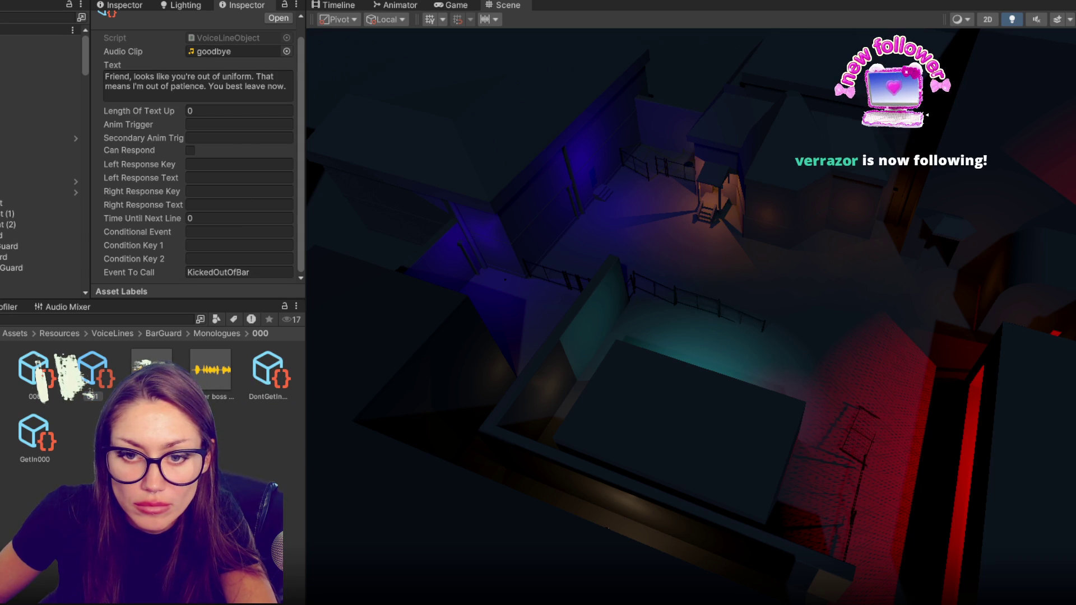
{"action": "left_click_drag", "start_coordinate": [222, 376], "coordinate": [225, 52]}
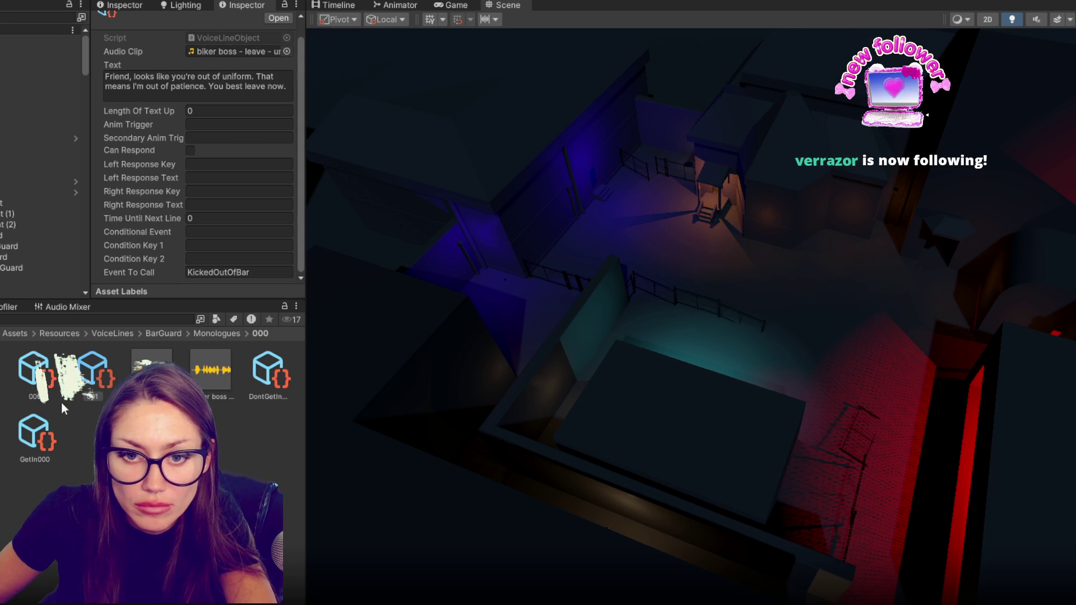
{"action": "left_click", "coordinate": [39, 432]}
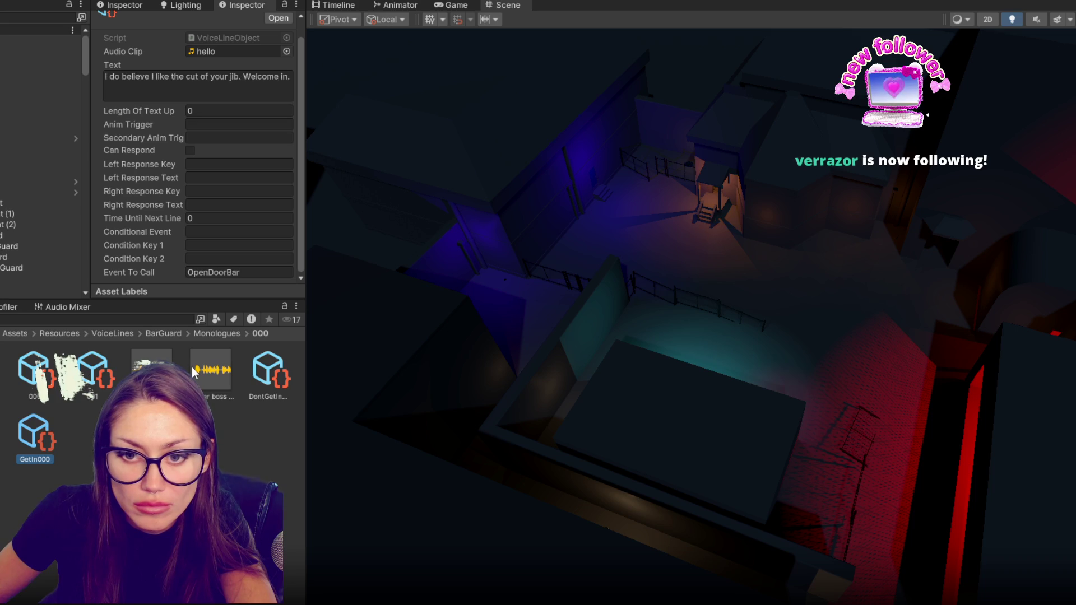
{"action": "mouse_move", "coordinate": [152, 361]}
{"action": "left_mouse_down"}
{"action": "mouse_move", "coordinate": [224, 78]}
{"action": "mouse_move", "coordinate": [218, 52]}
{"action": "left_mouse_up"}
Inspect the club guard's goodbye clip, then assign mmmmm to the Mmm line and 'hmmm - all right' to Get In 000.
{"action": "left_click", "coordinate": [3, 359]}
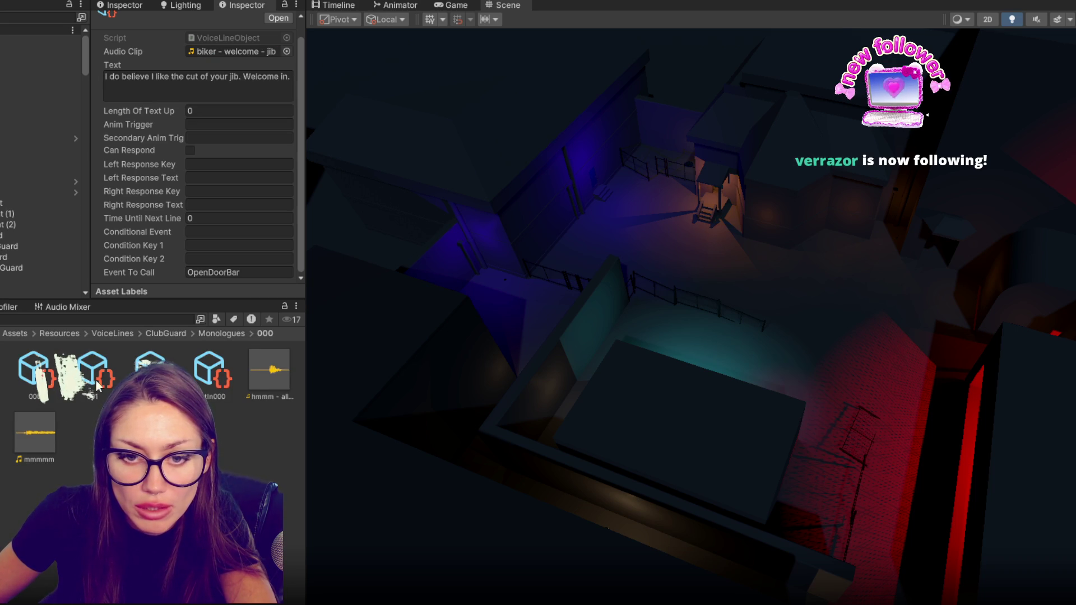
{"action": "left_click", "coordinate": [246, 52]}
{"action": "left_click", "coordinate": [115, 370]}
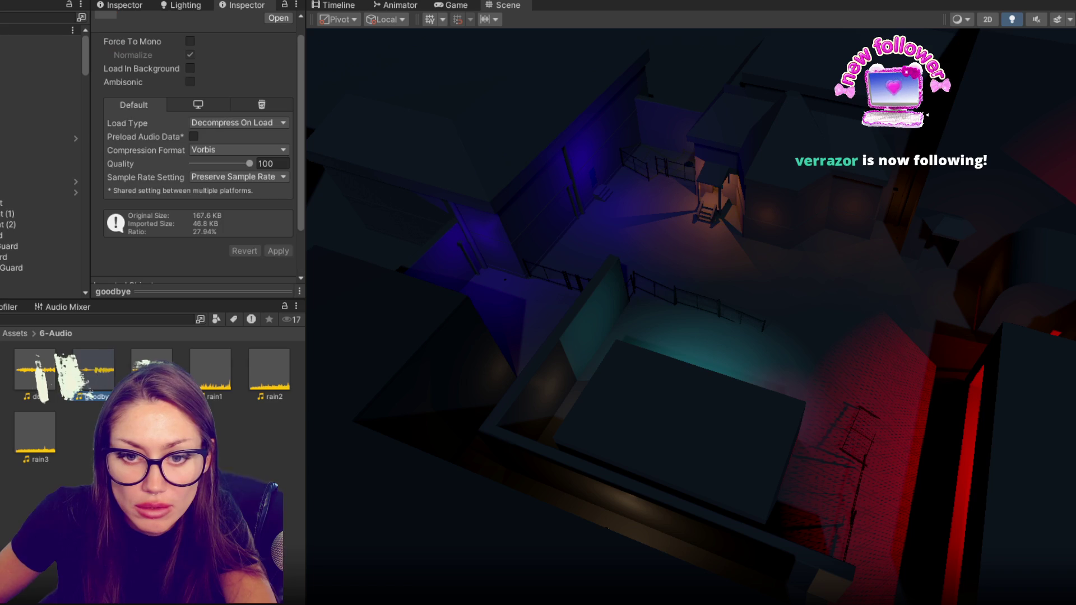
{"action": "left_click", "coordinate": [3, 359]}
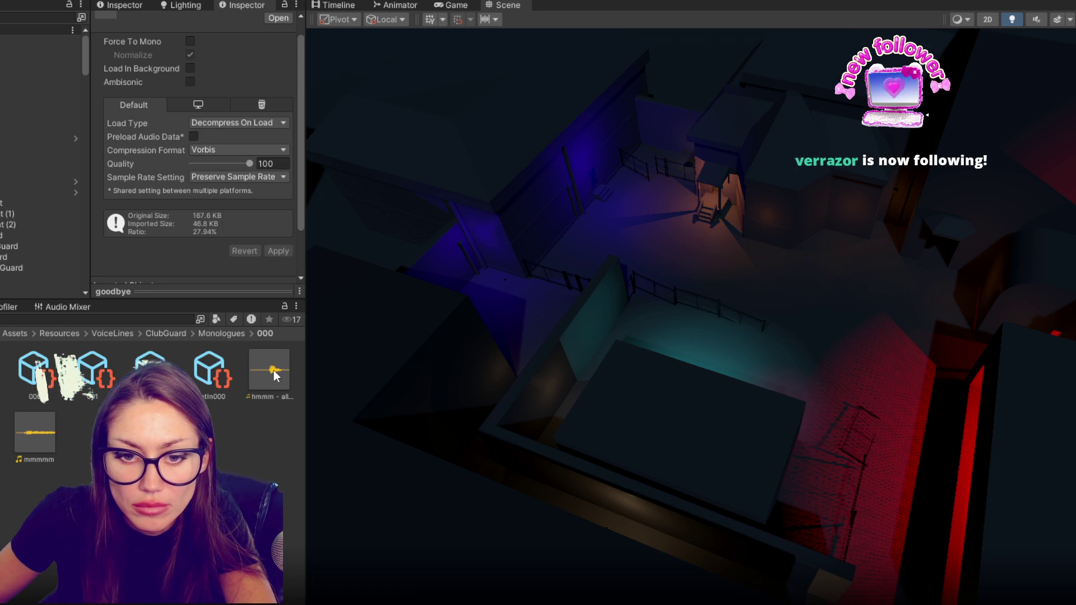
{"action": "left_click", "coordinate": [92, 371]}
{"action": "left_click_drag", "start_coordinate": [35, 435], "coordinate": [236, 51]}
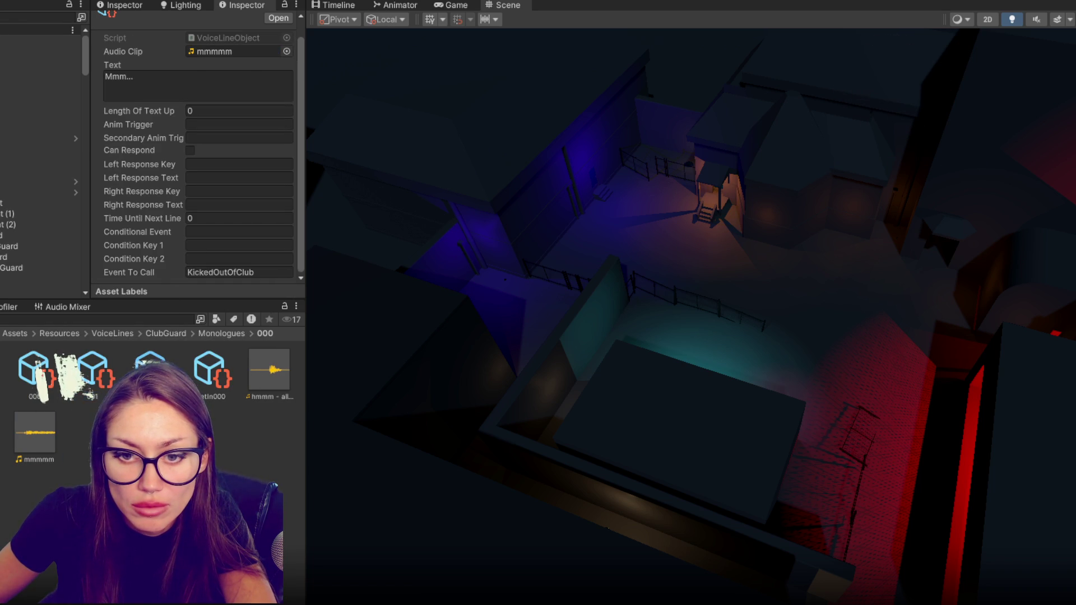
{"action": "left_click_drag", "start_coordinate": [52, 436], "coordinate": [238, 70]}
{"action": "left_click", "coordinate": [212, 372]}
{"action": "left_click_drag", "start_coordinate": [272, 375], "coordinate": [241, 53]}
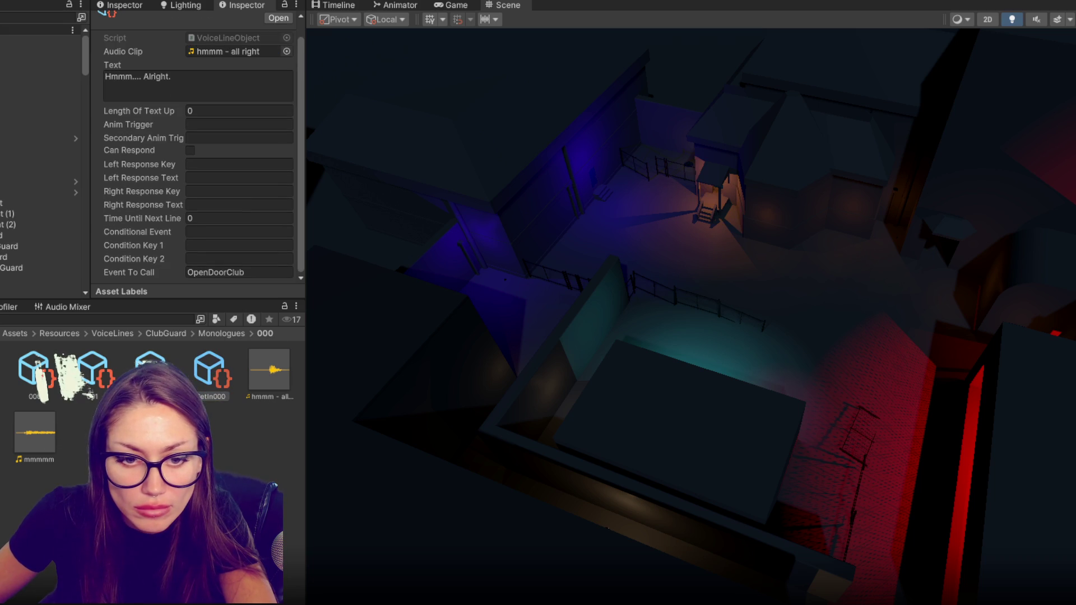
{"action": "left_click", "coordinate": [3, 392]}
{"action": "left_click", "coordinate": [34, 372]}
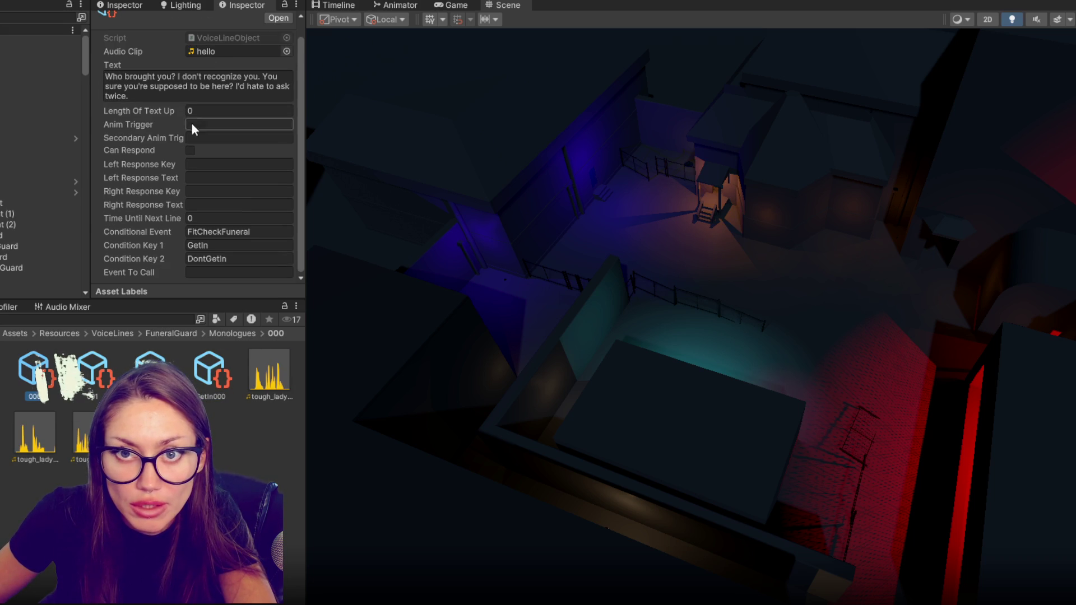
Preview the tough_lady_accept and tough_lady_sus recordings in an enlarged Inspector audio preview.
{"action": "left_click", "coordinate": [280, 367]}
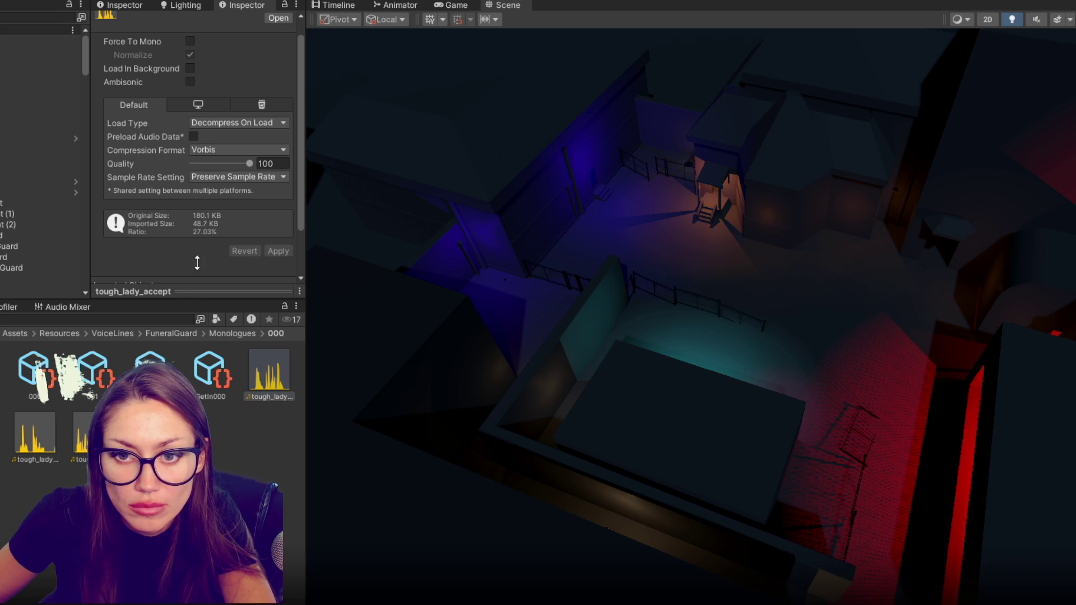
{"action": "left_click_drag", "start_coordinate": [190, 287], "coordinate": [190, 179]}
{"action": "left_click", "coordinate": [248, 183]}
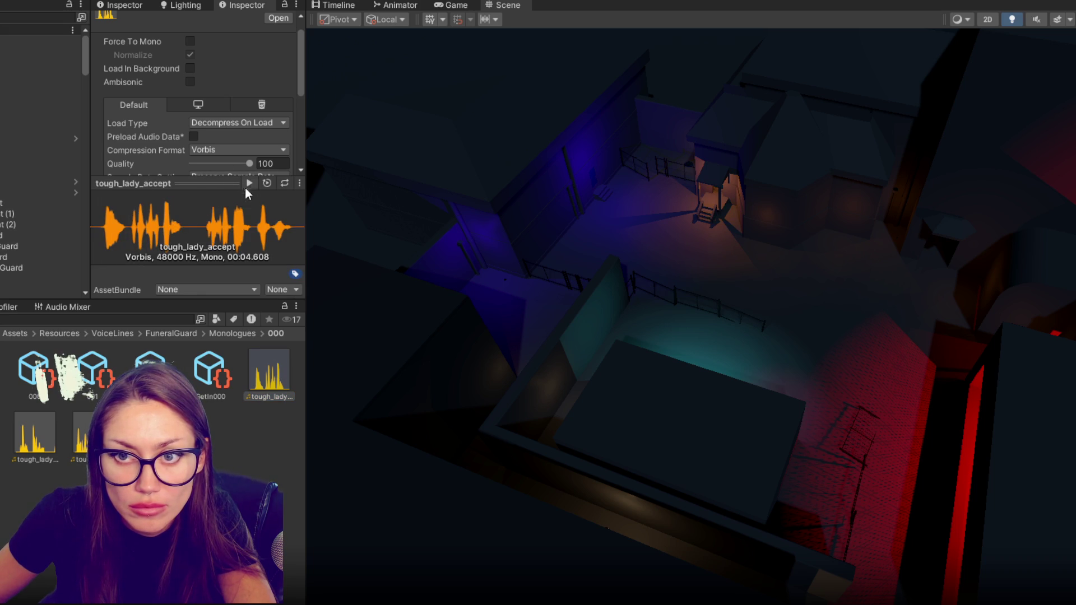
{"action": "left_click", "coordinate": [34, 432]}
{"action": "left_click", "coordinate": [250, 184]}
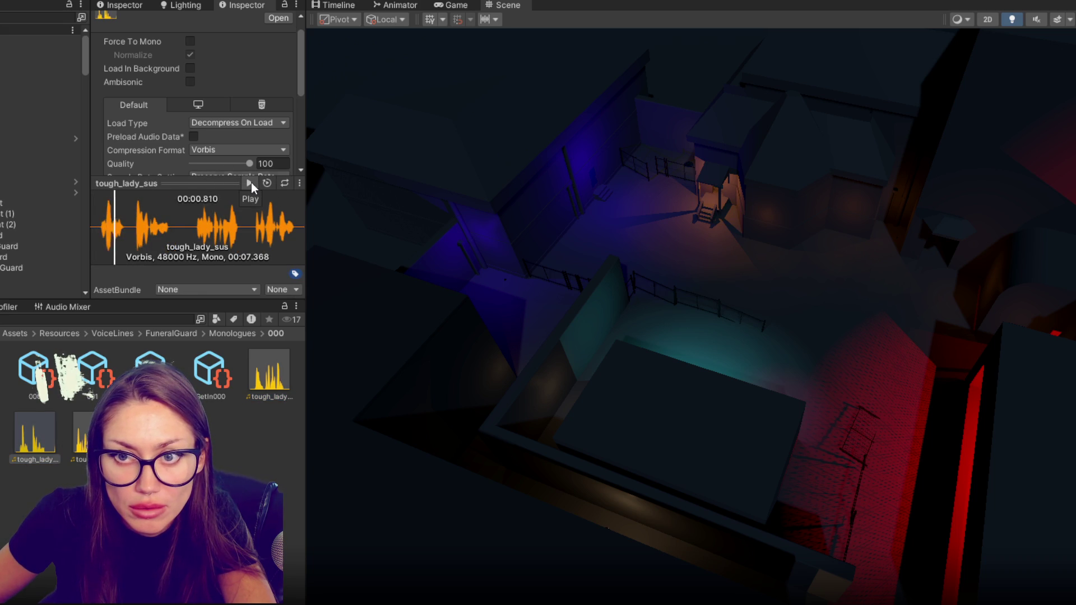
Assign tough_lady clips to the funeral guard's voice lines 001 and Dont Get In 000.
{"action": "left_click", "coordinate": [35, 374]}
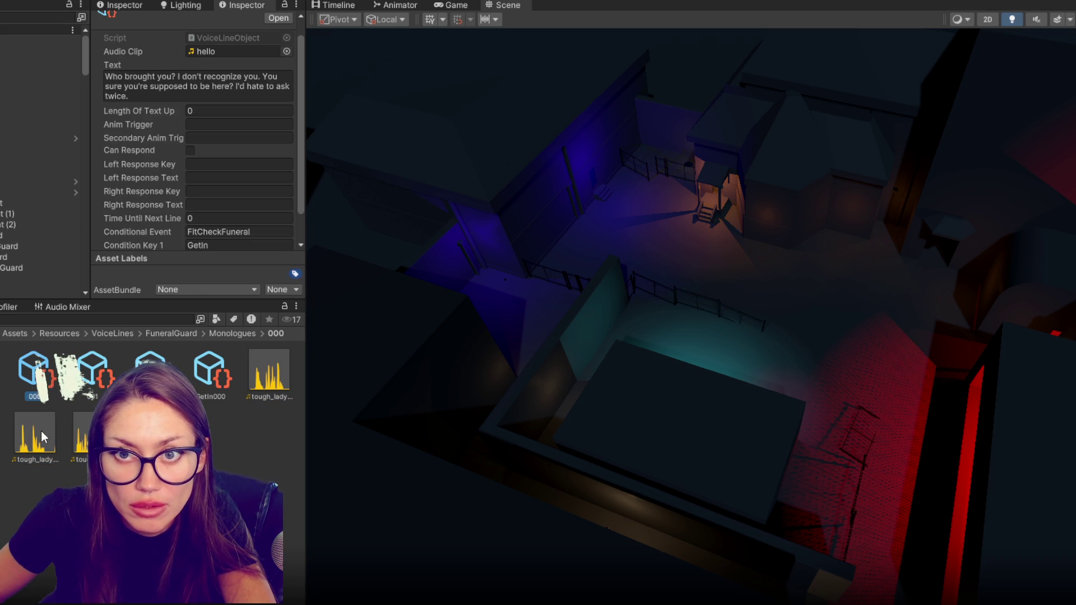
{"action": "key", "text": "Right"}
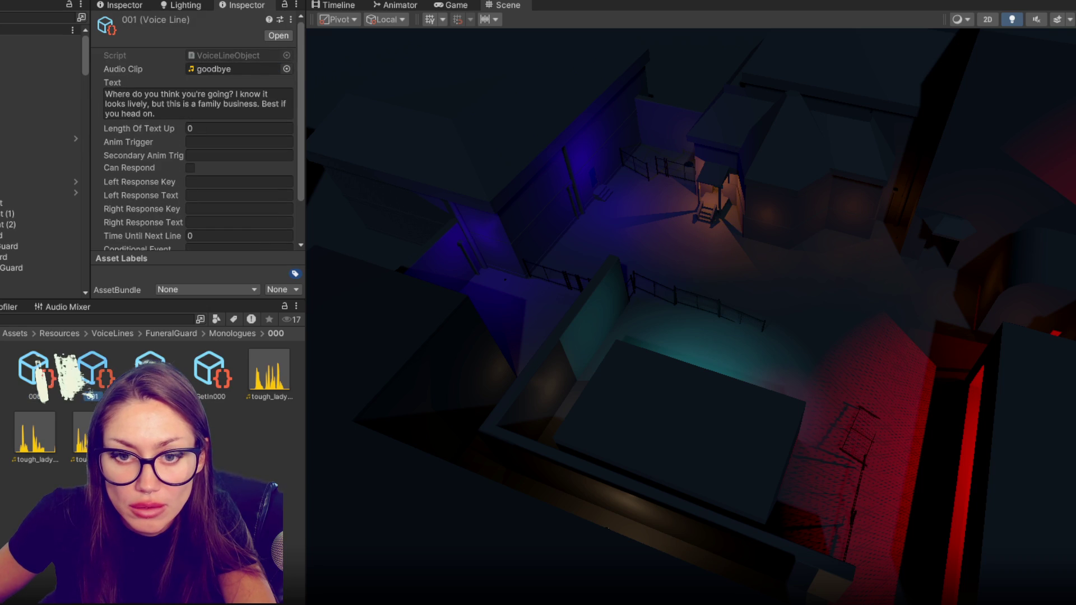
{"action": "left_click_drag", "start_coordinate": [234, 13], "coordinate": [247, 70]}
{"action": "key", "text": "Right"}
{"action": "mouse_move", "coordinate": [269, 372]}
{"action": "left_mouse_down"}
{"action": "mouse_move", "coordinate": [328, 372]}
{"action": "mouse_move", "coordinate": [246, 70]}
{"action": "mouse_move", "coordinate": [385, 132]}
{"action": "mouse_move", "coordinate": [252, 68]}
{"action": "left_mouse_up"}
{"action": "key", "text": "Right"}
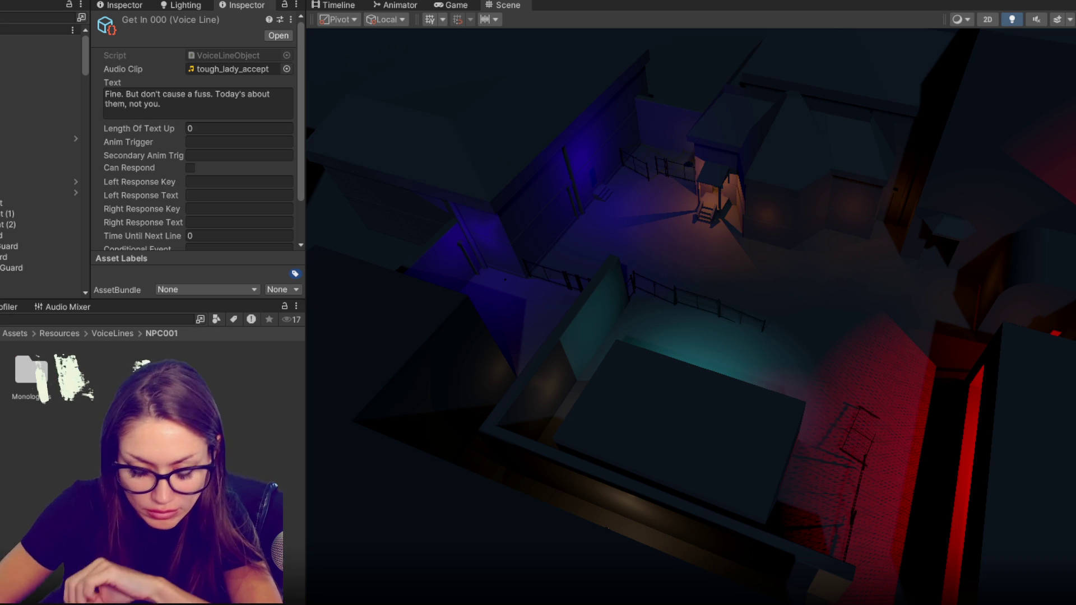
Delete the NPC001 voice line folder and open NPC002's Monologues/000 folder.
{"action": "key", "text": "Delete"}
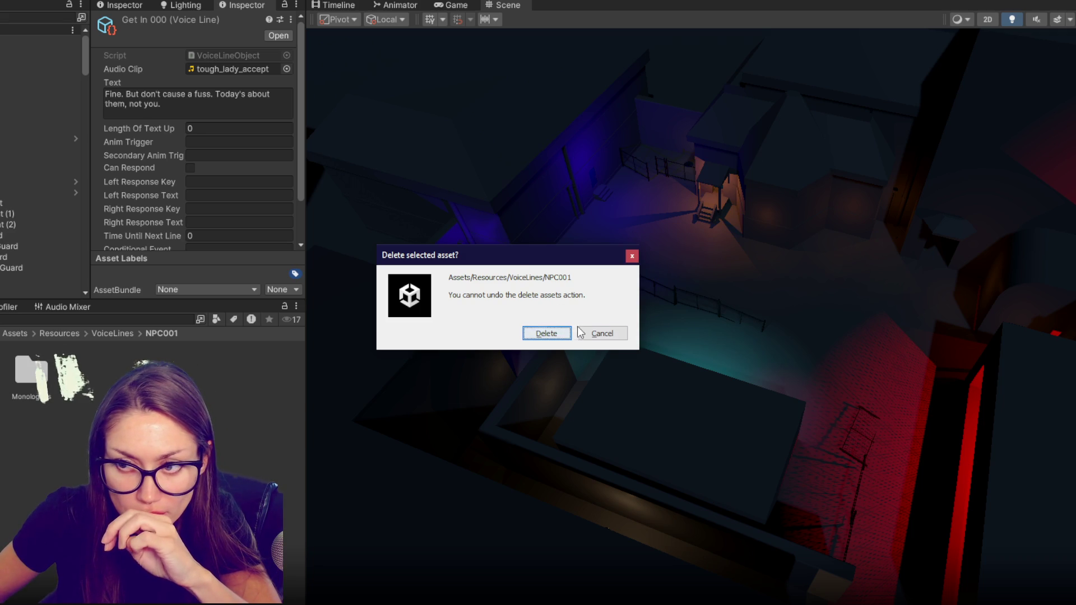
{"action": "key", "text": "Return"}
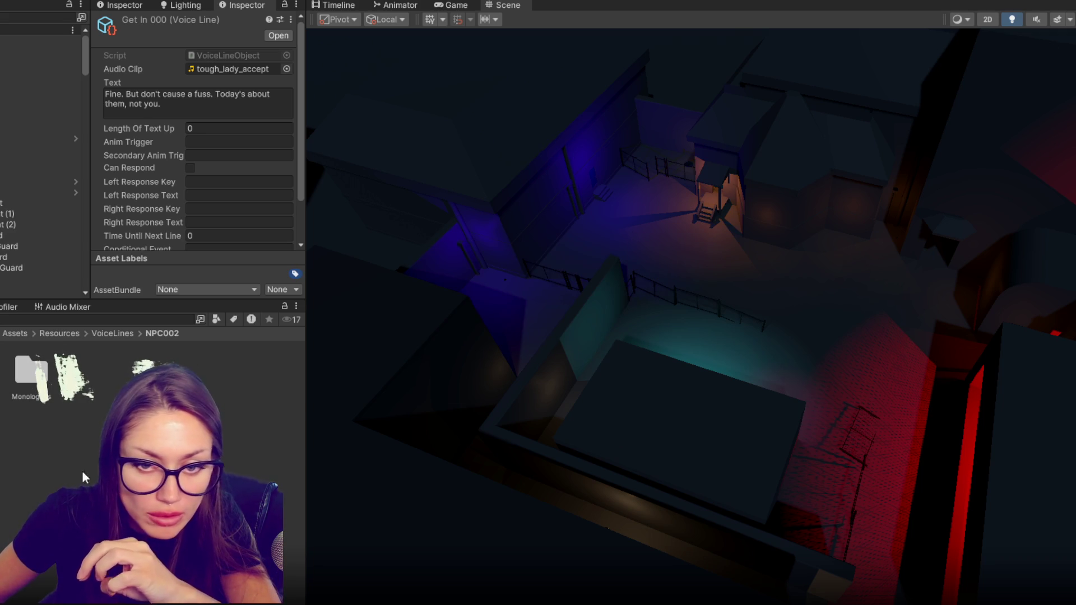
{"action": "left_click", "coordinate": [31, 375]}
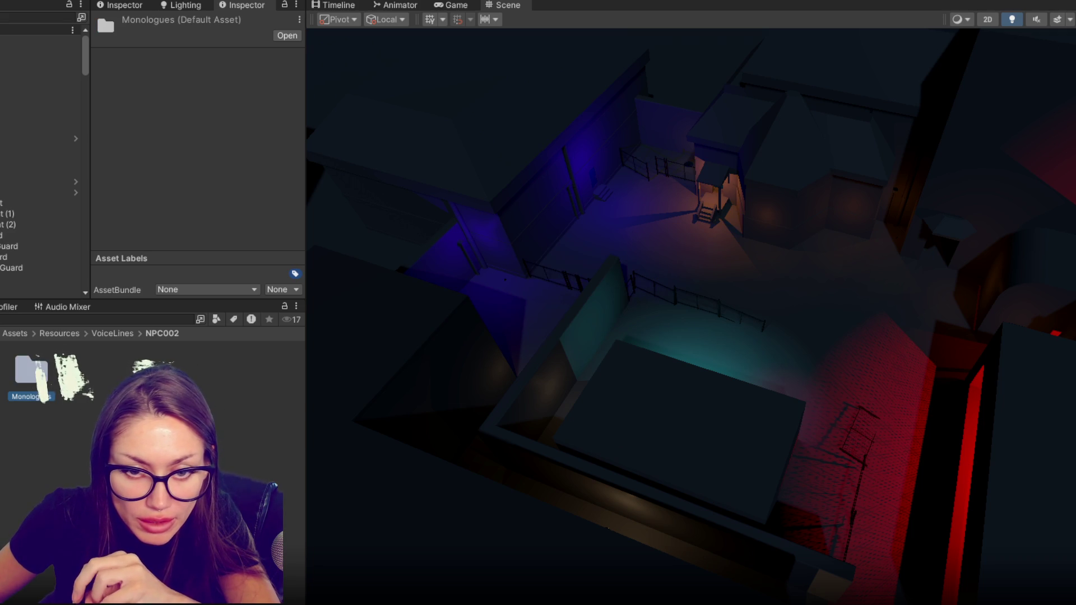
{"action": "double_click", "coordinate": [31, 377]}
{"action": "double_click", "coordinate": [32, 381]}
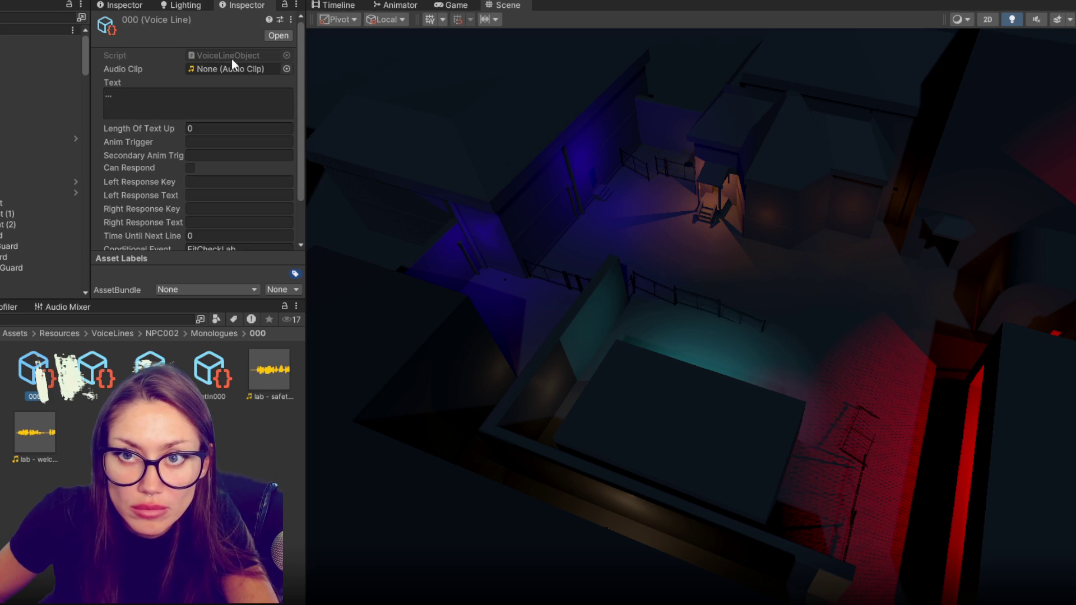
Give NPC002's line 001 'lab - safety gear', Dont Get In 000 a lab clip, and GetIn000 'lab - welcome'.
{"action": "left_click", "coordinate": [95, 377]}
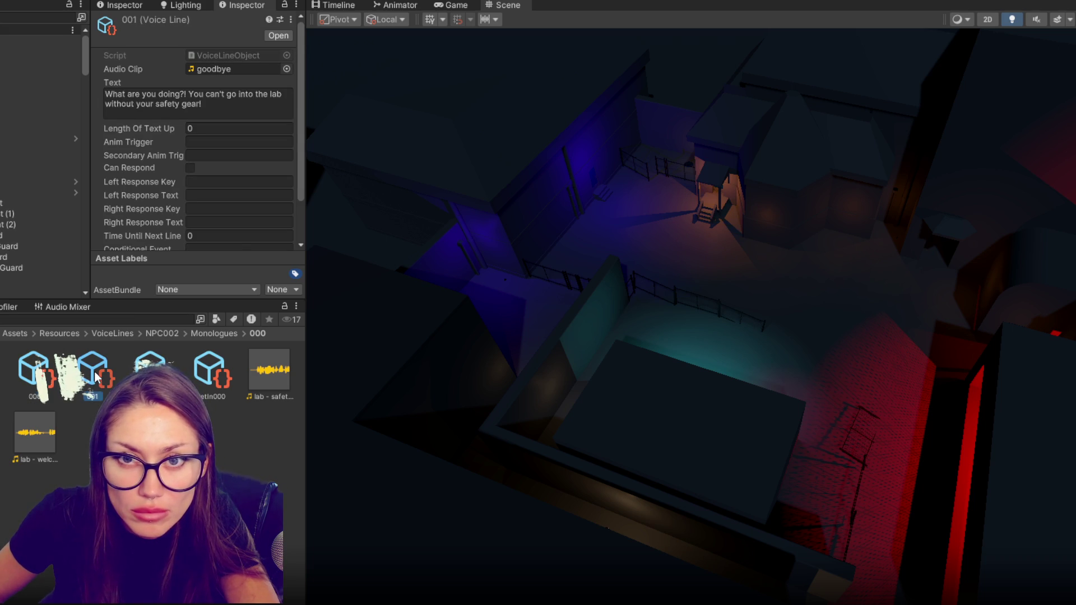
{"action": "left_click_drag", "start_coordinate": [284, 129], "coordinate": [241, 69]}
{"action": "left_click", "coordinate": [212, 372]}
{"action": "left_click_drag", "start_coordinate": [264, 373], "coordinate": [236, 75]}
{"action": "left_click", "coordinate": [209, 371]}
{"action": "mouse_move", "coordinate": [34, 431]}
{"action": "left_mouse_down"}
{"action": "mouse_move", "coordinate": [263, 85]}
{"action": "mouse_move", "coordinate": [247, 70]}
{"action": "left_mouse_up"}
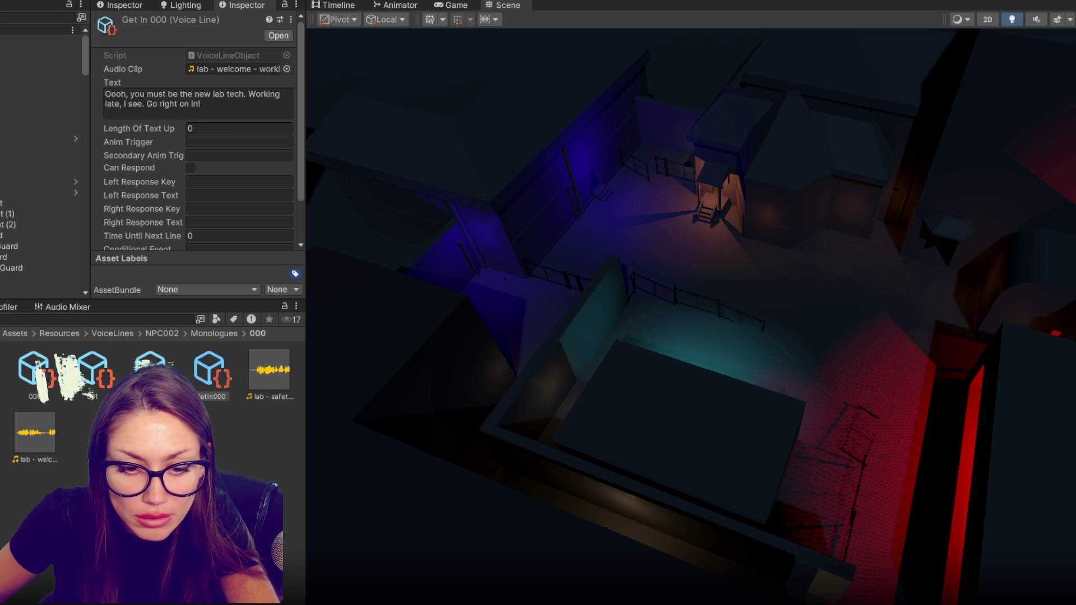
{"action": "left_click", "coordinate": [33, 370]}
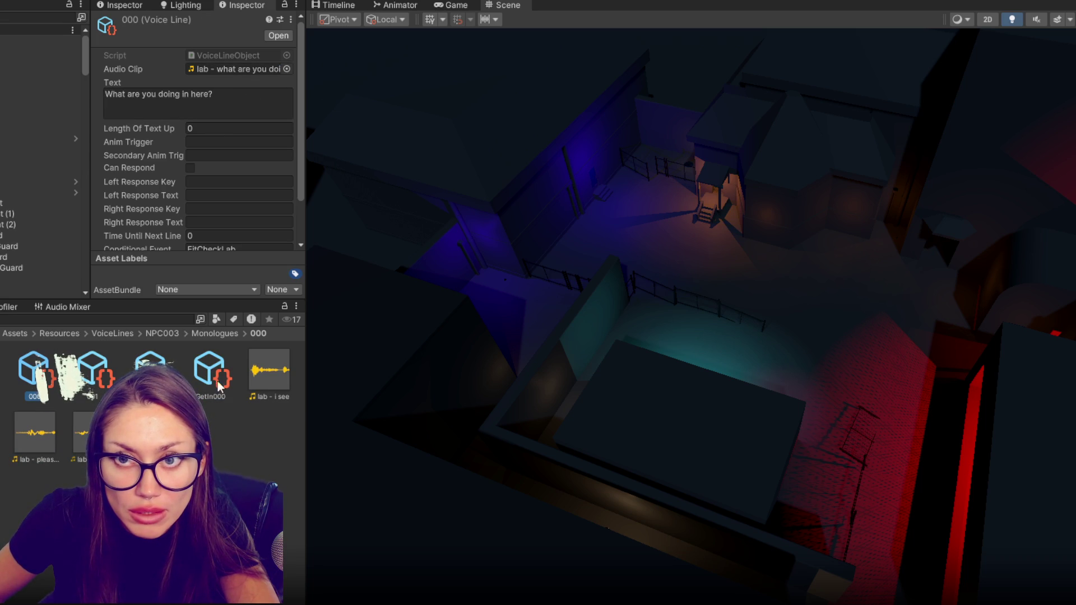
{"action": "left_click", "coordinate": [195, 370]}
Open the WeddingGuard voice lines and preview maid_of_honor_allow and the other wedding clips.
{"action": "left_click", "coordinate": [208, 371]}
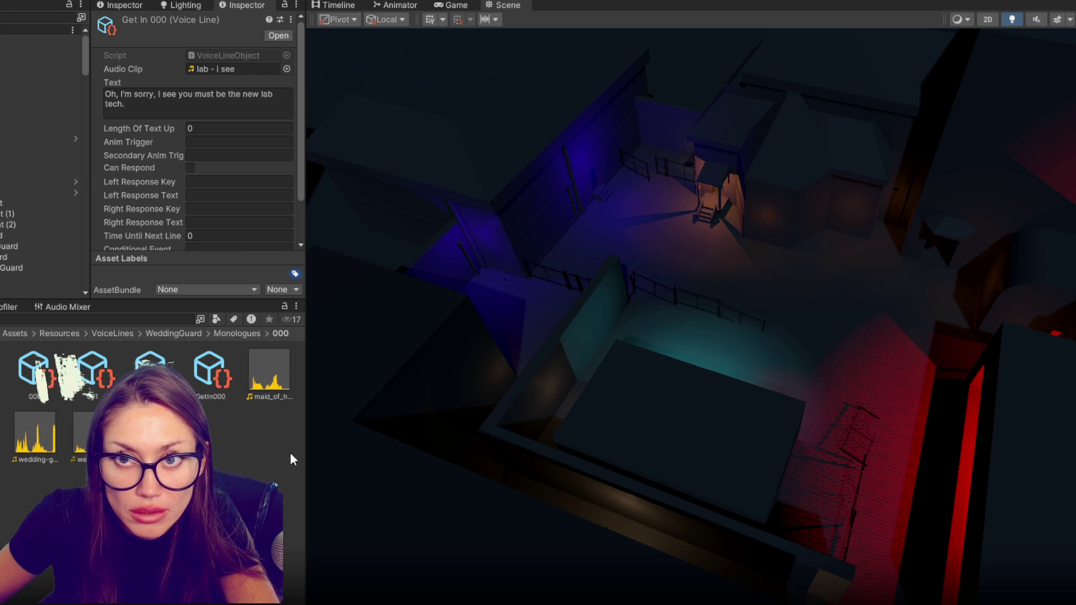
{"action": "left_click", "coordinate": [35, 384]}
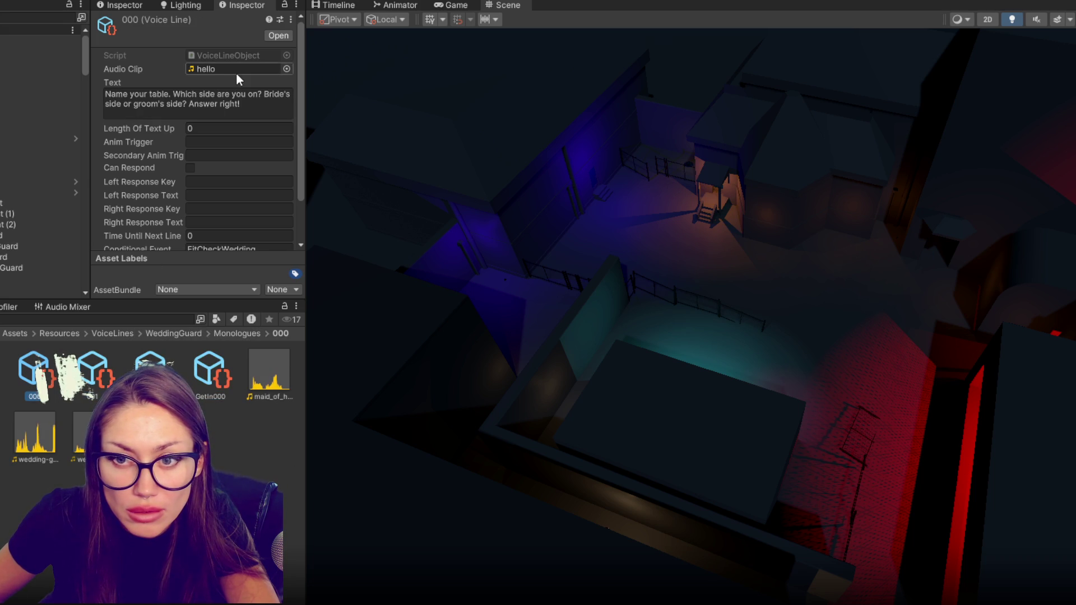
{"action": "left_click", "coordinate": [273, 391]}
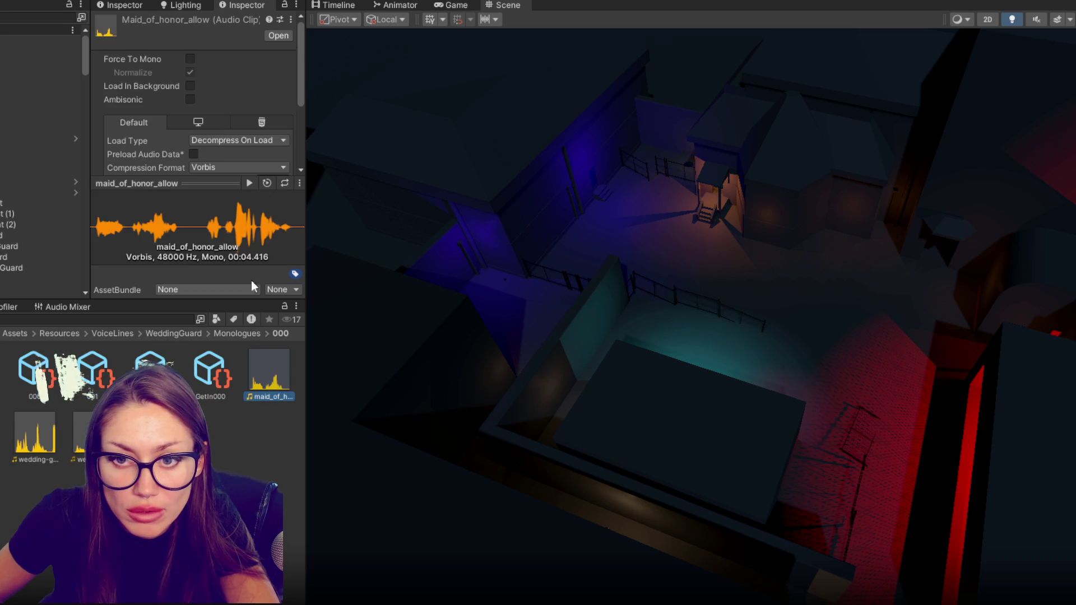
{"action": "left_click", "coordinate": [250, 183]}
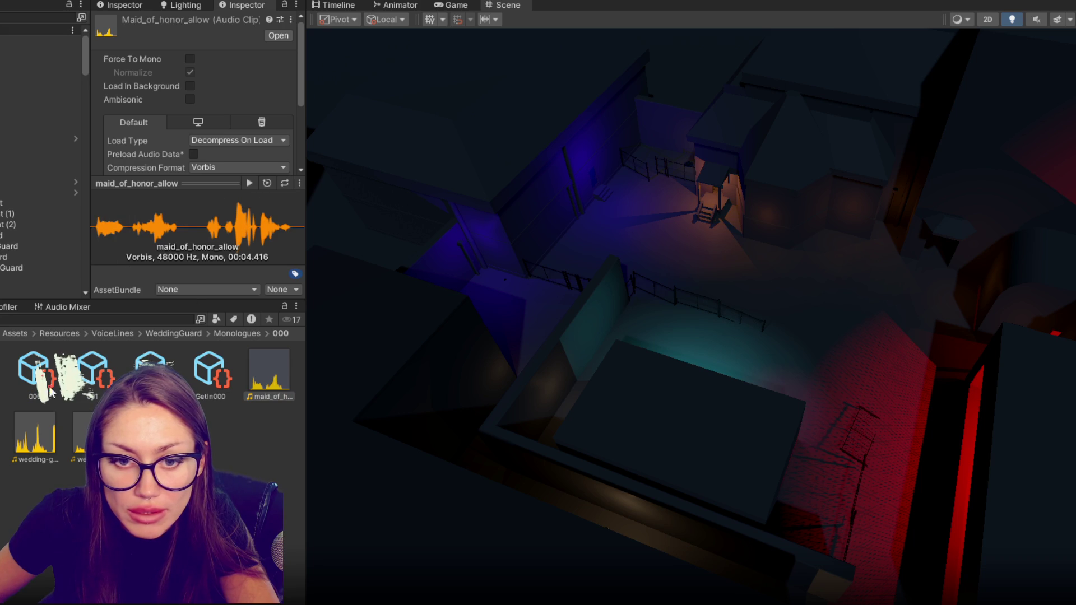
{"action": "key", "text": "Right"}
Assign wedding-greeting to voice line 000 and maid_of_honor_allow to the Get In 000 line.
{"action": "key", "text": "Up"}
{"action": "left_click_drag", "start_coordinate": [35, 435], "coordinate": [242, 72]}
{"action": "key", "text": "Right"}
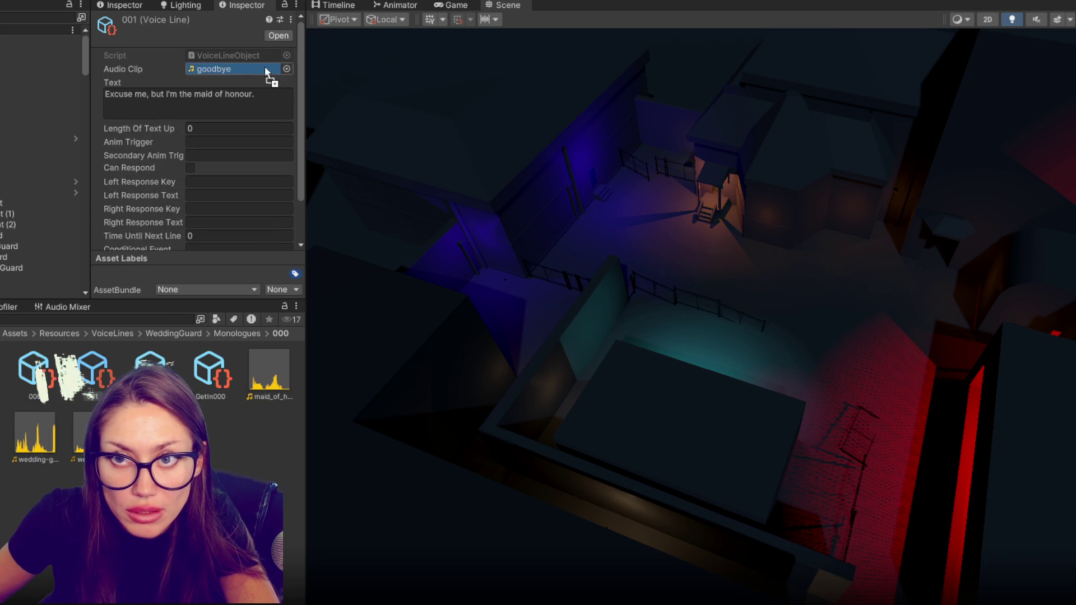
{"action": "left_click_drag", "start_coordinate": [157, 356], "coordinate": [261, 73]}
{"action": "left_click", "coordinate": [223, 354]}
{"action": "mouse_move", "coordinate": [269, 370]}
{"action": "left_mouse_down"}
{"action": "mouse_move", "coordinate": [336, 377]}
{"action": "mouse_move", "coordinate": [224, 66]}
{"action": "mouse_move", "coordinate": [241, 73]}
{"action": "left_mouse_up"}
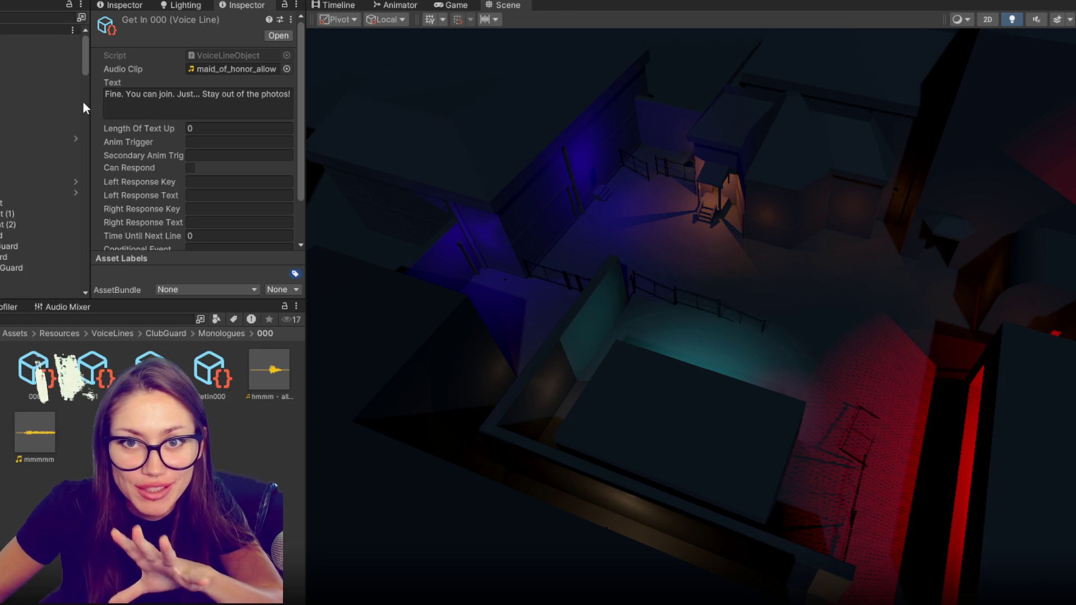
{"action": "left_click_drag", "start_coordinate": [86, 101], "coordinate": [32, 100]}
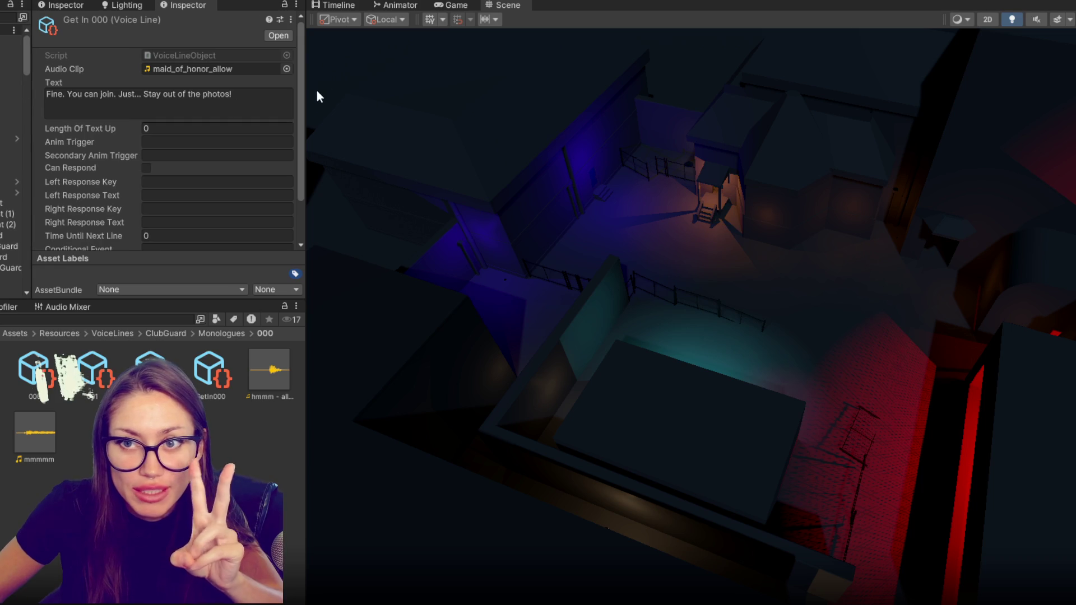
Resize the panels to give the level view more room.
{"action": "left_click_drag", "start_coordinate": [308, 92], "coordinate": [147, 112]}
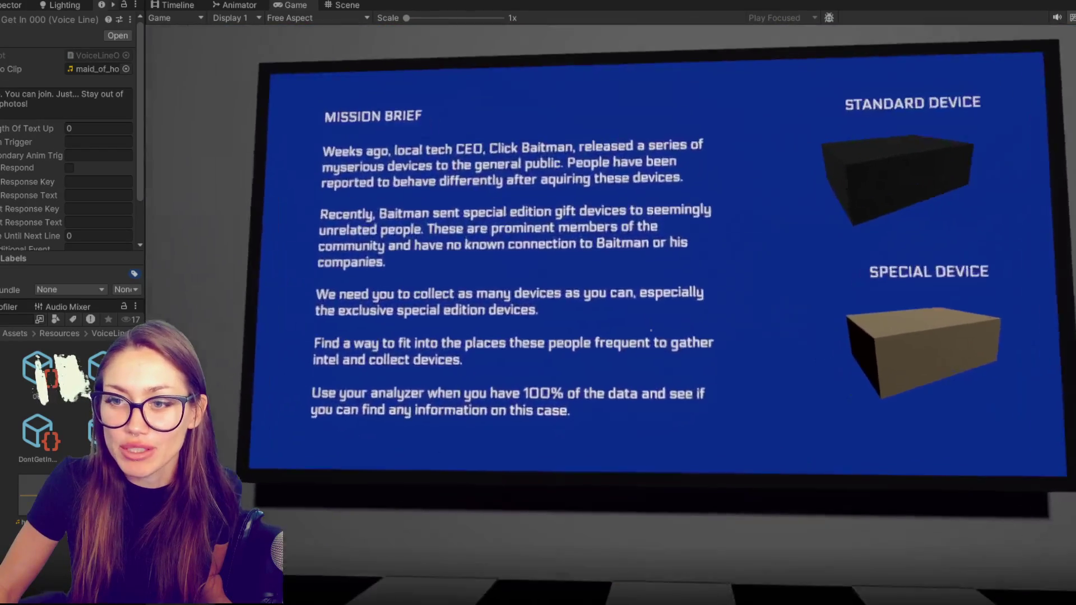
Walk the lab past the analyzer machines, red screen and device table to the BEGIN FULL ANALYSIS console.
{"action": "key", "text": "w"}
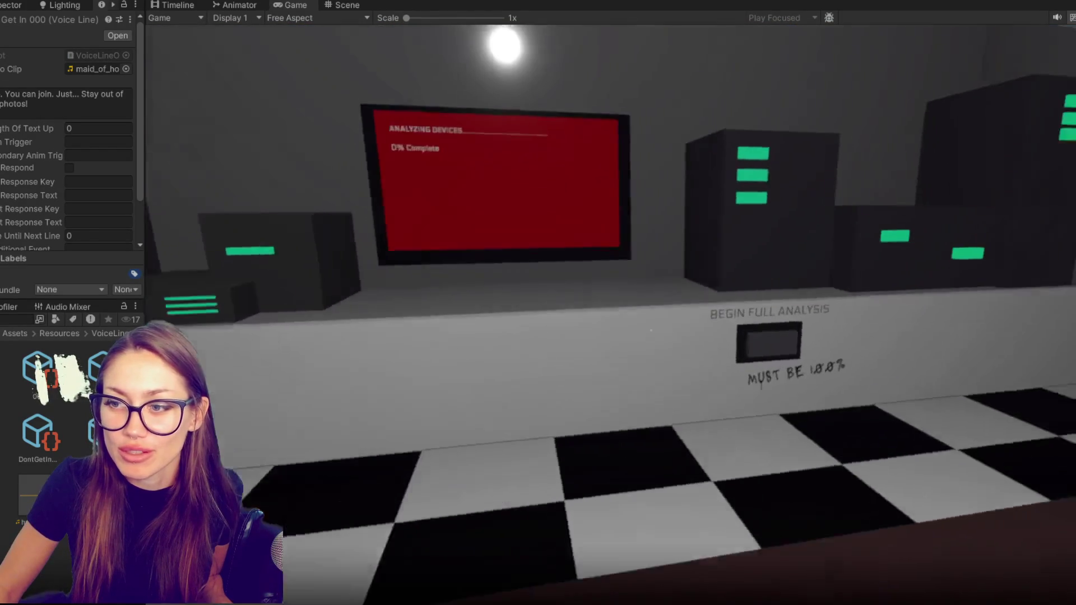
{"action": "key", "text": "s"}
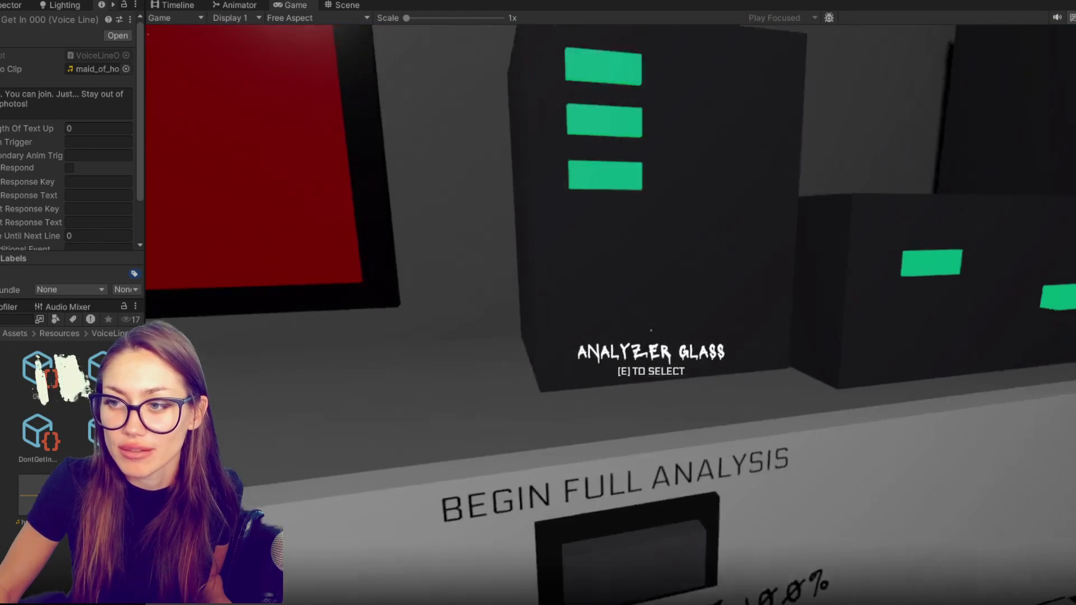
{"action": "key", "text": "s"}
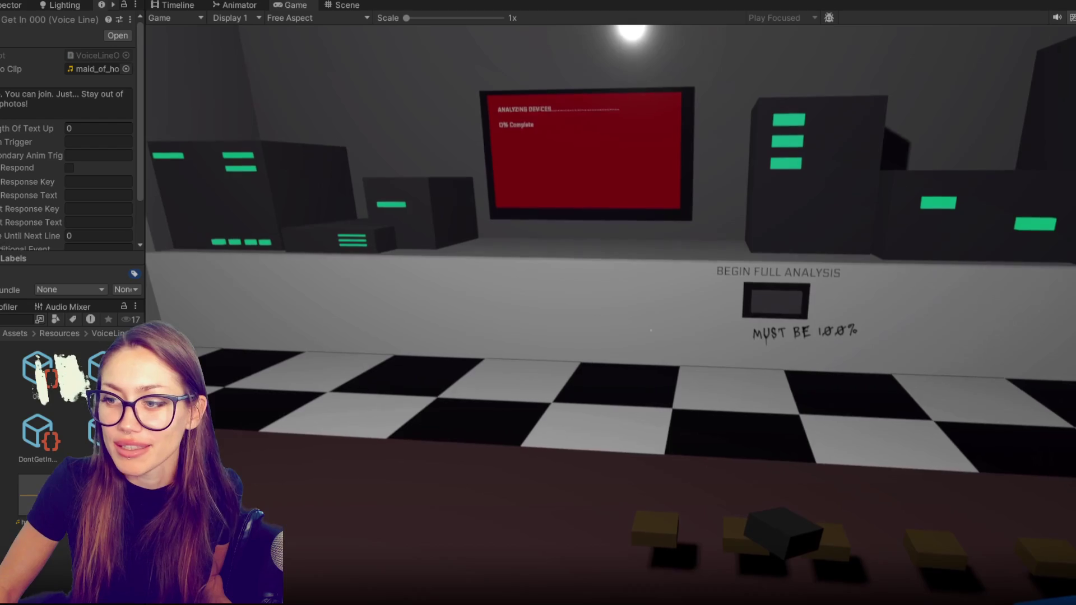
{"action": "key", "text": "w"}
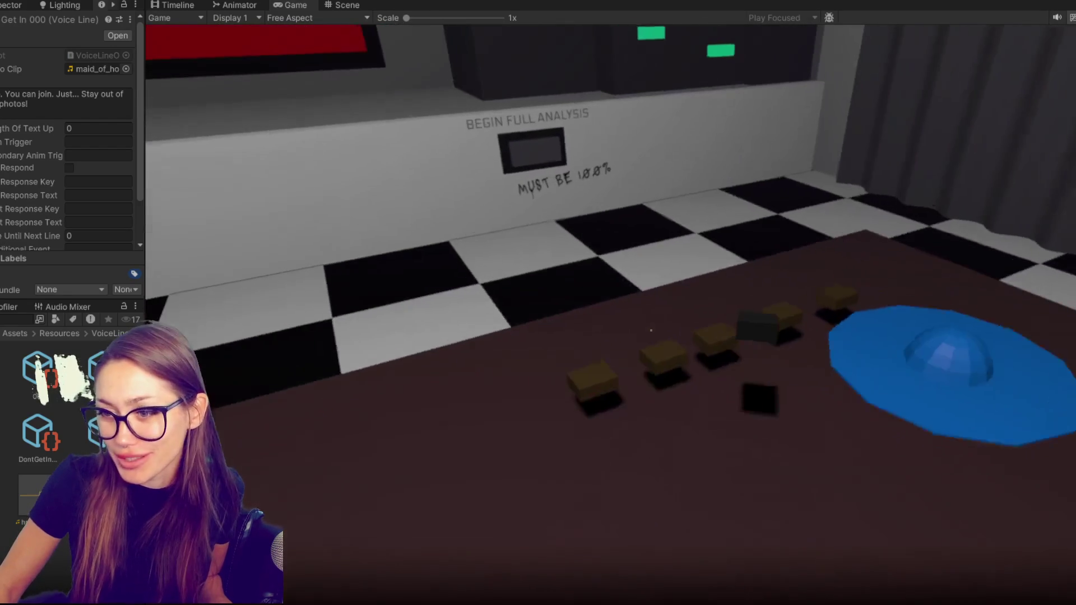
{"action": "key", "text": "w"}
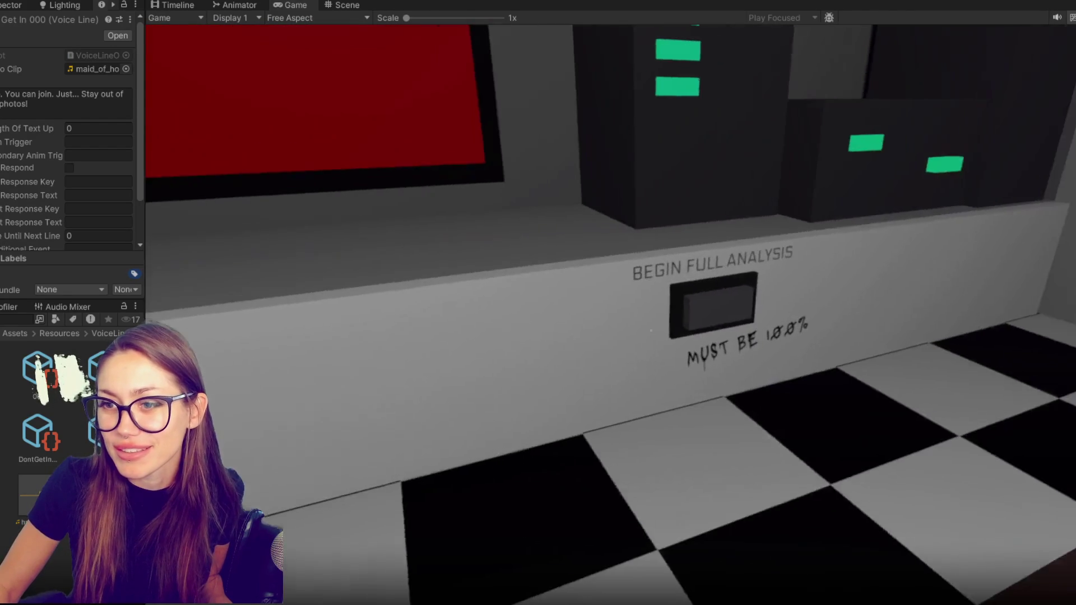
Go through the blue door and bedroom into the blue-pillared room, and use the mirror's disguise menu.
{"action": "key", "text": "w"}
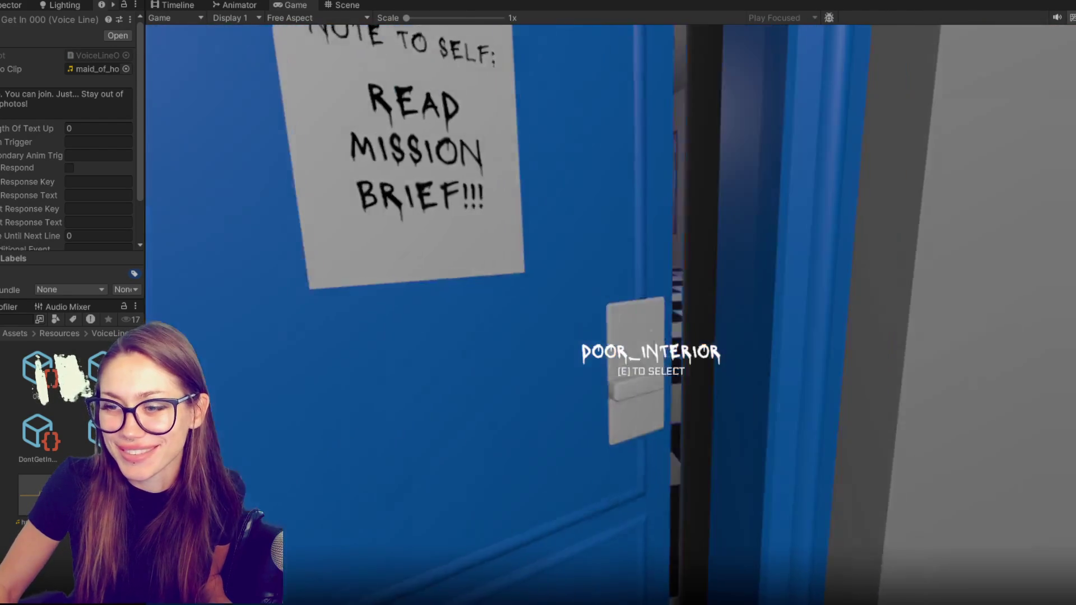
{"action": "key", "text": "e"}
{"action": "key", "text": "w"}
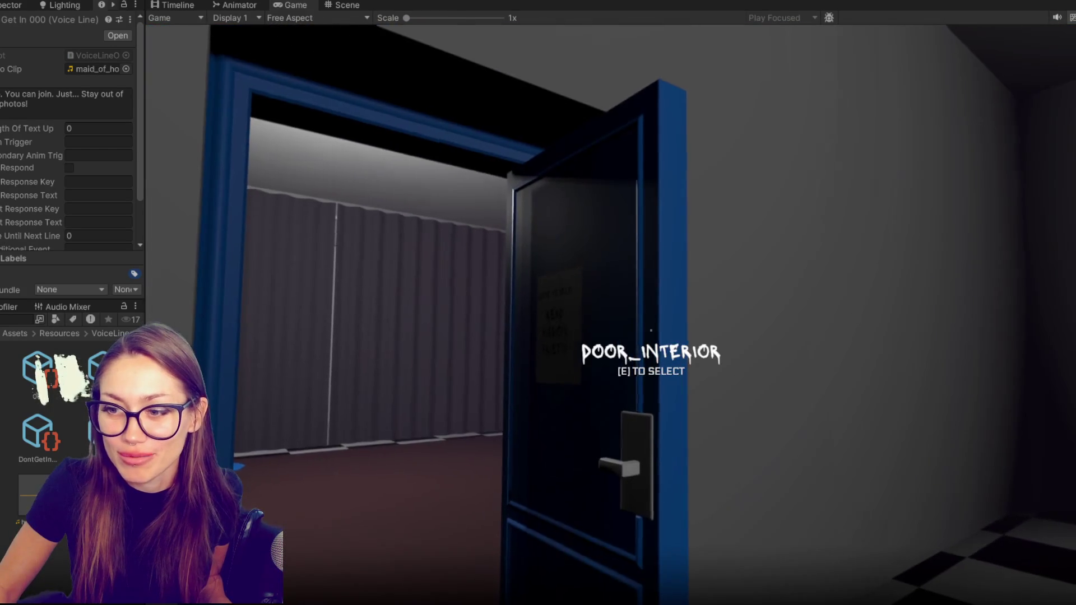
{"action": "key", "text": "w"}
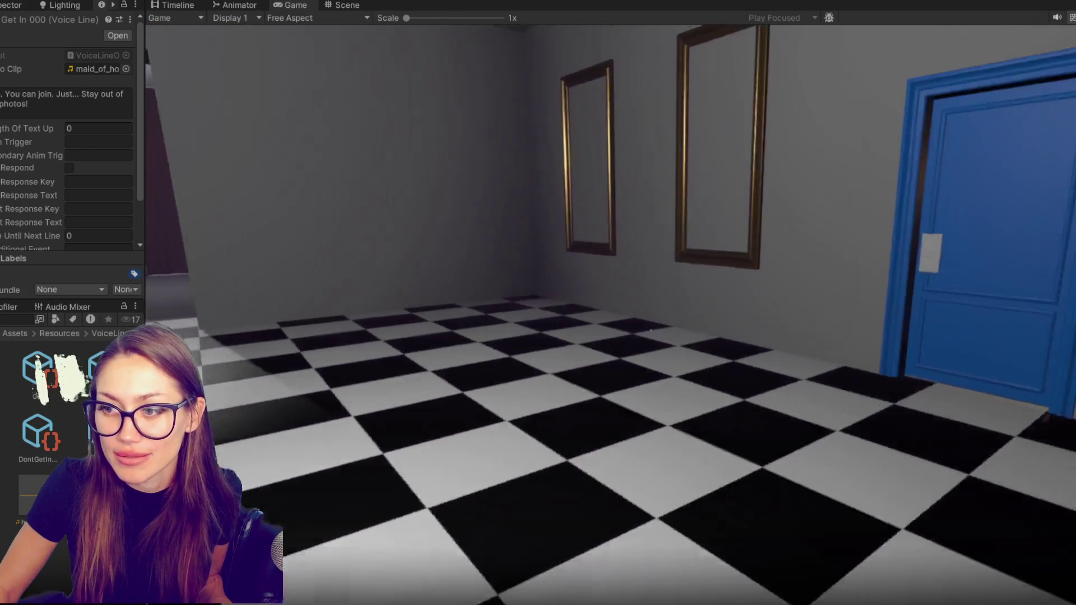
{"action": "key", "text": "w"}
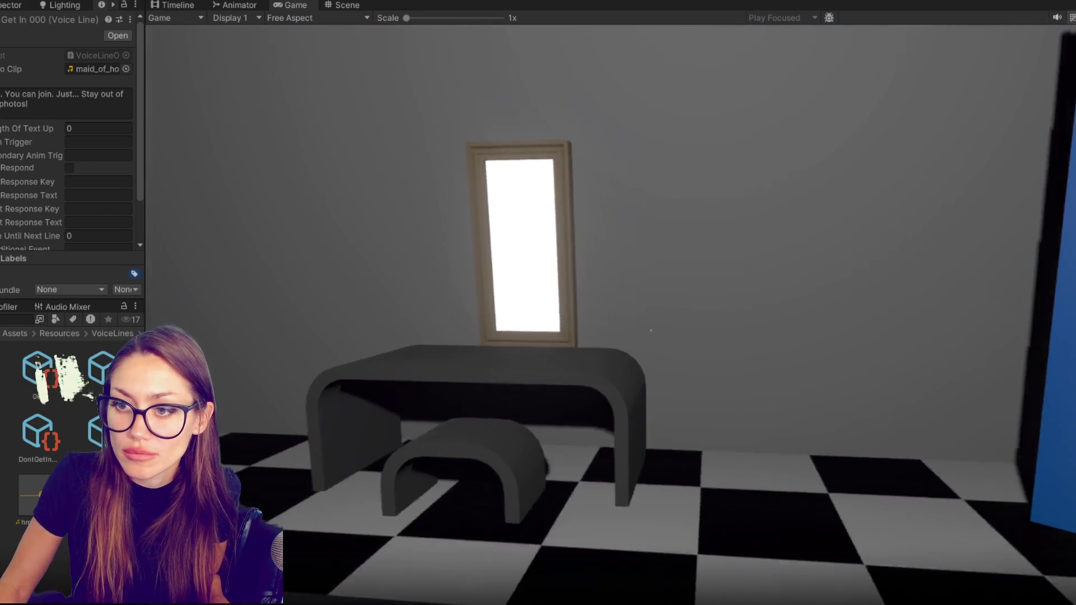
{"action": "key", "text": "e"}
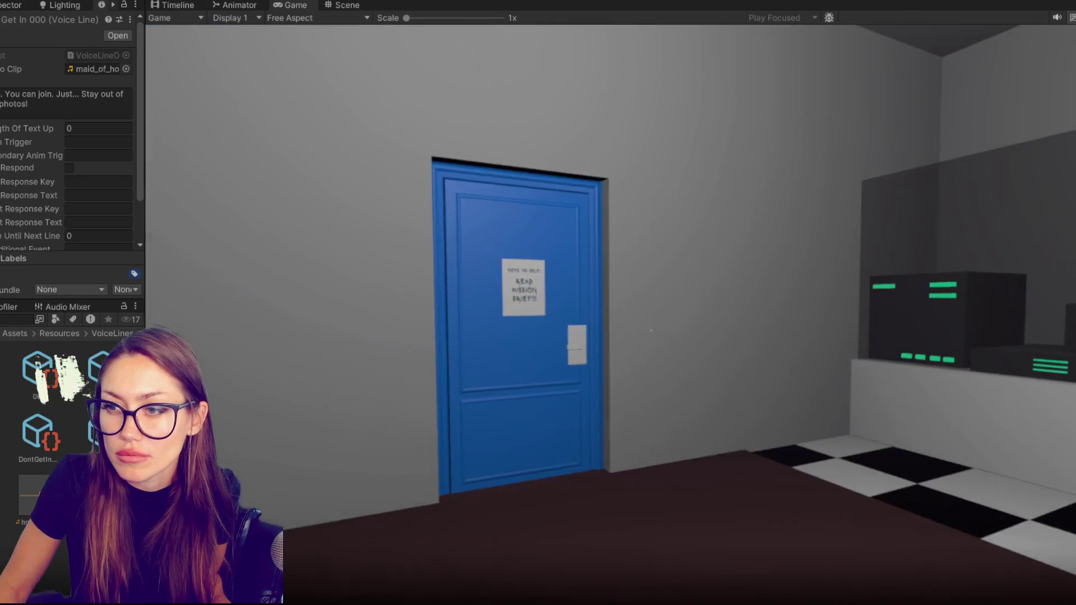
Return through the blue door and walk the curtained room into the checkered and railed corridors.
{"action": "key", "text": "w"}
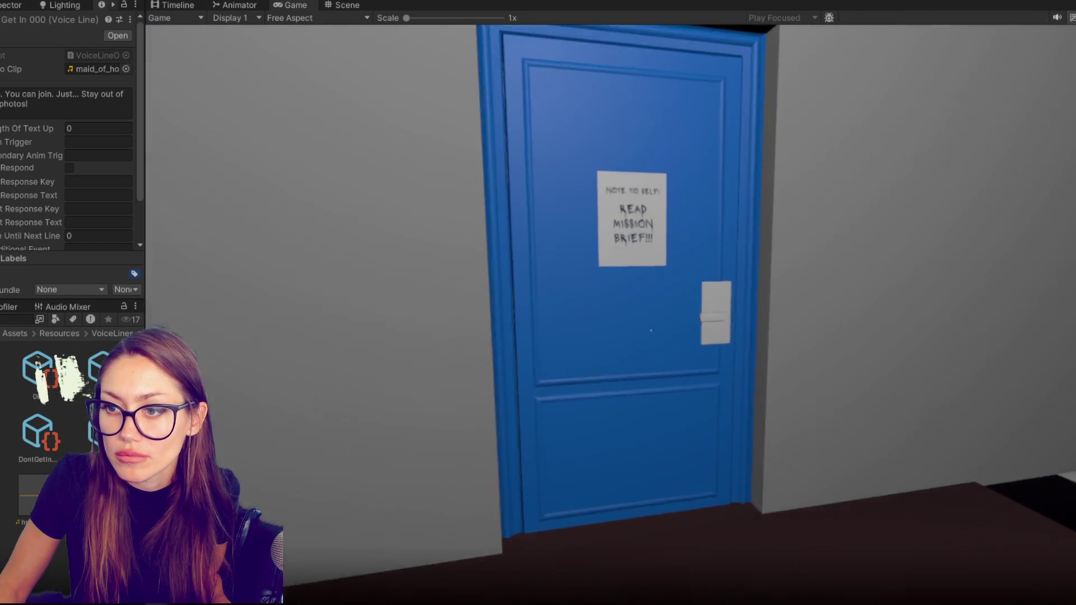
{"action": "key", "text": "s"}
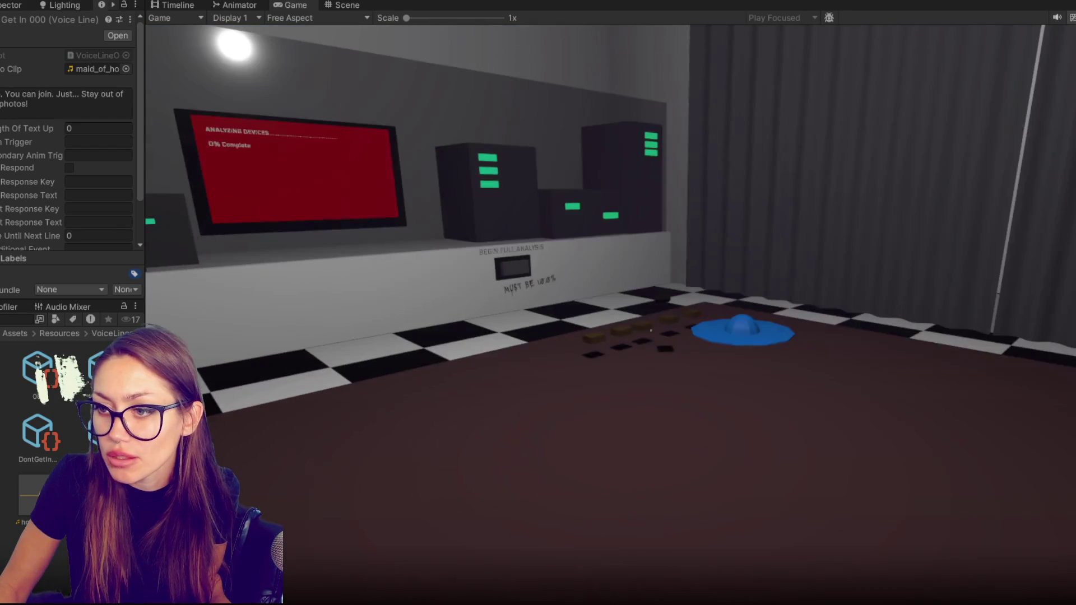
{"action": "key", "text": "e"}
{"action": "key", "text": "w"}
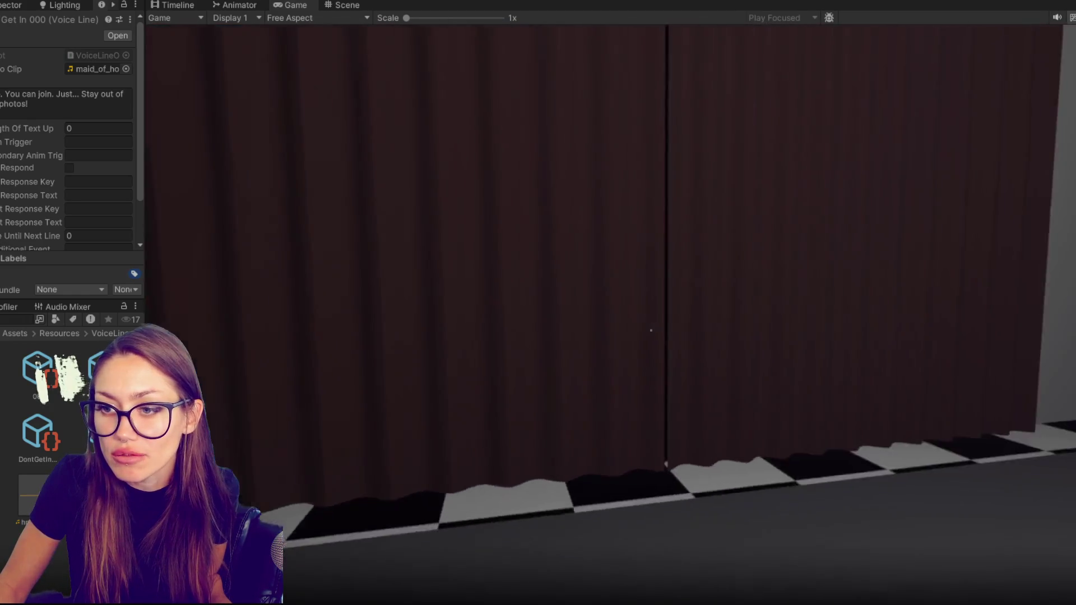
{"action": "key", "text": "w"}
{"action": "key", "text": "w"}
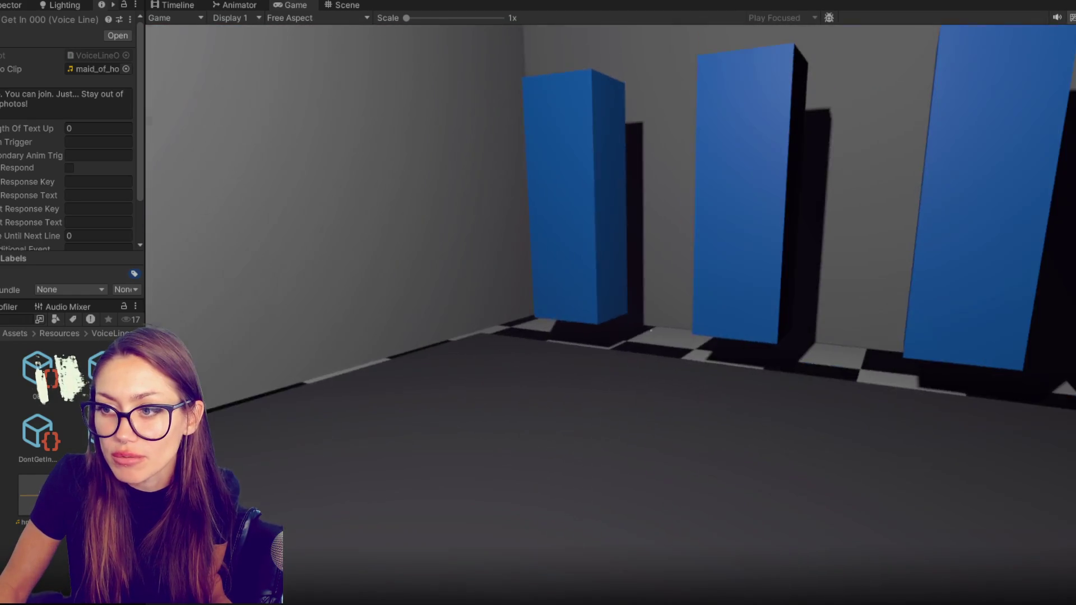
{"action": "key", "text": "w"}
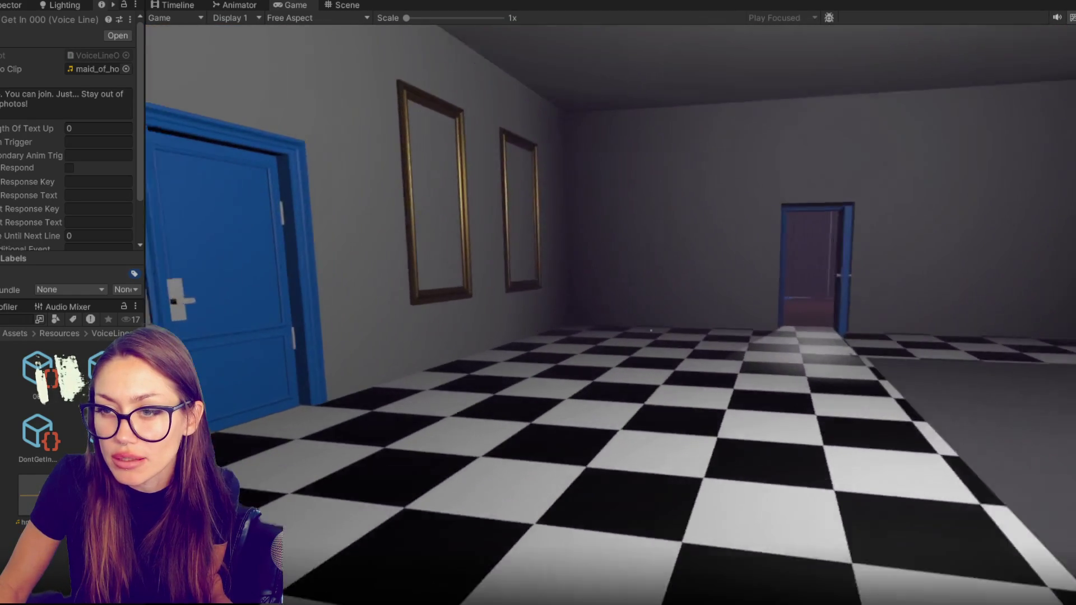
{"action": "key", "text": "w"}
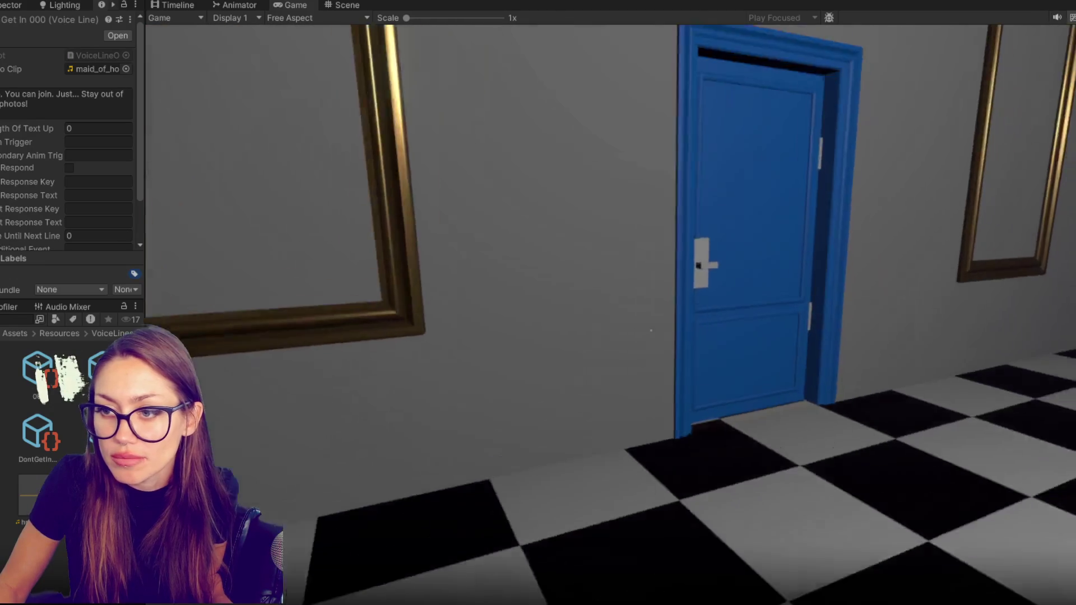
{"action": "key", "text": "e"}
Exit via the lab's back door, climb the green steps into the mannequin hallway, pause, then stop.
{"action": "key", "text": "w"}
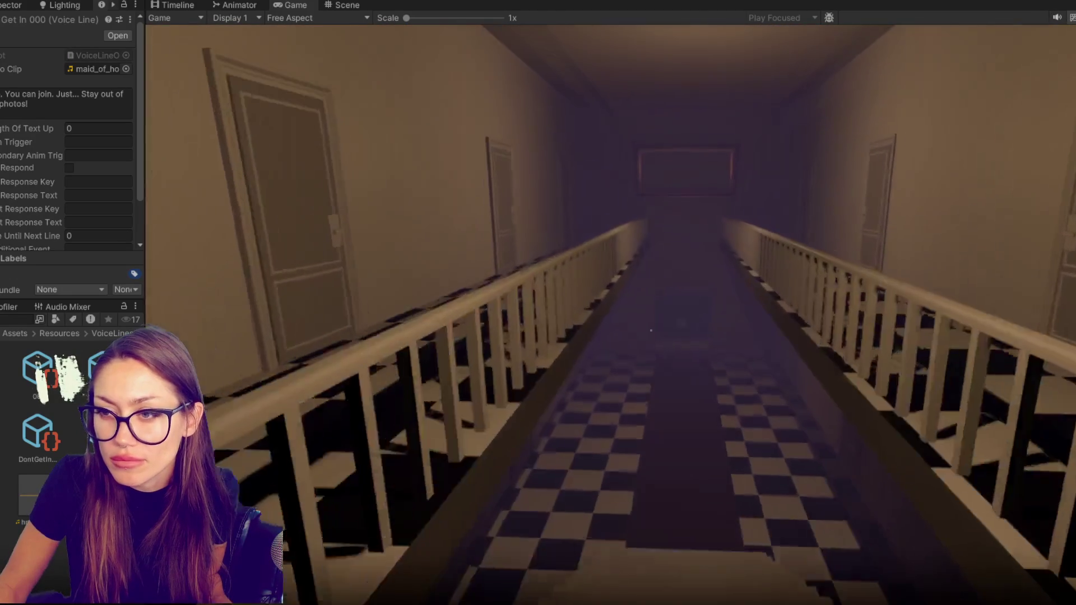
{"action": "key", "text": "w"}
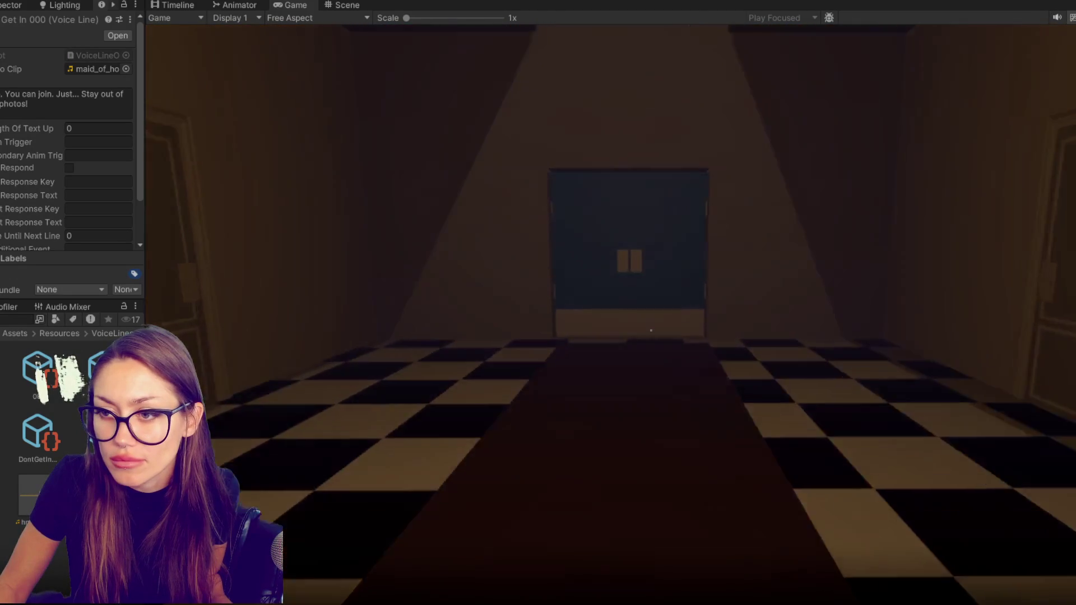
{"action": "key", "text": "e"}
{"action": "key", "text": "w"}
{"action": "key", "text": "w"}
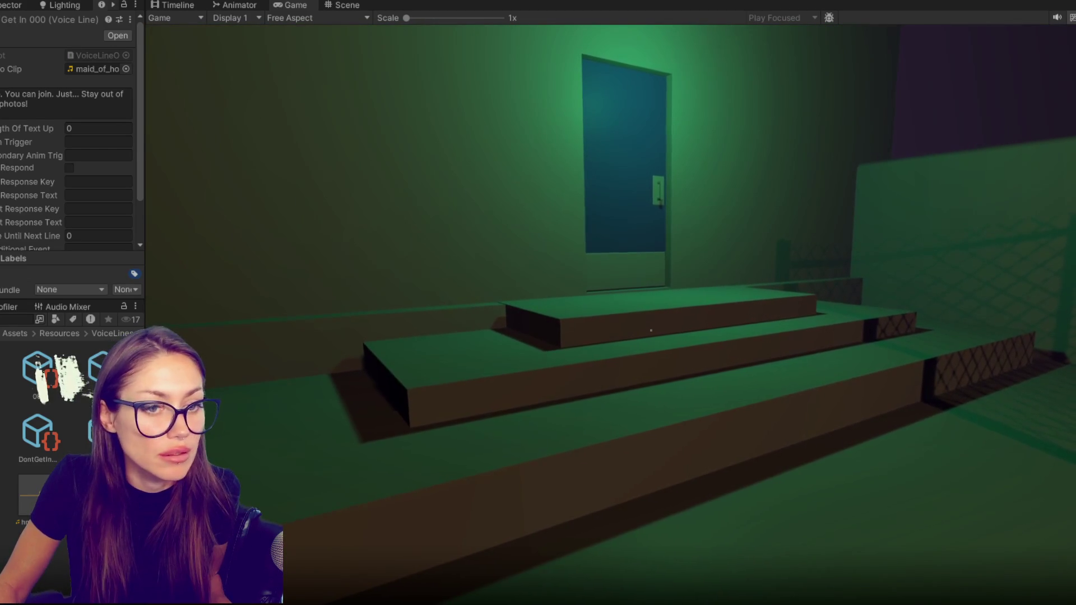
{"action": "key", "text": "w"}
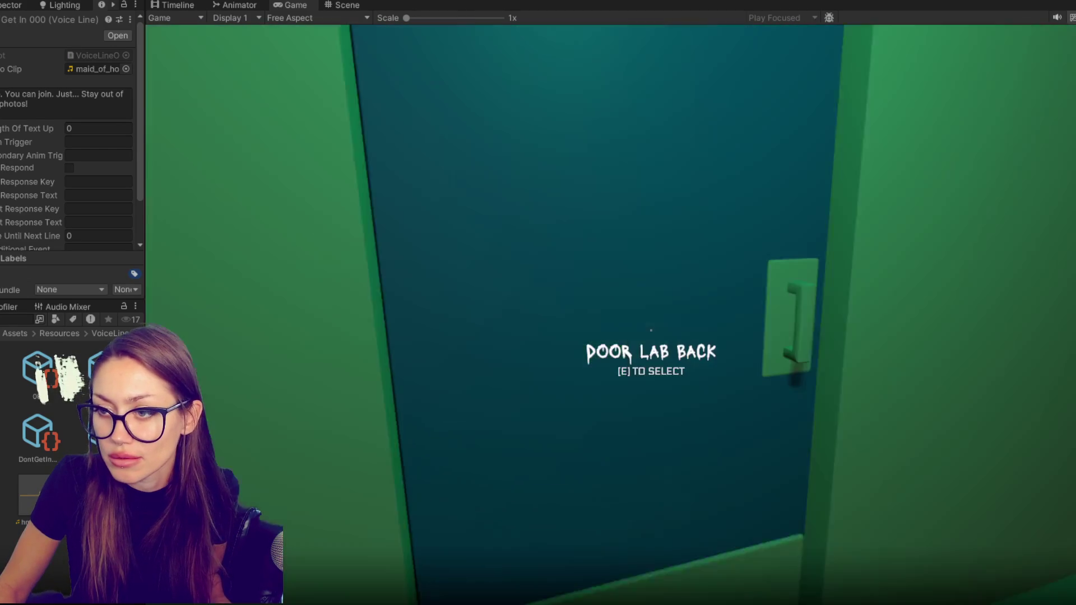
{"action": "key", "text": "e"}
{"action": "key", "text": "w"}
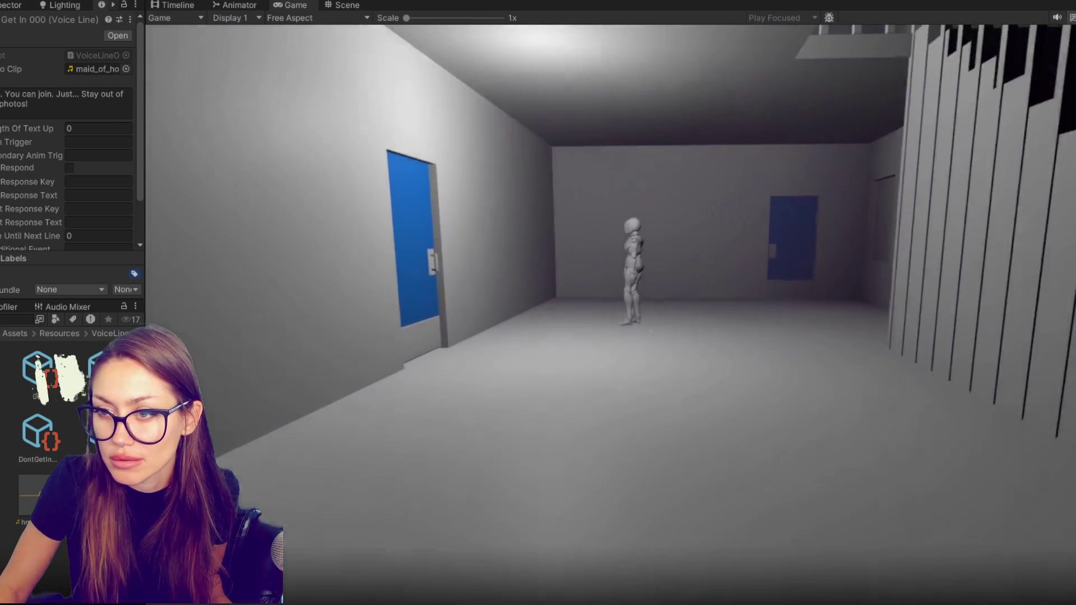
{"action": "key", "text": "Escape"}
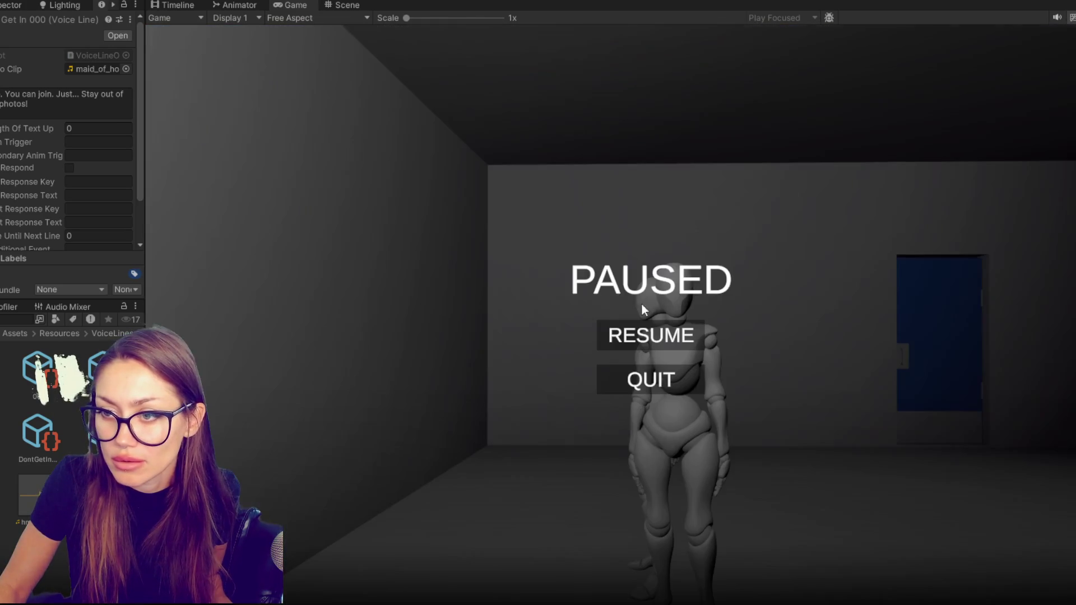
{"action": "left_click", "coordinate": [469, 1]}
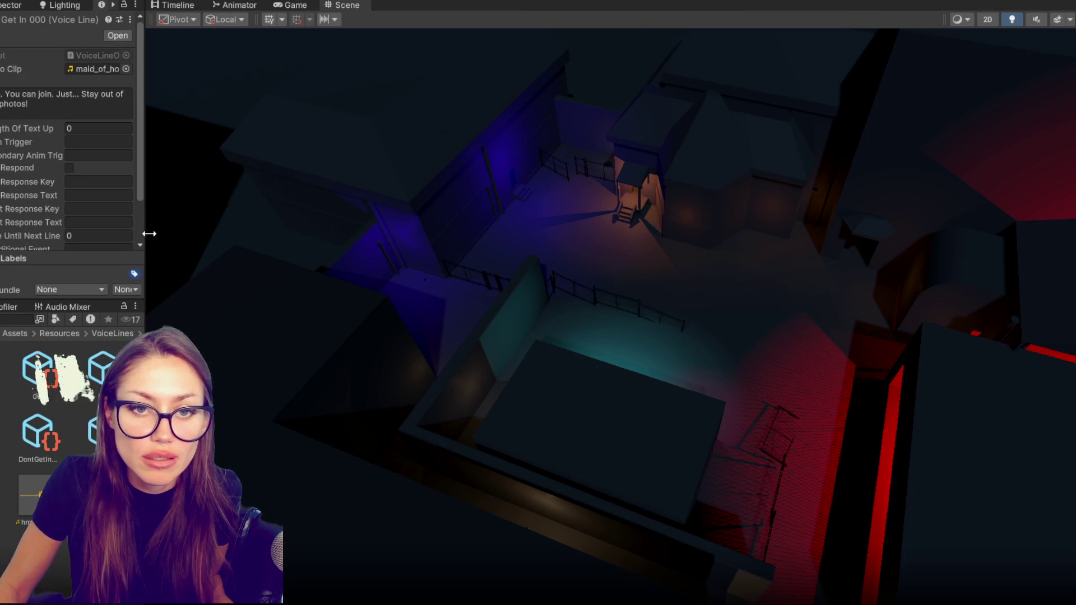
Widen the Inspector, clear the selected guard objects, and widen the Game view.
{"action": "left_click_drag", "start_coordinate": [147, 234], "coordinate": [321, 236]}
{"action": "left_click", "coordinate": [1, 283], "text": "shift"}
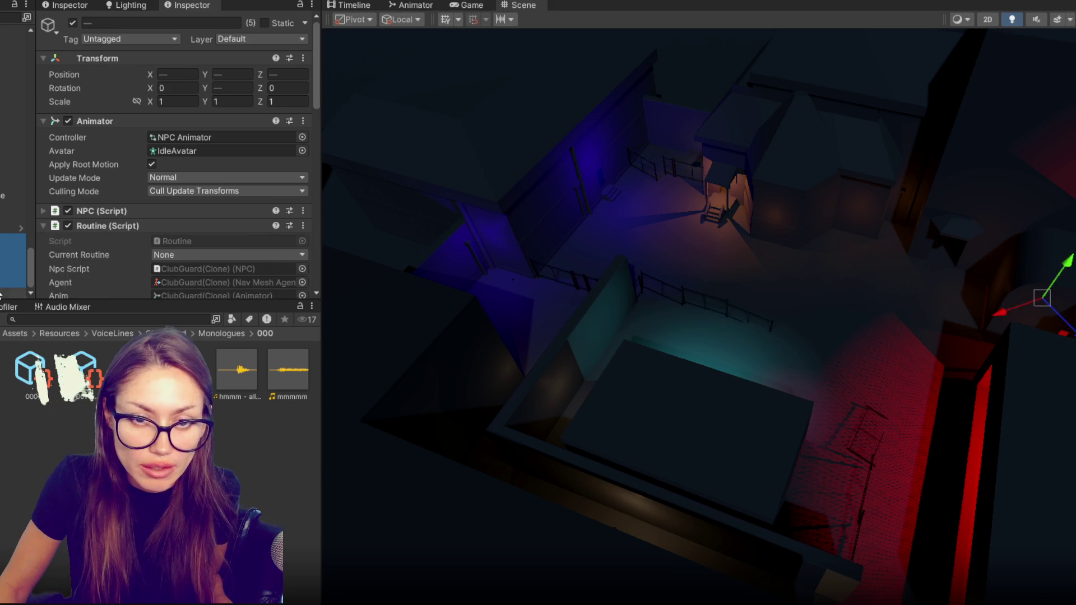
{"action": "key", "text": "Delete"}
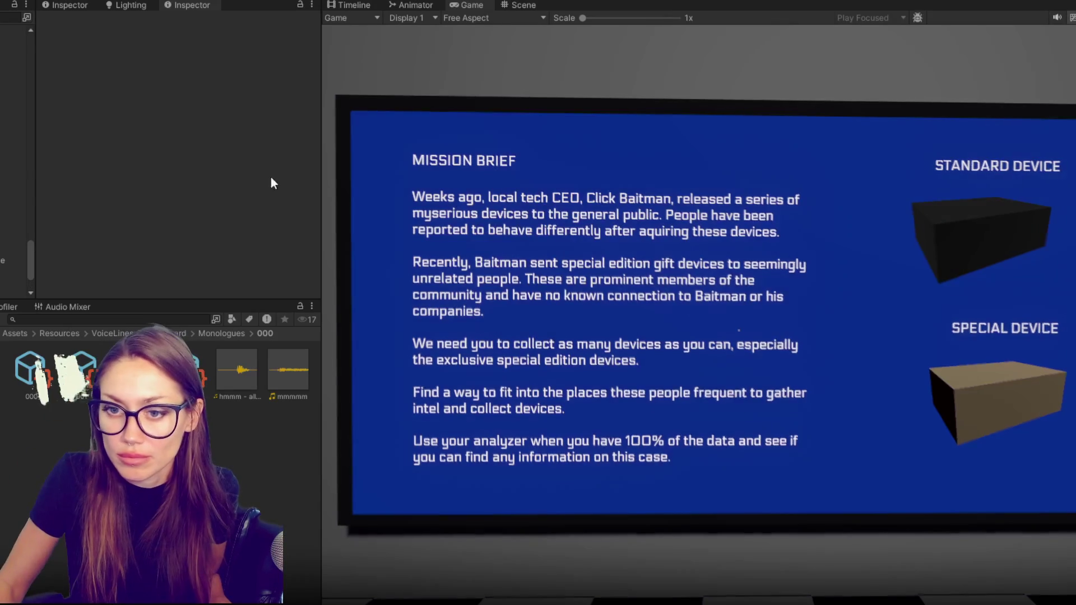
{"action": "left_click_drag", "start_coordinate": [320, 185], "coordinate": [143, 193]}
Walk from the mission brief through the blue door, checkered hallway and lab back door into the yard.
{"action": "key", "text": "w"}
{"action": "key", "text": "e"}
{"action": "key", "text": "w"}
{"action": "key", "text": "e"}
{"action": "key", "text": "w"}
{"action": "key", "text": "w"}
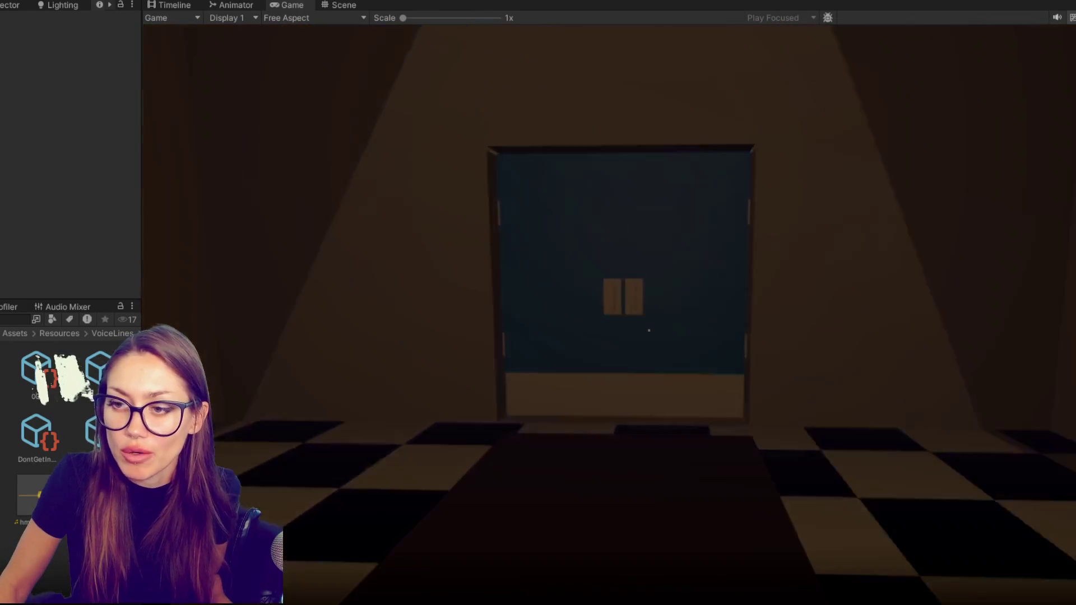
{"action": "key", "text": "w"}
{"action": "key", "text": "e"}
{"action": "key", "text": "w"}
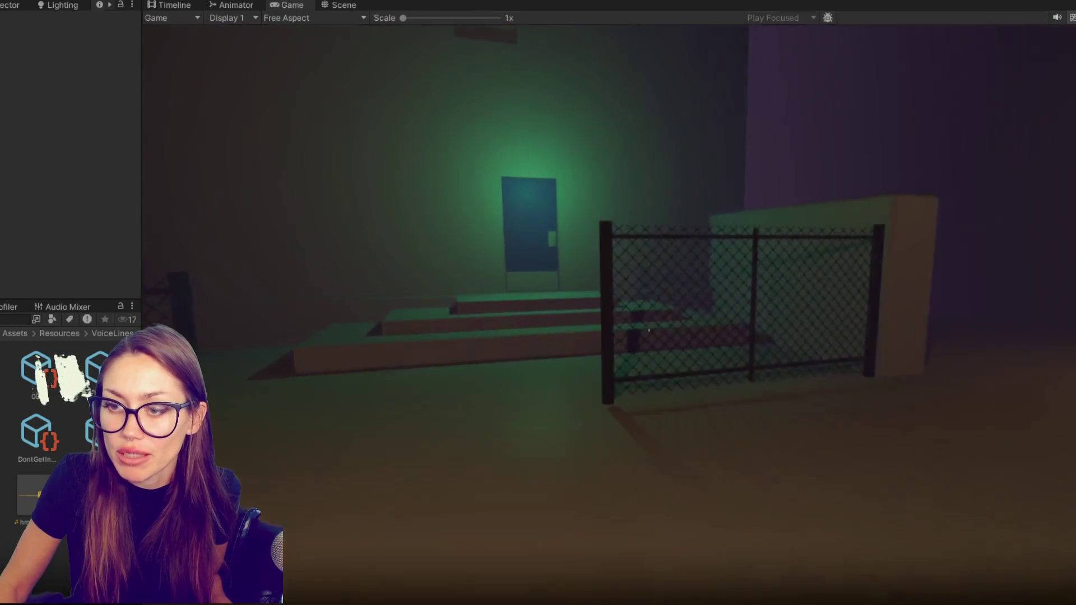
{"action": "key", "text": "w"}
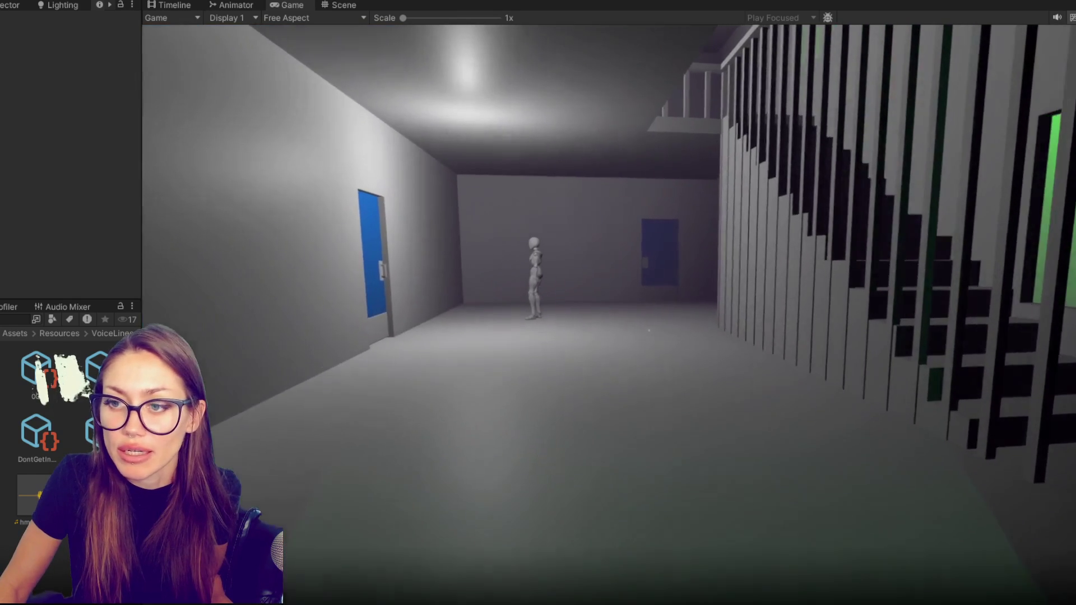
Go through the green doorway, climb the stairs to the mannequin, and pause the game.
{"action": "key", "text": "w"}
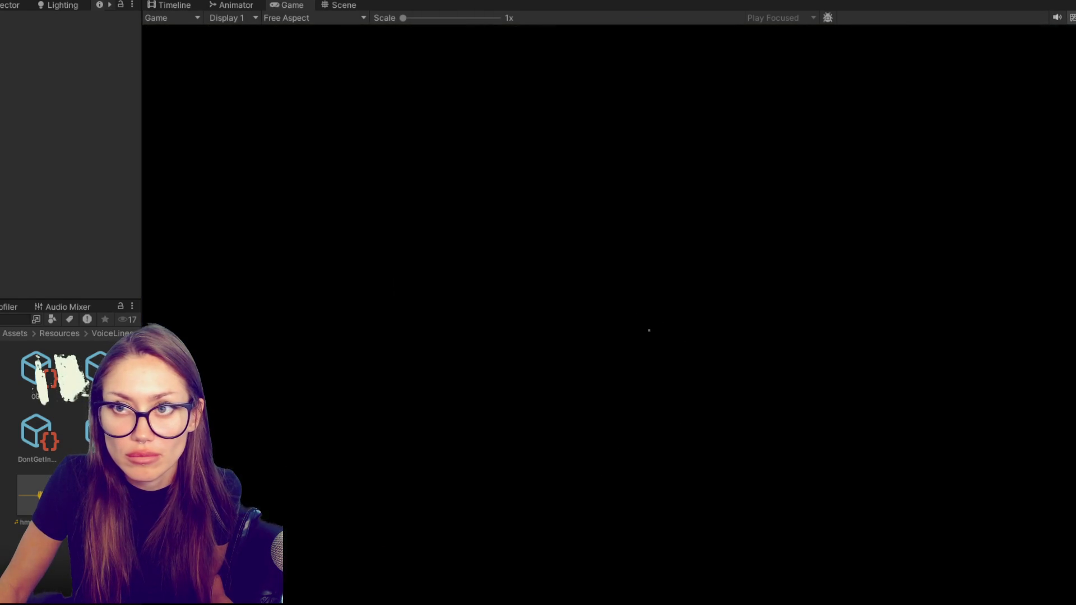
{"action": "key", "text": "w"}
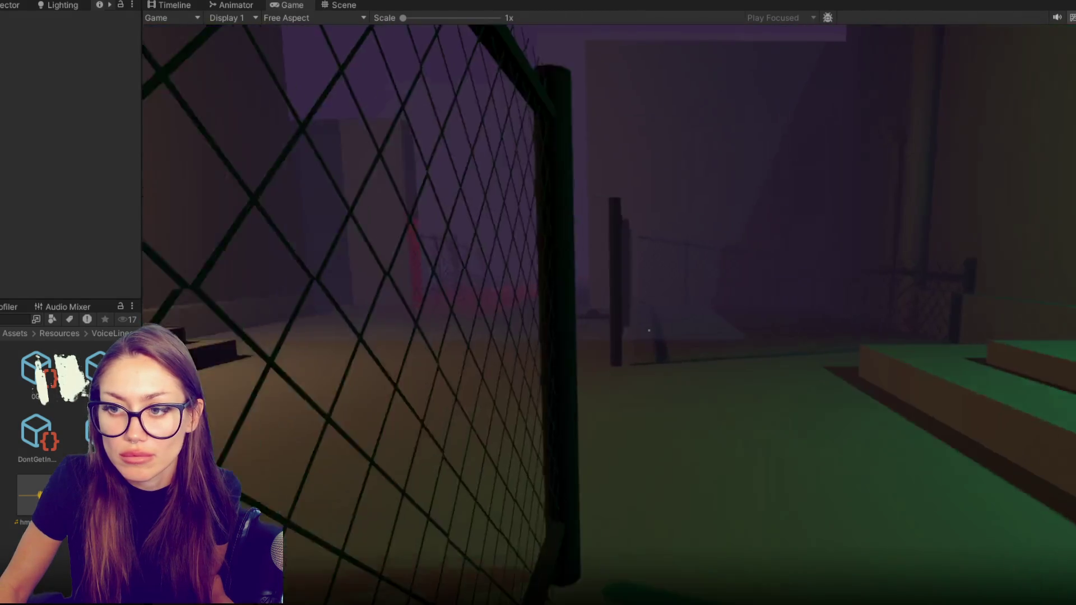
{"action": "key", "text": "w"}
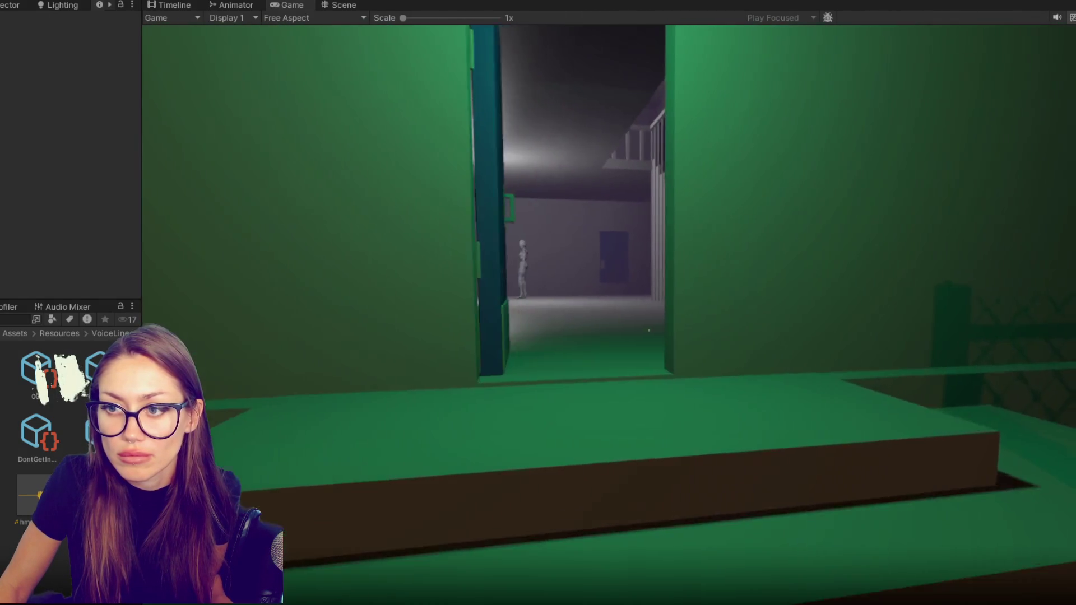
{"action": "key", "text": "w"}
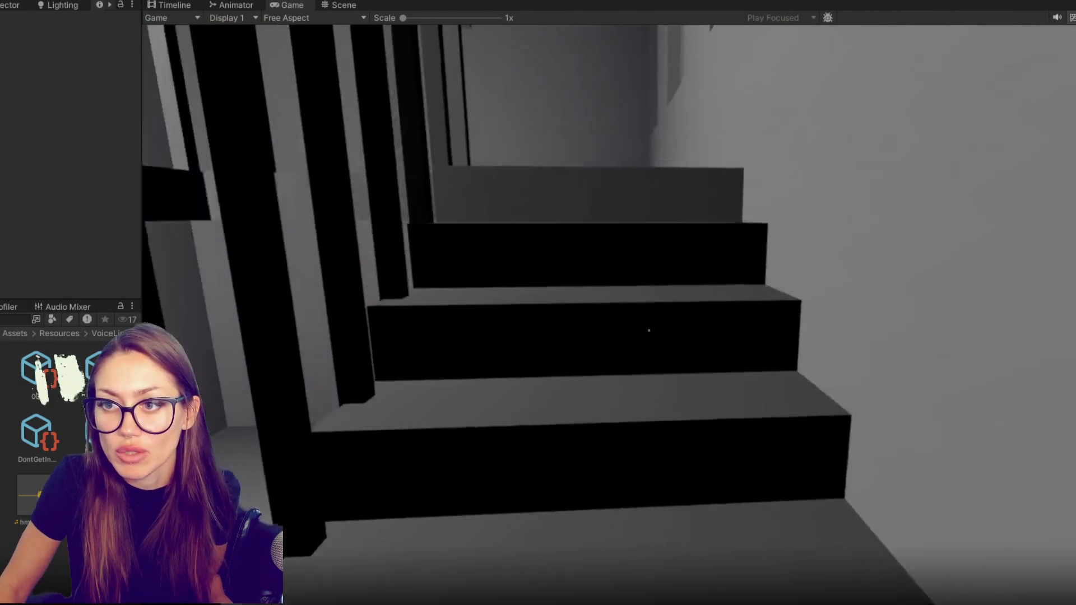
{"action": "key", "text": "w"}
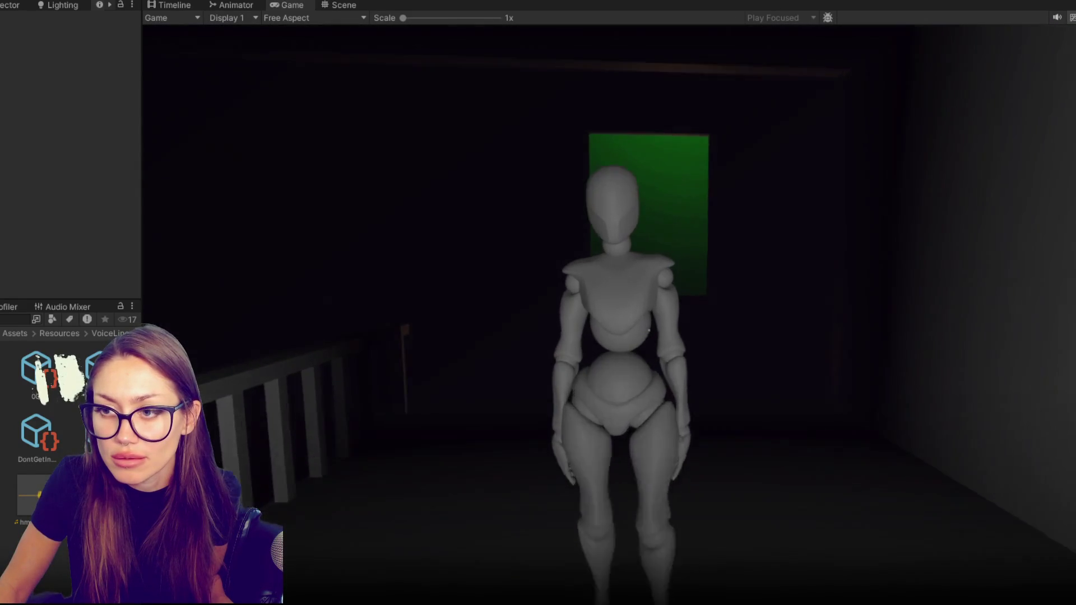
{"action": "key", "text": "s"}
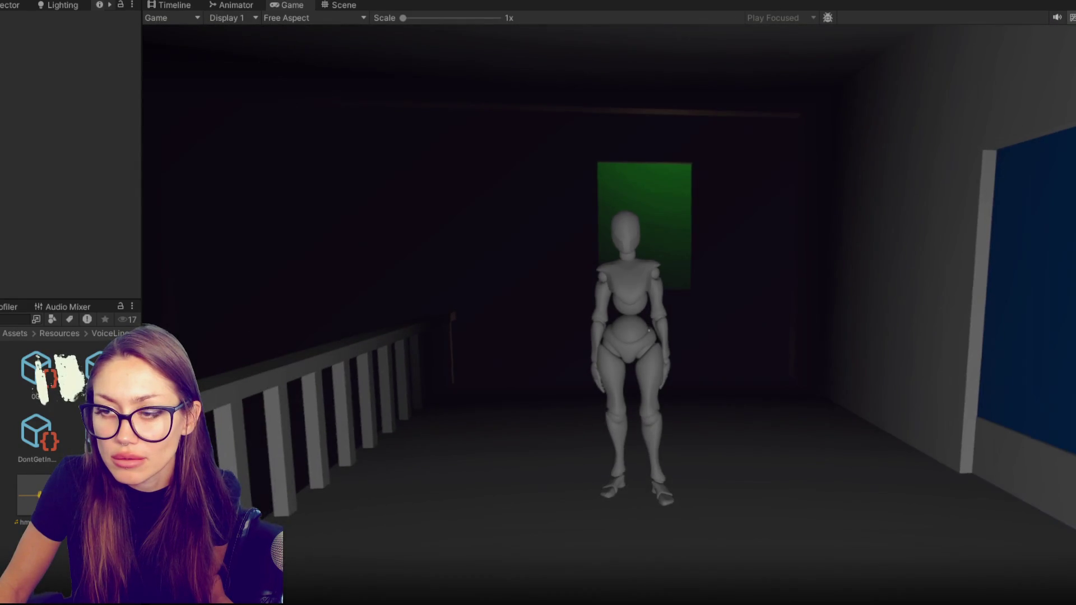
{"action": "key", "text": "w"}
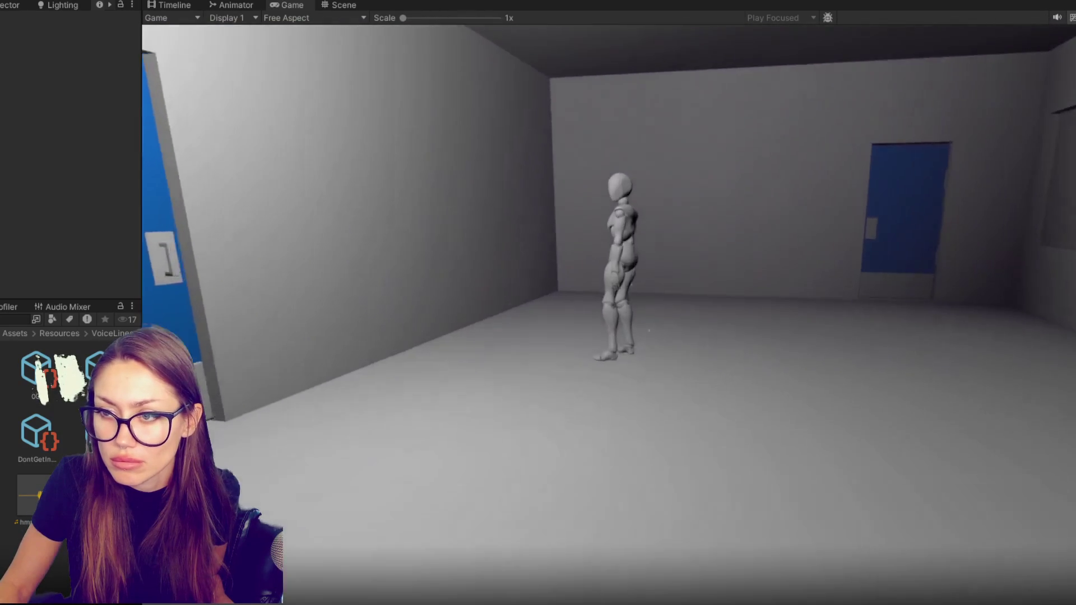
{"action": "key", "text": "Escape"}
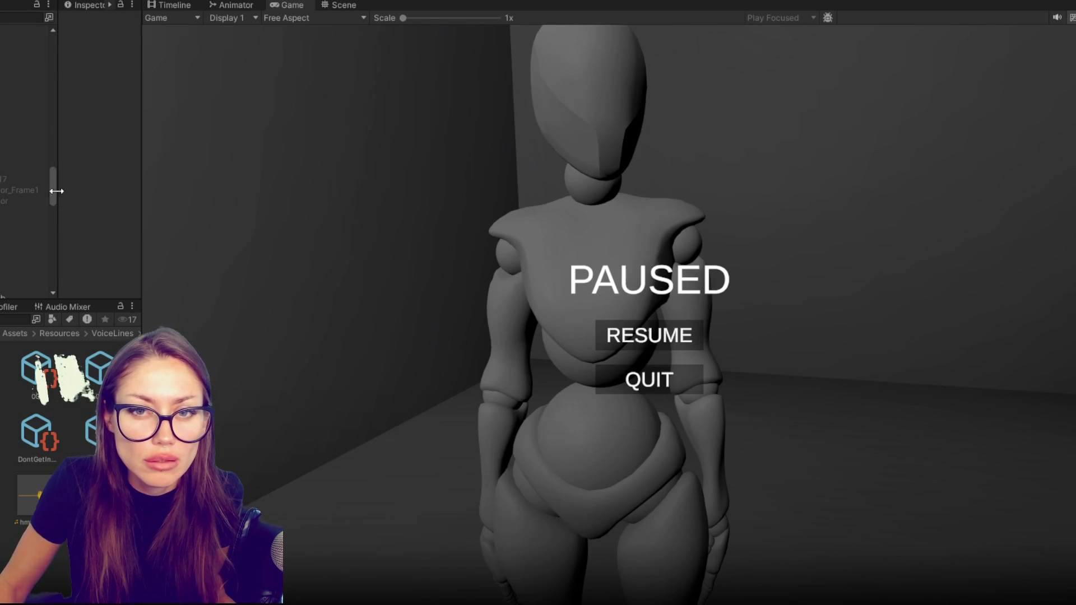
{"action": "left_click_drag", "start_coordinate": [52, 190], "coordinate": [20, 67]}
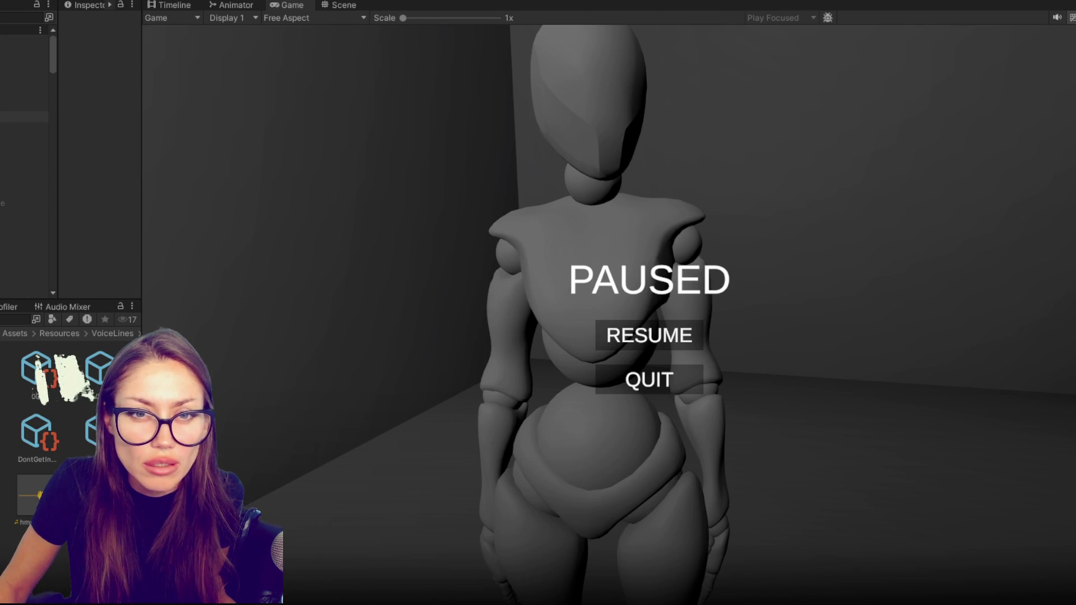
Widen the Hierarchy and Inspector panels and inspect the subtitle text in the scene.
{"action": "left_click_drag", "start_coordinate": [140, 119], "coordinate": [295, 135]}
{"action": "left_click_drag", "start_coordinate": [163, 152], "coordinate": [33, 155]}
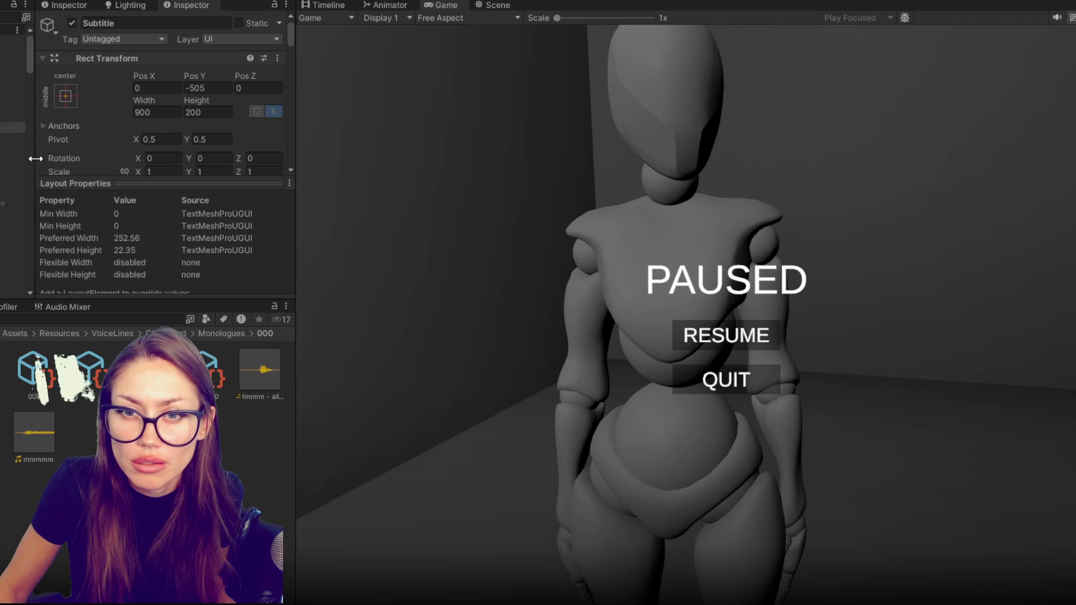
{"action": "left_click_drag", "start_coordinate": [109, 172], "coordinate": [114, 354]}
{"action": "scroll", "coordinate": [102, 208], "scroll_direction": "down", "scroll_amount": 5}
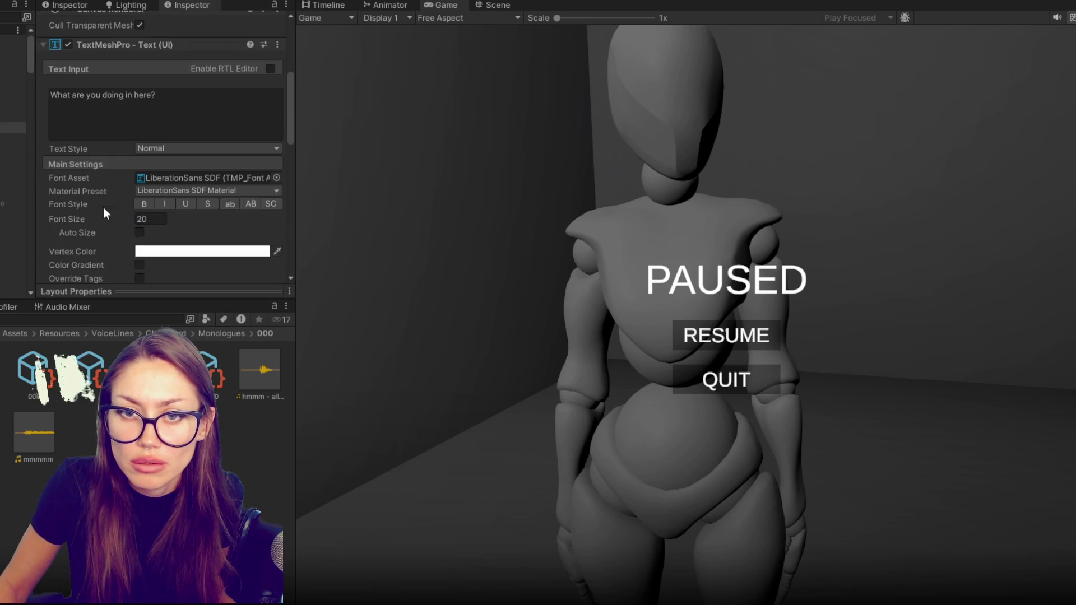
{"action": "scroll", "coordinate": [103, 207], "scroll_direction": "down", "scroll_amount": 10}
{"action": "scroll", "coordinate": [106, 224], "scroll_direction": "up", "scroll_amount": 10}
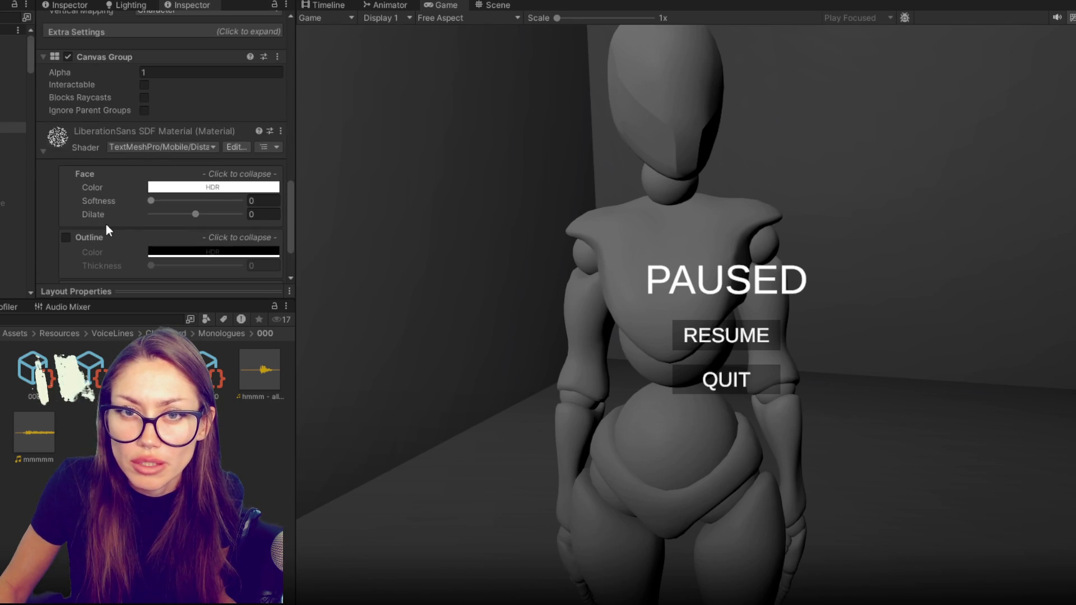
{"action": "scroll", "coordinate": [106, 224], "scroll_direction": "up", "scroll_amount": 5}
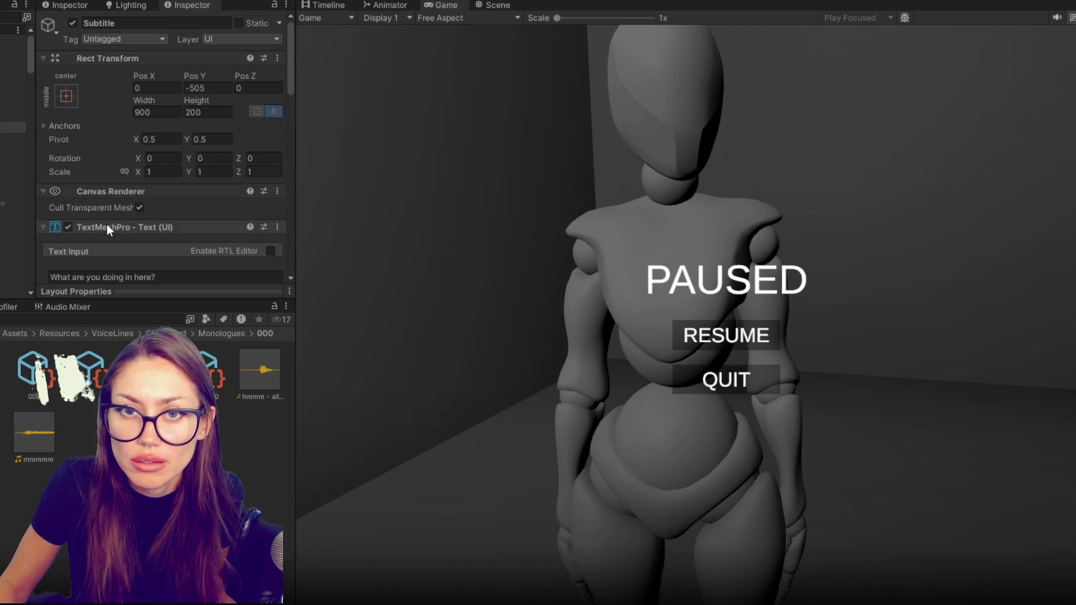
{"action": "left_click", "coordinate": [492, 5]}
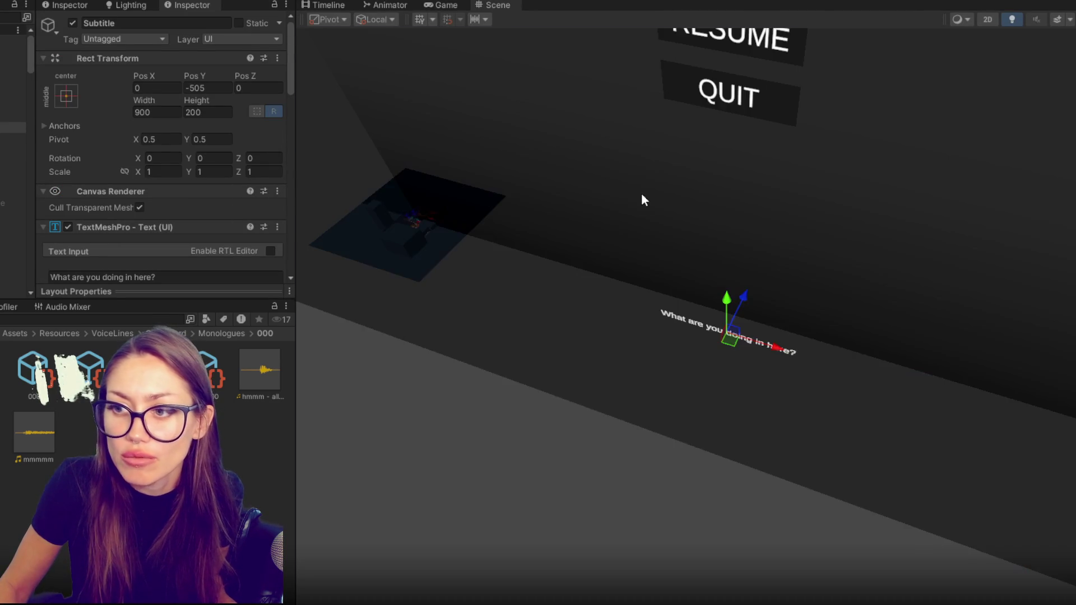
{"action": "scroll", "coordinate": [642, 190], "scroll_direction": "up", "scroll_amount": 5}
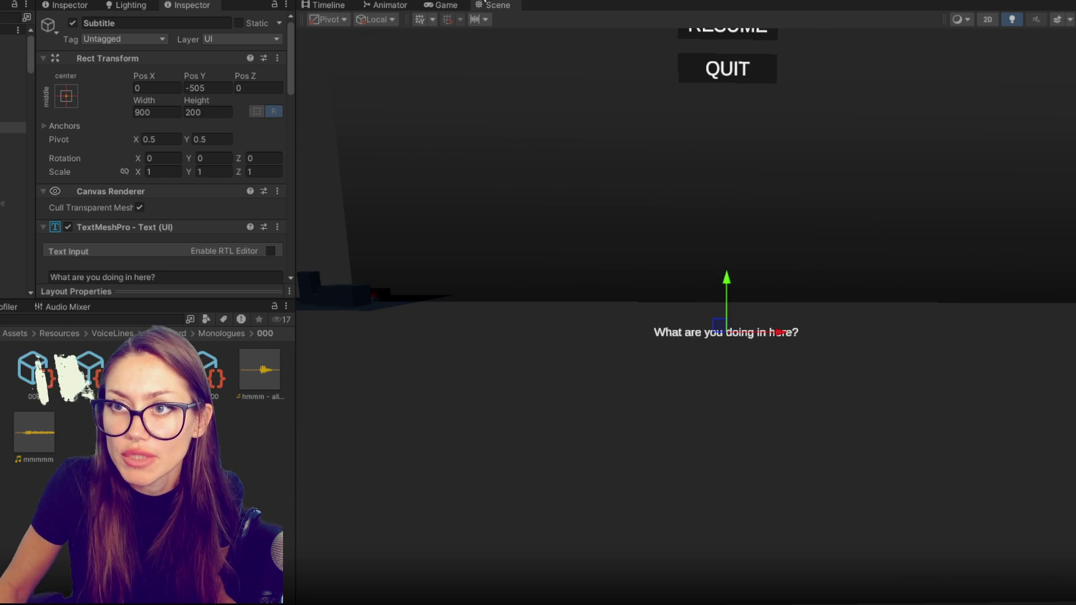
Stop the playtest and give Convo UI and Response UI the stretch-stretch anchor preset.
{"action": "key", "text": "ctrl+p"}
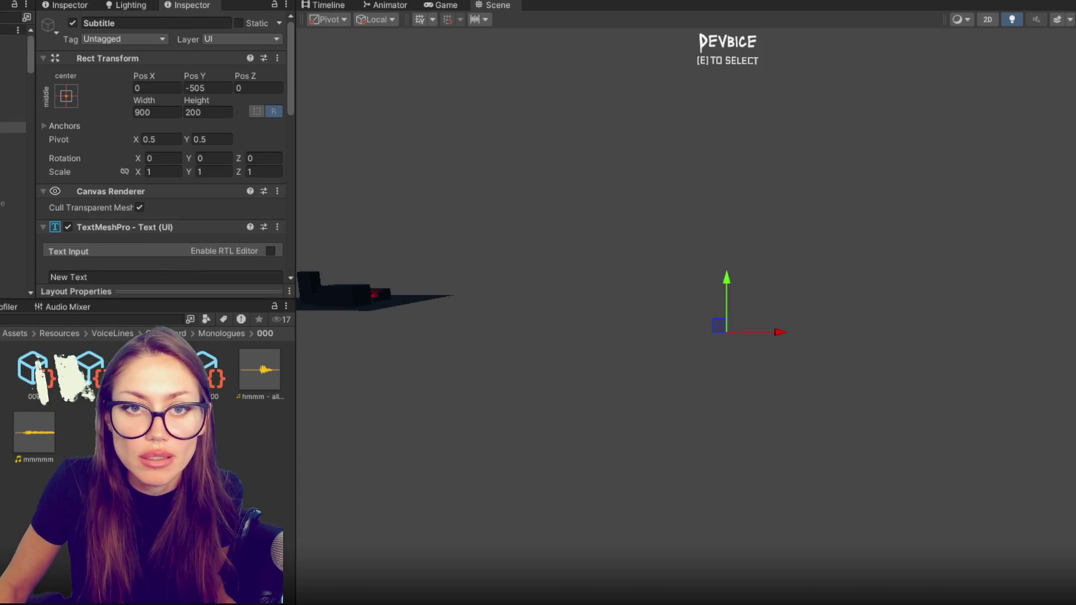
{"action": "left_click", "coordinate": [19, 103]}
{"action": "left_click", "coordinate": [66, 97]}
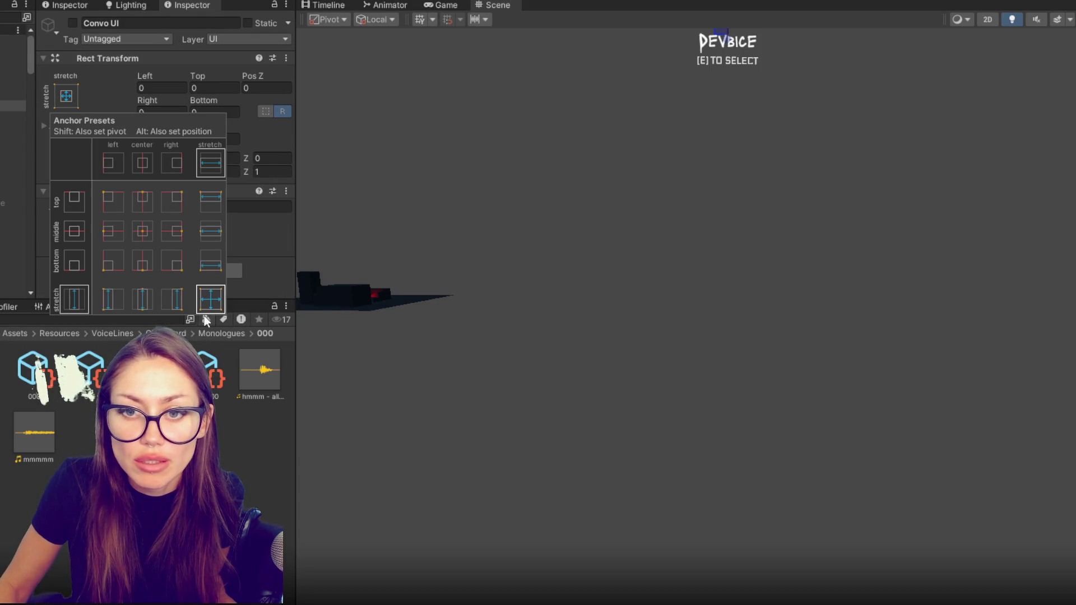
{"action": "left_click", "coordinate": [209, 303]}
{"action": "left_click", "coordinate": [14, 95]}
{"action": "left_click", "coordinate": [65, 99]}
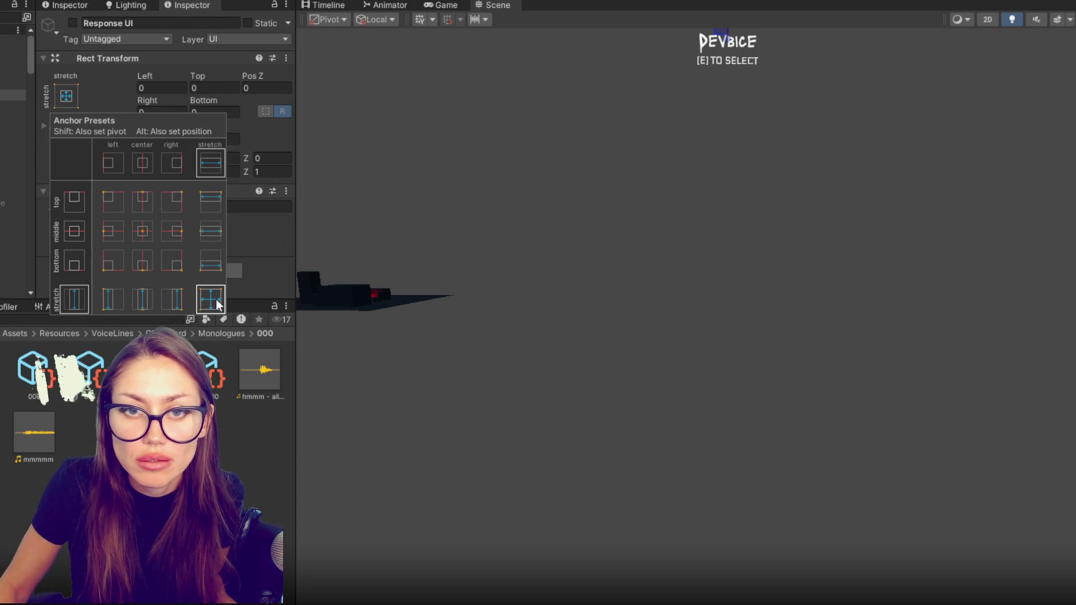
{"action": "left_click", "coordinate": [210, 299]}
Apply the stretch-stretch anchor preset to Change Disguise and Pause Screen as well.
{"action": "left_click", "coordinate": [14, 84]}
{"action": "left_click", "coordinate": [67, 97]}
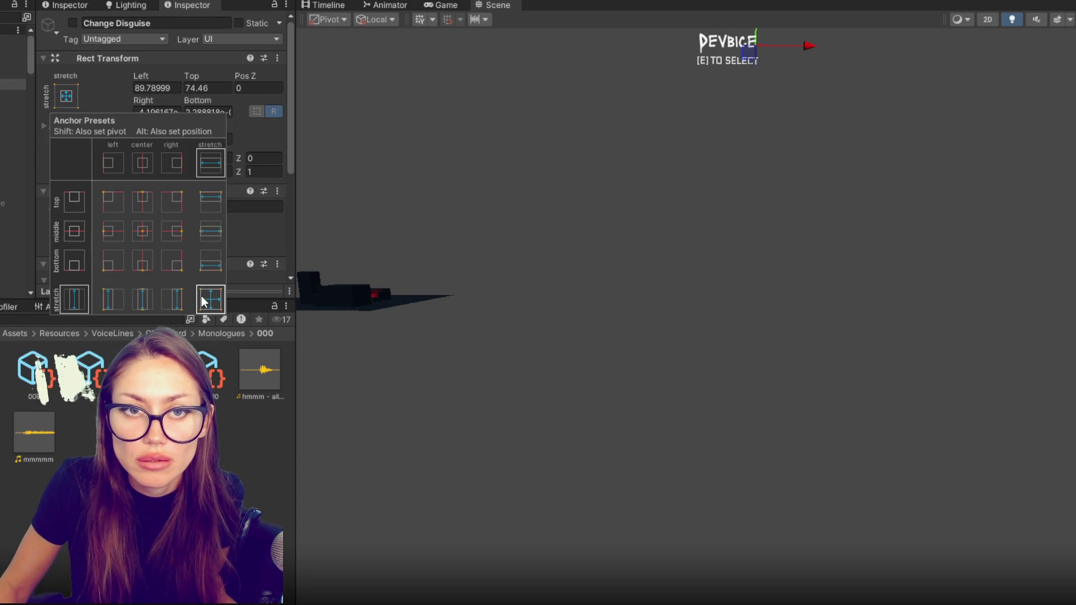
{"action": "left_click", "coordinate": [210, 299]}
{"action": "left_click", "coordinate": [14, 73]}
{"action": "left_click", "coordinate": [72, 98]}
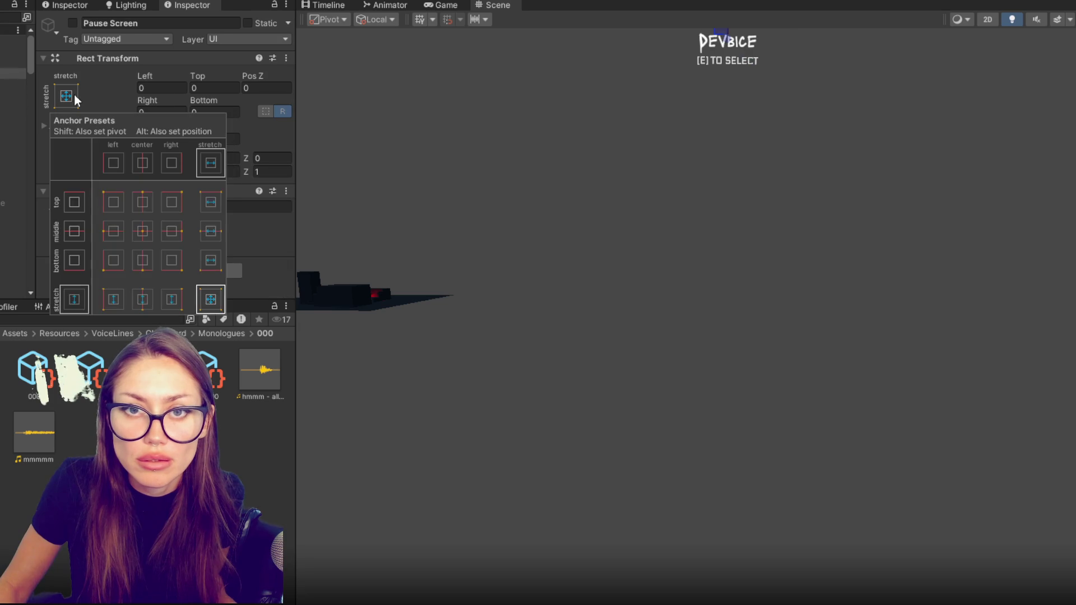
{"action": "left_click", "coordinate": [211, 299]}
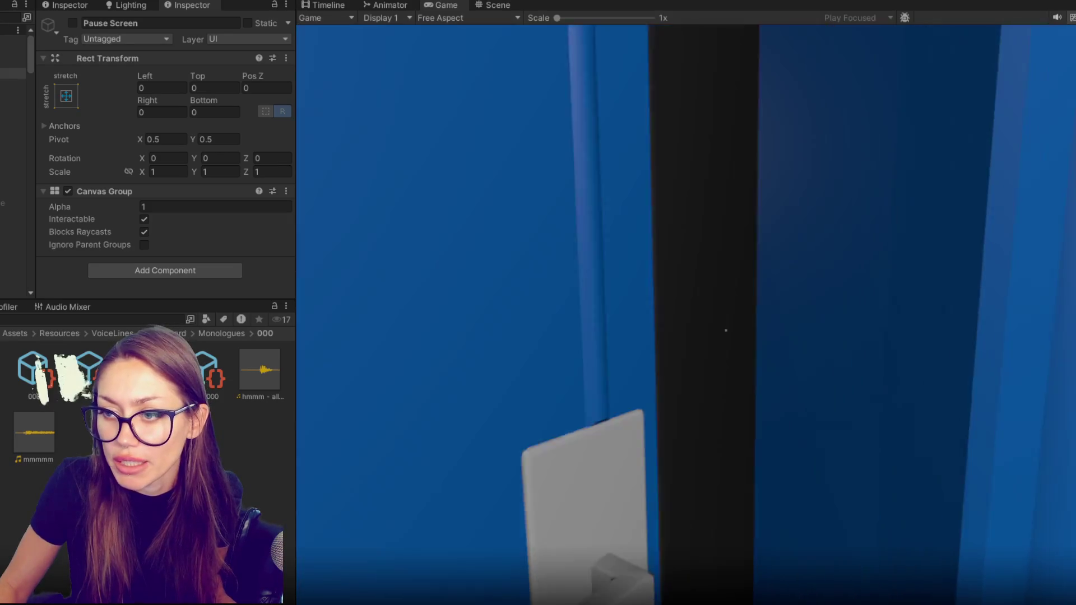
Walk through the hallway, lab back door and yard to the mannequin, then pause with Escape.
{"action": "key", "text": "w"}
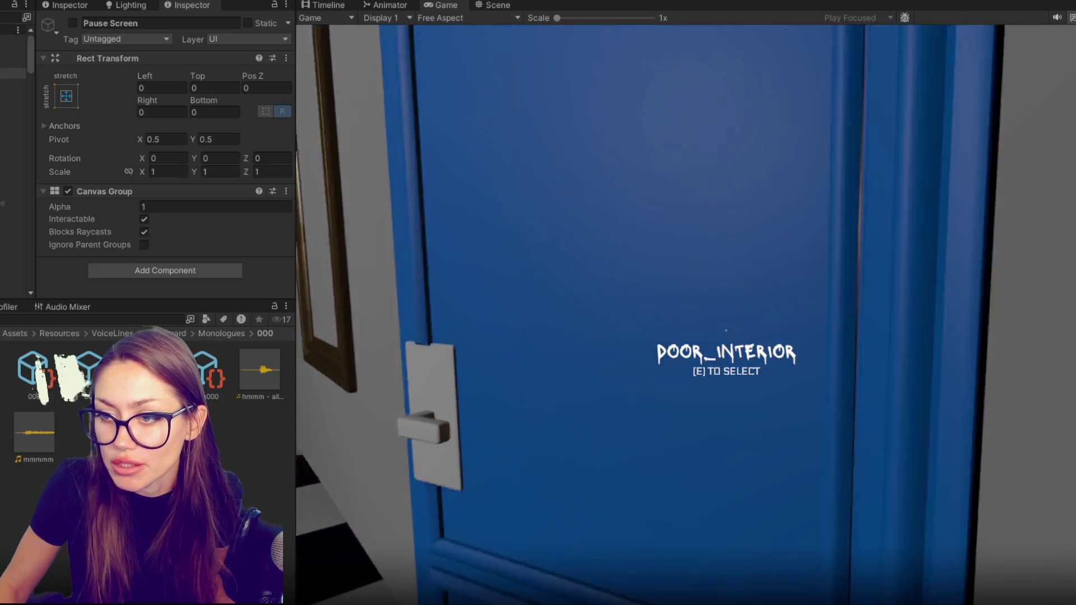
{"action": "key", "text": "e"}
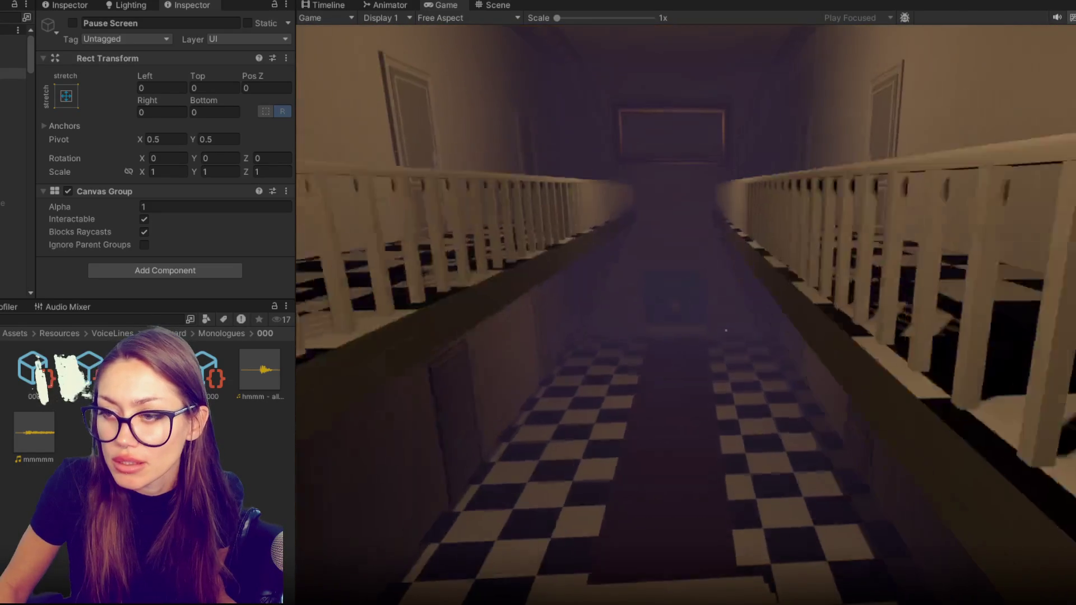
{"action": "key", "text": "w"}
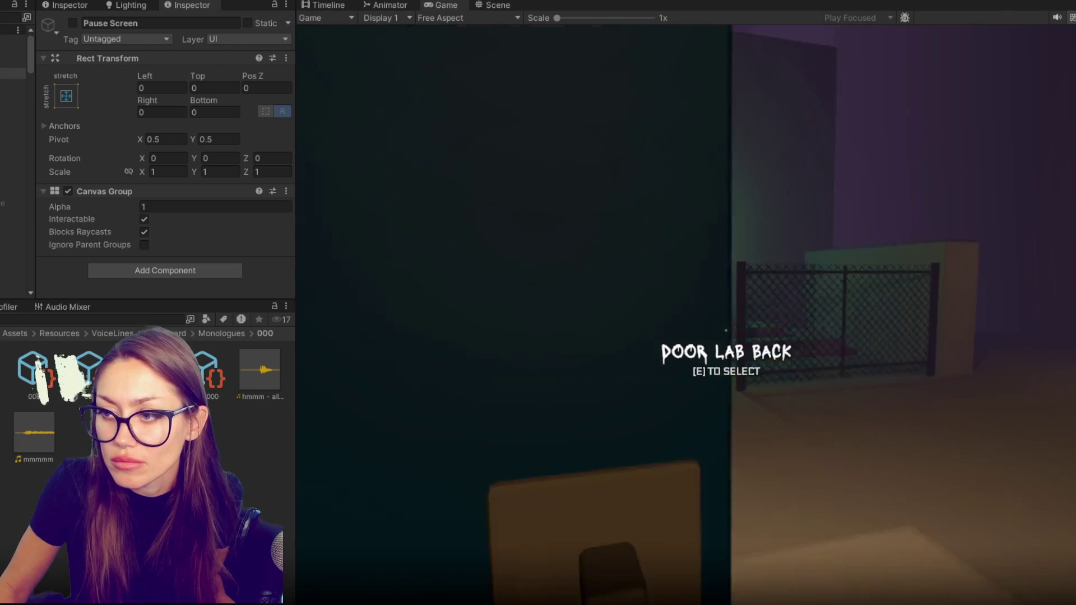
{"action": "key", "text": "e"}
{"action": "key", "text": "w"}
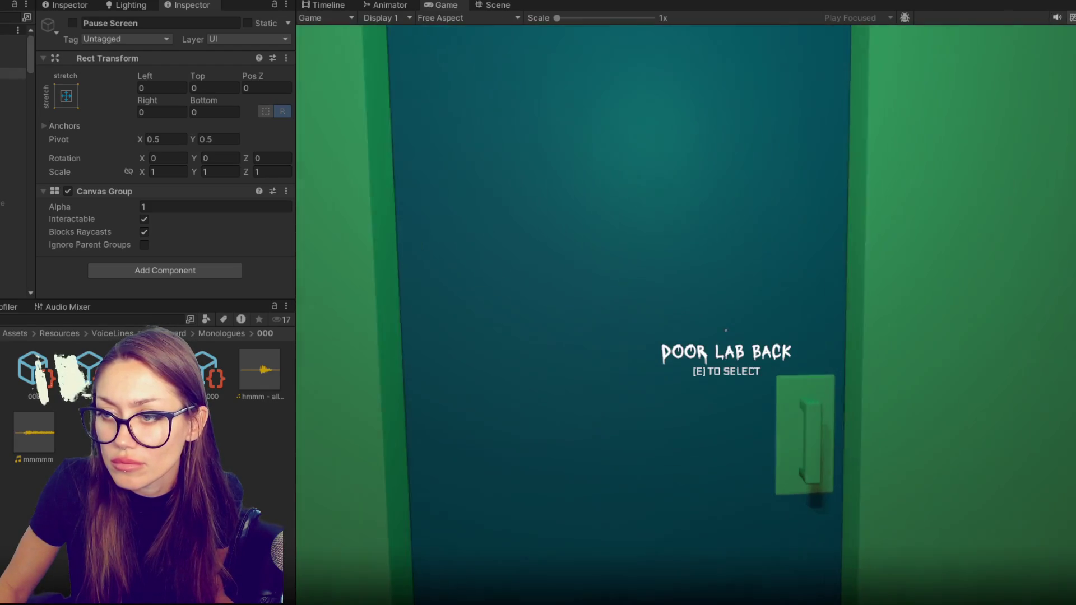
{"action": "key", "text": "e"}
{"action": "key", "text": "w"}
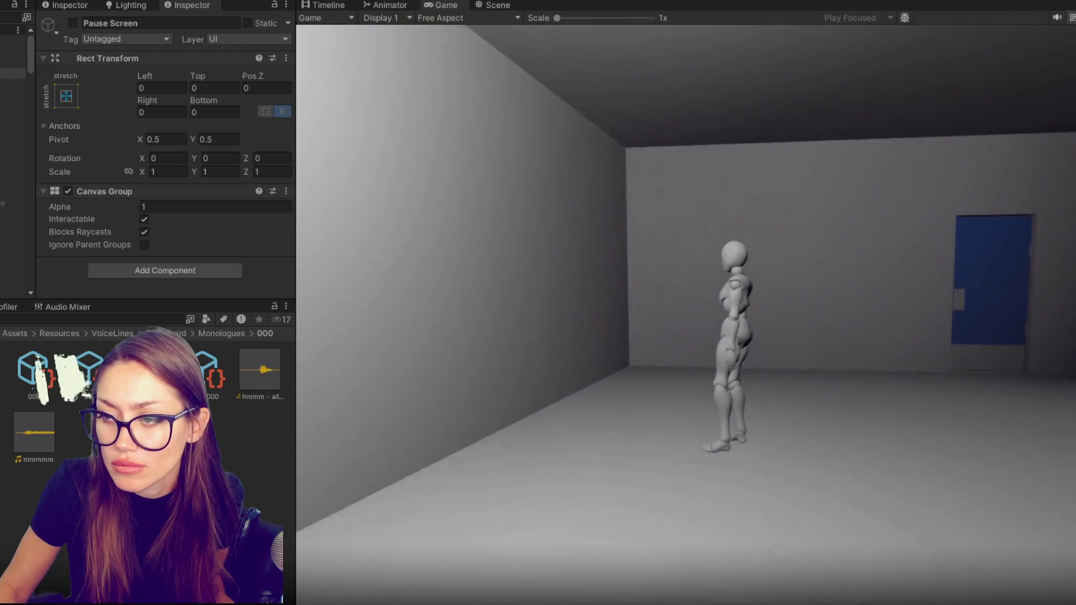
{"action": "key", "text": "Escape"}
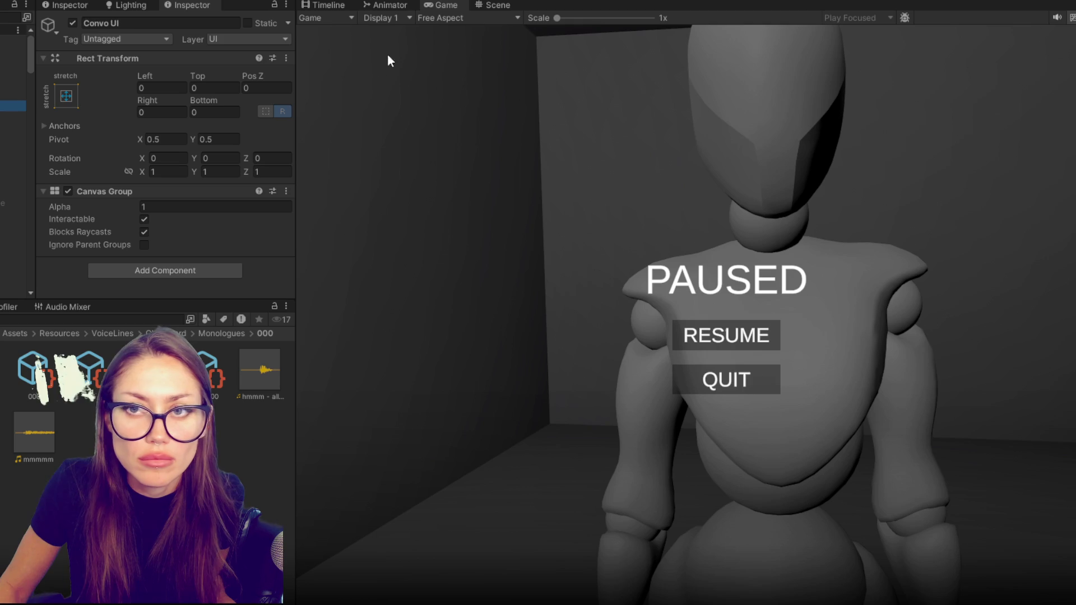
Select the Subtitle text and apply the bottom-stretch anchor preset while still playing.
{"action": "left_click", "coordinate": [496, 5]}
{"action": "scroll", "coordinate": [695, 310], "scroll_direction": "down", "scroll_amount": 5}
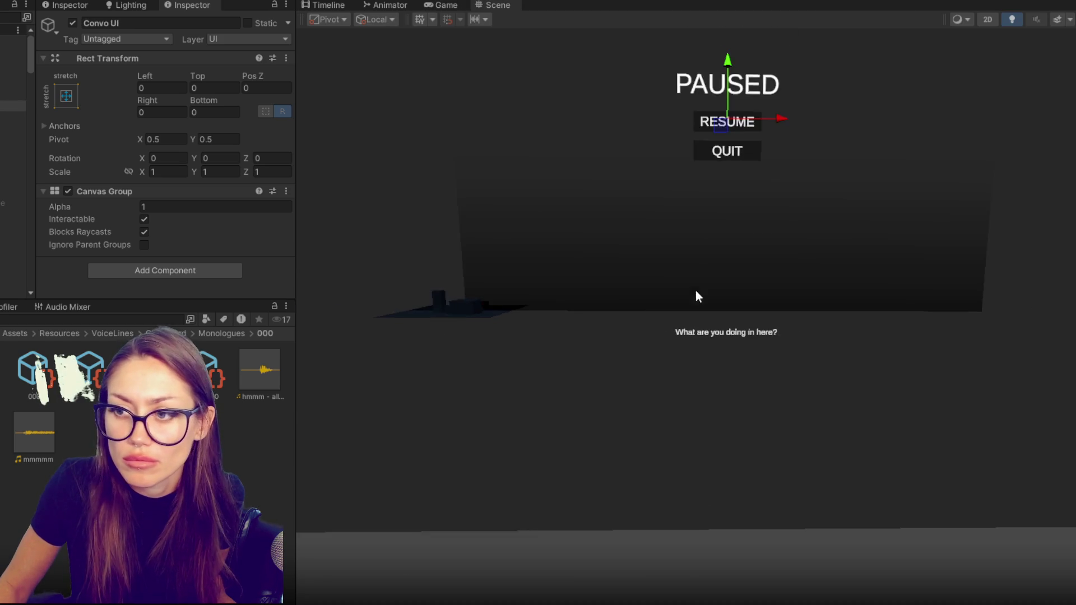
{"action": "key", "text": "Down"}
{"action": "key", "text": "Down"}
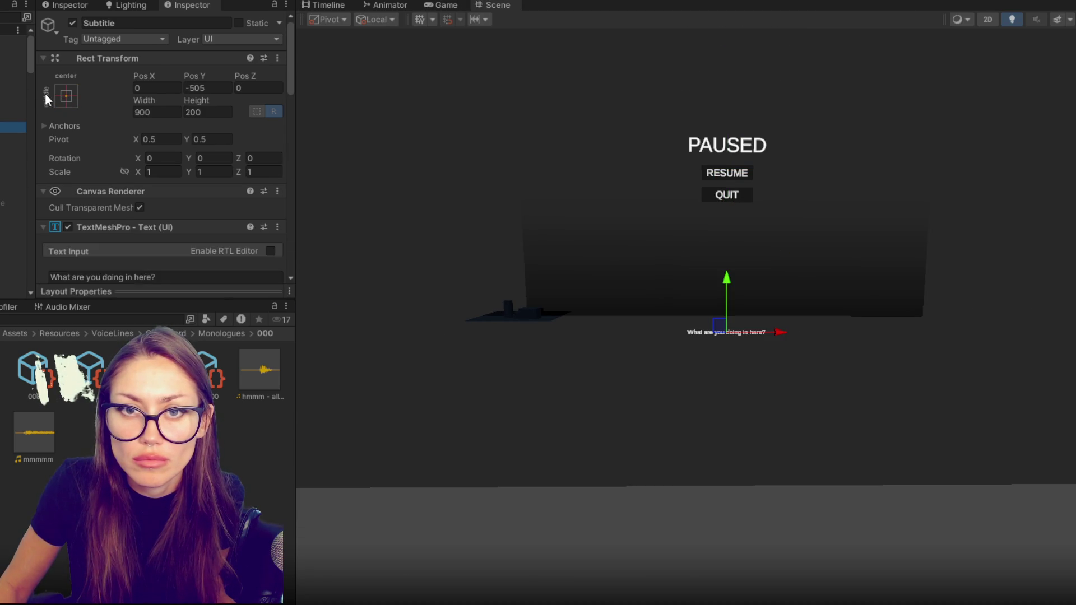
{"action": "left_click", "coordinate": [66, 96]}
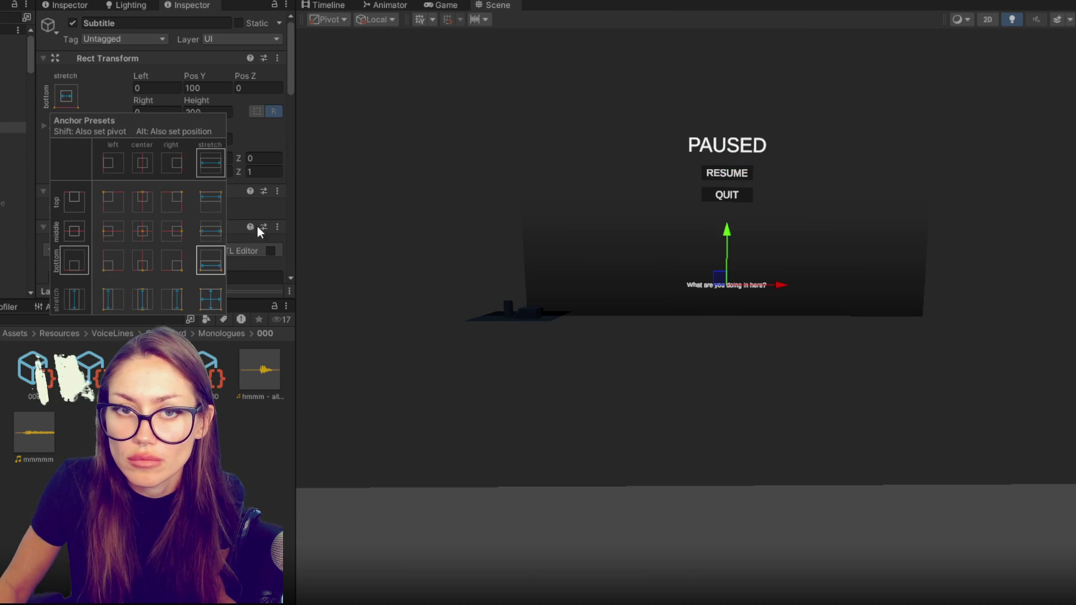
Stop play mode, reapply bottom-stretch to Subtitle and lower it to Pos Y 70.
{"action": "left_click", "coordinate": [435, 5]}
{"action": "key", "text": "ctrl+p"}
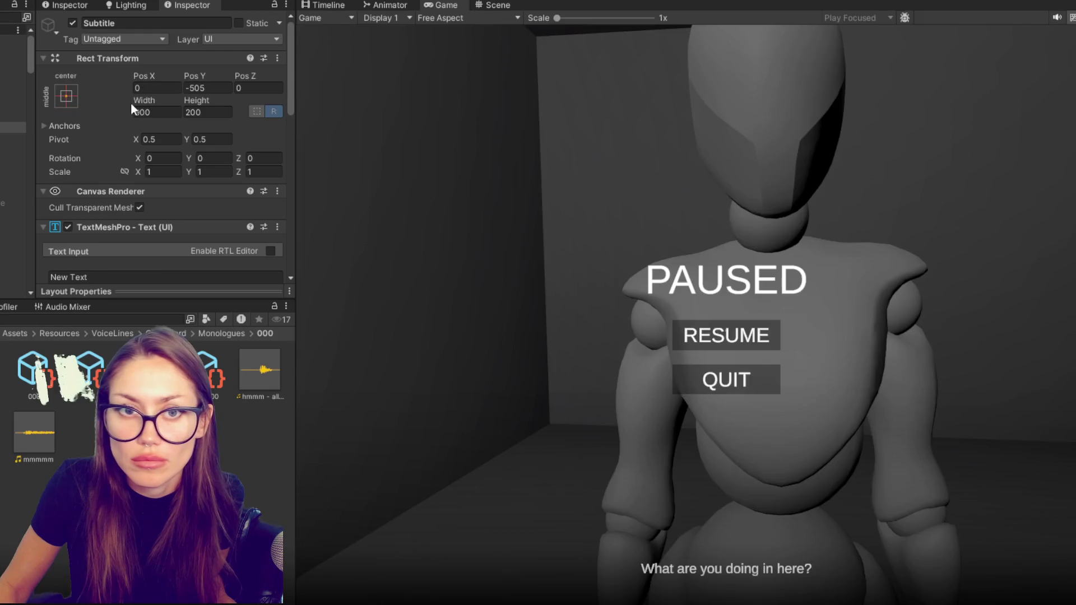
{"action": "left_click", "coordinate": [72, 98]}
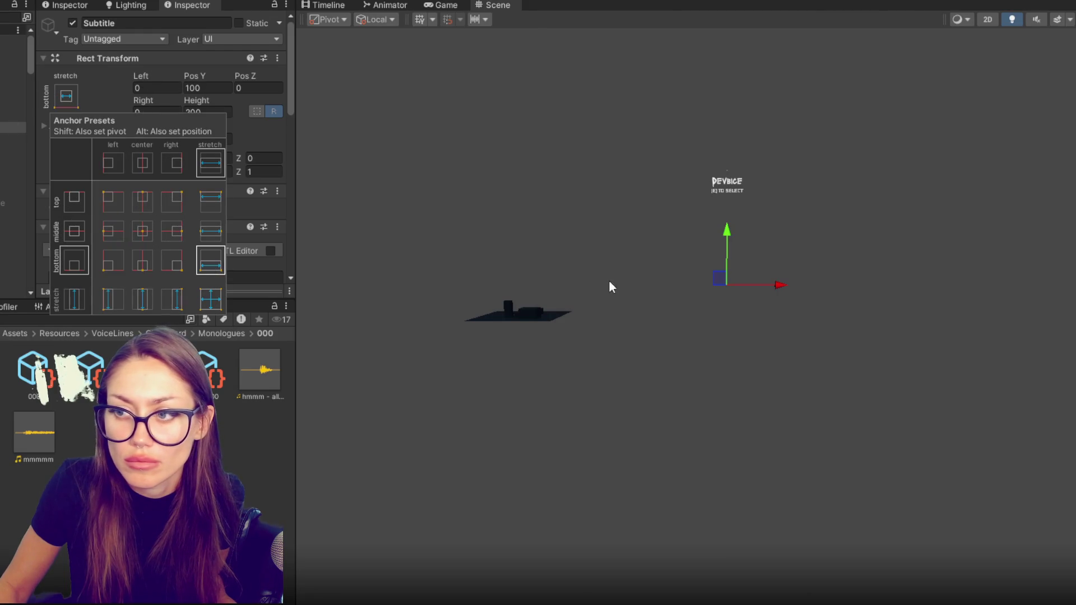
{"action": "left_click_drag", "start_coordinate": [725, 232], "coordinate": [725, 242]}
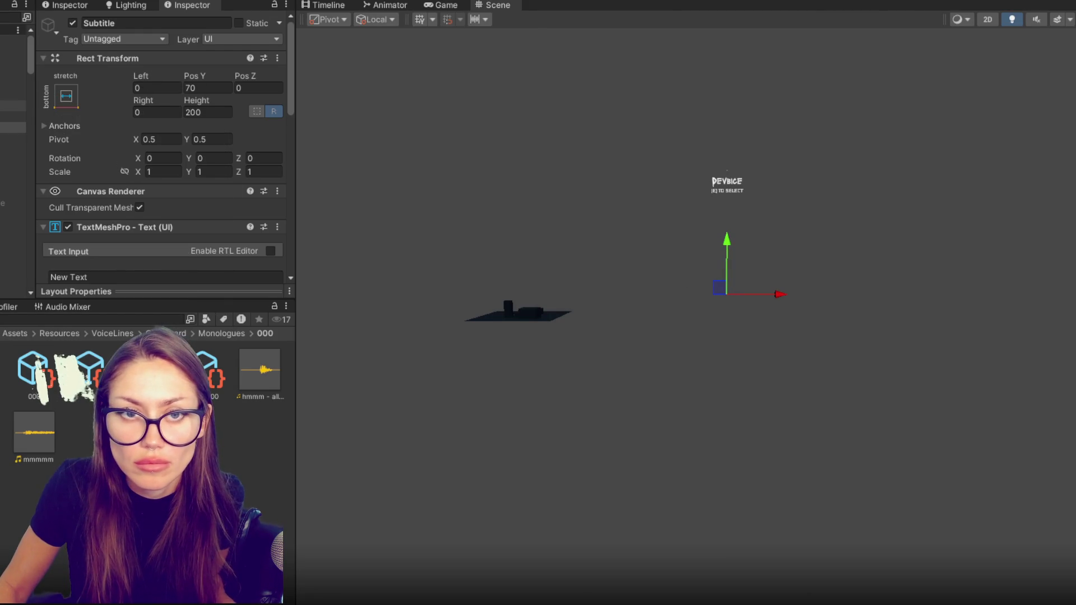
{"action": "left_click", "coordinate": [12, 85]}
{"action": "left_click", "coordinate": [73, 23]}
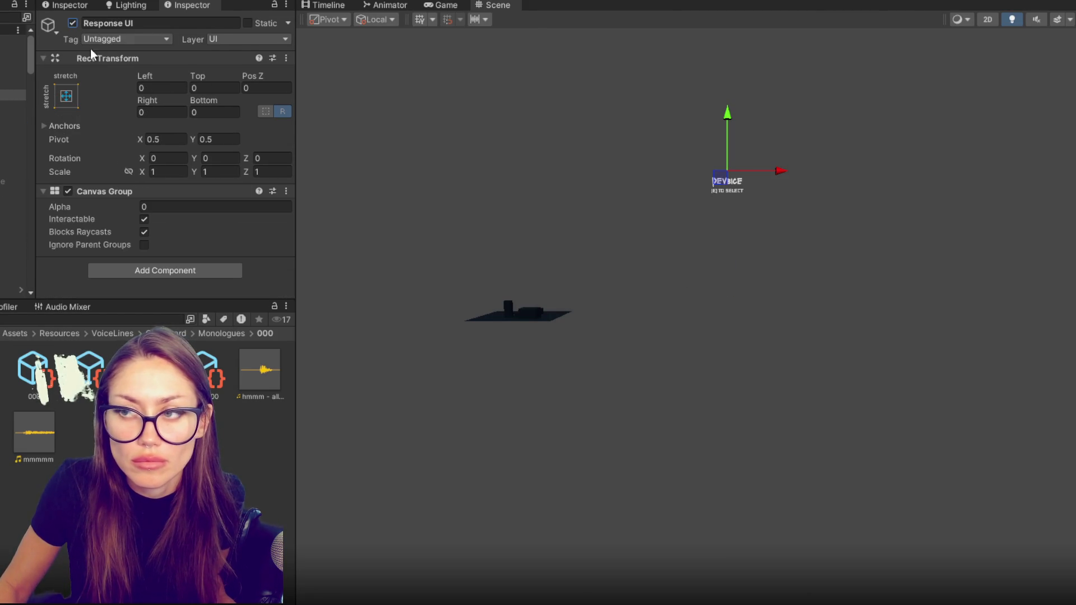
Set Response UI's Canvas Group Alpha to 1 to preview, back to 0, then deactivate it.
{"action": "left_click", "coordinate": [148, 207]}
{"action": "type", "text": "1"}
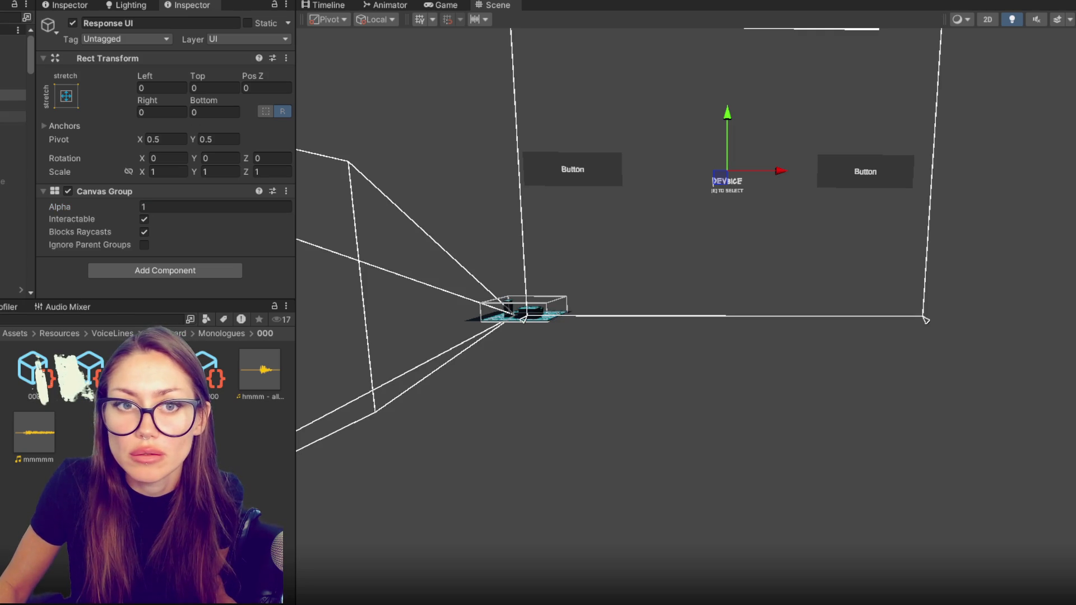
{"action": "left_click", "coordinate": [179, 207]}
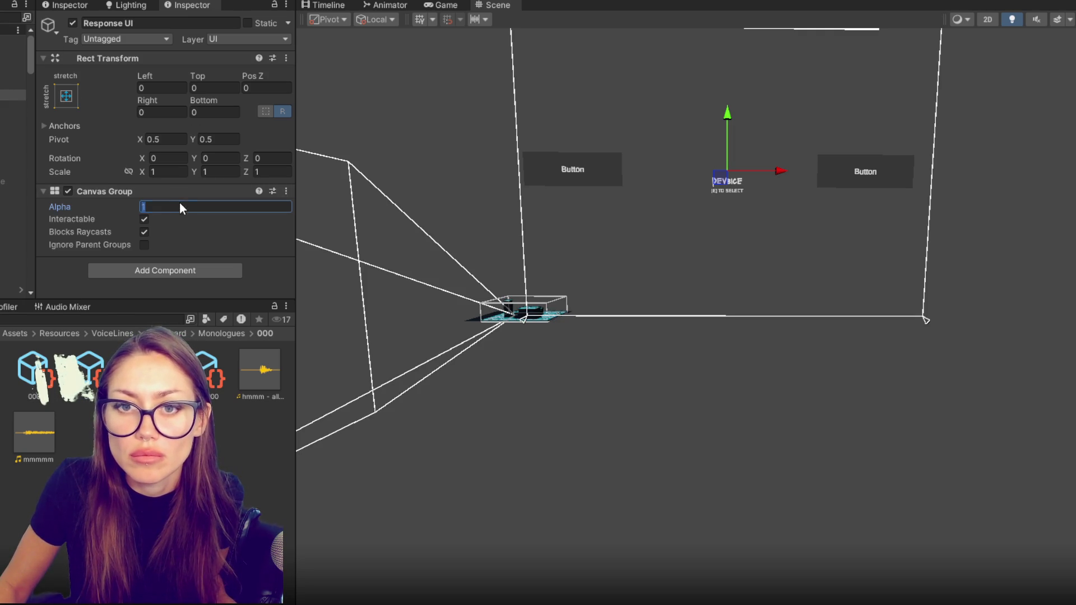
{"action": "type", "text": "0"}
{"action": "left_click", "coordinate": [72, 23]}
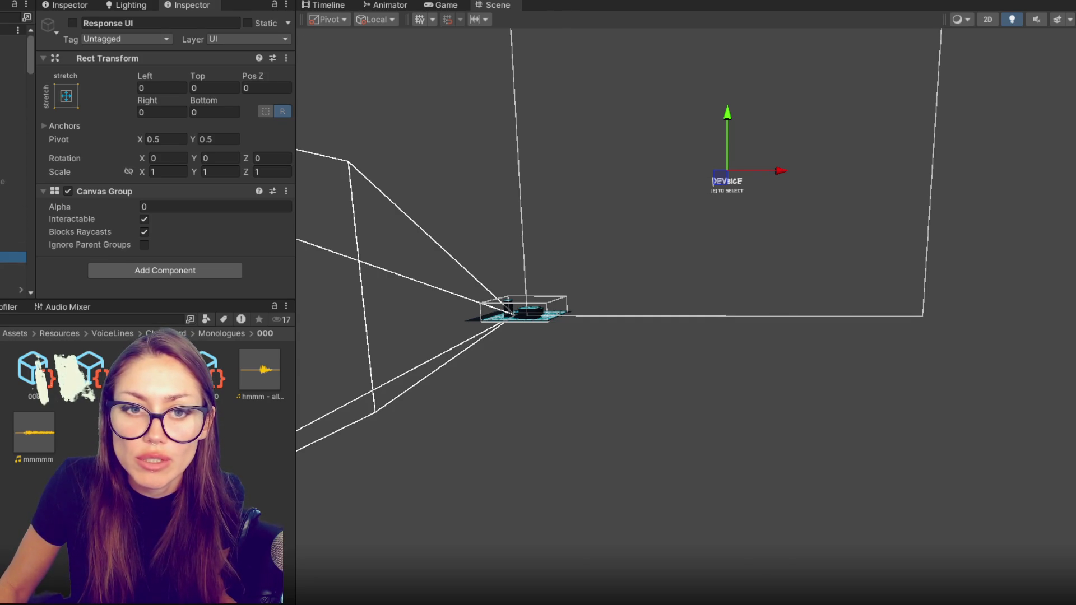
Look through the FPSController and UI - Analyzing objects, ending on the Notes (2) prop.
{"action": "left_click", "coordinate": [11, 281]}
{"action": "left_click", "coordinate": [12, 128]}
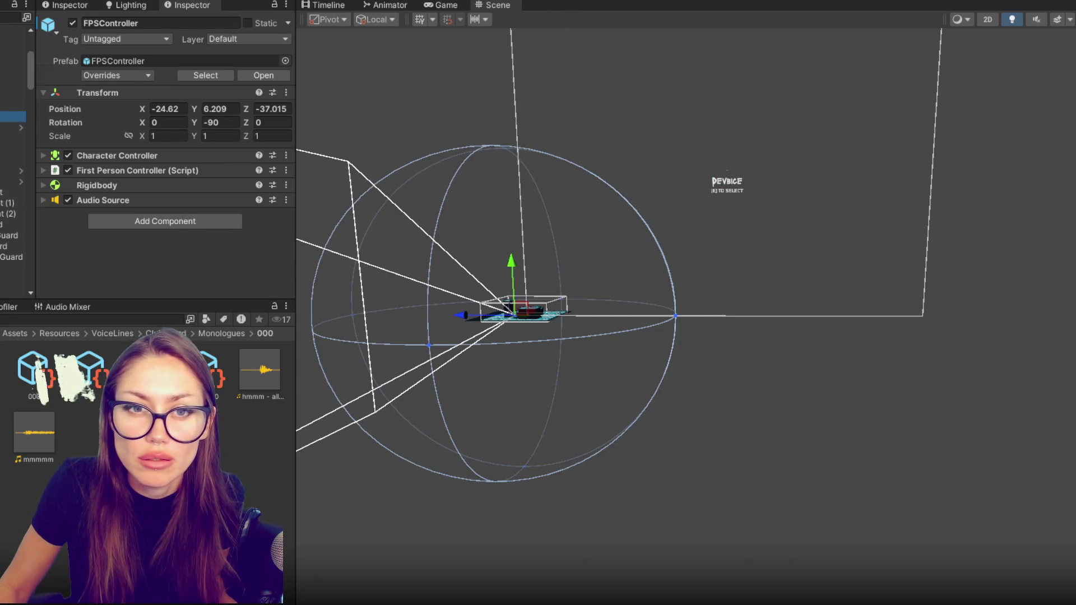
{"action": "left_click", "coordinate": [11, 116]}
{"action": "left_click", "coordinate": [11, 126]}
{"action": "scroll", "coordinate": [14, 169], "scroll_direction": "down", "scroll_amount": 3}
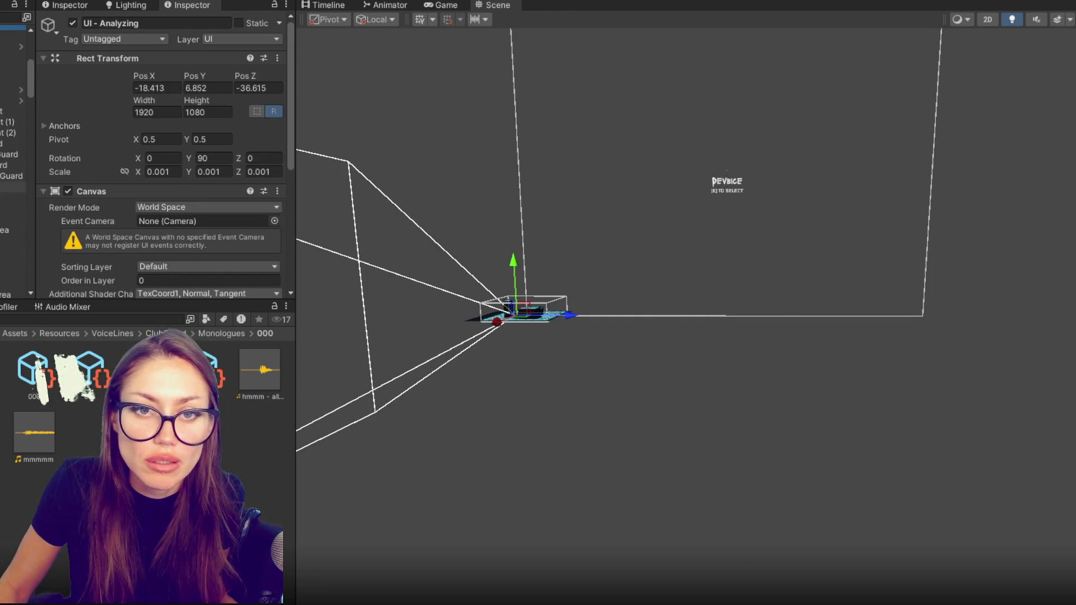
{"action": "scroll", "coordinate": [13, 168], "scroll_direction": "down", "scroll_amount": 4}
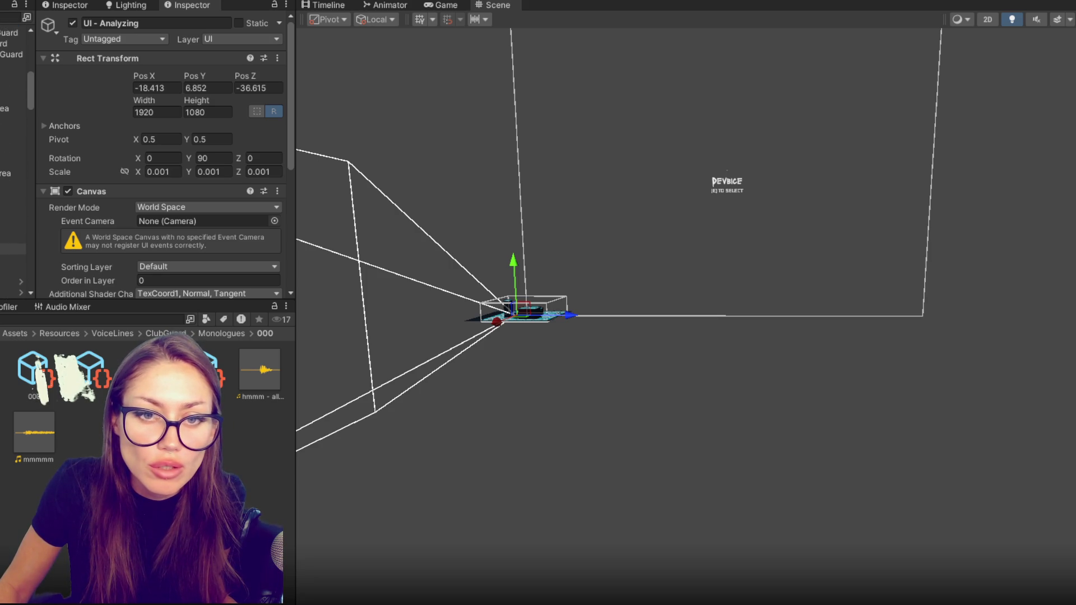
{"action": "scroll", "coordinate": [14, 168], "scroll_direction": "up", "scroll_amount": 1}
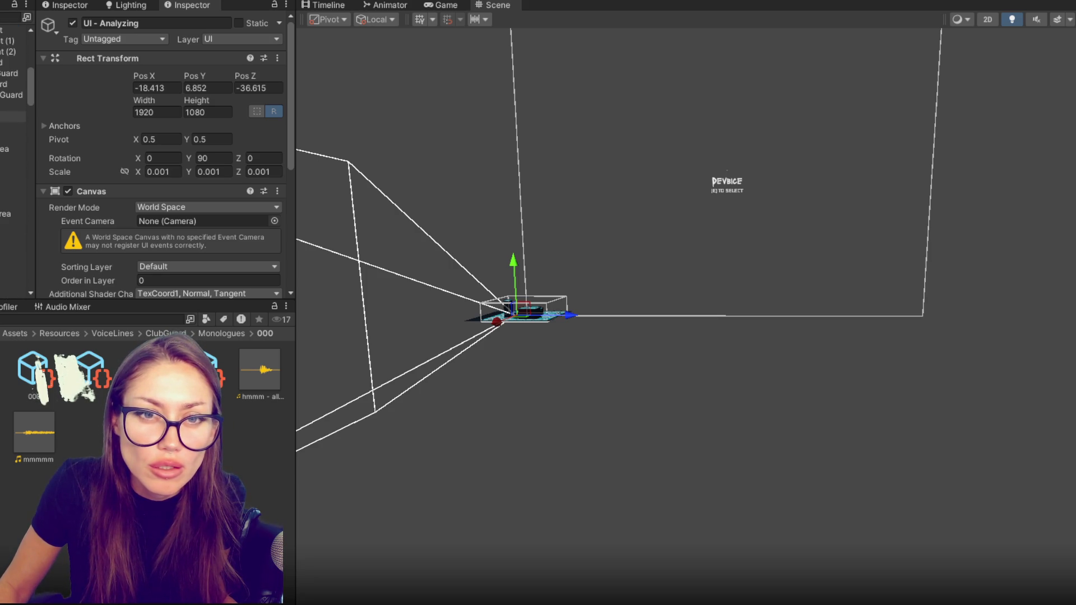
{"action": "left_click", "coordinate": [12, 203]}
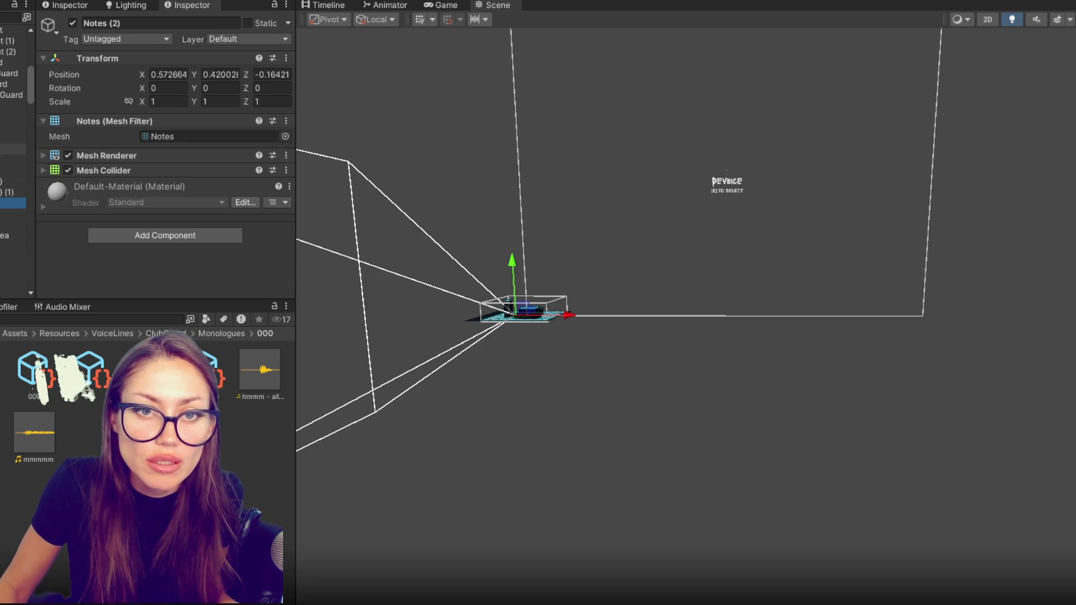
Place the note prop flush on the wall beside the panel, turned 180° to face the room.
{"action": "left_click", "coordinate": [13, 116]}
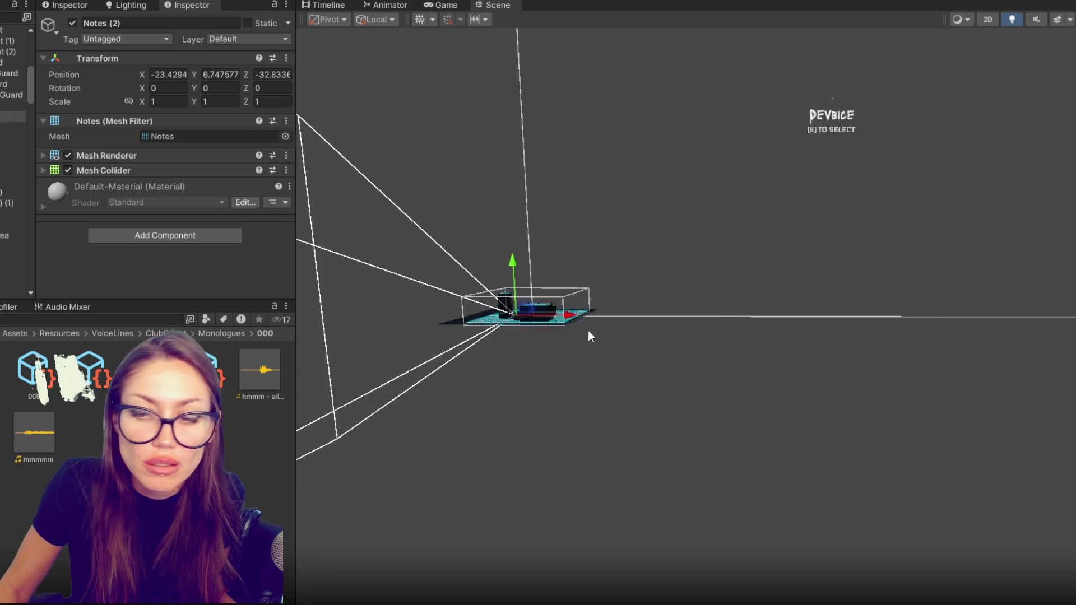
{"action": "key", "text": "f"}
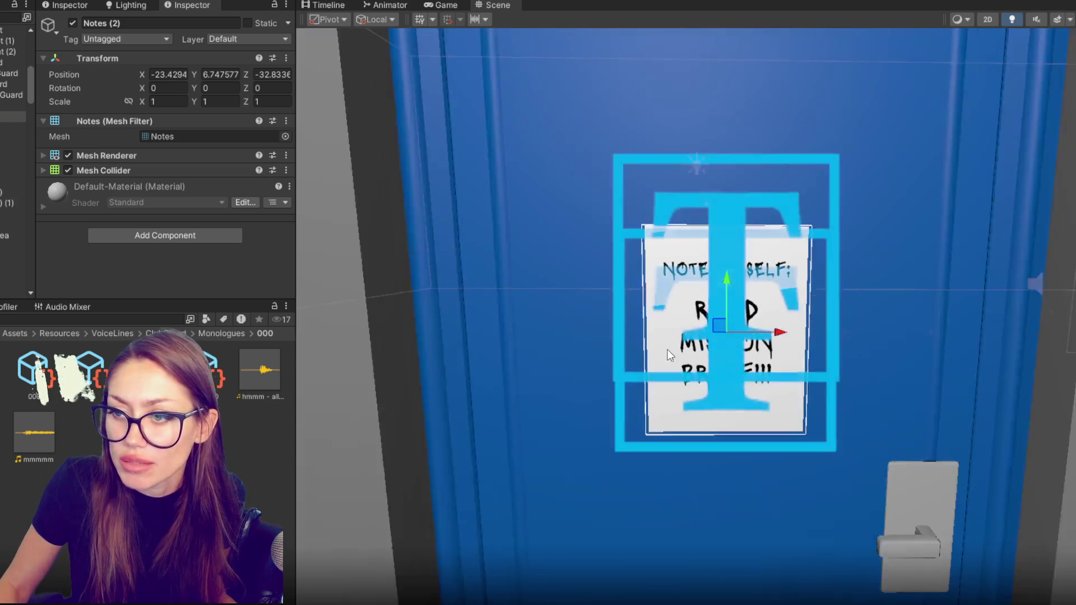
{"action": "scroll", "coordinate": [666, 354], "scroll_direction": "down", "scroll_amount": 5}
{"action": "left_click_drag", "start_coordinate": [553, 338], "coordinate": [830, 348]}
{"action": "mouse_move", "coordinate": [669, 328]}
{"action": "left_mouse_down"}
{"action": "mouse_move", "coordinate": [392, 253]}
{"action": "mouse_move", "coordinate": [499, 313]}
{"action": "left_mouse_up"}
{"action": "mouse_move", "coordinate": [696, 322]}
{"action": "left_mouse_down"}
{"action": "mouse_move", "coordinate": [258, 237]}
{"action": "mouse_move", "coordinate": [404, 259]}
{"action": "mouse_move", "coordinate": [505, 243]}
{"action": "left_mouse_up"}
{"action": "key", "text": "f"}
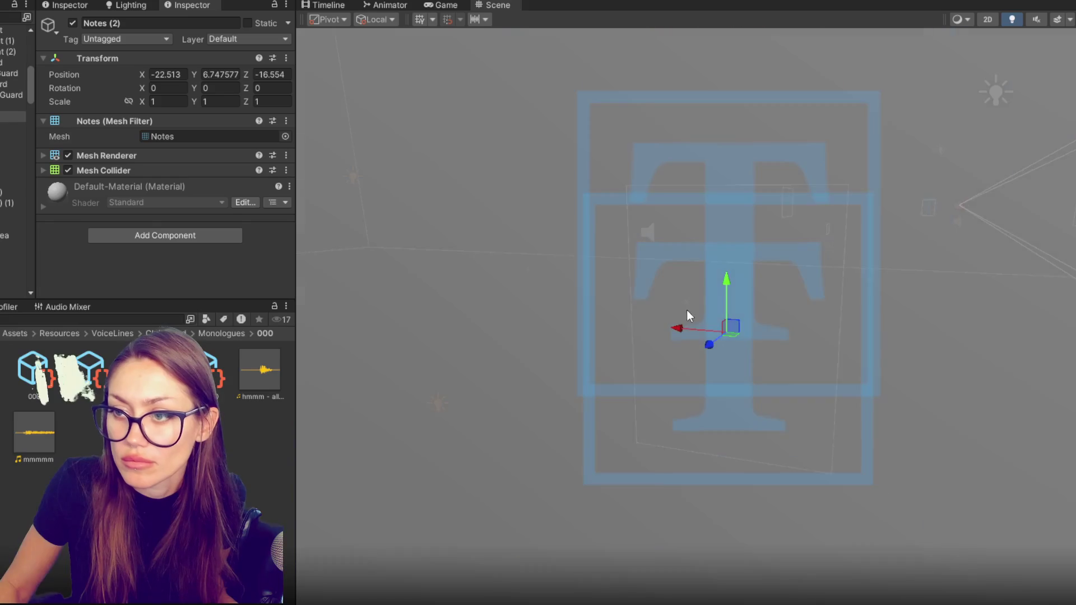
{"action": "scroll", "coordinate": [706, 302], "scroll_direction": "down", "scroll_amount": 3}
{"action": "mouse_move", "coordinate": [712, 343]}
{"action": "left_mouse_down"}
{"action": "mouse_move", "coordinate": [671, 371]}
{"action": "mouse_move", "coordinate": [711, 378]}
{"action": "mouse_move", "coordinate": [472, 371]}
{"action": "left_mouse_up"}
{"action": "key", "text": "e"}
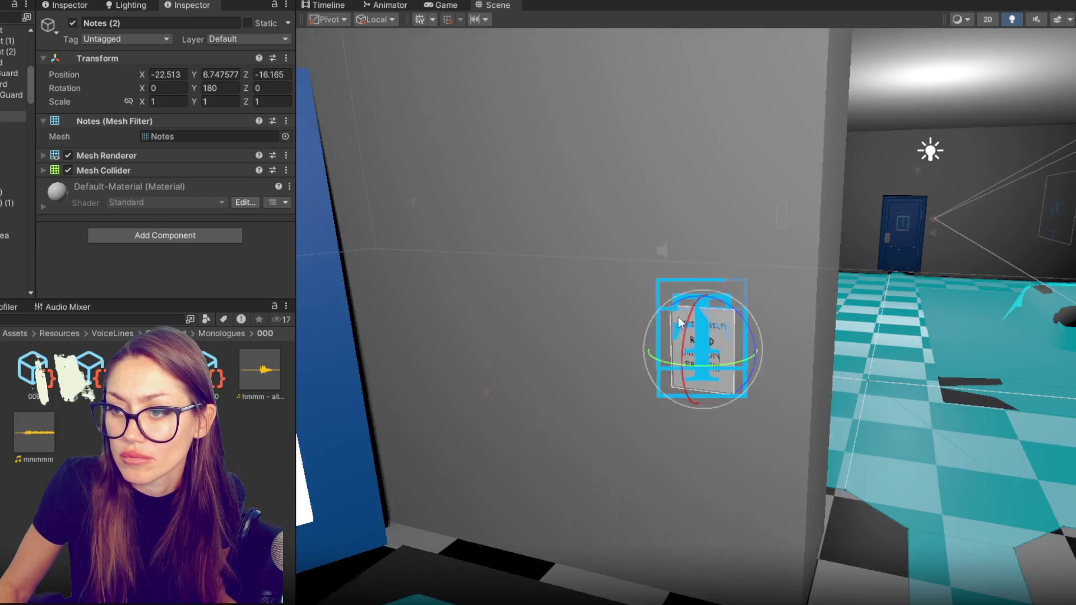
{"action": "key", "text": "w"}
{"action": "mouse_move", "coordinate": [758, 349]}
{"action": "left_mouse_down"}
{"action": "mouse_move", "coordinate": [662, 344]}
{"action": "mouse_move", "coordinate": [767, 363]}
{"action": "mouse_move", "coordinate": [599, 336]}
{"action": "left_mouse_up"}
Duplicate the note twice, placing the copies higher and further along the wall.
{"action": "key", "text": "ctrl+d"}
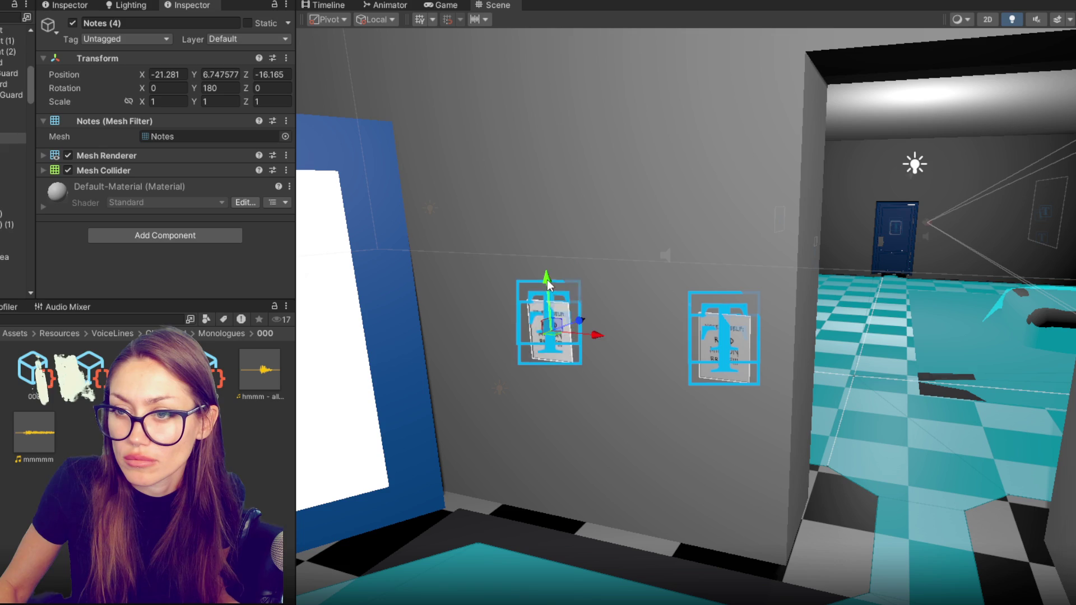
{"action": "left_click_drag", "start_coordinate": [548, 286], "coordinate": [543, 169]}
{"action": "mouse_move", "coordinate": [583, 211]}
{"action": "left_mouse_down"}
{"action": "mouse_move", "coordinate": [563, 213]}
{"action": "mouse_move", "coordinate": [649, 276]}
{"action": "left_mouse_up"}
{"action": "key", "text": "ctrl+d"}
{"action": "mouse_move", "coordinate": [694, 238]}
{"action": "left_mouse_down"}
{"action": "mouse_move", "coordinate": [386, 280]}
{"action": "mouse_move", "coordinate": [571, 274]}
{"action": "left_mouse_up"}
{"action": "key", "text": "e"}
{"action": "key", "text": "f"}
{"action": "key", "text": "w"}
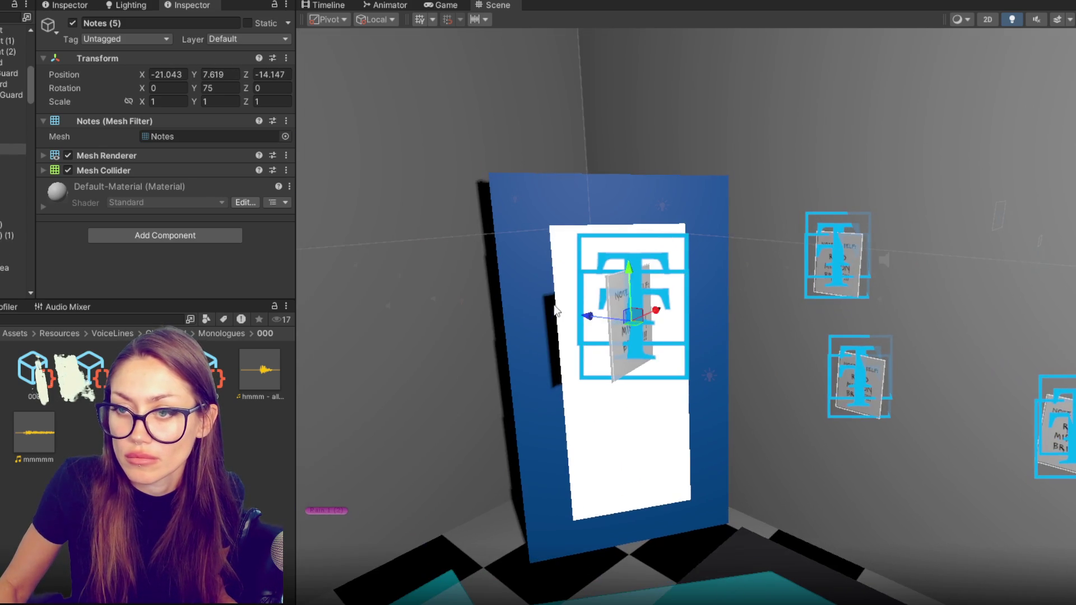
{"action": "mouse_move", "coordinate": [582, 316]}
{"action": "left_mouse_down"}
{"action": "mouse_move", "coordinate": [386, 281]}
{"action": "mouse_move", "coordinate": [300, 283]}
{"action": "mouse_move", "coordinate": [261, 262]}
{"action": "left_mouse_up"}
{"action": "key", "text": "f"}
{"action": "mouse_move", "coordinate": [686, 364]}
{"action": "left_mouse_down"}
{"action": "mouse_move", "coordinate": [583, 342]}
{"action": "mouse_move", "coordinate": [633, 374]}
{"action": "mouse_move", "coordinate": [601, 349]}
{"action": "mouse_move", "coordinate": [650, 420]}
{"action": "mouse_move", "coordinate": [636, 475]}
{"action": "left_mouse_up"}
{"action": "key", "text": "e"}
{"action": "key", "text": "w"}
Add a third note copy lower and to the left with a slight tilt.
{"action": "key", "text": "ctrl+d"}
{"action": "left_click_drag", "start_coordinate": [813, 415], "coordinate": [722, 354]}
{"action": "key", "text": "e"}
{"action": "left_click_drag", "start_coordinate": [421, 405], "coordinate": [409, 404]}
Review the note copies and tilt Notes (2) slightly on Z to 3.276°.
{"action": "left_click", "coordinate": [2, 150]}
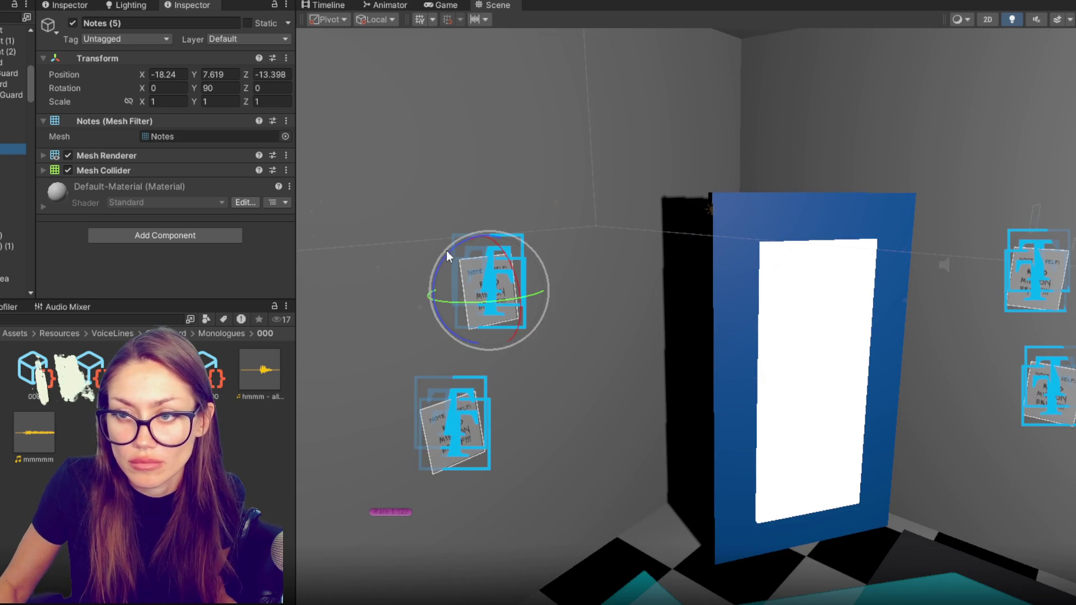
{"action": "key", "text": "Up"}
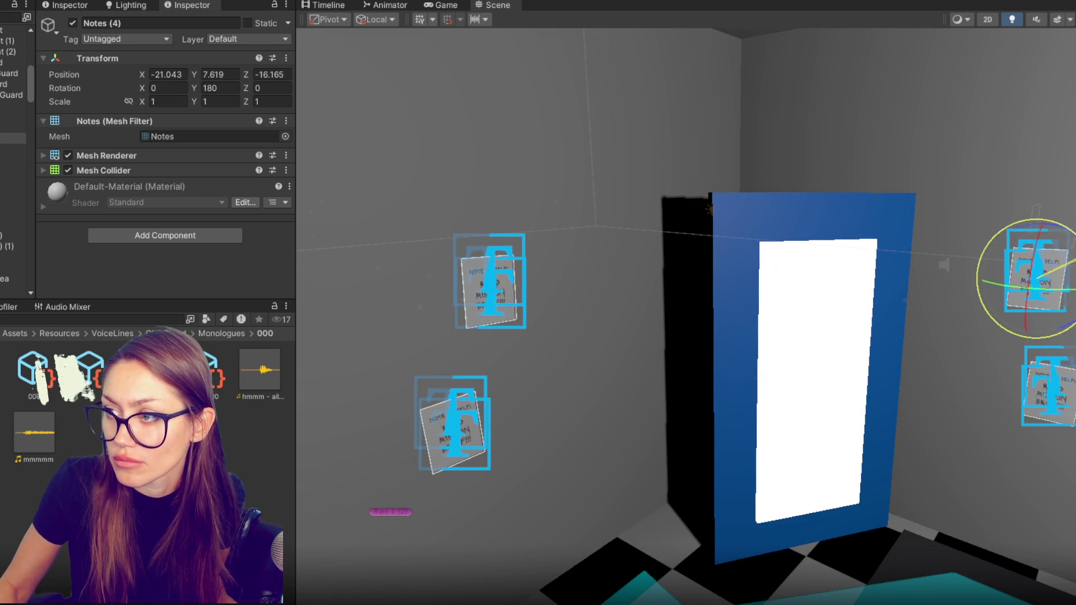
{"action": "left_click", "coordinate": [11, 127]}
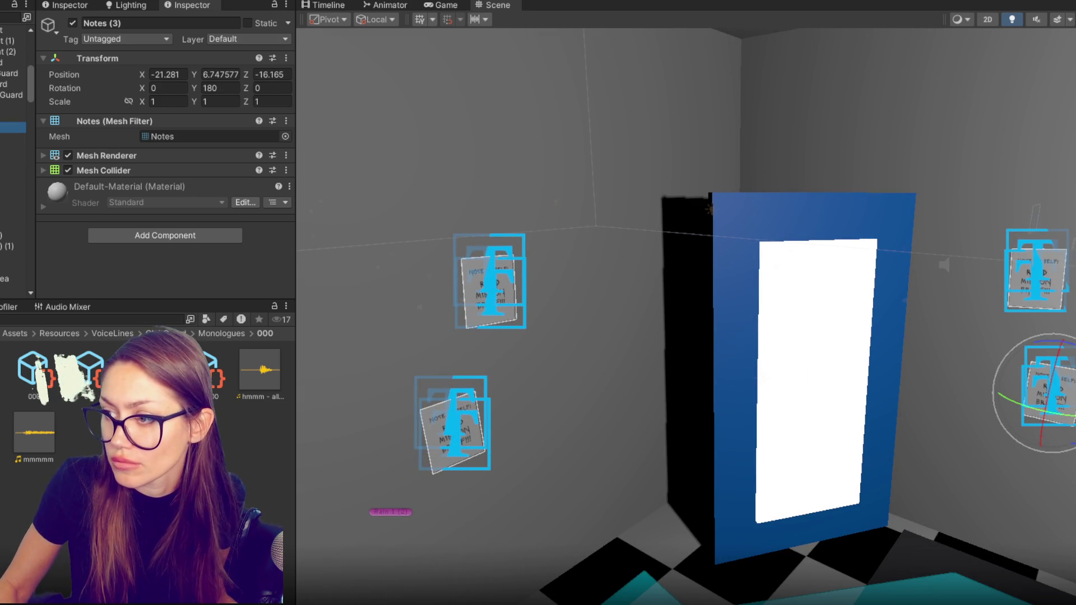
{"action": "left_click", "coordinate": [11, 116]}
{"action": "mouse_move", "coordinate": [857, 285]}
{"action": "left_mouse_down"}
{"action": "mouse_move", "coordinate": [672, 285]}
{"action": "mouse_move", "coordinate": [571, 312]}
{"action": "left_mouse_up"}
{"action": "left_click_drag", "start_coordinate": [1000, 457], "coordinate": [1004, 471]}
{"action": "left_click", "coordinate": [11, 116]}
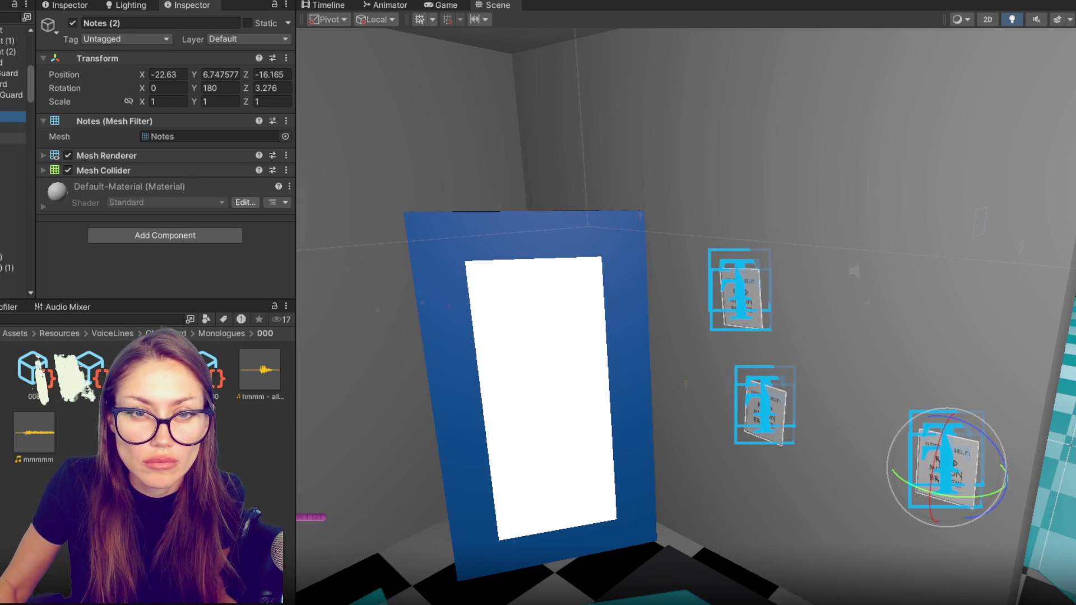
{"action": "left_click", "coordinate": [11, 127]}
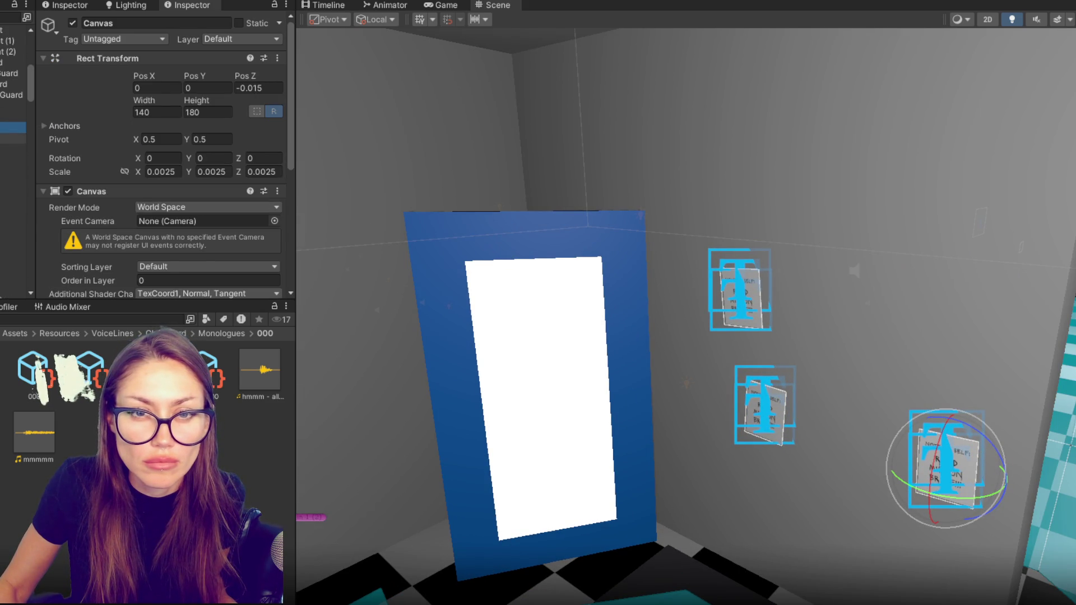
Select the note's READ MISSION BRIEF!! text object for editing.
{"action": "left_click", "coordinate": [12, 138]}
{"action": "left_click", "coordinate": [11, 160]}
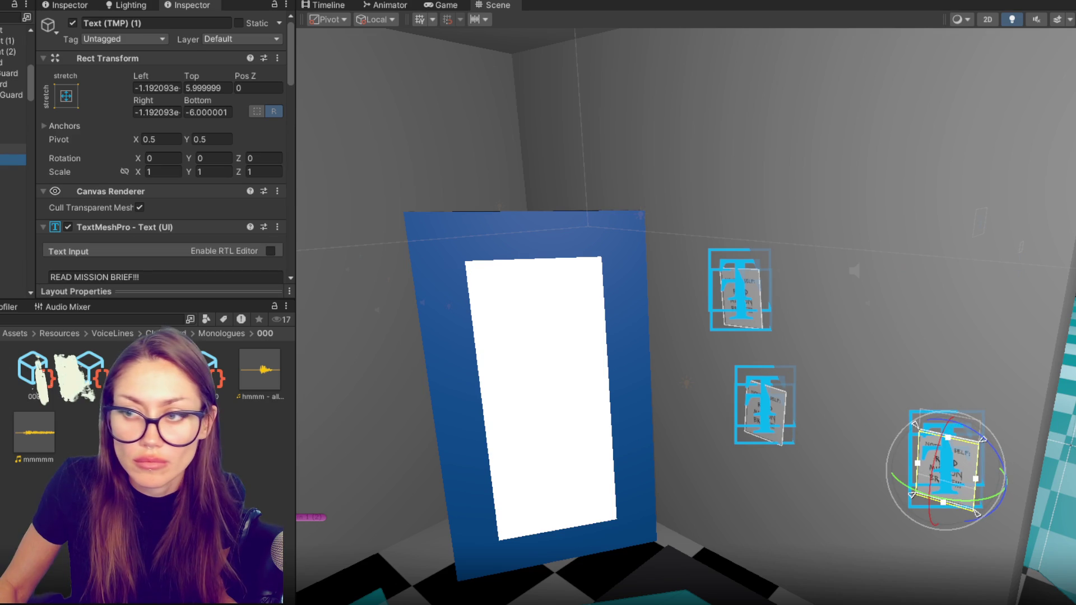
{"action": "left_click", "coordinate": [12, 149]}
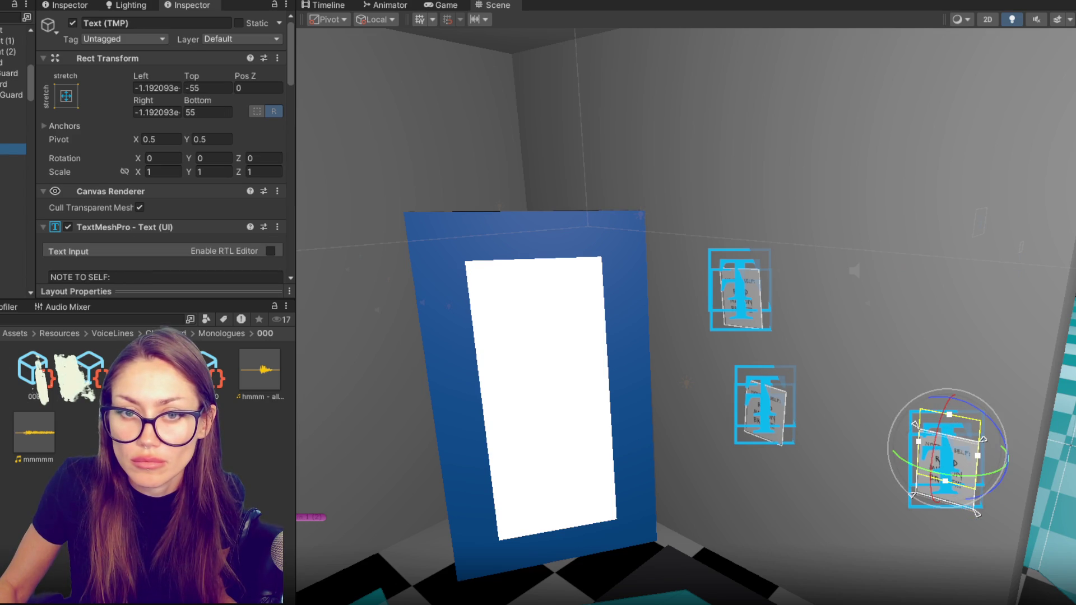
{"action": "scroll", "coordinate": [149, 153], "scroll_direction": "down", "scroll_amount": 3}
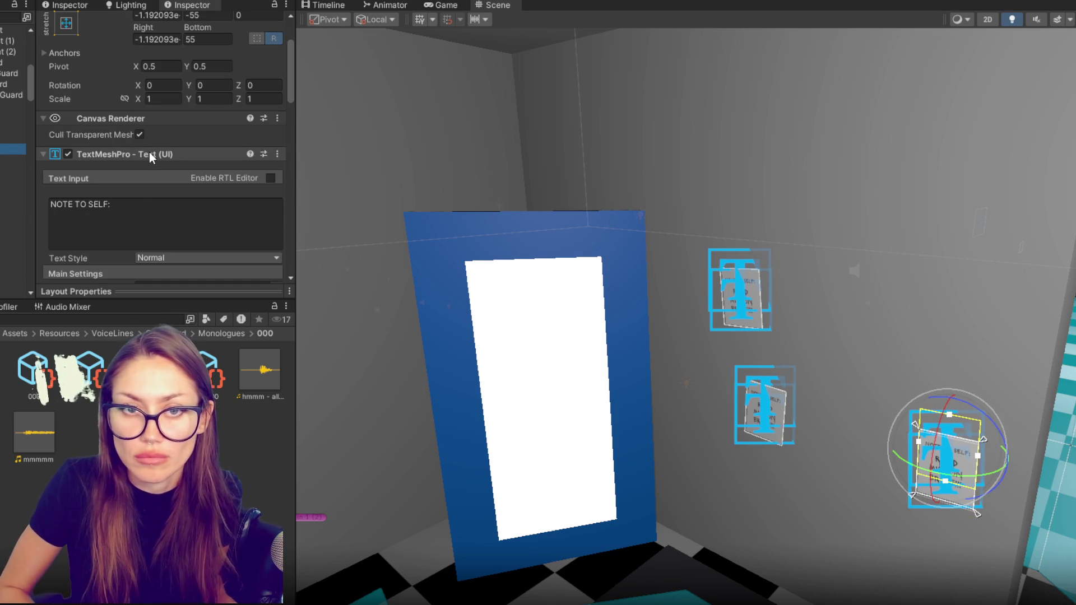
{"action": "key", "text": "shift+d"}
{"action": "left_click", "coordinate": [12, 151]}
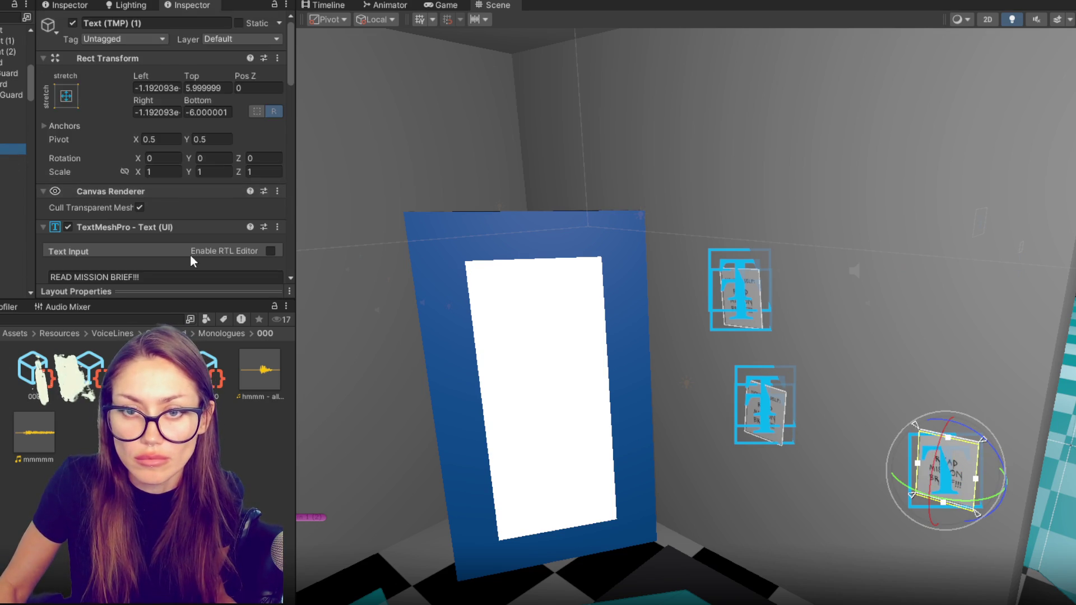
{"action": "scroll", "coordinate": [190, 254], "scroll_direction": "down", "scroll_amount": 3}
Rewrite the note text to read 'CHECK YOURSELF BEFORE YOU WRECK YOURSELF!!'.
{"action": "left_click", "coordinate": [160, 160]}
{"action": "key", "text": "ctrl+a"}
{"action": "type", "text": "C"}
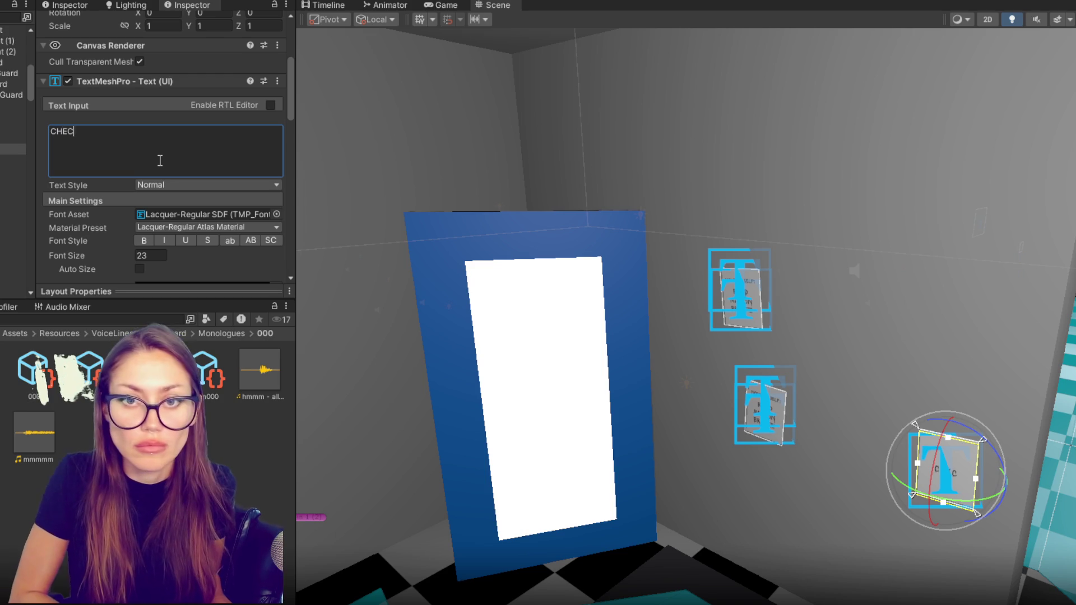
{"action": "type", "text": "EFORE YTOU"}
{"action": "key", "text": "BackSpace"}
{"action": "key", "text": "BackSpace"}
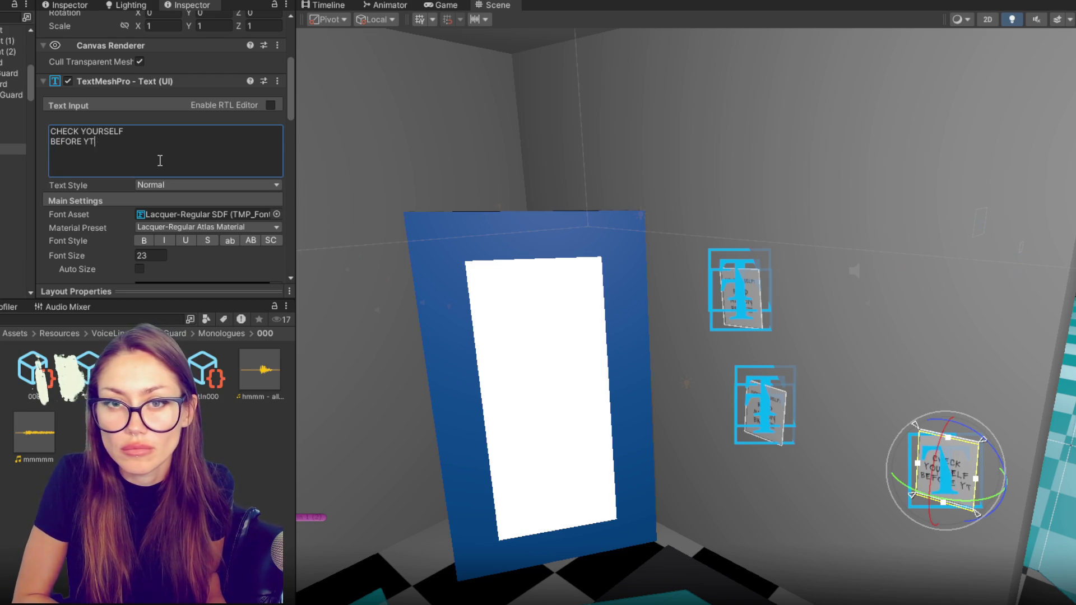
{"action": "key", "text": "ctrl+a"}
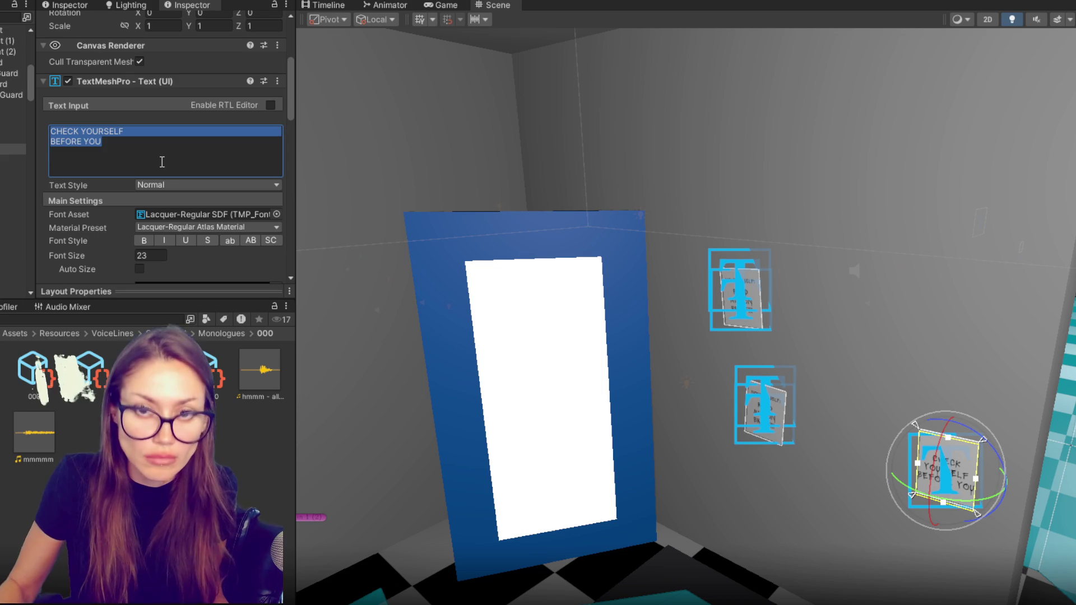
{"action": "key", "text": "Right"}
{"action": "type", "text": "WRECK YOURSE"}
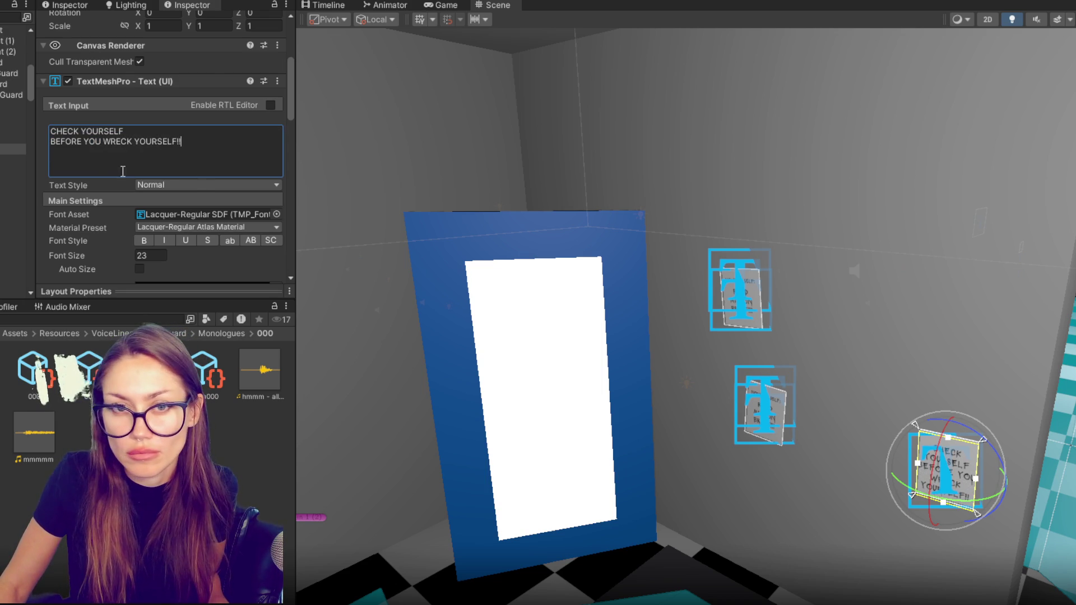
Reset the text's Top offset to 6 and raise the note canvas to Pos Y 0.013.
{"action": "scroll", "coordinate": [208, 59], "scroll_direction": "up", "scroll_amount": 4}
{"action": "left_click", "coordinate": [195, 38]}
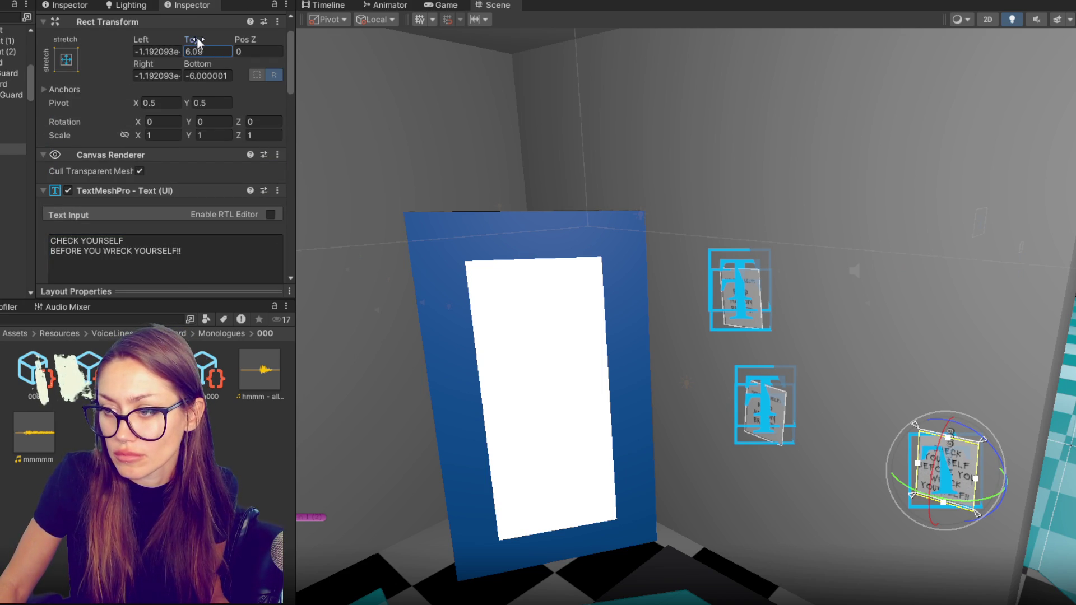
{"action": "mouse_move", "coordinate": [200, 39]}
{"action": "left_mouse_down"}
{"action": "mouse_move", "coordinate": [214, 38]}
{"action": "mouse_move", "coordinate": [195, 43]}
{"action": "left_mouse_up"}
{"action": "mouse_move", "coordinate": [925, 305]}
{"action": "left_mouse_down"}
{"action": "mouse_move", "coordinate": [939, 267]}
{"action": "mouse_move", "coordinate": [900, 288]}
{"action": "left_mouse_up"}
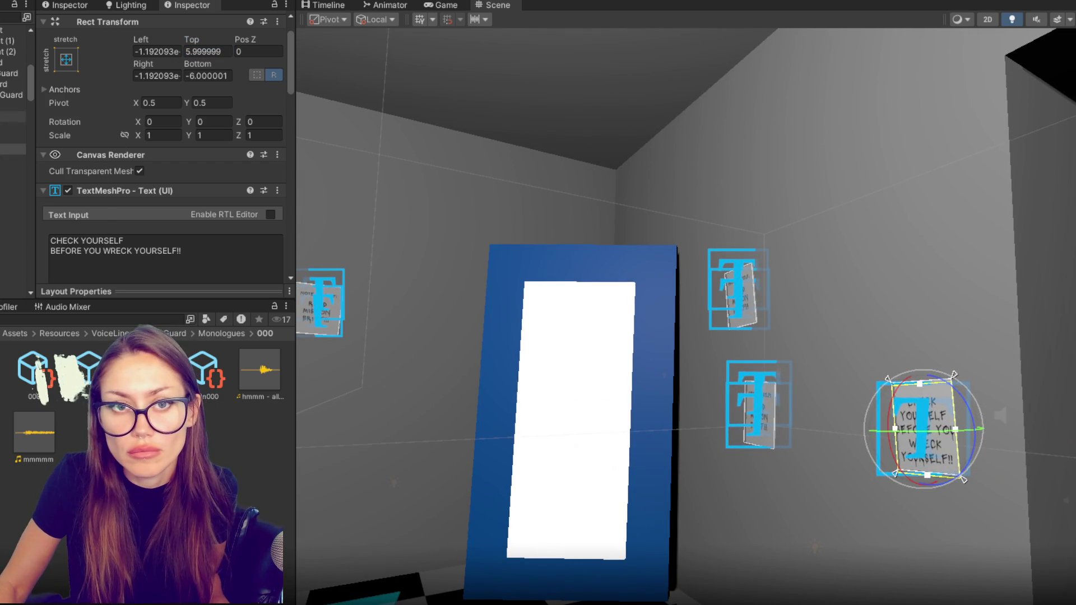
{"action": "left_click", "coordinate": [886, 387]}
{"action": "left_click", "coordinate": [886, 386]}
{"action": "key", "text": "w"}
{"action": "left_click_drag", "start_coordinate": [921, 378], "coordinate": [922, 373]}
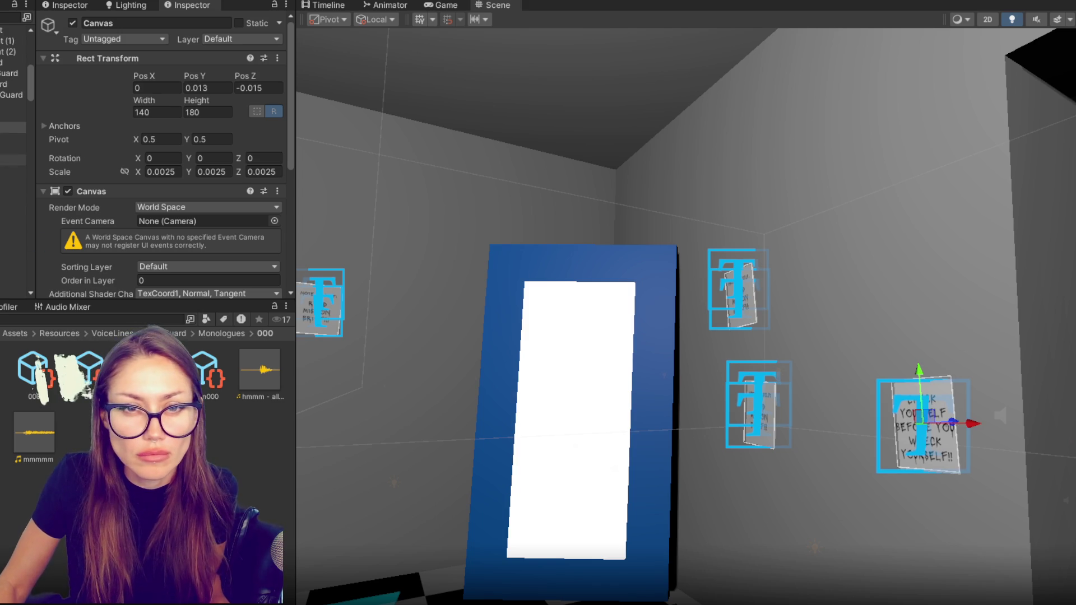
Change the blank note's text to '<' with Font Size 80.
{"action": "left_click", "coordinate": [753, 412]}
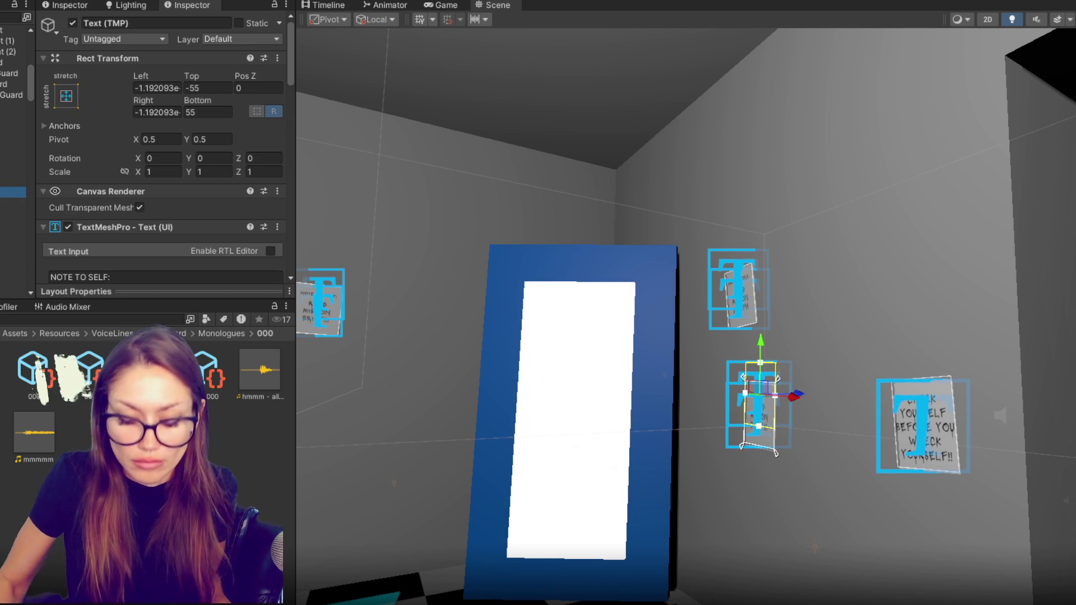
{"action": "left_click", "coordinate": [830, 348]}
{"action": "left_click", "coordinate": [753, 412]}
{"action": "scroll", "coordinate": [191, 140], "scroll_direction": "down", "scroll_amount": 5}
{"action": "left_click", "coordinate": [190, 100]}
{"action": "type", "text": "<"}
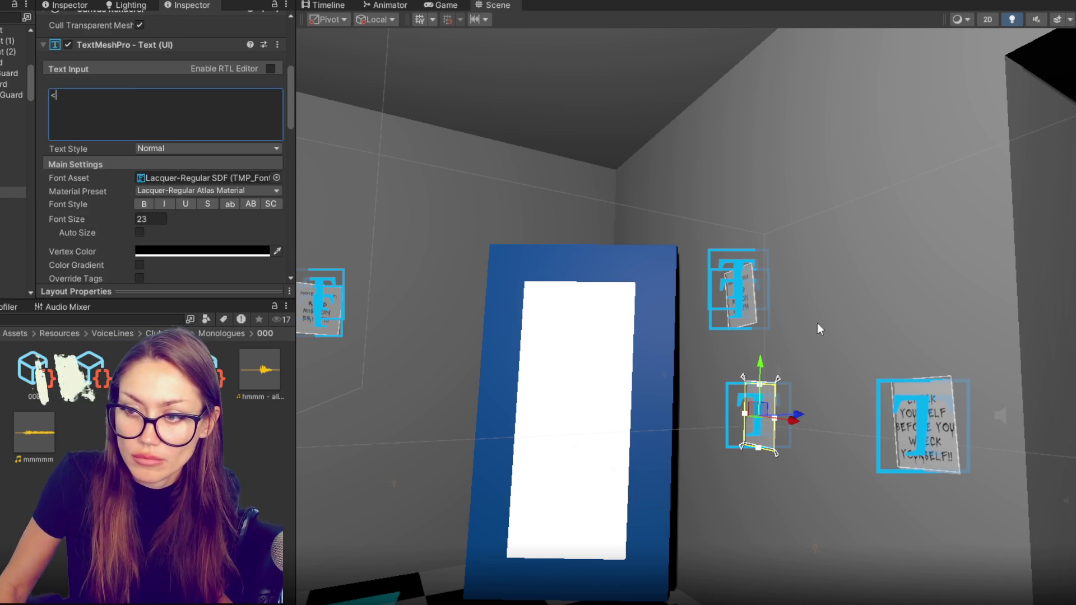
{"action": "left_click_drag", "start_coordinate": [809, 323], "coordinate": [784, 325]}
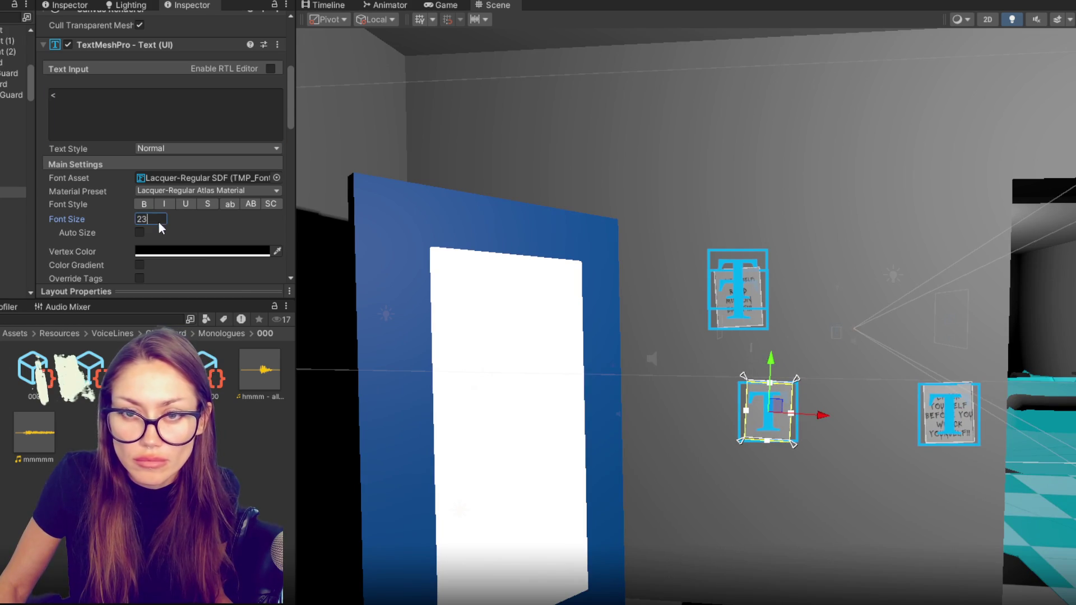
{"action": "key", "text": "BackSpace"}
{"action": "key", "text": "BackSpace"}
{"action": "type", "text": "80"}
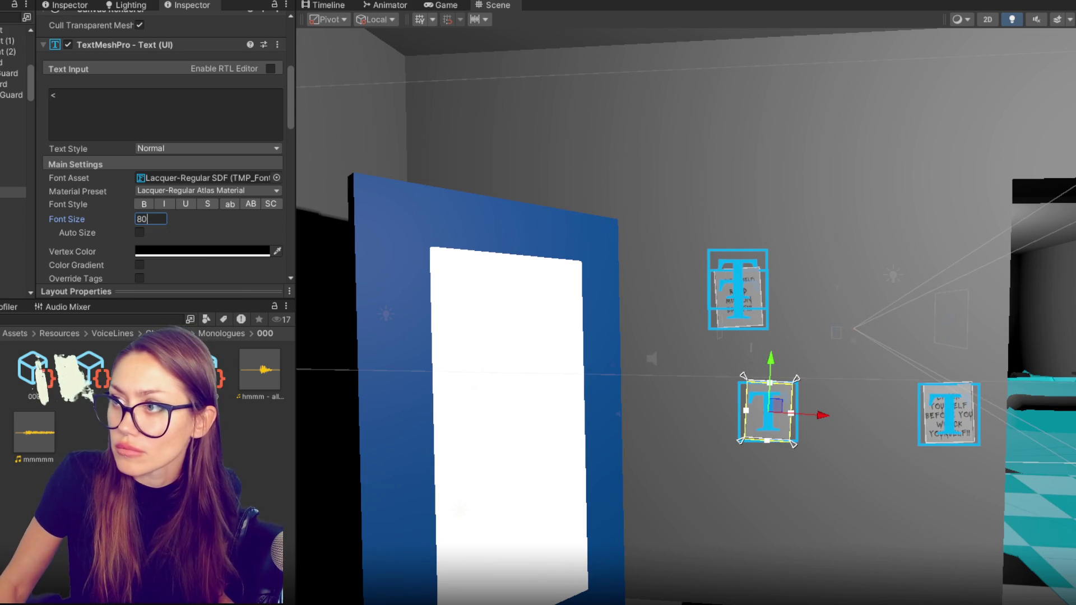
{"action": "key", "text": "Return"}
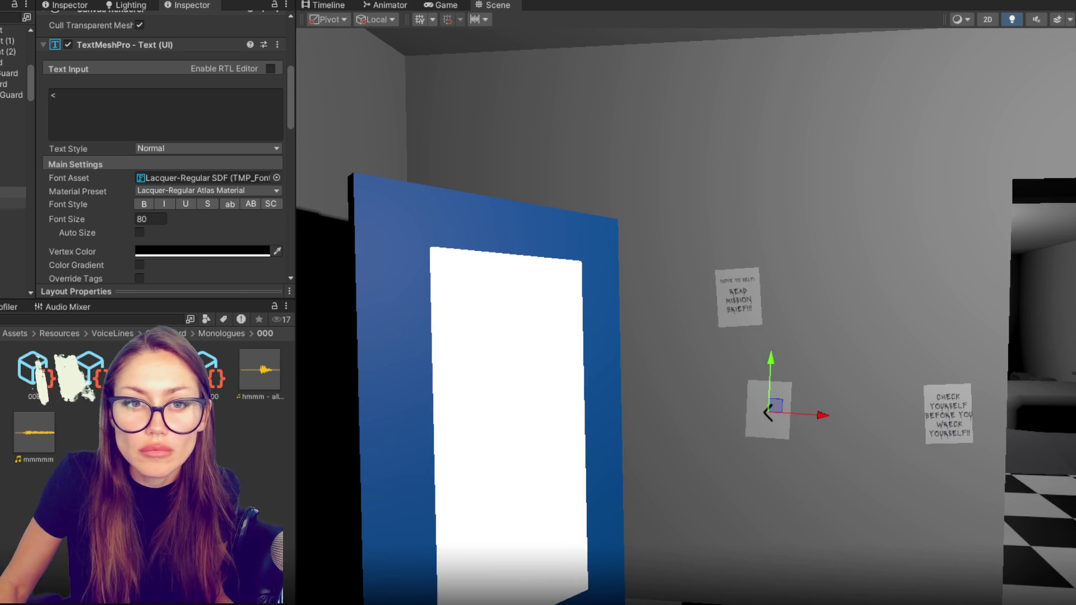
Raise the > arrow note on the wall, then duplicate it and slide the copy sideways.
{"action": "left_click", "coordinate": [12, 192]}
{"action": "left_click", "coordinate": [11, 235]}
{"action": "left_click", "coordinate": [11, 247]}
{"action": "key", "text": "Delete"}
{"action": "key", "text": "ctrl+z"}
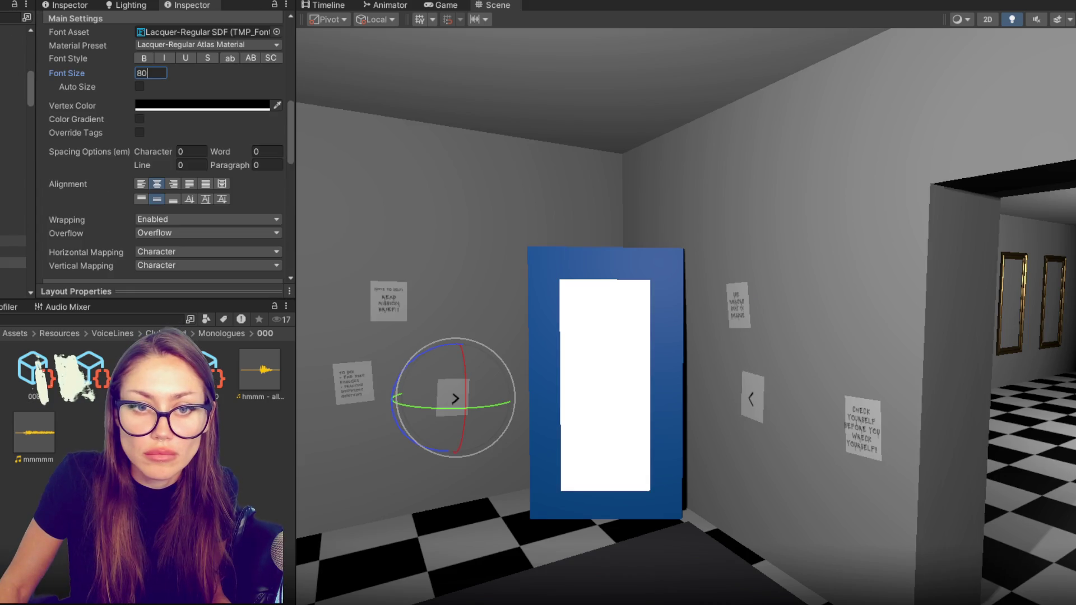
{"action": "left_click", "coordinate": [11, 230]}
{"action": "key", "text": "w"}
{"action": "mouse_move", "coordinate": [458, 350]}
{"action": "left_mouse_down"}
{"action": "mouse_move", "coordinate": [458, 257]}
{"action": "mouse_move", "coordinate": [457, 365]}
{"action": "left_mouse_up"}
{"action": "key", "text": "ctrl+d"}
{"action": "mouse_move", "coordinate": [506, 398]}
{"action": "left_mouse_down"}
{"action": "mouse_move", "coordinate": [397, 405]}
{"action": "mouse_move", "coordinate": [412, 416]}
{"action": "mouse_move", "coordinate": [340, 422]}
{"action": "left_mouse_up"}
{"action": "key", "text": "e"}
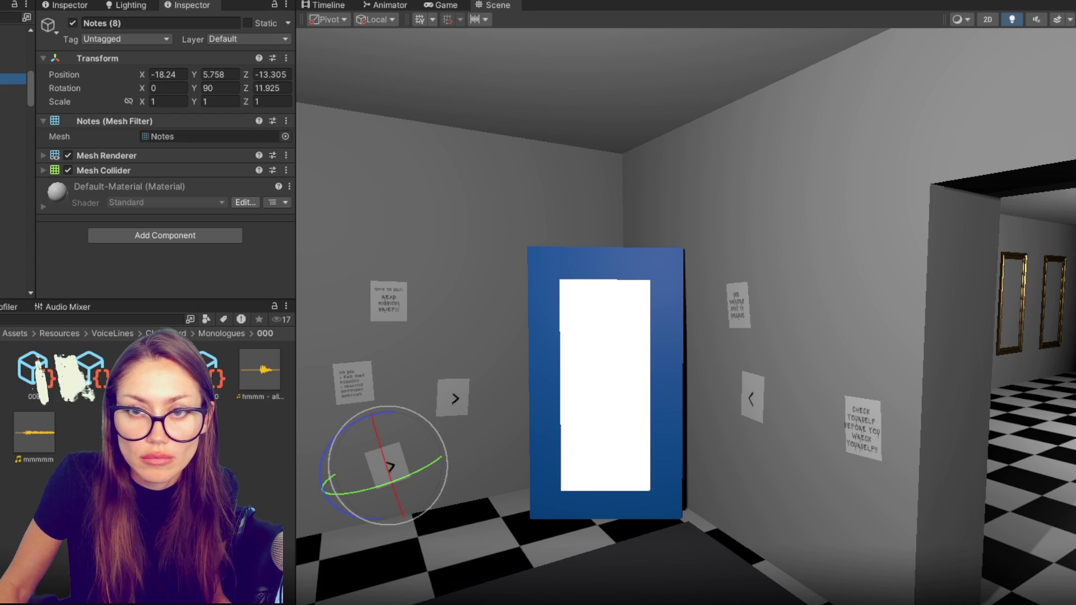
Duplicate the < arrow note on the right wall, then move the copy lower and tilt it.
{"action": "left_click", "coordinate": [752, 398]}
{"action": "key", "text": "ctrl+d"}
{"action": "key", "text": "w"}
{"action": "mouse_move", "coordinate": [755, 346]}
{"action": "left_mouse_down"}
{"action": "mouse_move", "coordinate": [742, 415]}
{"action": "mouse_move", "coordinate": [769, 500]}
{"action": "left_mouse_up"}
{"action": "key", "text": "e"}
Lower the upper right-wall note, then raise and rotate the other < arrow note.
{"action": "left_click", "coordinate": [738, 305]}
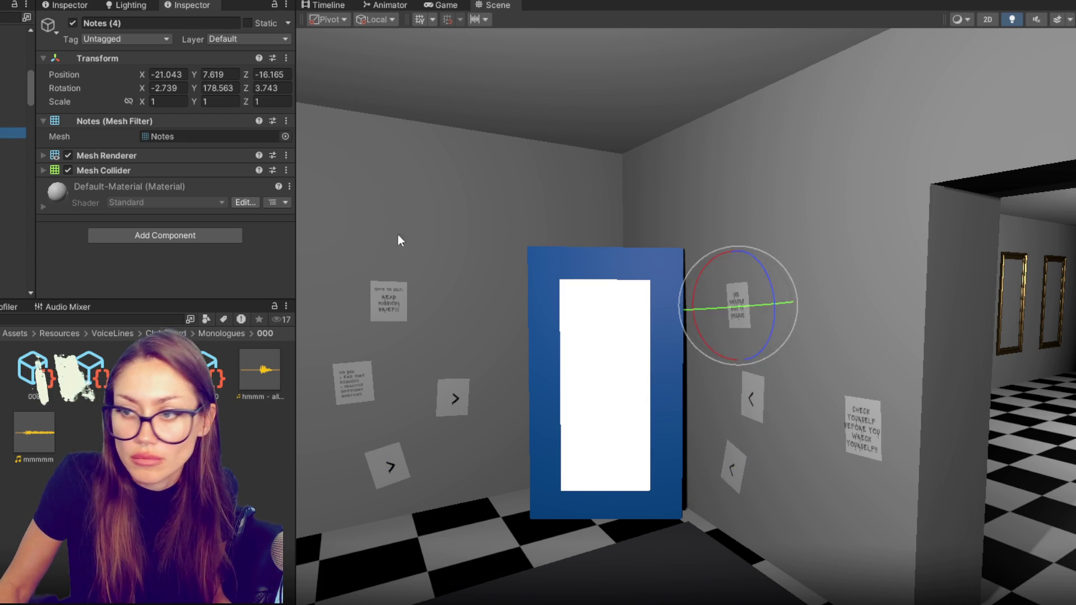
{"action": "key", "text": "w"}
{"action": "left_click_drag", "start_coordinate": [738, 264], "coordinate": [738, 307]}
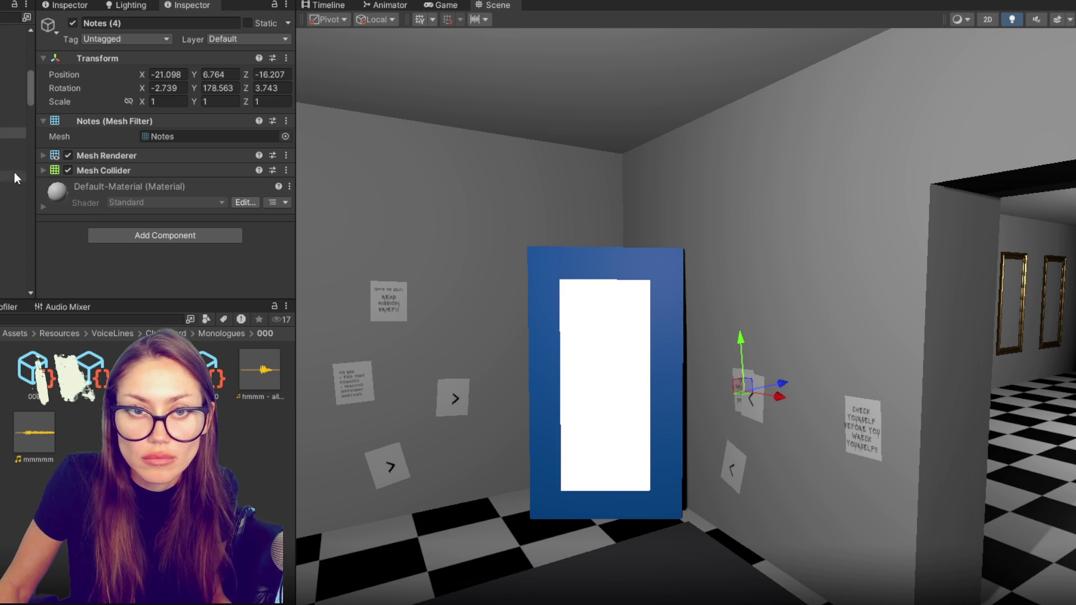
{"action": "left_click", "coordinate": [11, 122]}
{"action": "left_click", "coordinate": [11, 111]}
{"action": "left_click", "coordinate": [11, 79]}
{"action": "mouse_move", "coordinate": [756, 337]}
{"action": "left_mouse_down"}
{"action": "mouse_move", "coordinate": [758, 235]}
{"action": "mouse_move", "coordinate": [782, 257]}
{"action": "mouse_move", "coordinate": [773, 246]}
{"action": "left_mouse_up"}
{"action": "key", "text": "e"}
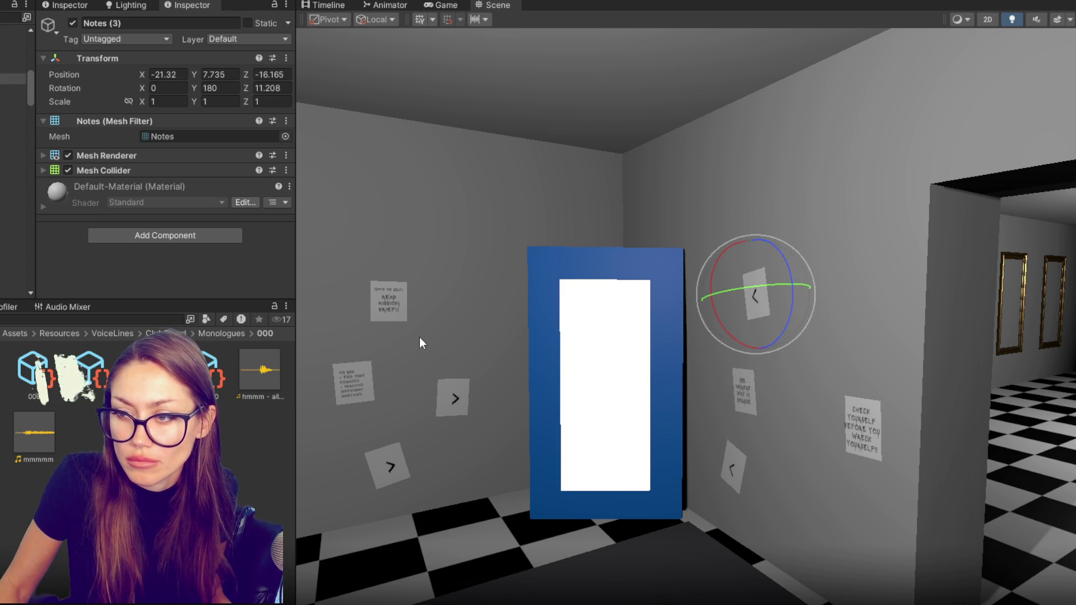
Set the CHECK YOURSELF note's TMP font size to 20, then select its background Panel.
{"action": "left_click", "coordinate": [12, 35]}
{"action": "key", "text": "f"}
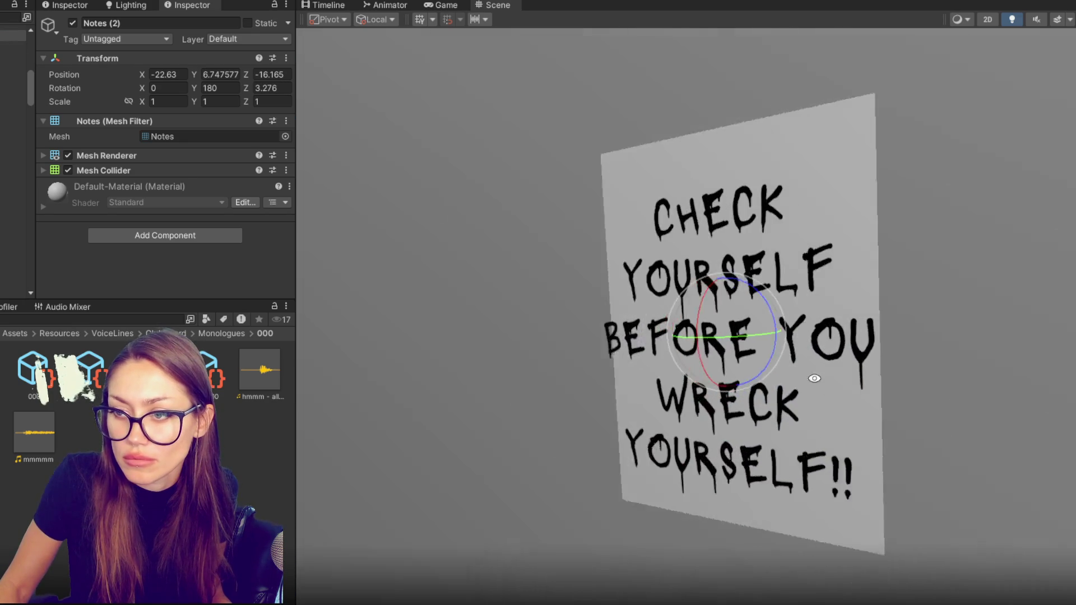
{"action": "left_click", "coordinate": [17, 47]}
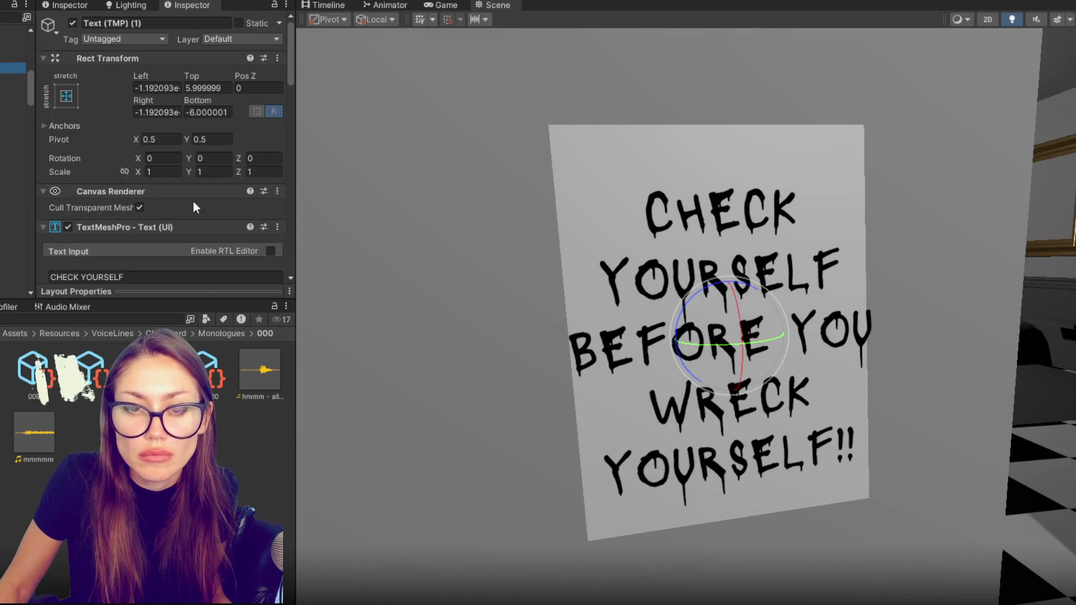
{"action": "scroll", "coordinate": [191, 216], "scroll_direction": "down", "scroll_amount": 5}
{"action": "double_click", "coordinate": [145, 183]}
{"action": "type", "text": "20"}
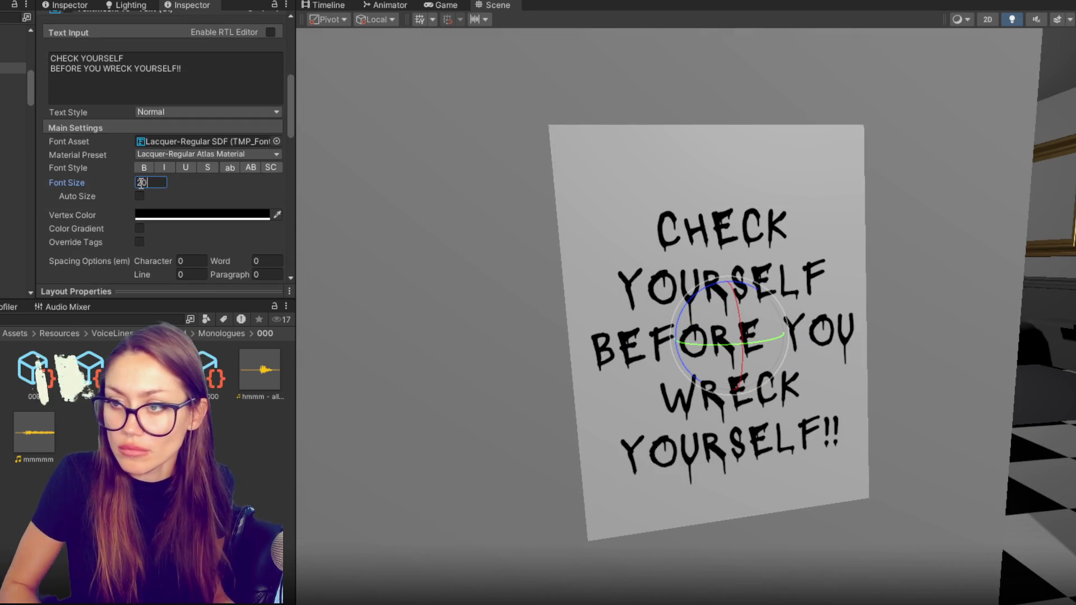
{"action": "scroll", "coordinate": [162, 168], "scroll_direction": "up", "scroll_amount": 4}
{"action": "left_click", "coordinate": [768, 274]}
{"action": "key", "text": "w"}
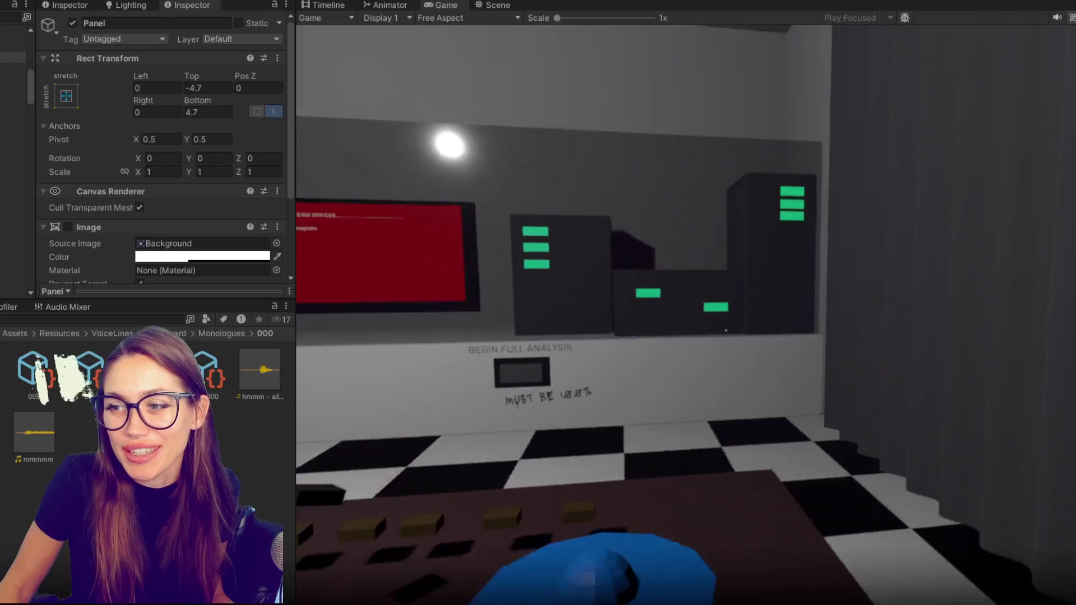
Walk forward to the blue door, then step back to see the whole door.
{"action": "key", "text": "w"}
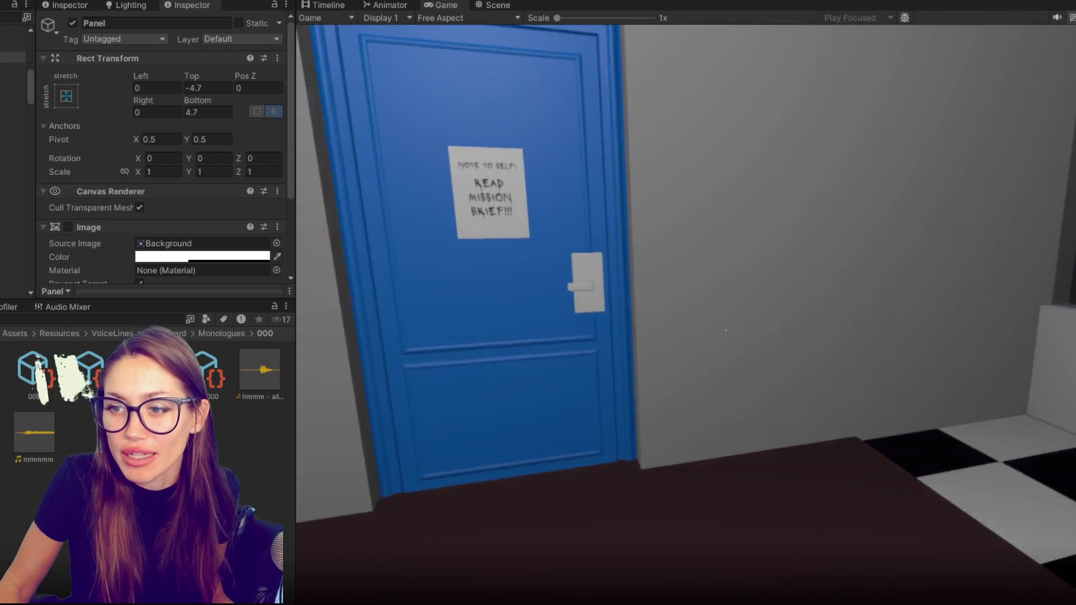
{"action": "key", "text": "s"}
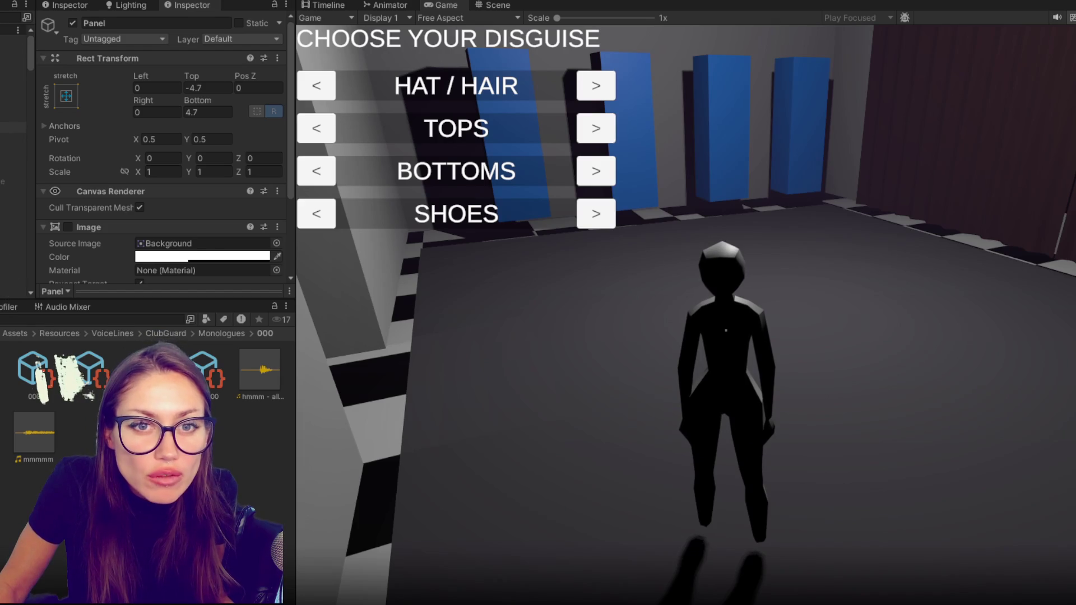
Set the Change Disguise panel's Rect Transform Left and Top to 80.
{"action": "left_click", "coordinate": [17, 84]}
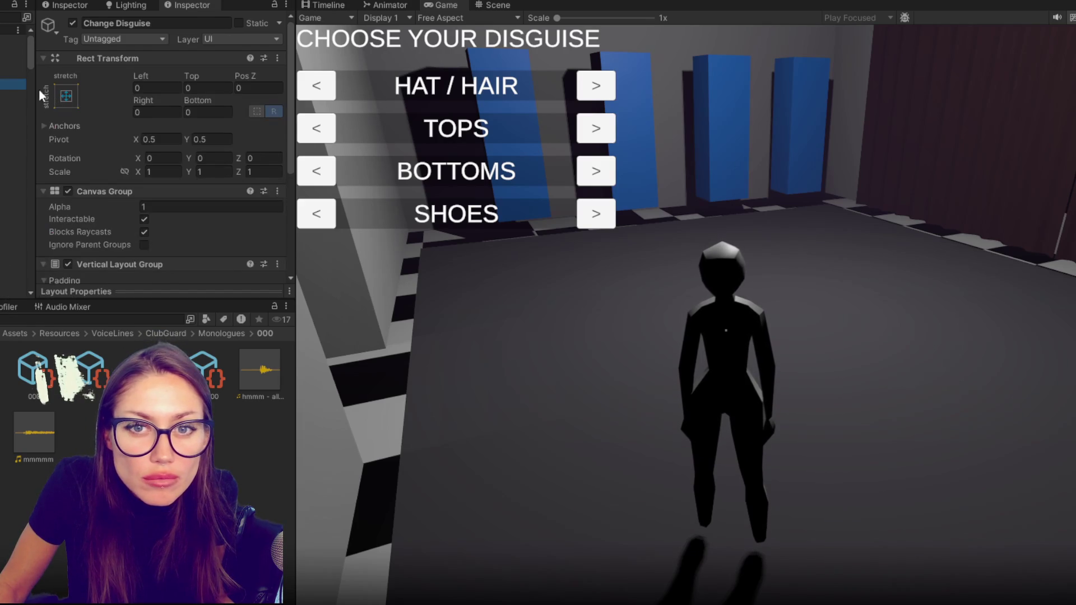
{"action": "left_click", "coordinate": [1, 106]}
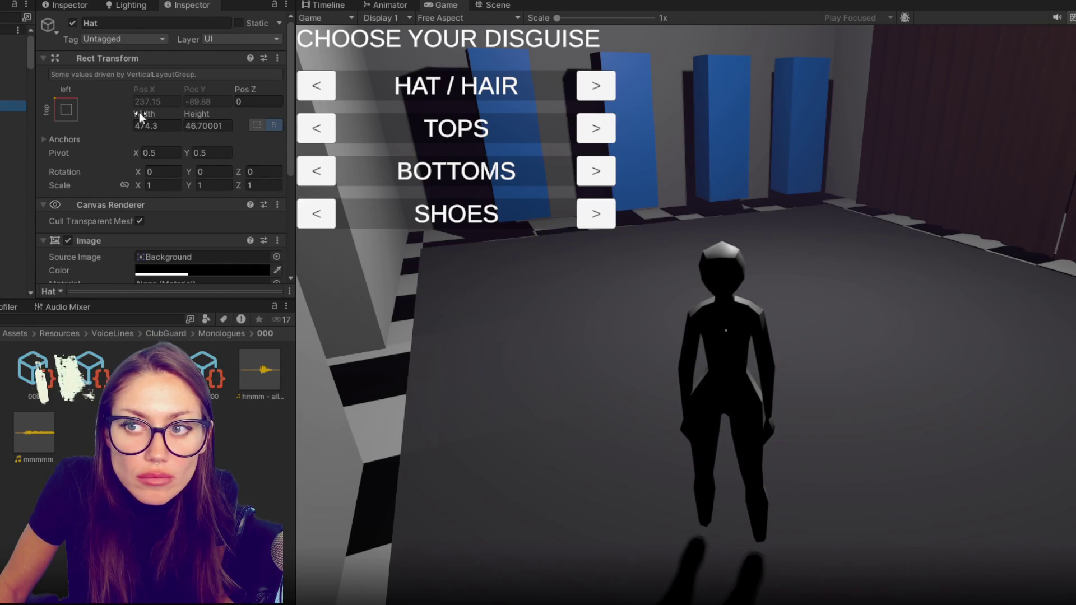
{"action": "left_click", "coordinate": [1, 84]}
{"action": "left_click", "coordinate": [174, 89]}
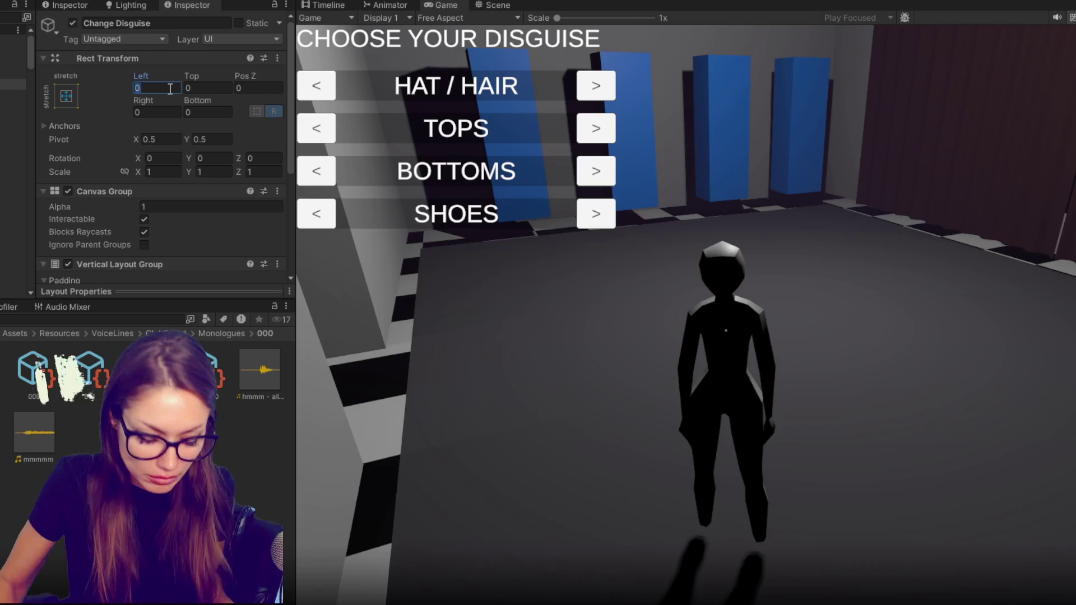
{"action": "type", "text": "100"}
{"action": "key", "text": "BackSpace"}
{"action": "key", "text": "BackSpace"}
{"action": "key", "text": "BackSpace"}
{"action": "type", "text": "80"}
{"action": "key", "text": "Tab"}
{"action": "type", "text": "80"}
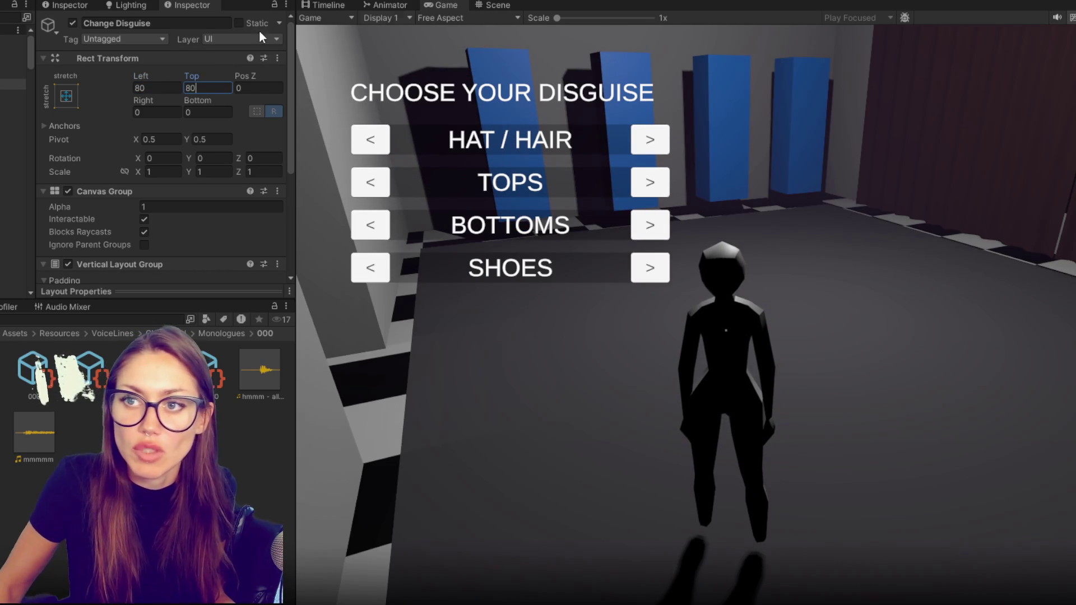
Exit Play mode and re-enter Left 80 and Top 80 on the panel.
{"action": "key", "text": "ctrl+p"}
{"action": "type", "text": "80"}
{"action": "key", "text": "Tab"}
{"action": "type", "text": "80"}
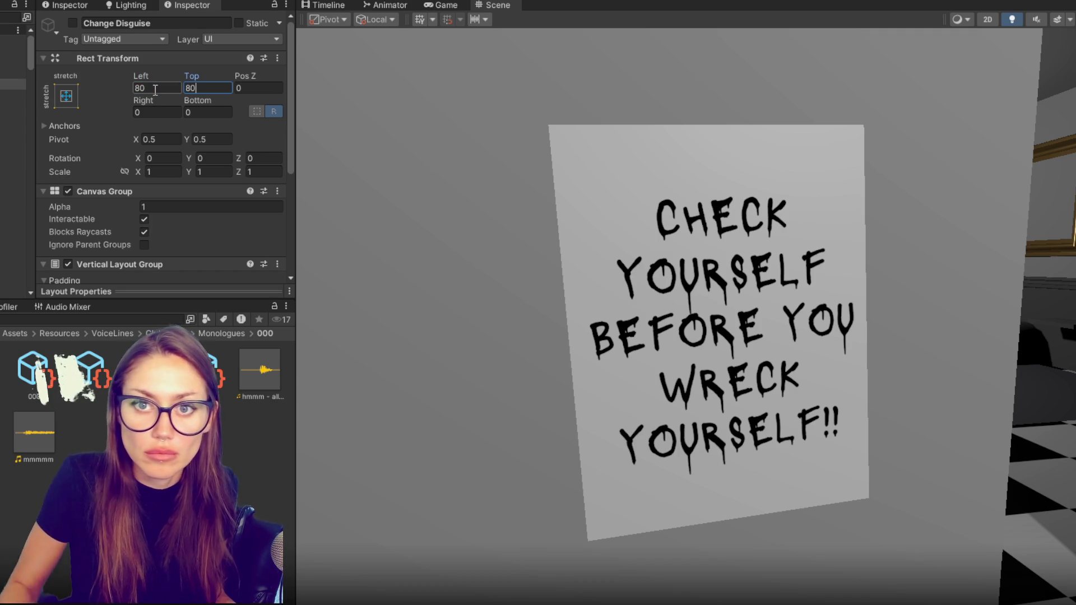
{"action": "left_click", "coordinate": [12, 127]}
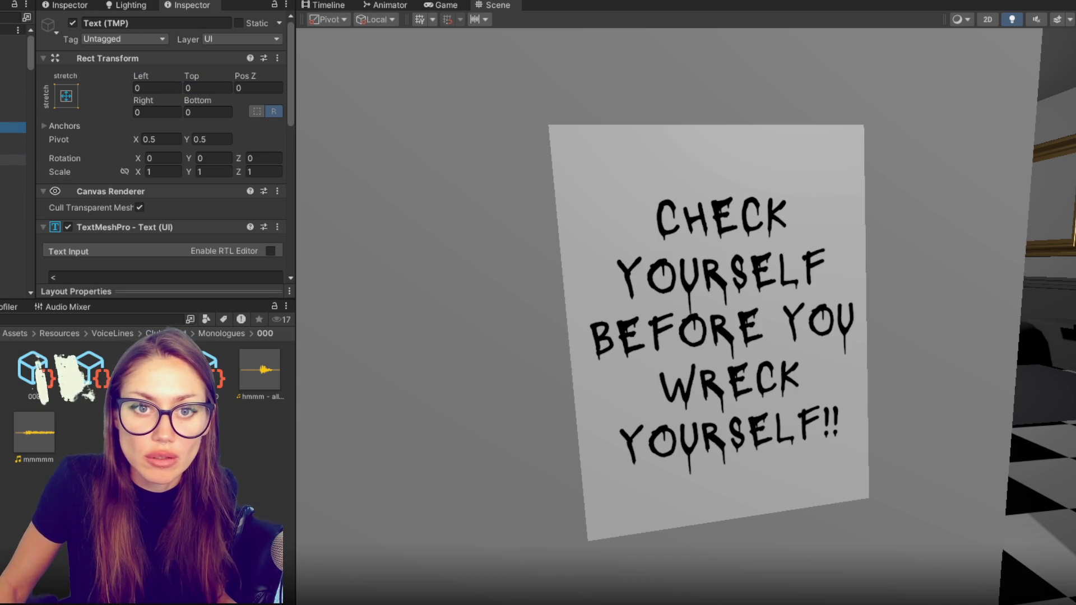
Set the arrow text's font asset to Lacquer-Regular.
{"action": "scroll", "coordinate": [266, 245], "scroll_direction": "down", "scroll_amount": 5}
{"action": "left_click", "coordinate": [234, 216]}
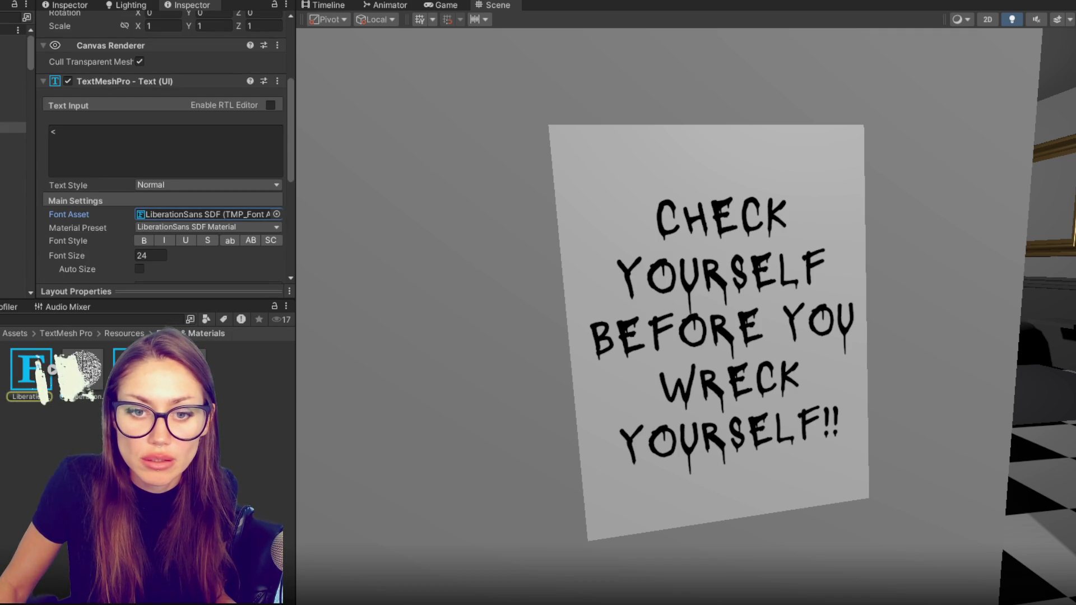
{"action": "left_click", "coordinate": [277, 214]}
{"action": "left_click", "coordinate": [573, 163]}
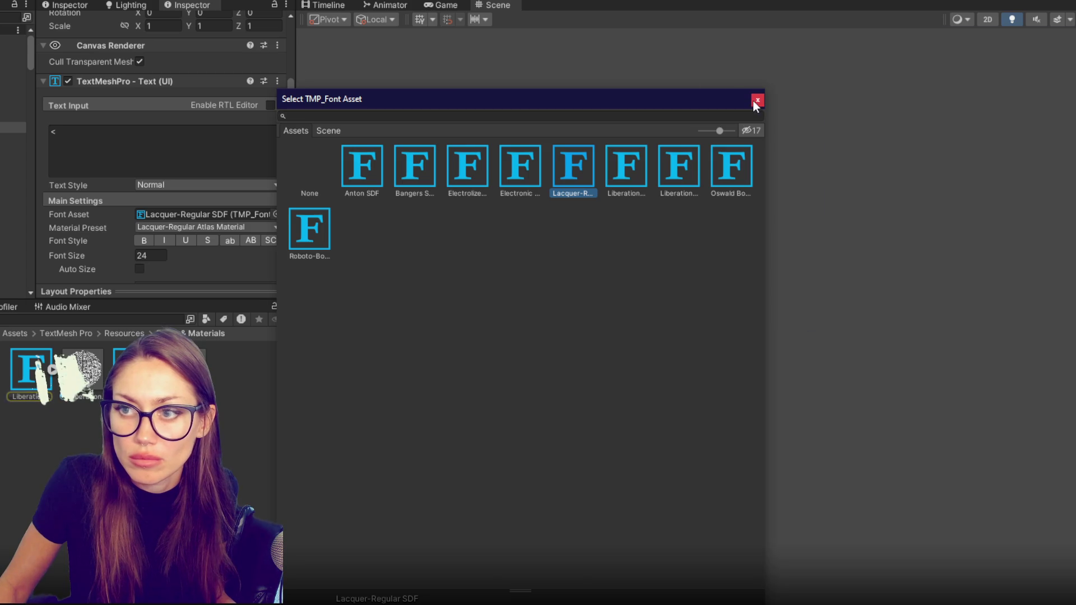
{"action": "left_click", "coordinate": [757, 100]}
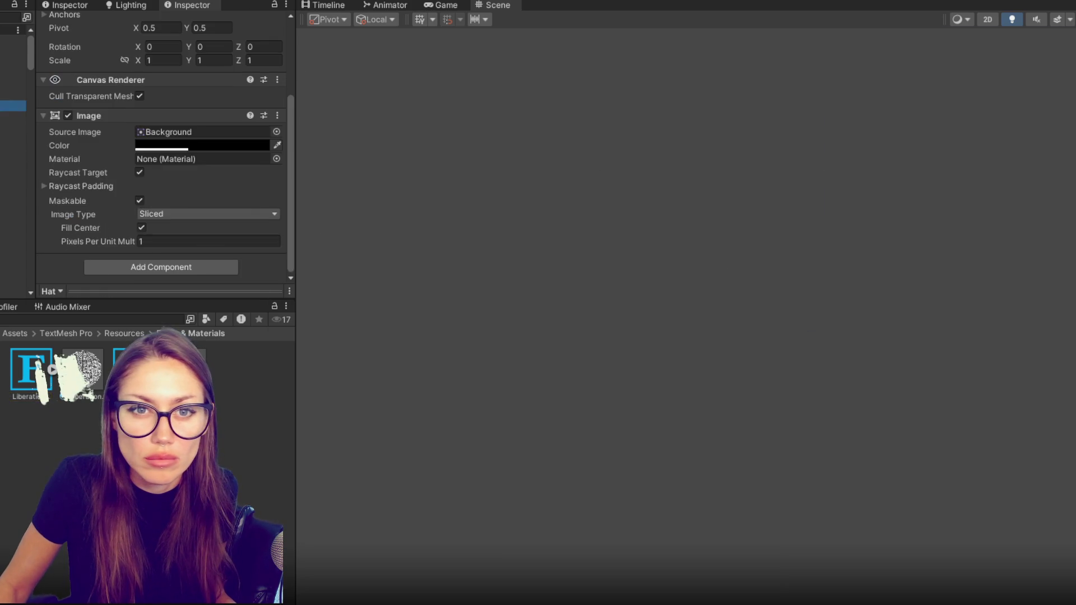
Inspect the Change Disguise panel's title, arrow labels and arrow buttons.
{"action": "left_click", "coordinate": [13, 149], "text": "ctrl"}
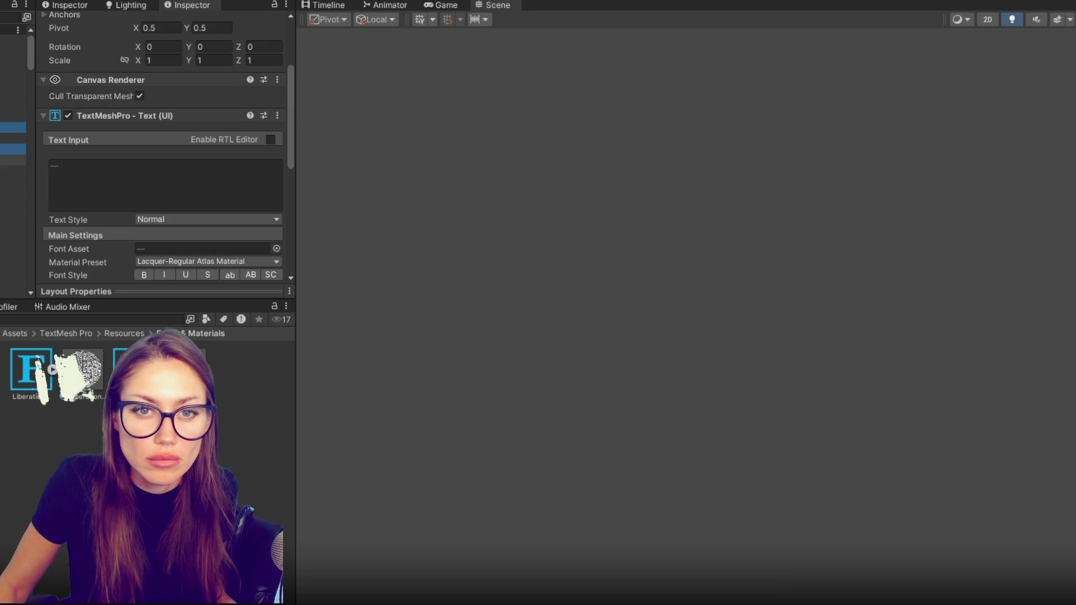
{"action": "left_click", "coordinate": [471, 204]}
{"action": "left_click", "coordinate": [470, 204]}
{"action": "left_click", "coordinate": [14, 84]}
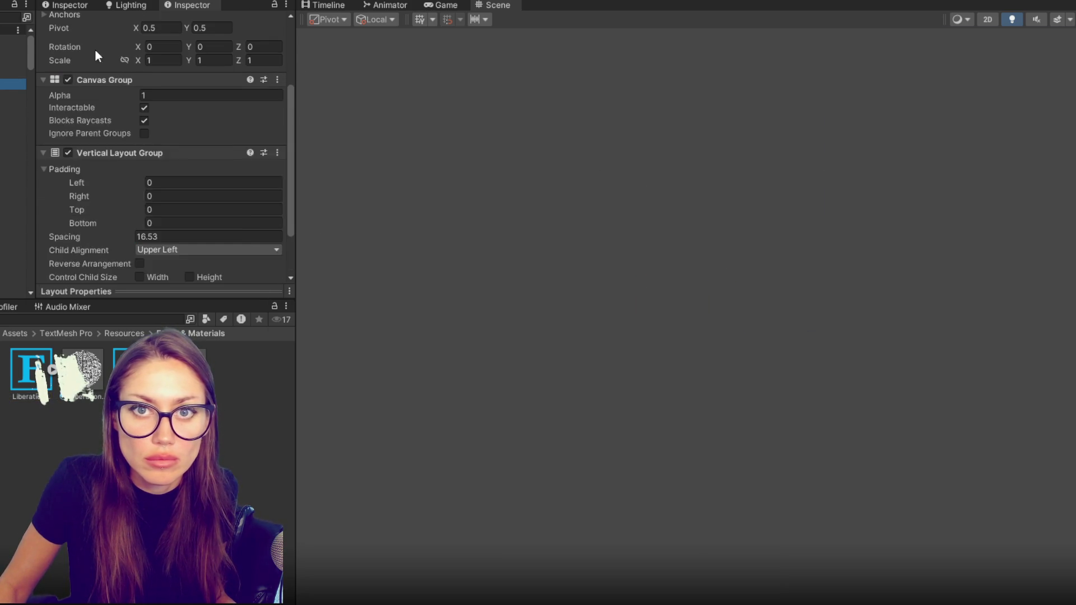
{"action": "scroll", "coordinate": [168, 168], "scroll_direction": "down", "scroll_amount": 3}
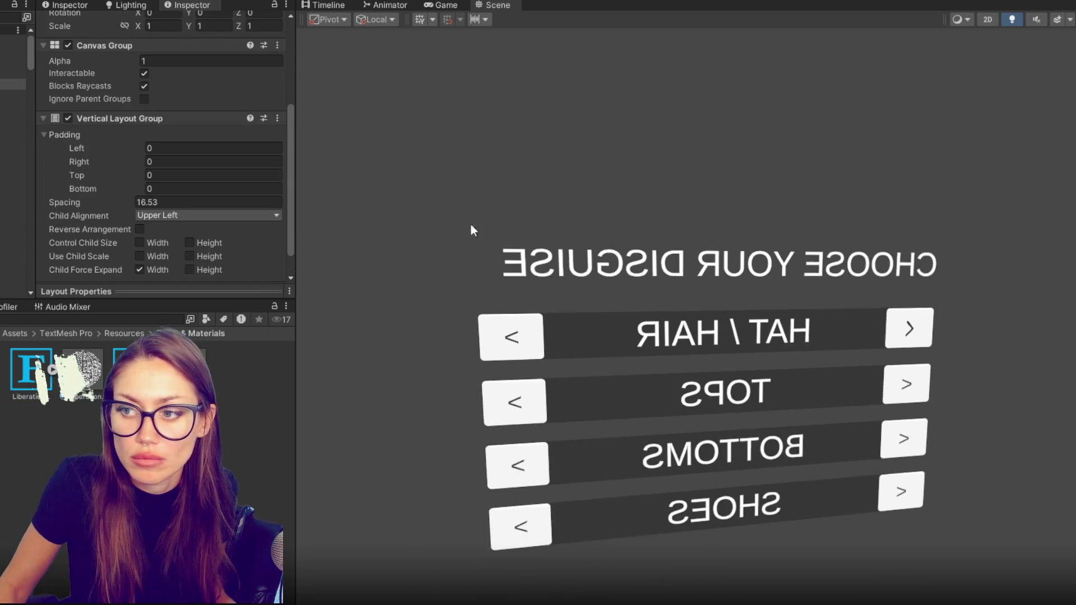
{"action": "left_click", "coordinate": [3, 95]}
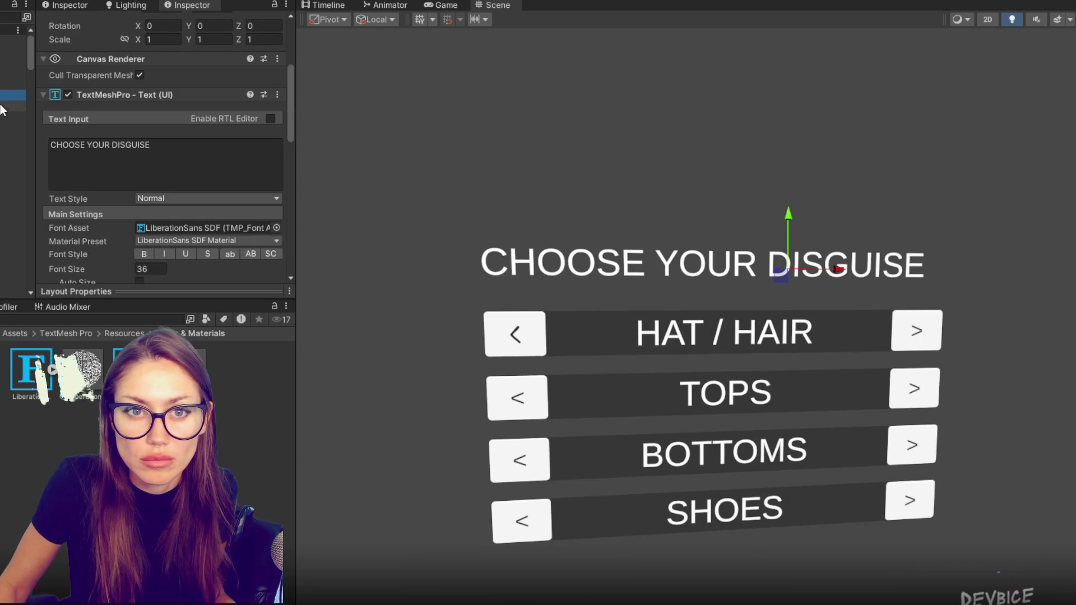
{"action": "left_click", "coordinate": [2, 128]}
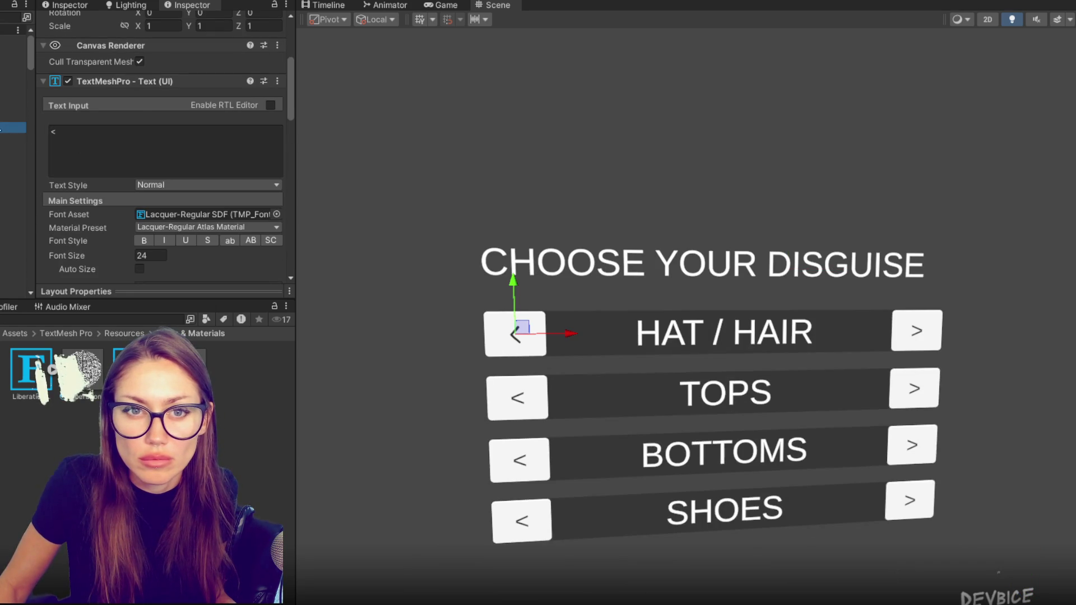
{"action": "left_click", "coordinate": [1, 117]}
{"action": "left_click", "coordinate": [2, 128]}
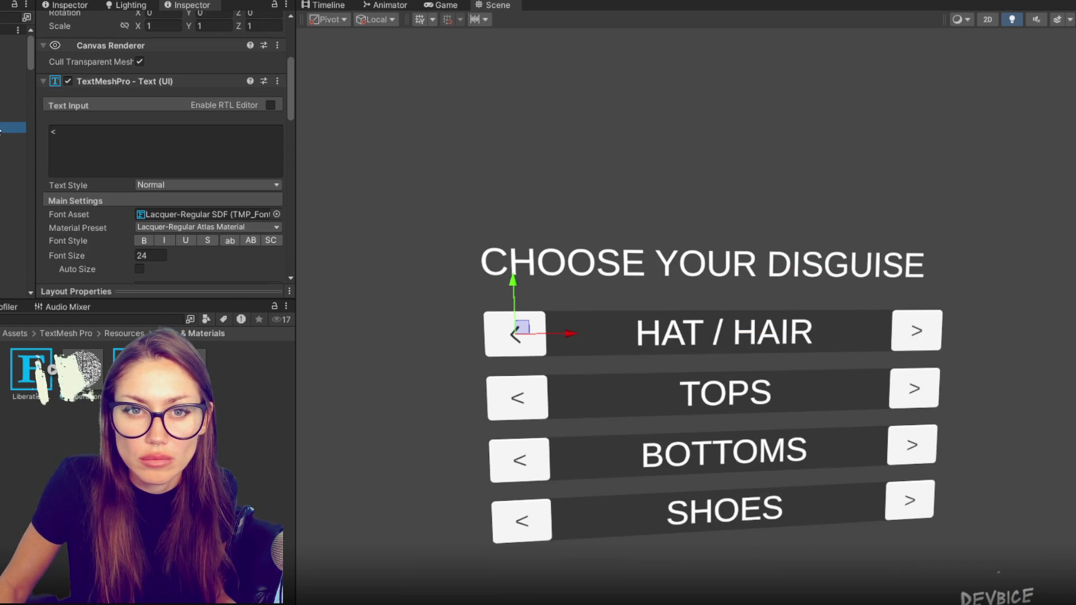
{"action": "left_click", "coordinate": [2, 149]}
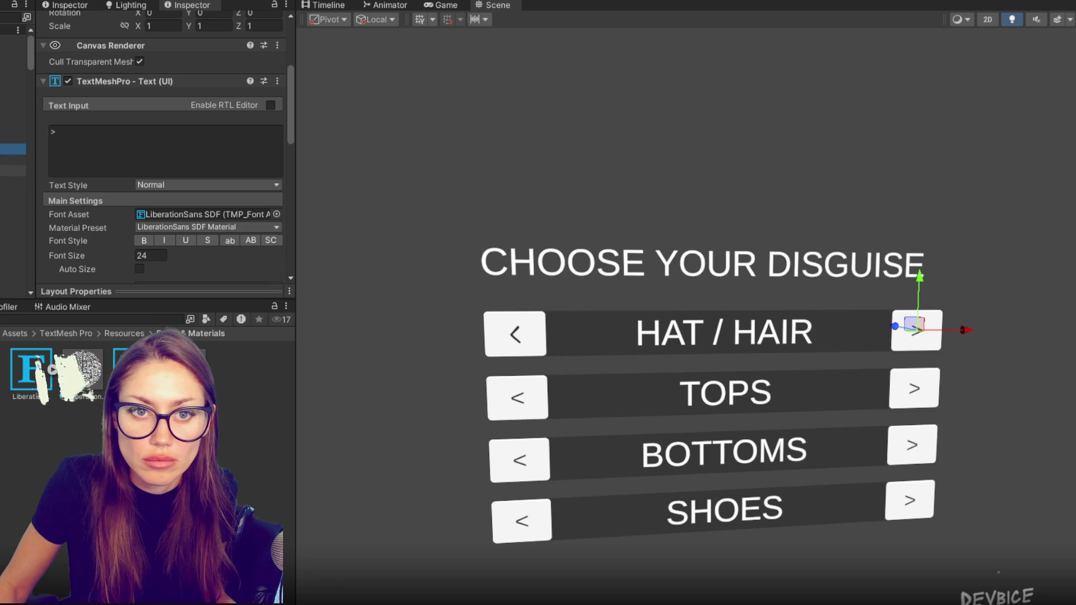
{"action": "left_click", "coordinate": [2, 204]}
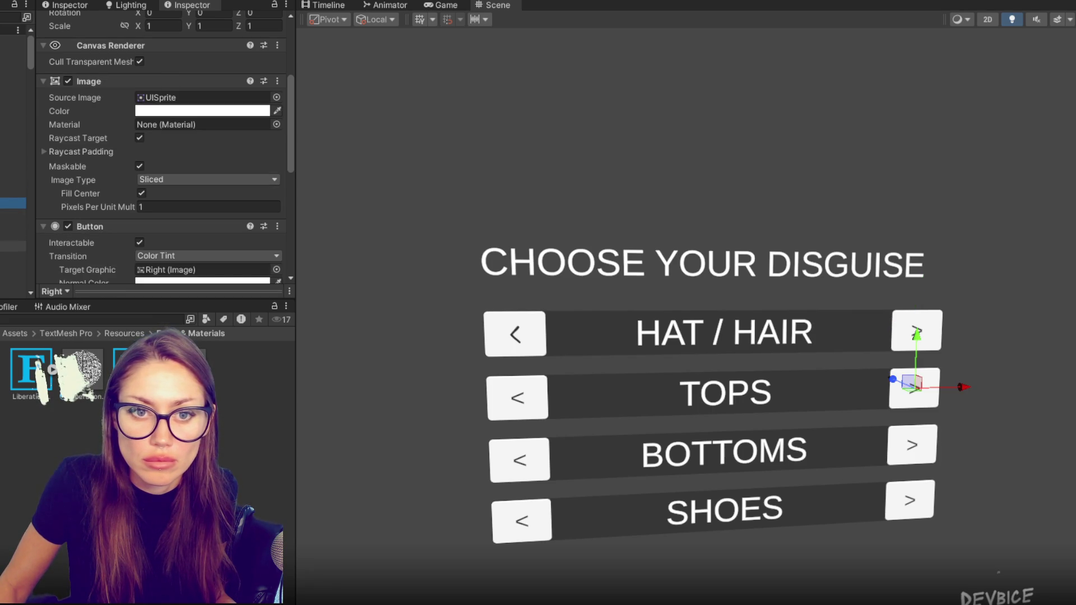
{"action": "left_click", "coordinate": [2, 82]}
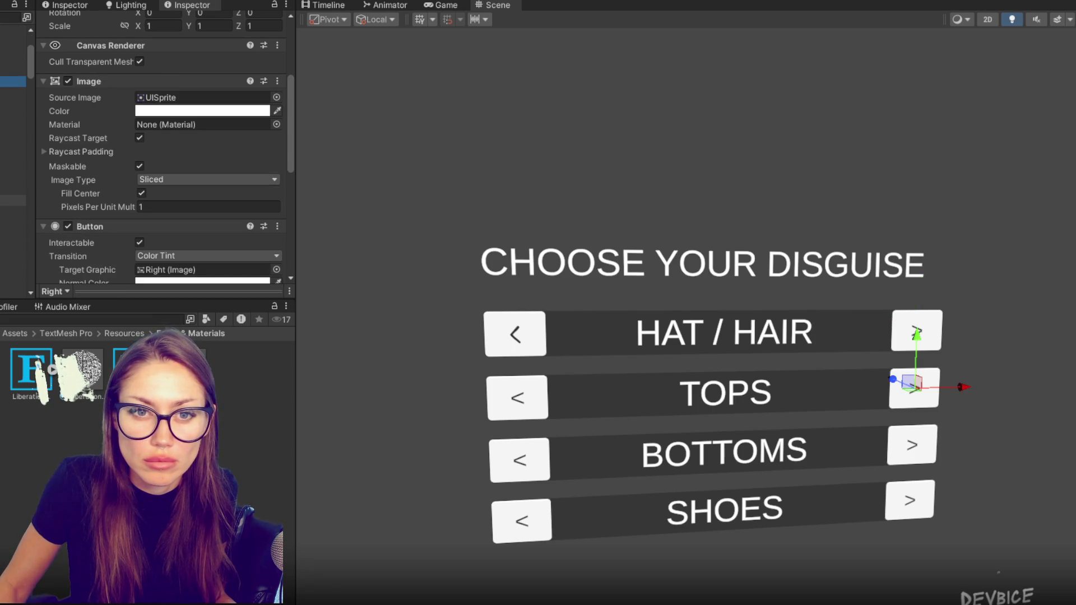
Apply the Lacquer font to all the arrow labels at once.
{"action": "left_click", "coordinate": [11, 222]}
{"action": "left_click", "coordinate": [11, 200], "text": "ctrl"}
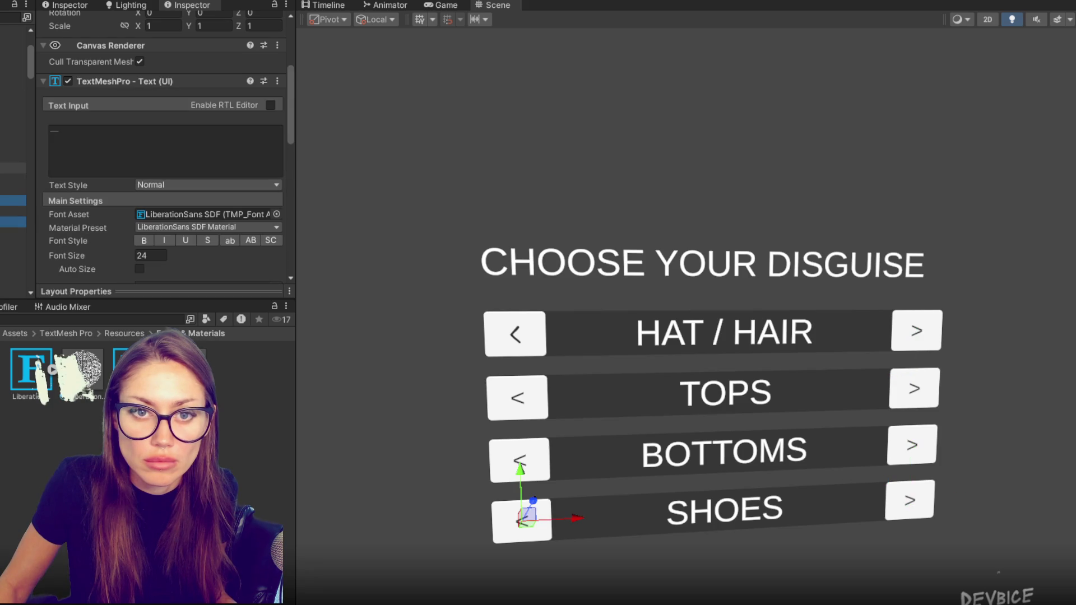
{"action": "left_click", "coordinate": [12, 156], "text": "ctrl"}
{"action": "left_click", "coordinate": [12, 135], "text": "ctrl"}
{"action": "scroll", "coordinate": [14, 168], "scroll_direction": "up", "scroll_amount": 3}
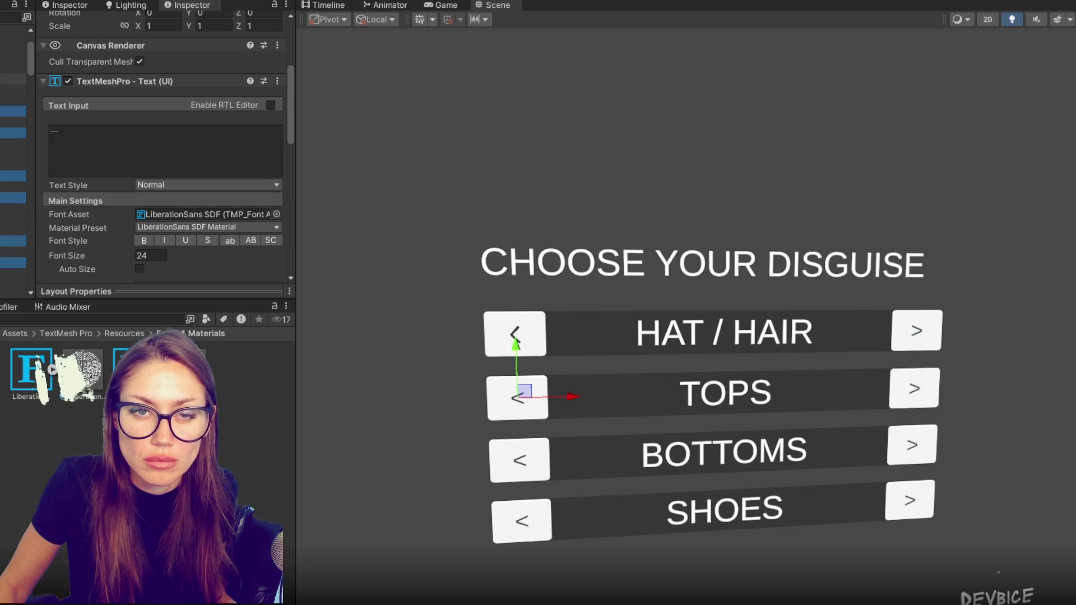
{"action": "left_click", "coordinate": [11, 149], "text": "ctrl"}
{"action": "left_click", "coordinate": [11, 128], "text": "ctrl"}
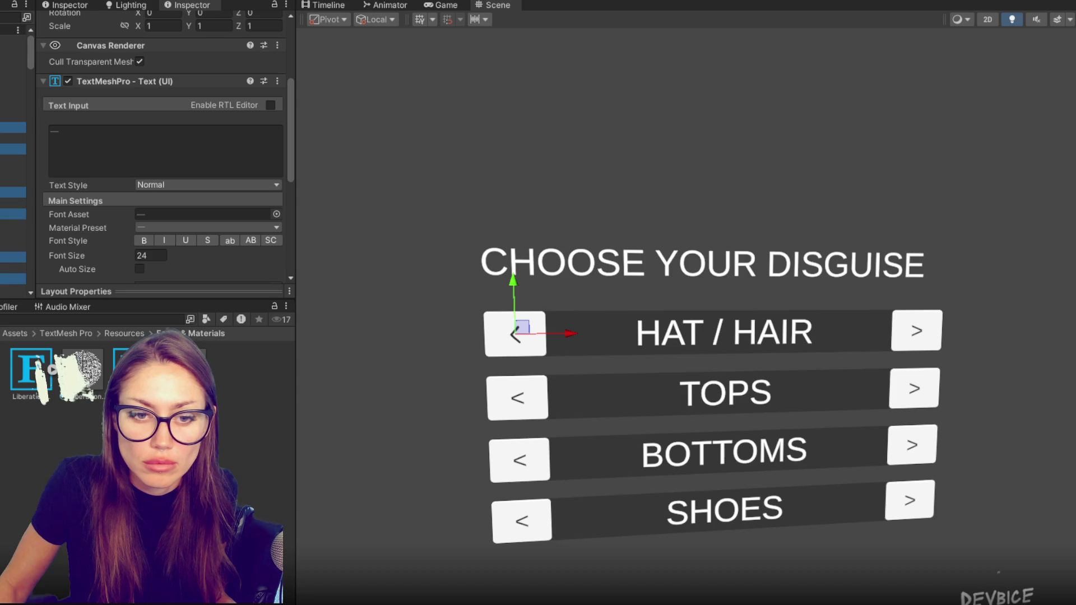
{"action": "left_click", "coordinate": [4, 370]}
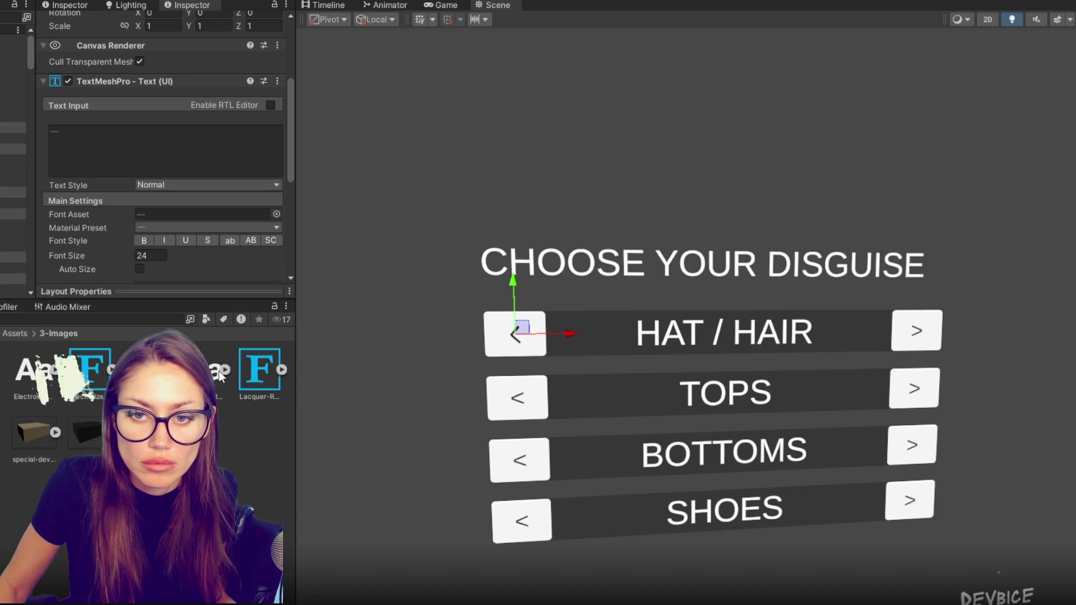
{"action": "mouse_move", "coordinate": [260, 374]}
{"action": "left_mouse_down"}
{"action": "mouse_move", "coordinate": [214, 49]}
{"action": "mouse_move", "coordinate": [195, 224]}
{"action": "left_mouse_up"}
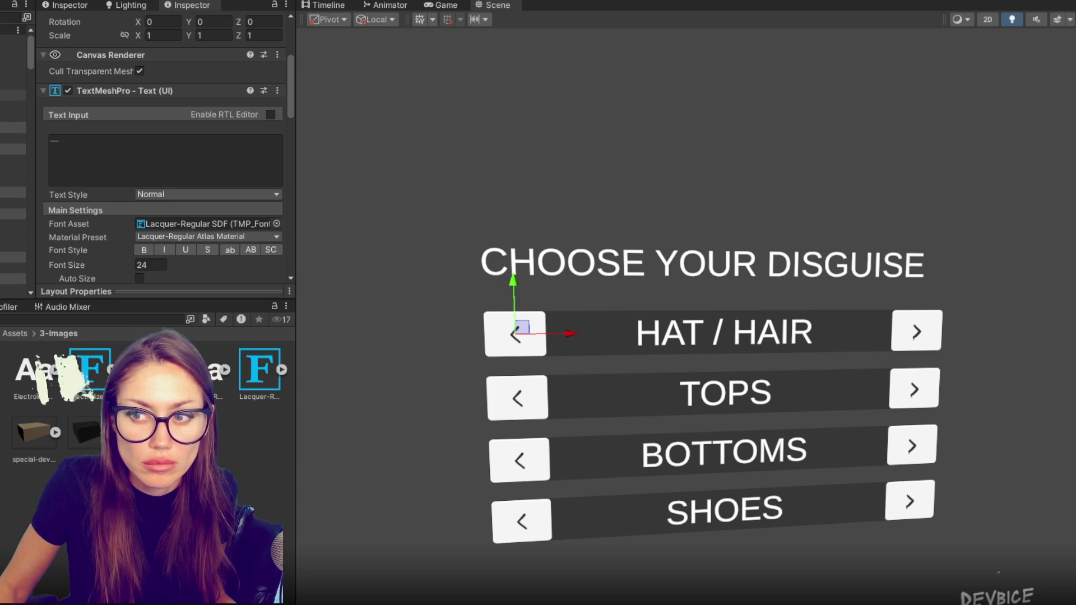
Switch the CHOOSE YOUR DISGUISE title font to Electrolize.
{"action": "left_click", "coordinate": [13, 95]}
{"action": "left_click_drag", "start_coordinate": [90, 369], "coordinate": [93, 370]}
{"action": "left_click_drag", "start_coordinate": [214, 257], "coordinate": [195, 247]}
{"action": "left_click_drag", "start_coordinate": [170, 203], "coordinate": [202, 156]}
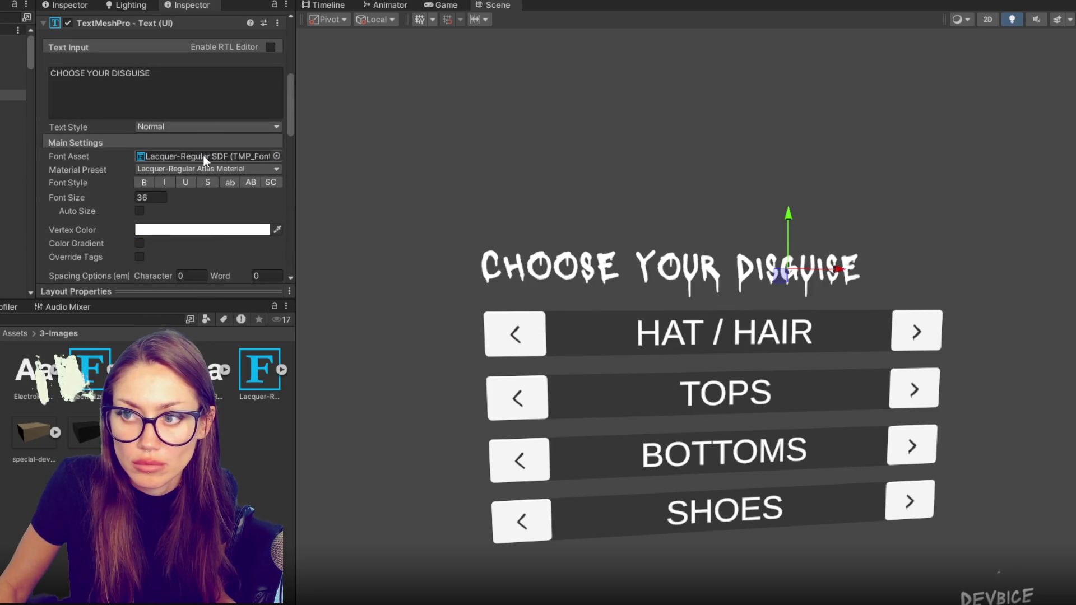
{"action": "mouse_move", "coordinate": [89, 368]}
{"action": "left_mouse_down"}
{"action": "mouse_move", "coordinate": [330, 175]}
{"action": "mouse_move", "coordinate": [239, 159]}
{"action": "left_mouse_up"}
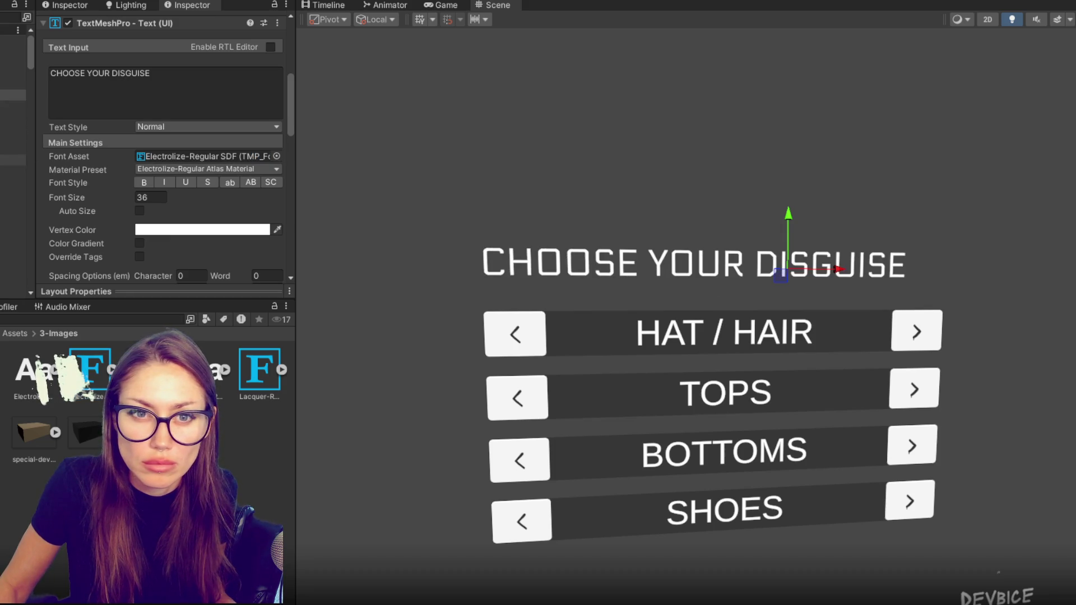
Give the HAT / HAIR, TOPS, BOTTOMS and SHOES labels the Electrolize font.
{"action": "left_click", "coordinate": [12, 159]}
{"action": "left_click", "coordinate": [13, 224], "text": "ctrl"}
{"action": "left_click", "coordinate": [12, 289], "text": "ctrl"}
{"action": "scroll", "coordinate": [12, 169], "scroll_direction": "down", "scroll_amount": 2}
{"action": "left_click", "coordinate": [12, 233], "text": "ctrl"}
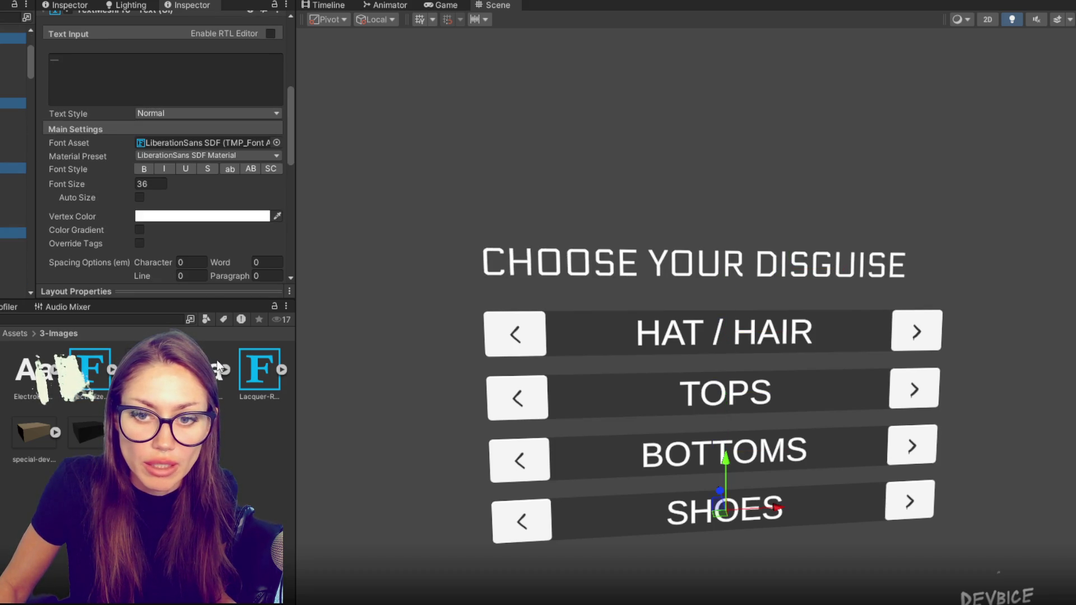
{"action": "left_click_drag", "start_coordinate": [259, 374], "coordinate": [263, 144]}
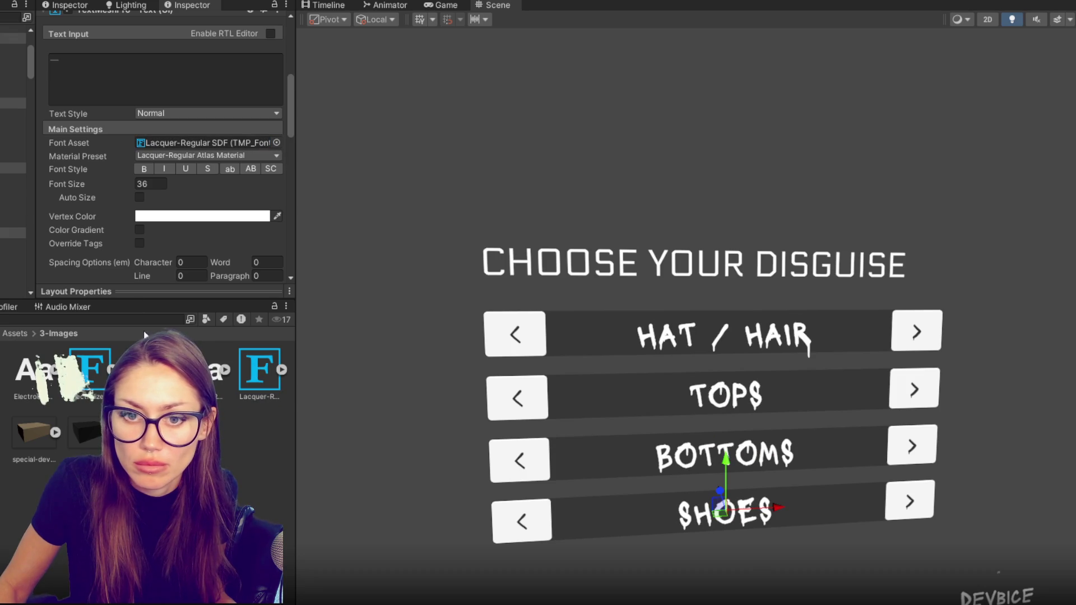
{"action": "left_click_drag", "start_coordinate": [233, 377], "coordinate": [211, 147]}
Set the category labels' font size to 25 after trying 30 and 20.
{"action": "left_click", "coordinate": [147, 183]}
{"action": "type", "text": "30"}
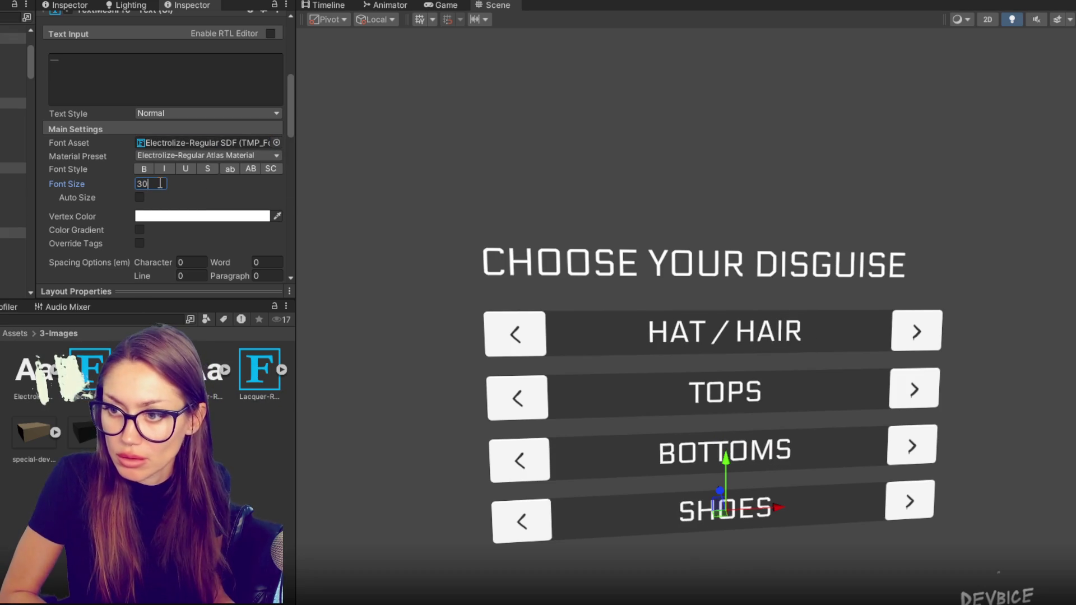
{"action": "key", "text": "BackSpace"}
{"action": "key", "text": "BackSpace"}
{"action": "type", "text": "20"}
{"action": "key", "text": "BackSpace"}
{"action": "key", "text": "BackSpace"}
{"action": "type", "text": "25"}
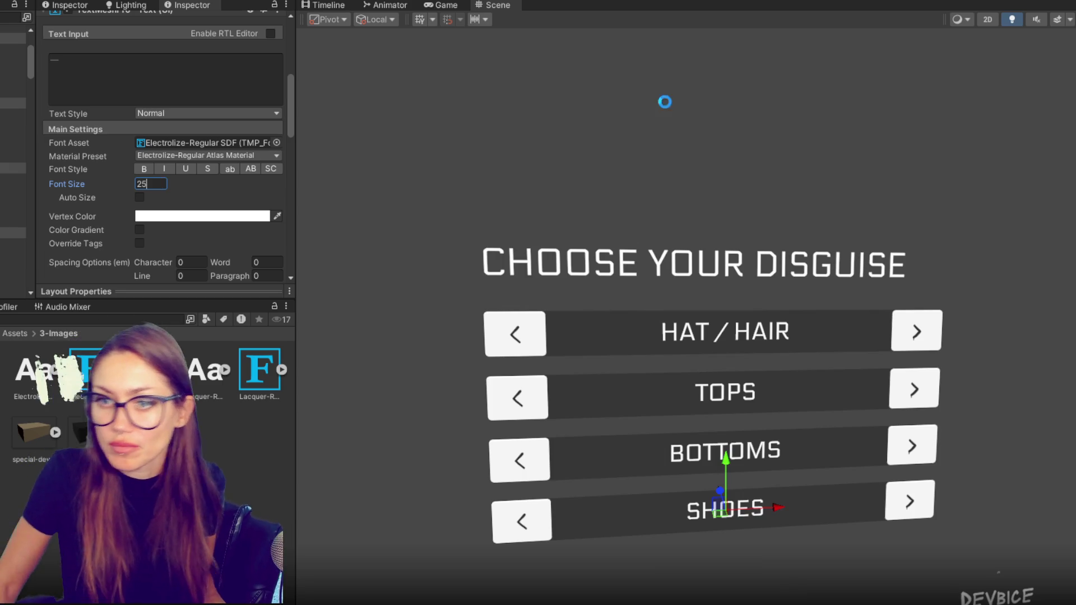
{"action": "left_click", "coordinate": [12, 62]}
{"action": "left_click", "coordinate": [11, 70]}
{"action": "left_click", "coordinate": [11, 84]}
{"action": "scroll", "coordinate": [143, 154], "scroll_direction": "up", "scroll_amount": 3}
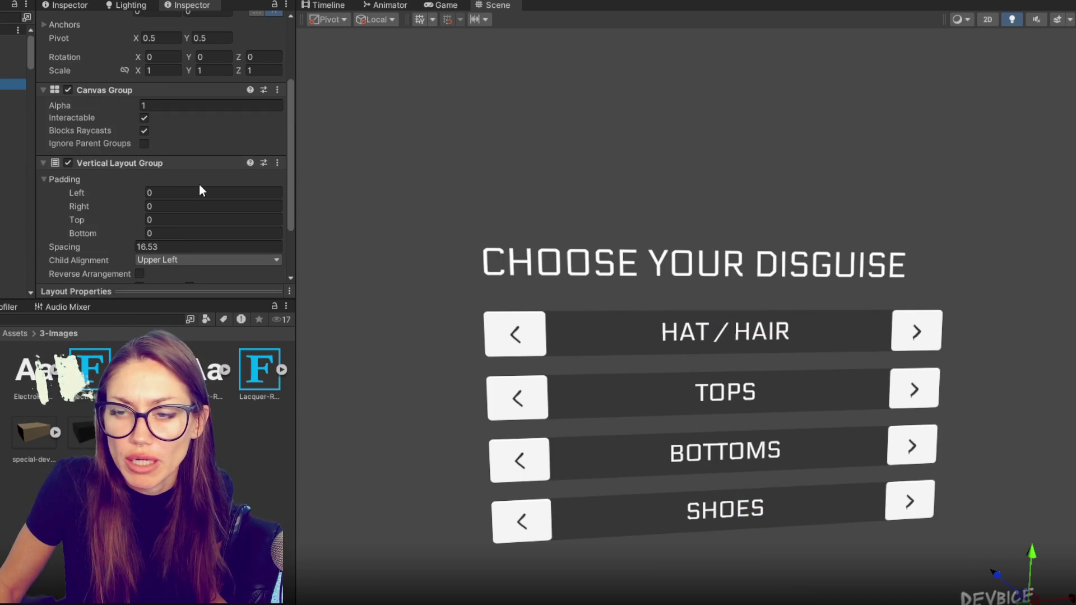
{"action": "scroll", "coordinate": [641, 193], "scroll_direction": "down", "scroll_amount": 5}
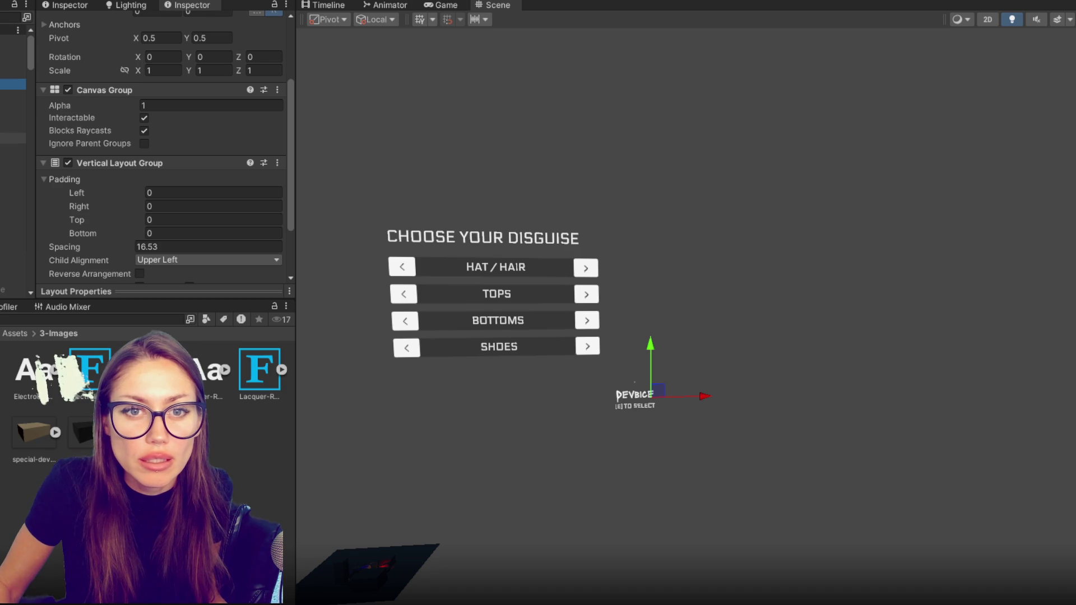
Duplicate the title, move the copy below the options, and set its size to 20.
{"action": "left_click", "coordinate": [11, 94]}
{"action": "key", "text": "ctrl+d"}
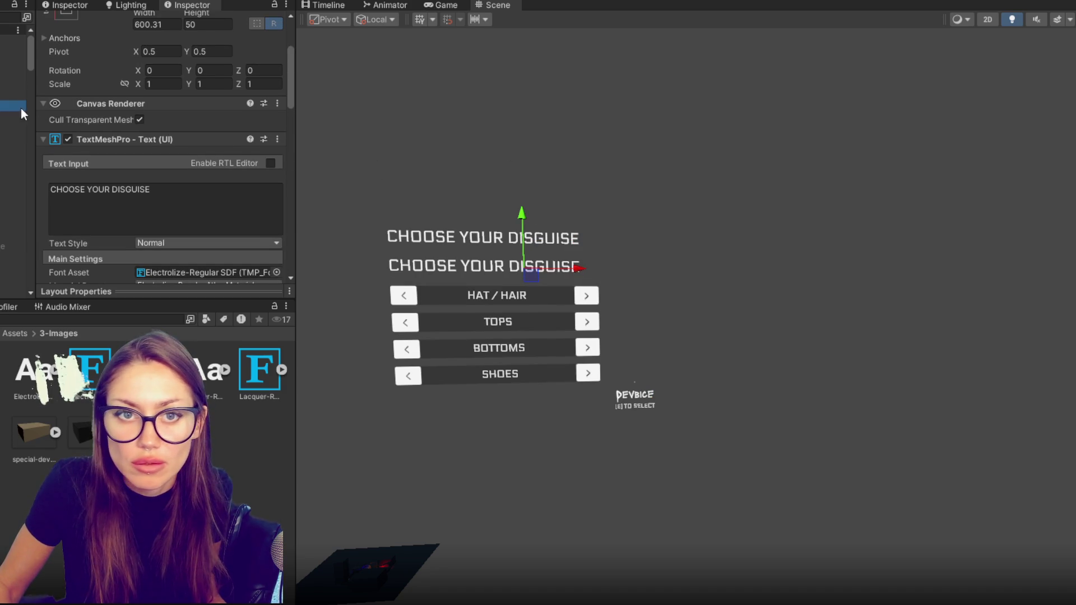
{"action": "left_click_drag", "start_coordinate": [11, 105], "coordinate": [11, 149]}
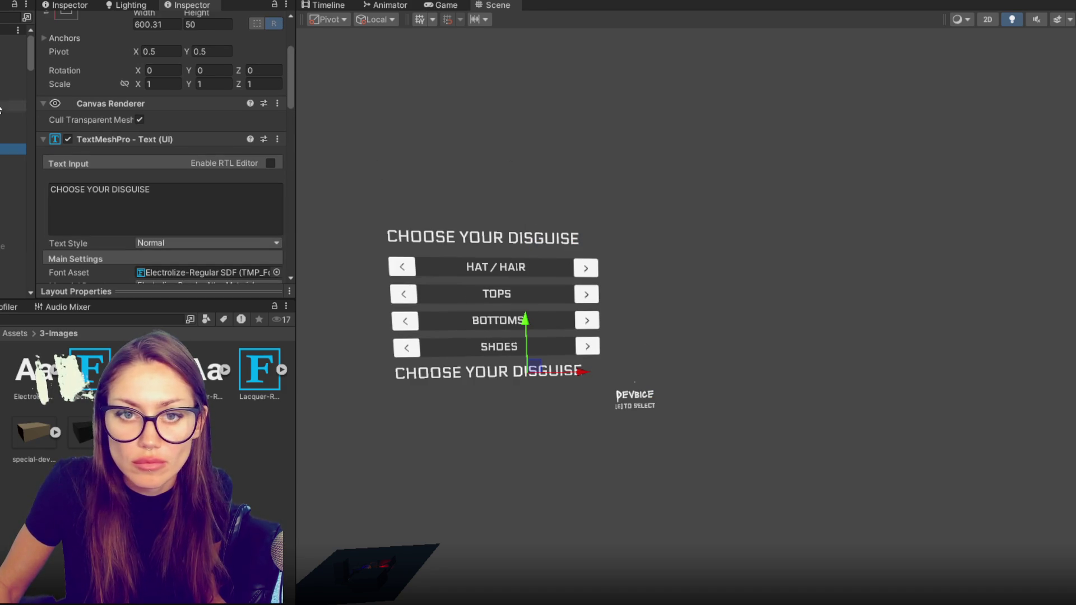
{"action": "scroll", "coordinate": [194, 231], "scroll_direction": "down", "scroll_amount": 10}
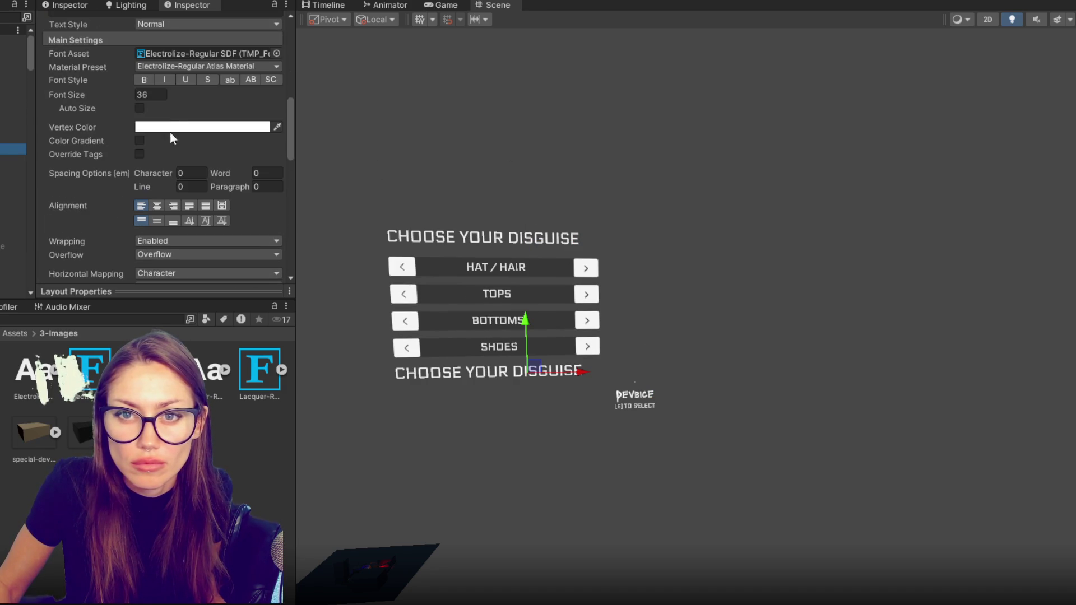
{"action": "double_click", "coordinate": [149, 95]}
{"action": "type", "text": "20"}
{"action": "scroll", "coordinate": [150, 102], "scroll_direction": "up", "scroll_amount": 5}
Change the copy's text to '[ESCAPE] to close' with font size 17.66.
{"action": "left_click", "coordinate": [149, 102]}
{"action": "type", "text": "[ESCE["}
{"action": "key", "text": "BackSpace"}
{"action": "type", "text": "PE"}
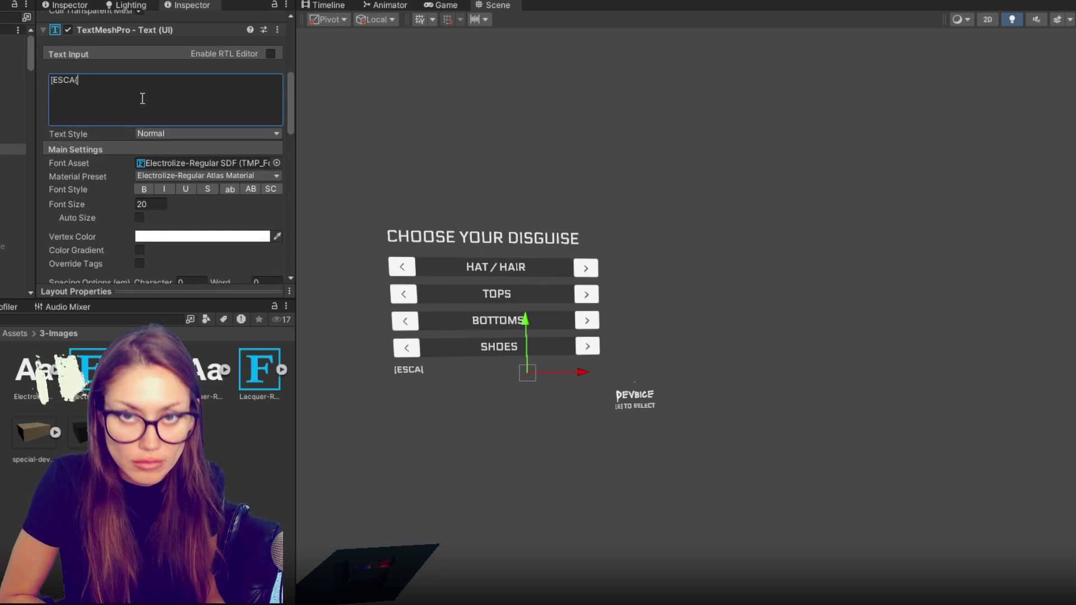
{"action": "type", "text": "] to close"}
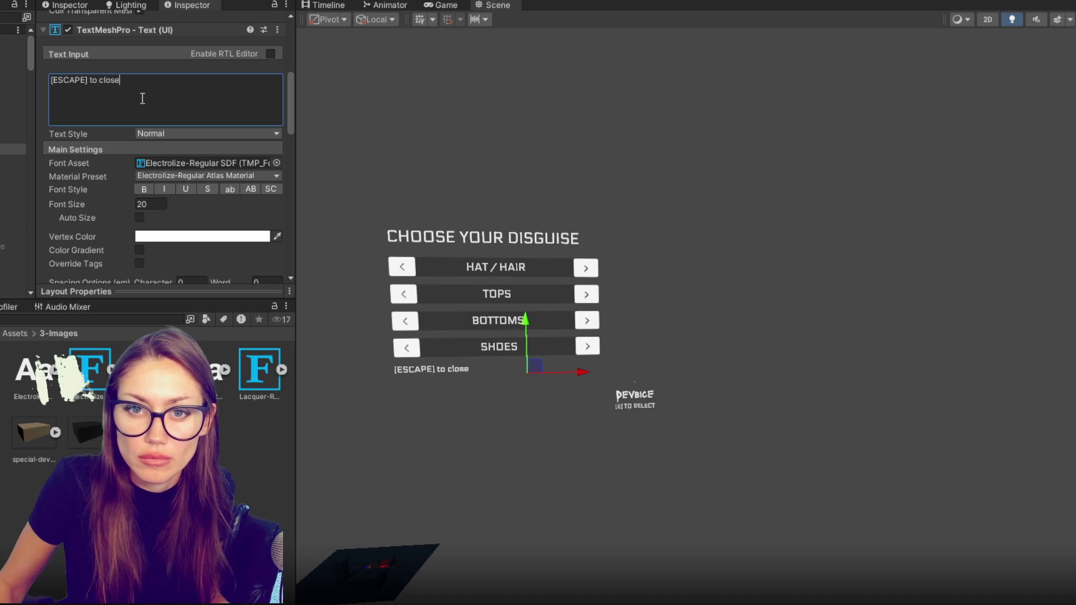
{"action": "left_click_drag", "start_coordinate": [93, 203], "coordinate": [35, 205]}
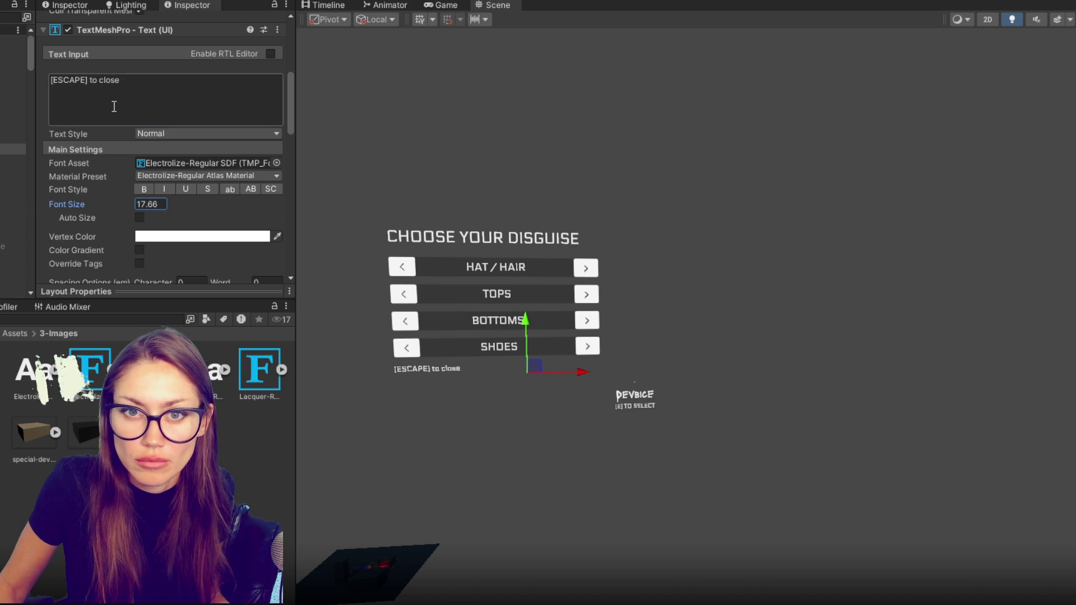
{"action": "scroll", "coordinate": [159, 147], "scroll_direction": "up", "scroll_amount": 3}
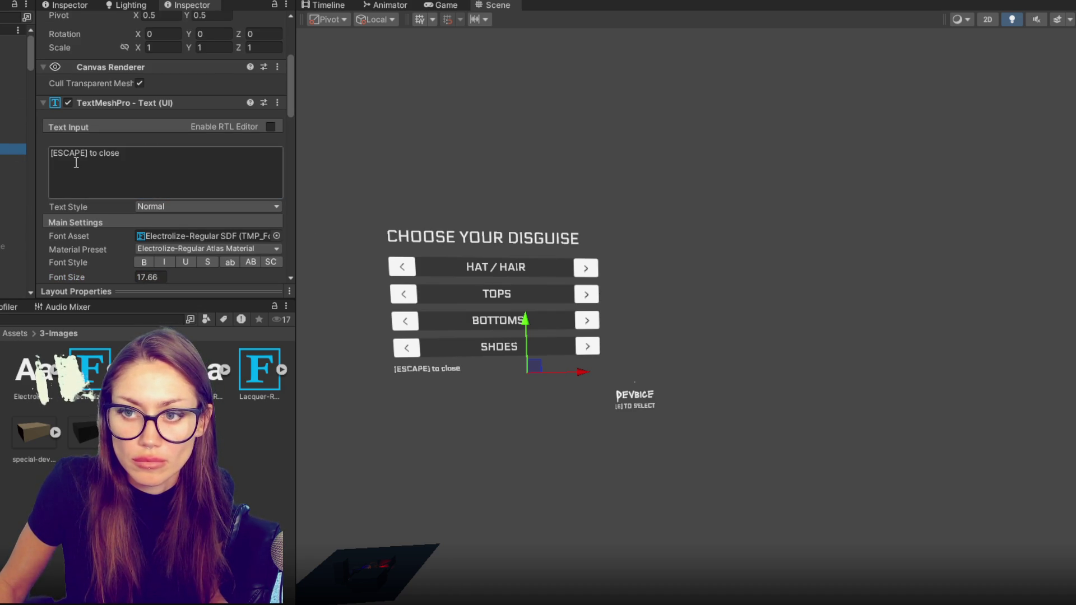
Set the Change Disguise Canvas Group Alpha to 0 and deactivate the panel.
{"action": "left_click", "coordinate": [11, 84]}
{"action": "left_click", "coordinate": [177, 156]}
{"action": "left_click", "coordinate": [156, 68]}
{"action": "type", "text": "0"}
{"action": "scroll", "coordinate": [156, 69], "scroll_direction": "up", "scroll_amount": 5}
{"action": "left_click", "coordinate": [73, 23]}
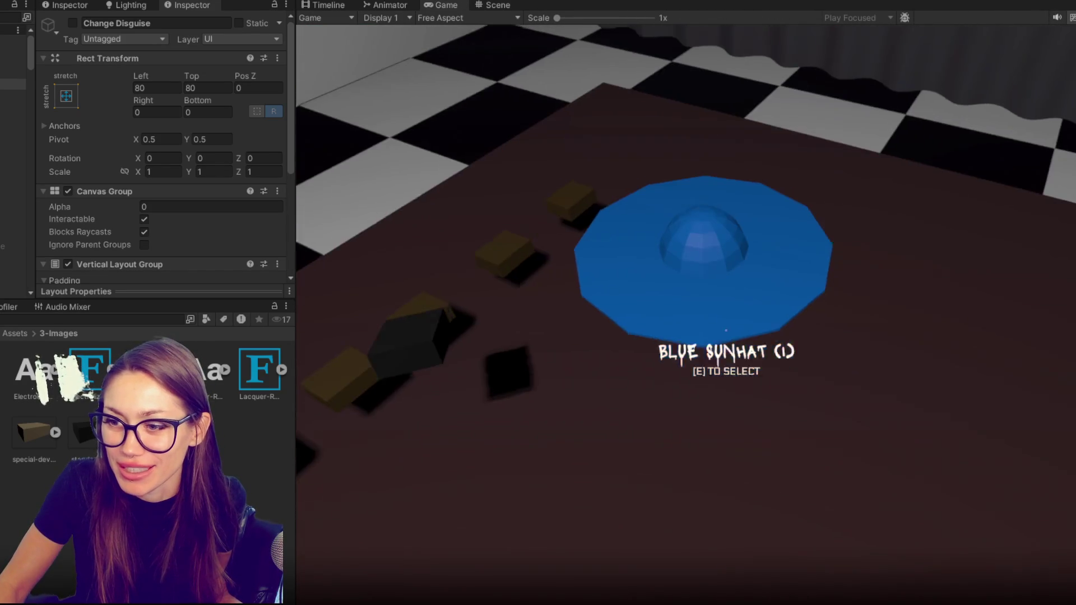
Collect the blue sun hat, go through the blue door, and walk the hallway into the red-lit room.
{"action": "key", "text": "e"}
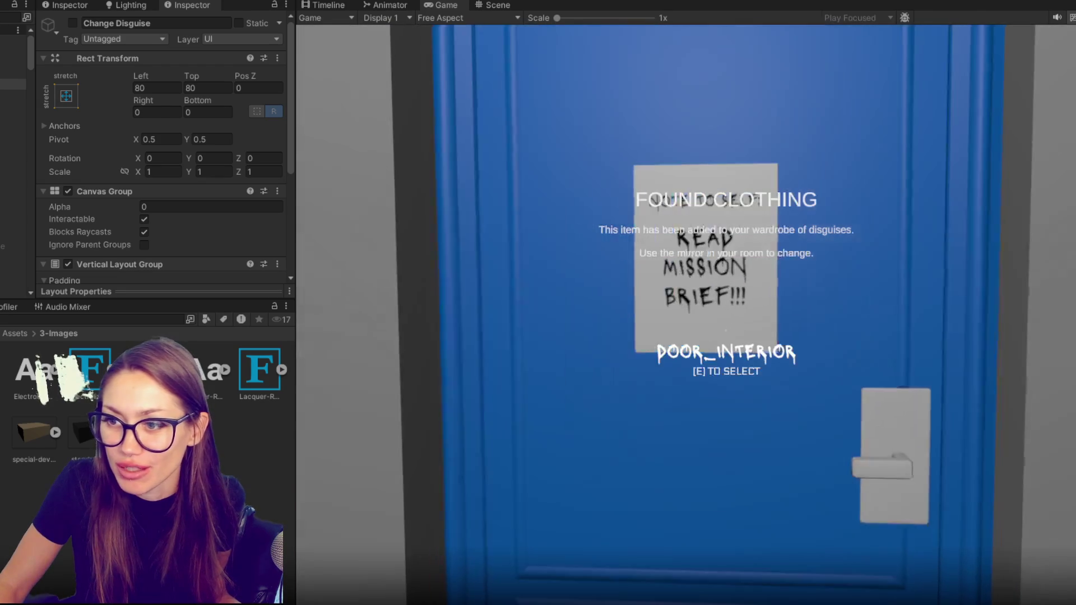
{"action": "key", "text": "e"}
{"action": "key", "text": "w"}
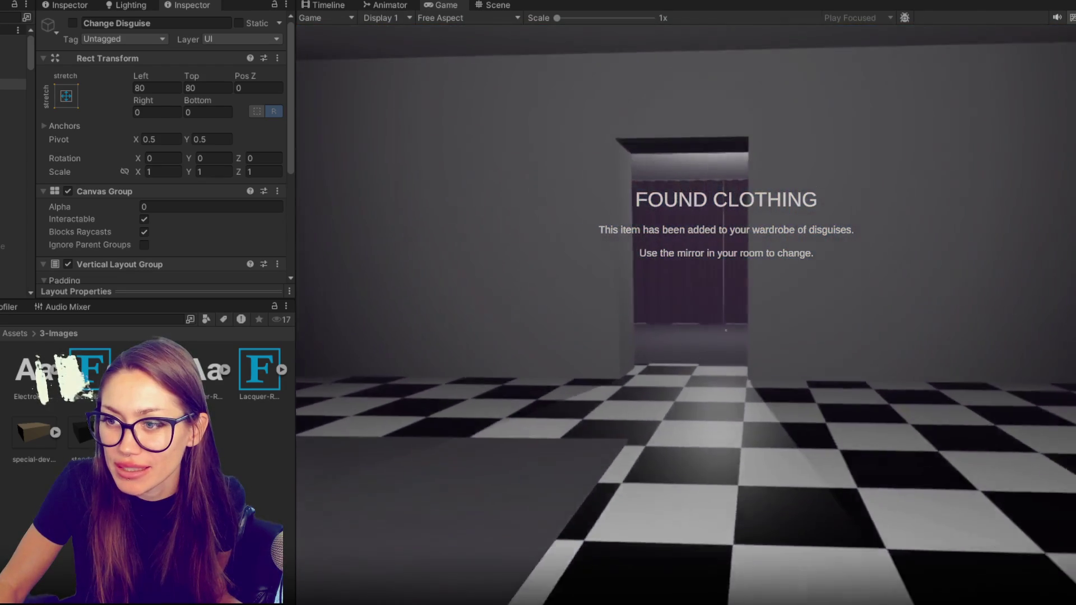
{"action": "key", "text": "e"}
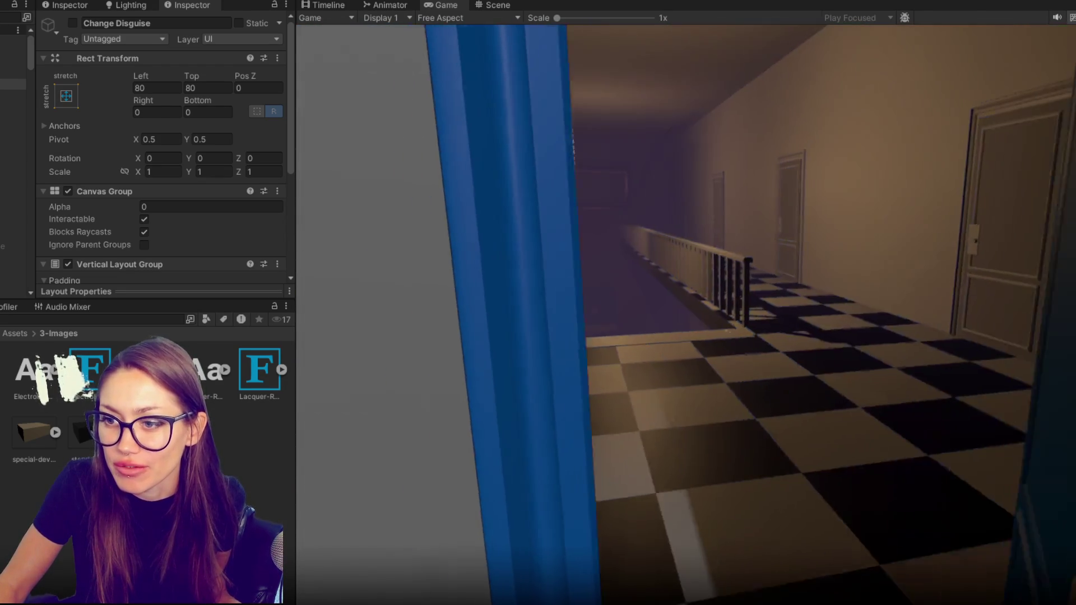
{"action": "key", "text": "w"}
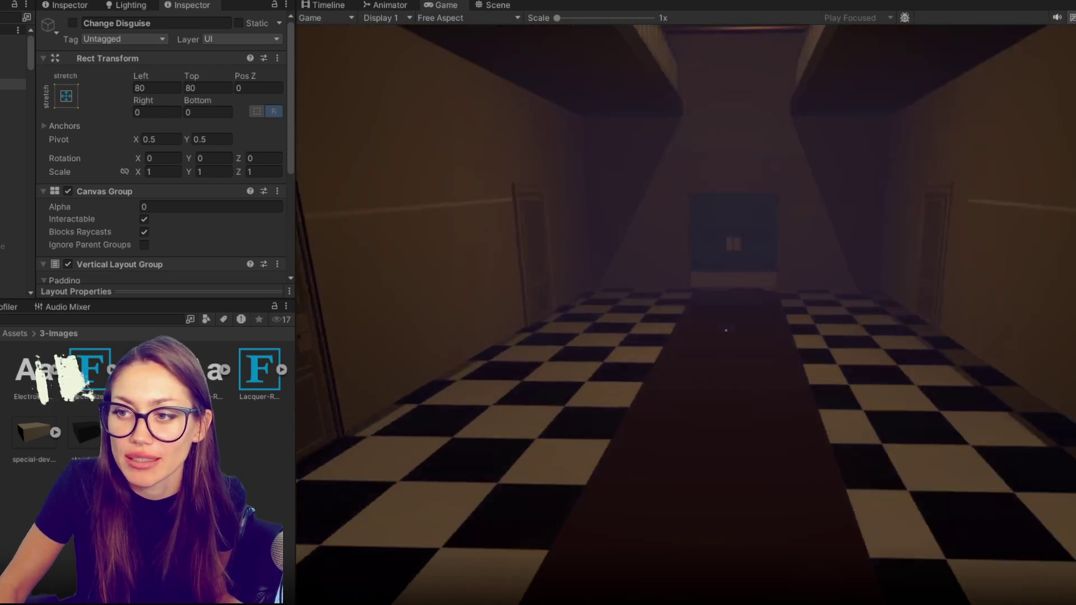
{"action": "key", "text": "w"}
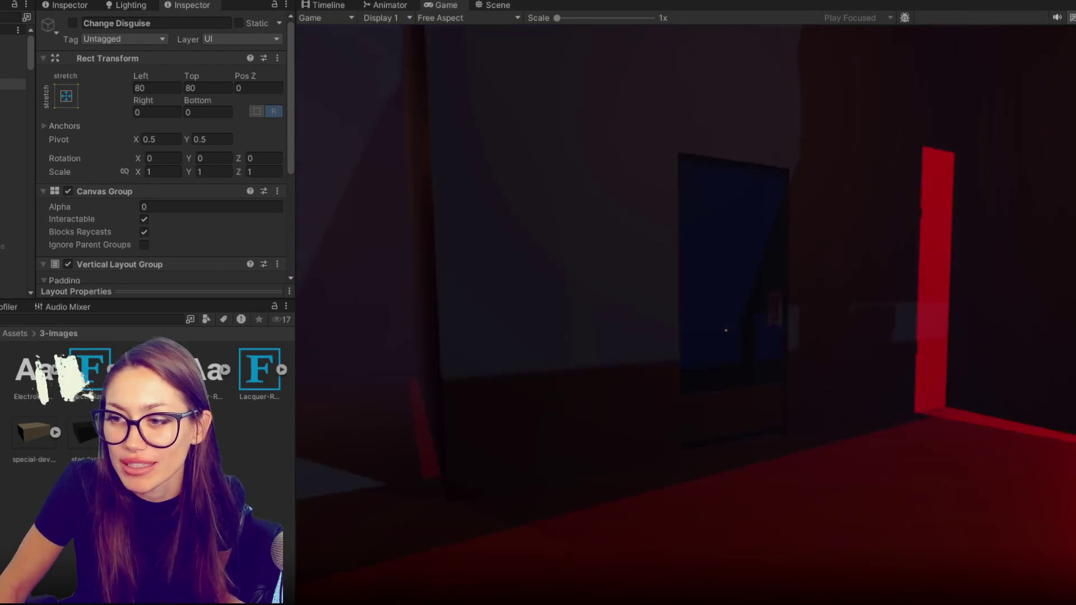
{"action": "key", "text": "e"}
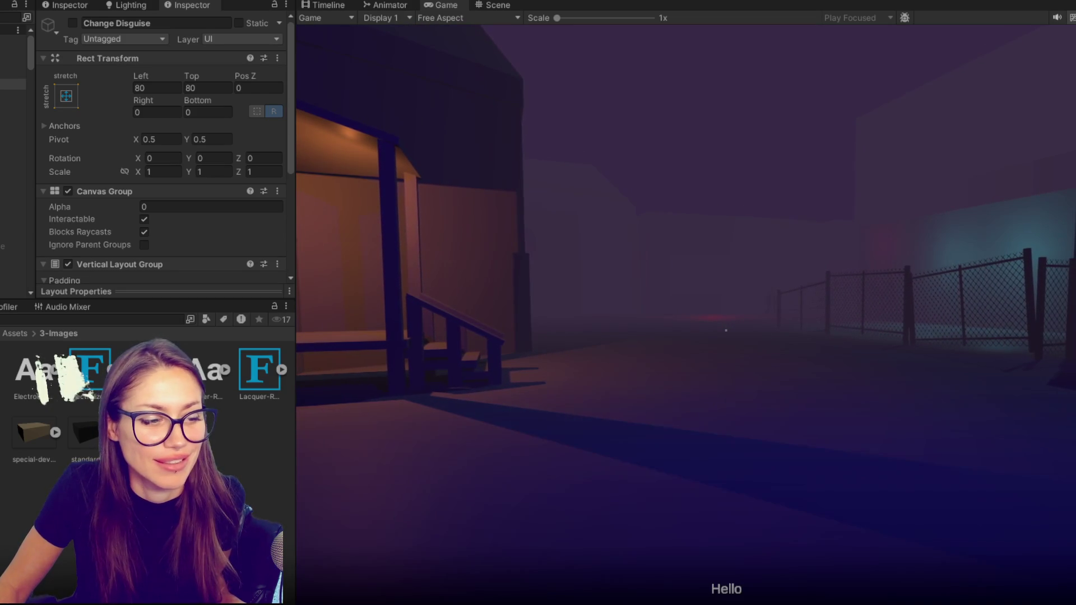
Pause the game to show the PAUSED menu, then switch to the Scene view.
{"action": "key", "text": "Escape"}
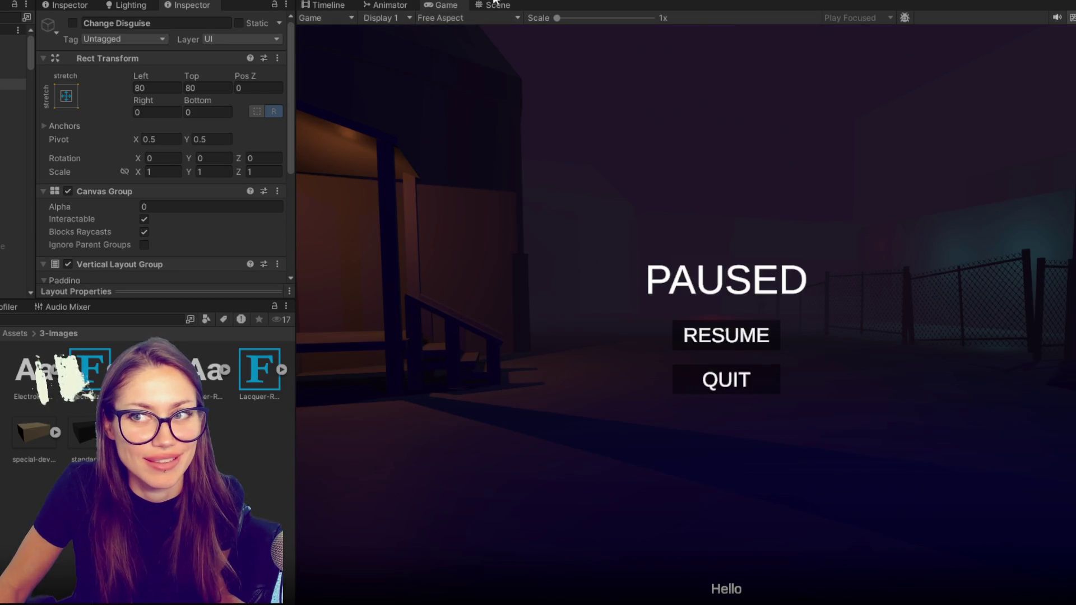
{"action": "left_click", "coordinate": [494, 5]}
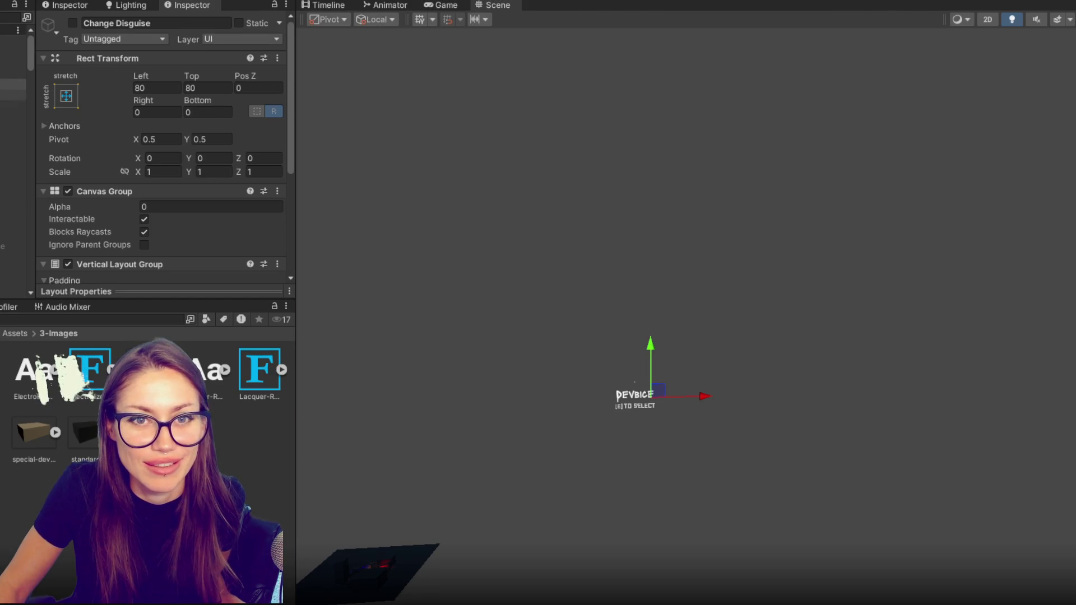
Expand NPC Controls on CONTROLS and collapse the NPC002 through WeddingGuard entries.
{"action": "left_click", "coordinate": [172, 188]}
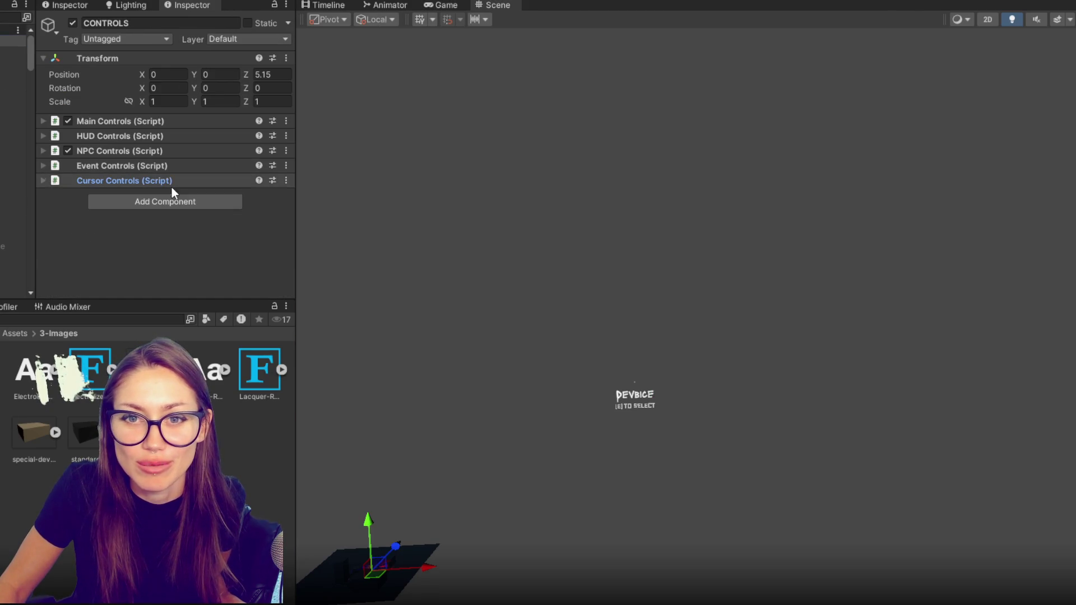
{"action": "left_click", "coordinate": [134, 152]}
{"action": "scroll", "coordinate": [138, 190], "scroll_direction": "down", "scroll_amount": 2}
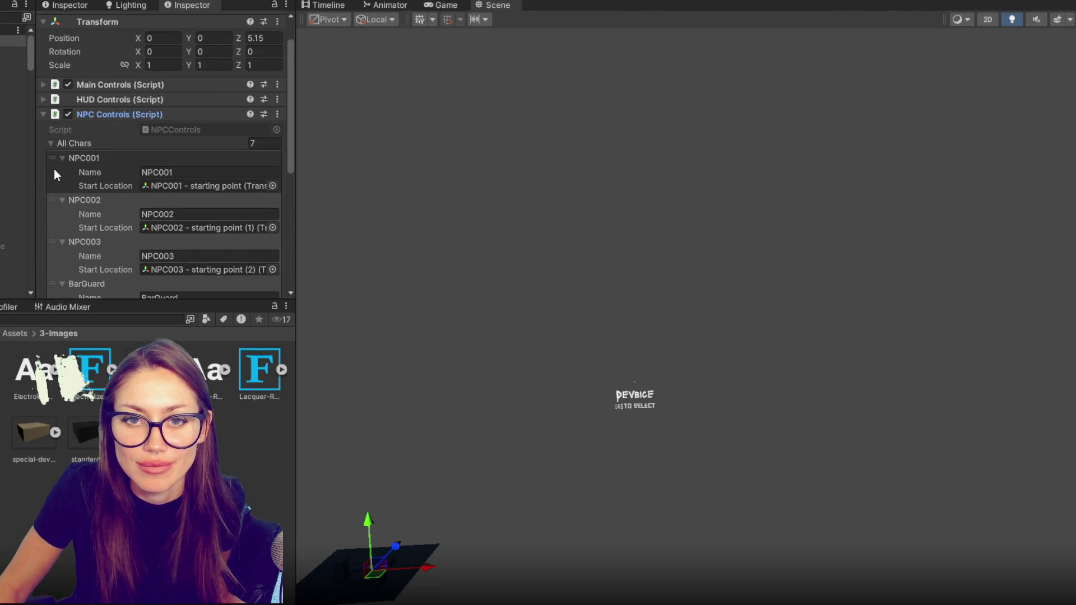
{"action": "scroll", "coordinate": [61, 157], "scroll_direction": "down", "scroll_amount": 2}
{"action": "left_click", "coordinate": [62, 163]}
{"action": "left_click", "coordinate": [63, 179]}
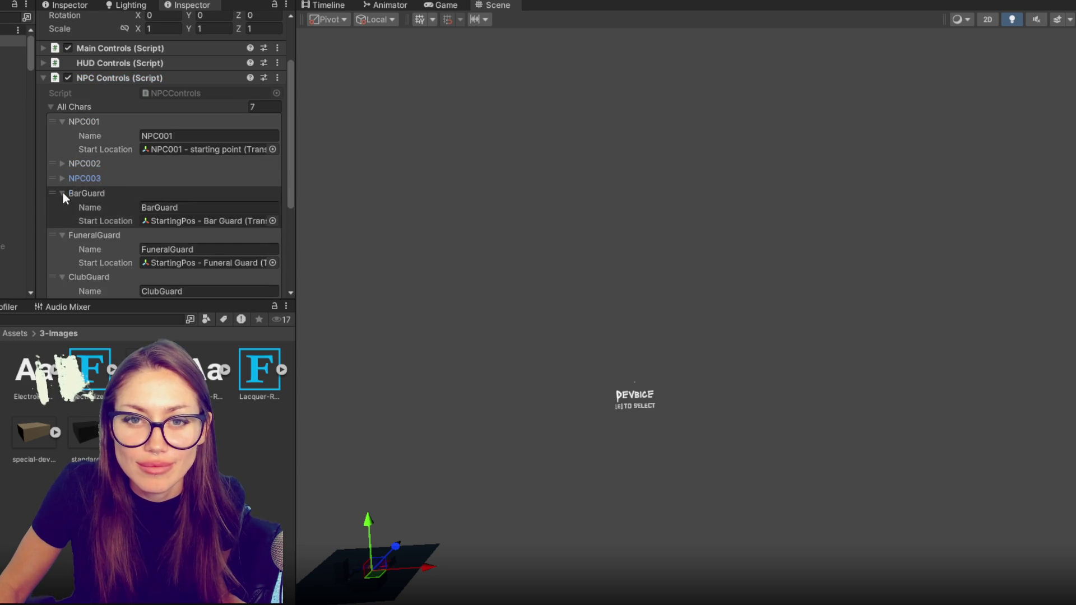
{"action": "left_click", "coordinate": [63, 193]}
{"action": "left_click", "coordinate": [63, 208]}
{"action": "left_click", "coordinate": [62, 223]}
{"action": "left_click", "coordinate": [62, 236]}
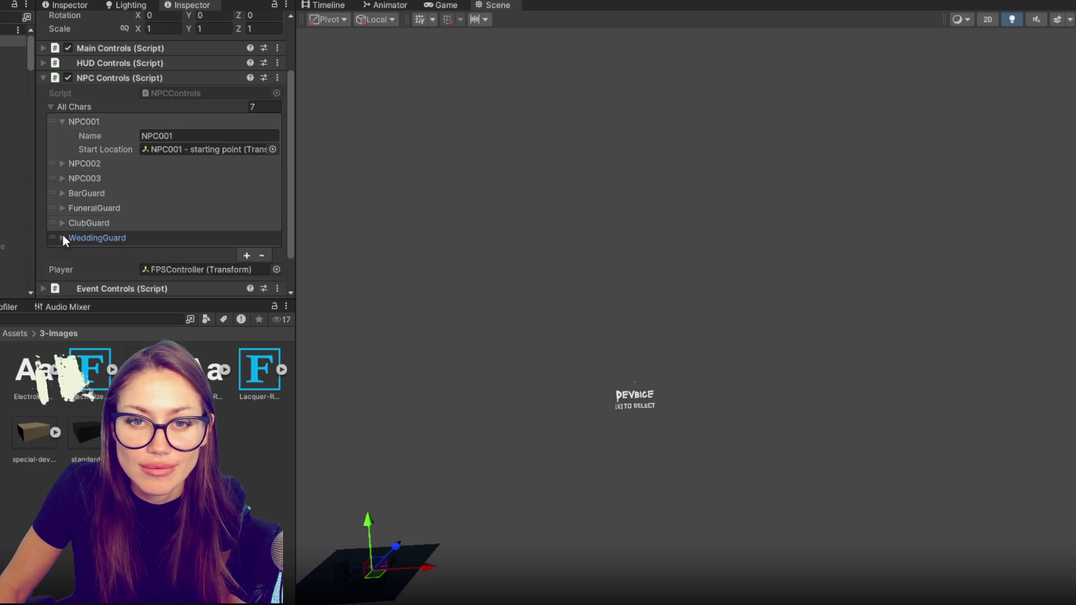
Move NPC001 to the end of All Chars, remove it, and open voice line 000.
{"action": "left_click", "coordinate": [66, 124]}
{"action": "left_click_drag", "start_coordinate": [57, 157], "coordinate": [57, 207]}
{"action": "left_click", "coordinate": [262, 226]}
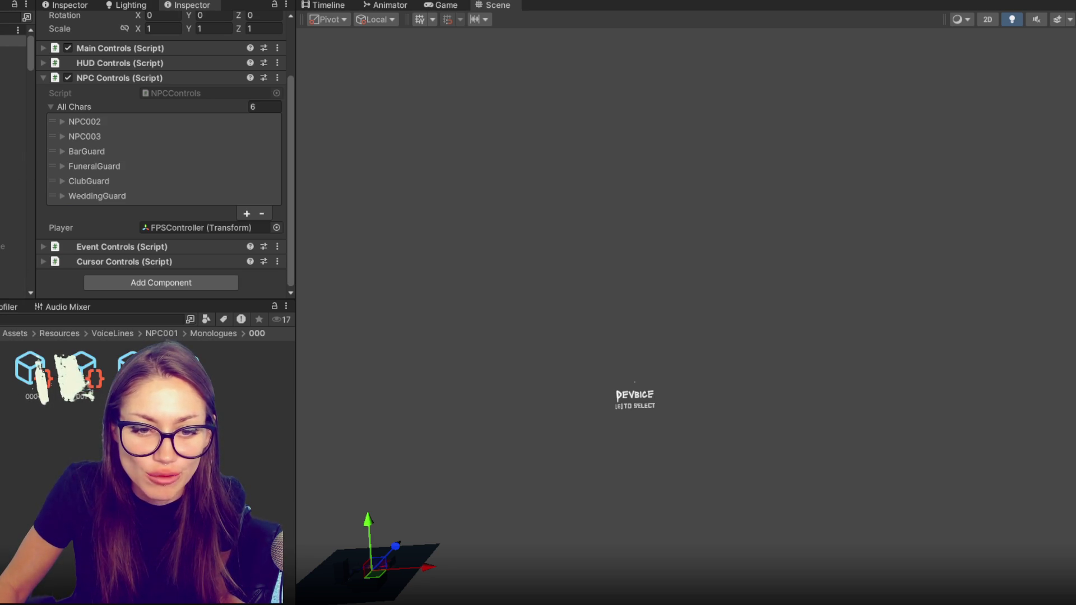
{"action": "left_click", "coordinate": [31, 372]}
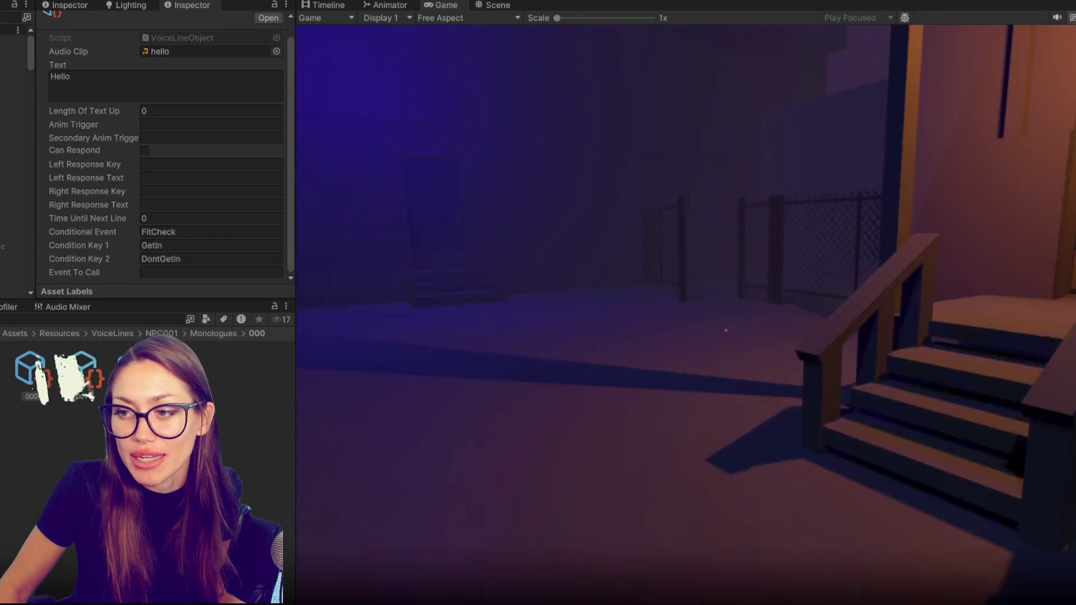
Go through the lab back door in the playtest, then pause and stop Play mode.
{"action": "key", "text": "e"}
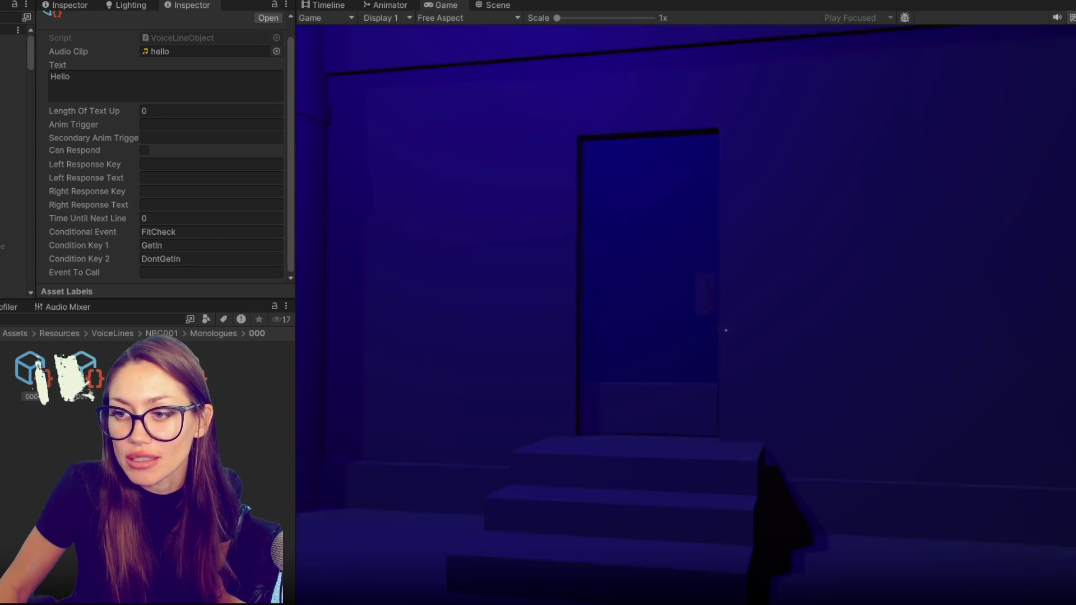
{"action": "key", "text": "e"}
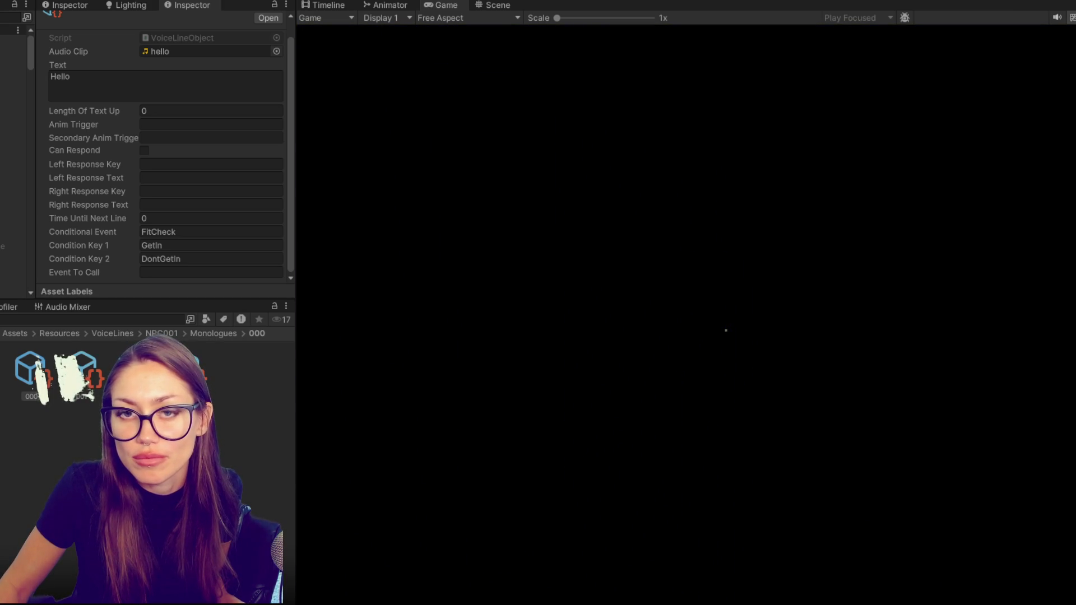
{"action": "key", "text": "Escape"}
{"action": "key", "text": "ctrl+p"}
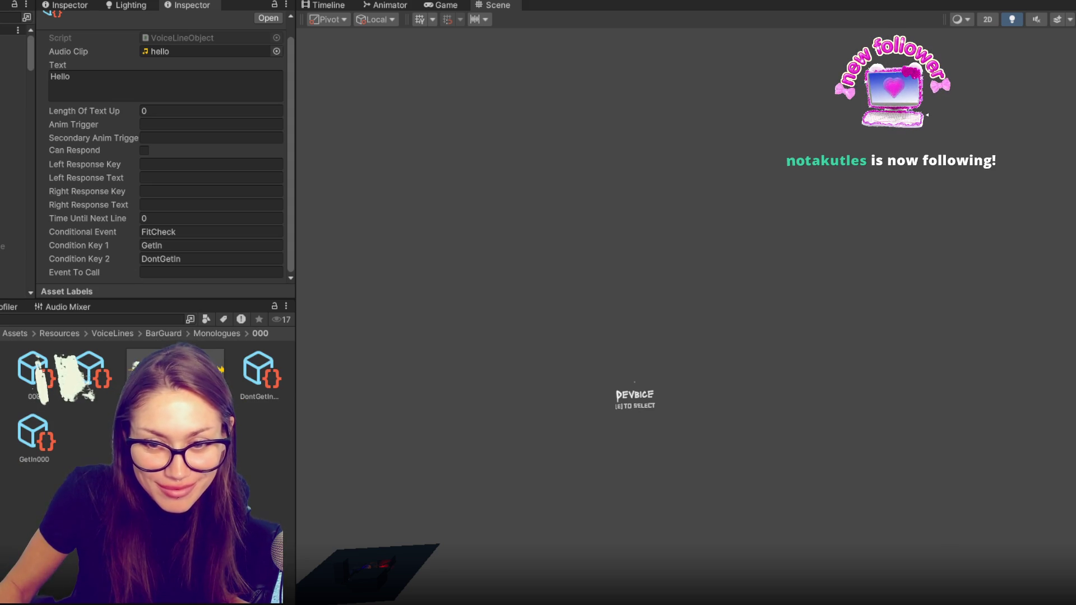
Inspect the BarGuard kick-out and refusal voice line assets.
{"action": "left_click", "coordinate": [92, 378]}
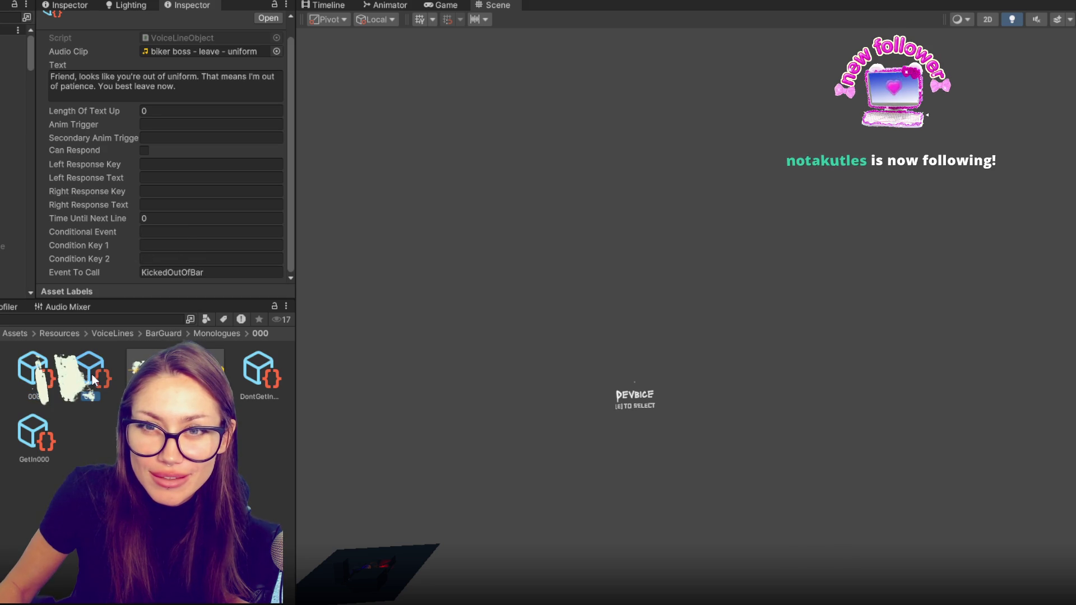
{"action": "left_click", "coordinate": [261, 378]}
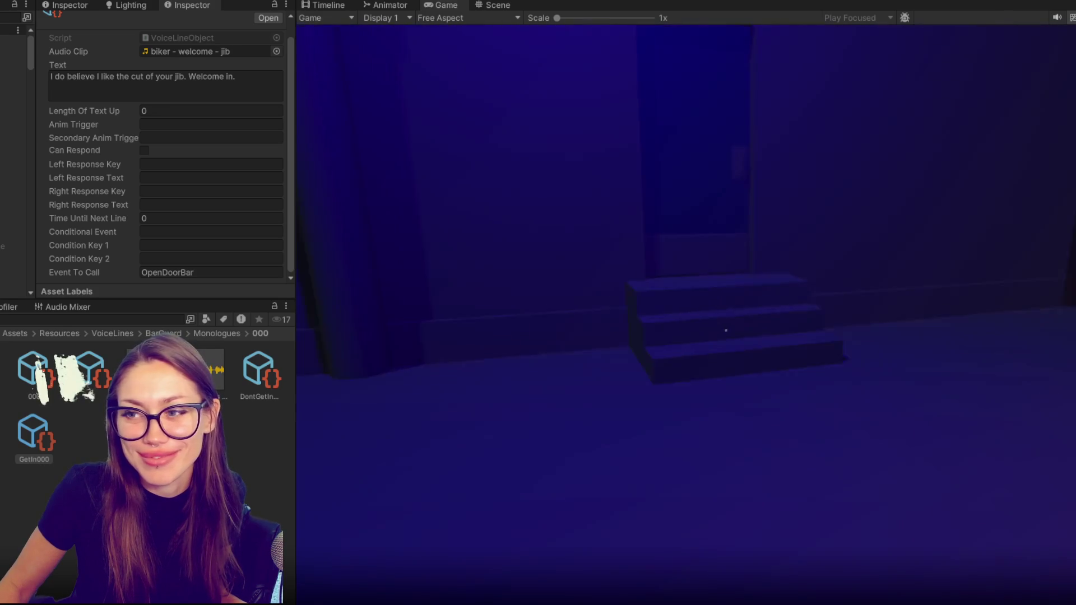
Leave through the lab back door and pick up the clothing item by the fence.
{"action": "key", "text": "e"}
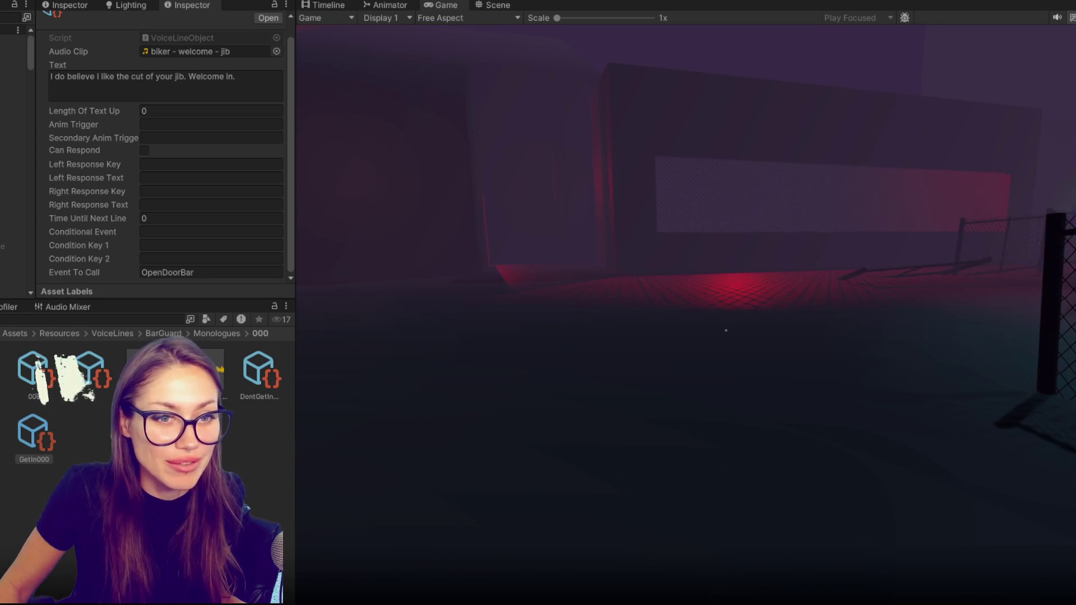
{"action": "left_click", "coordinate": [553, 593]}
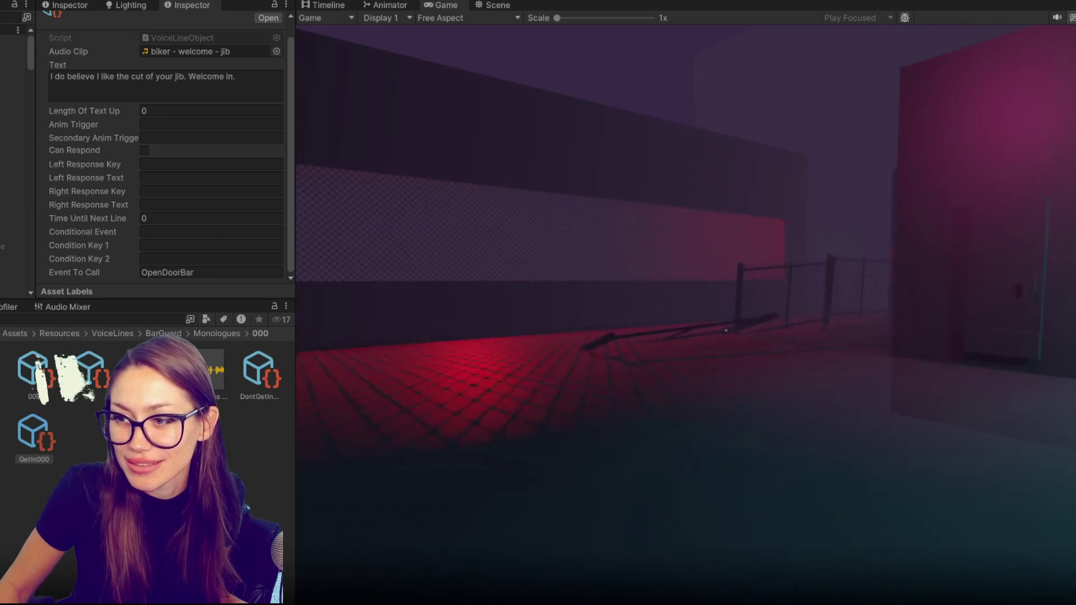
{"action": "key", "text": "w"}
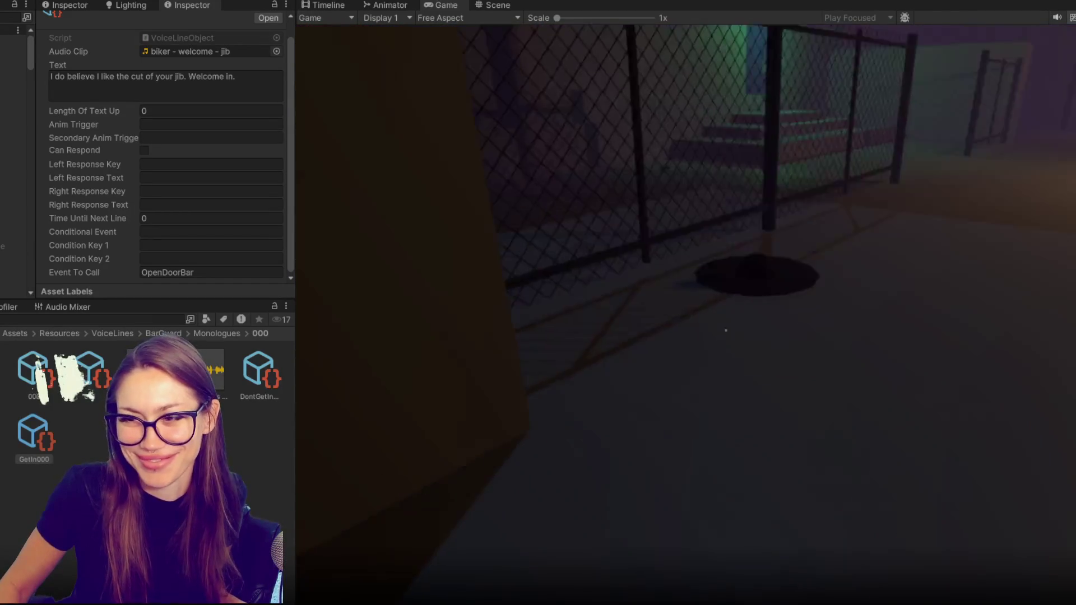
{"action": "key", "text": "e"}
Walk the checkered corridor, climb to the bedroom, and enter the blue-door room with the figure.
{"action": "key", "text": "w"}
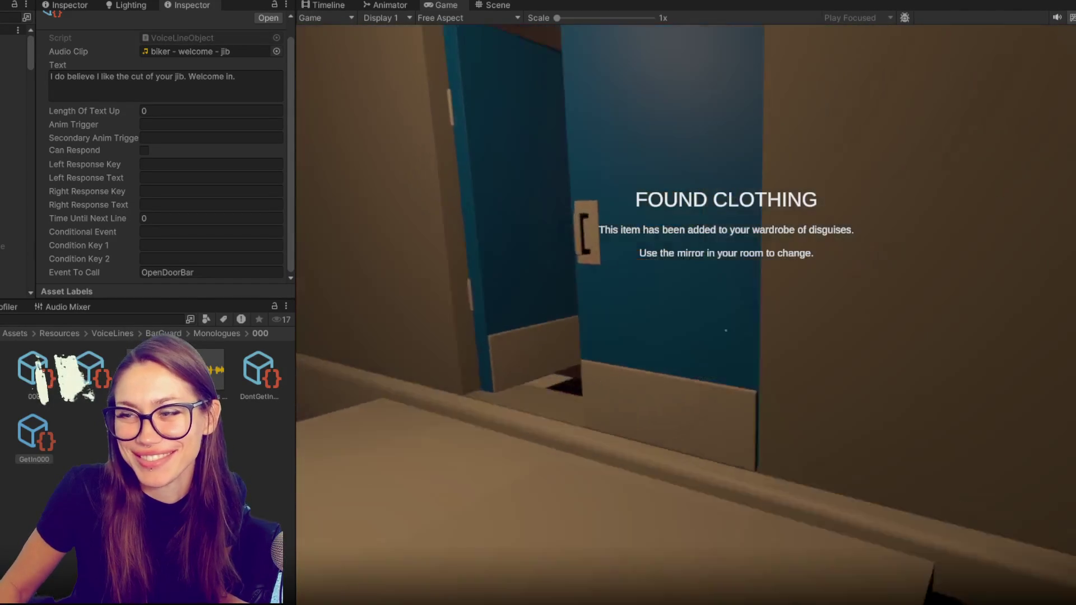
{"action": "key", "text": "w"}
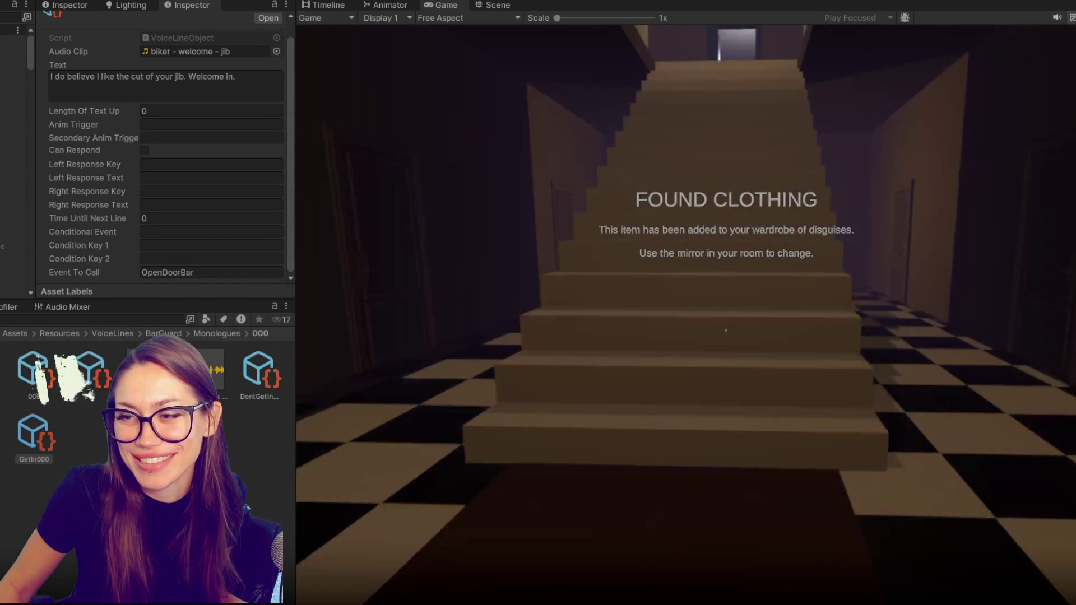
{"action": "key", "text": "w"}
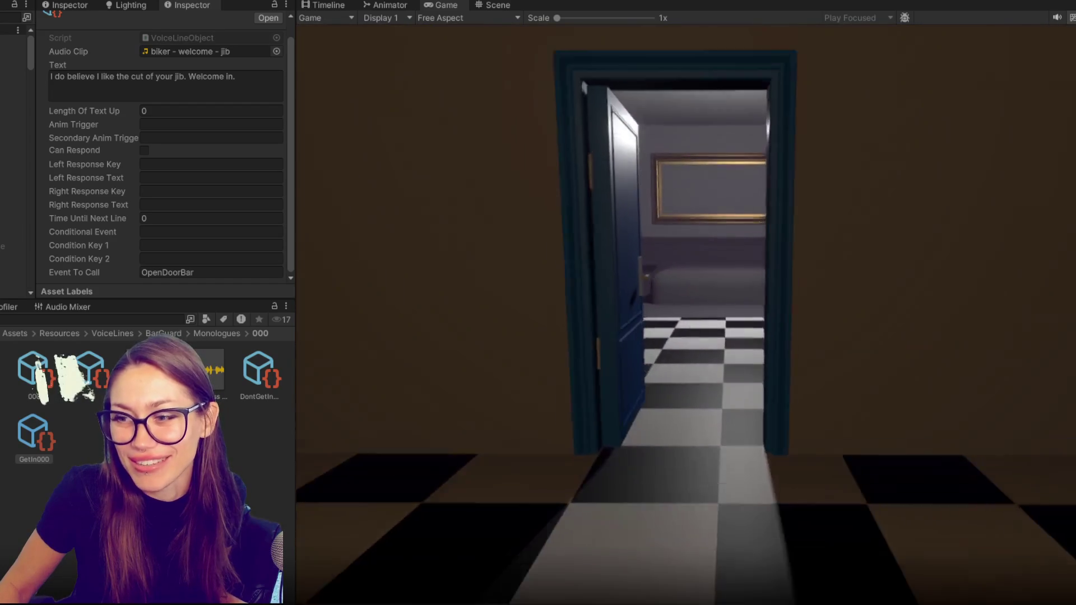
{"action": "key", "text": "w"}
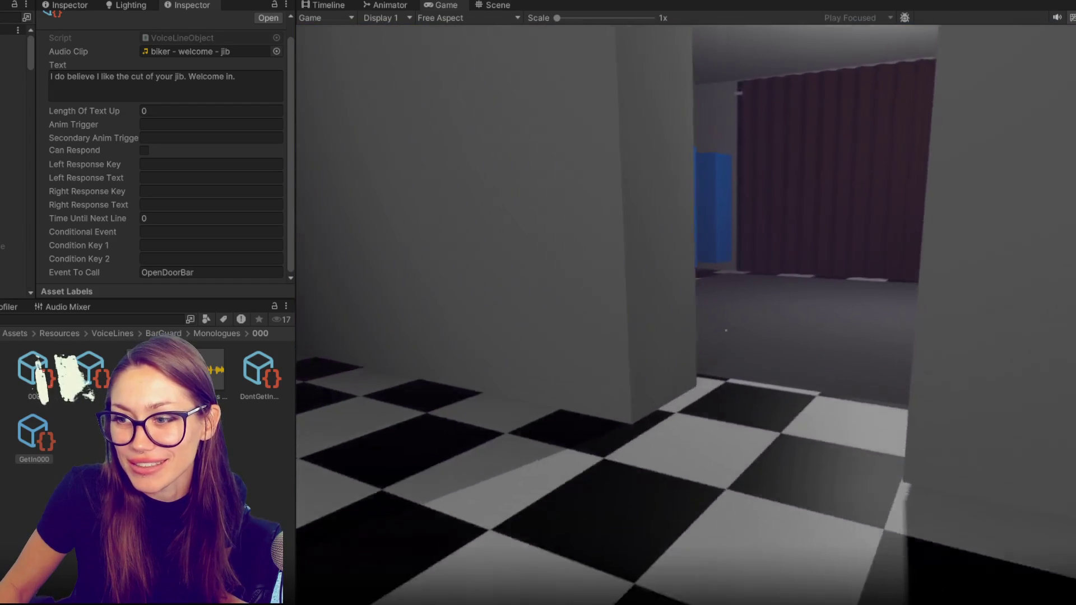
{"action": "key", "text": "w"}
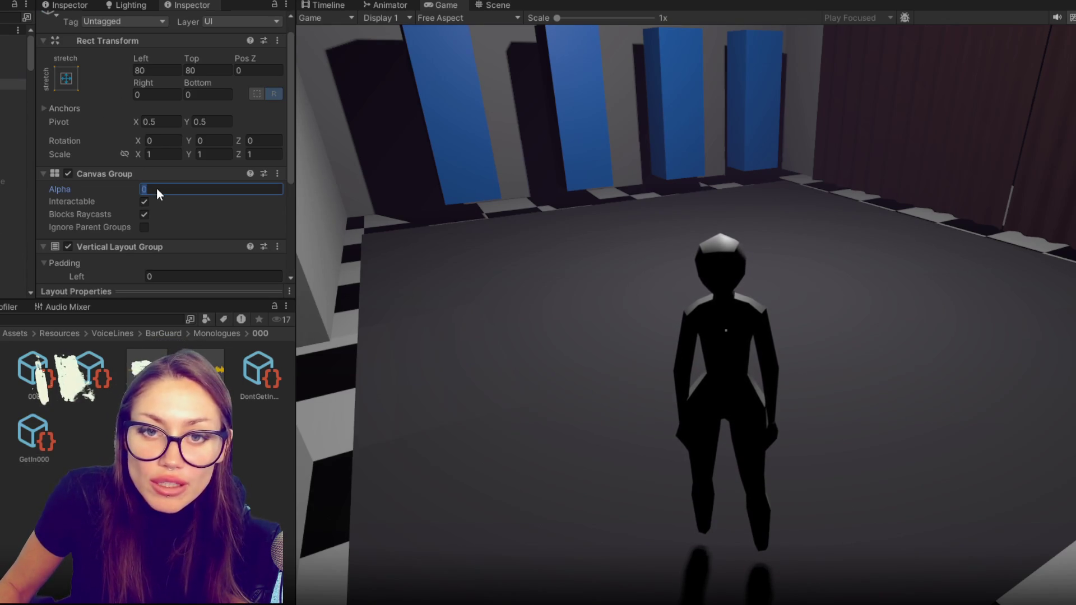
Set the Canvas Group Alpha to 1 to show Choose Your Disguise, then close it with Escape.
{"action": "type", "text": "1"}
{"action": "key", "text": "Return"}
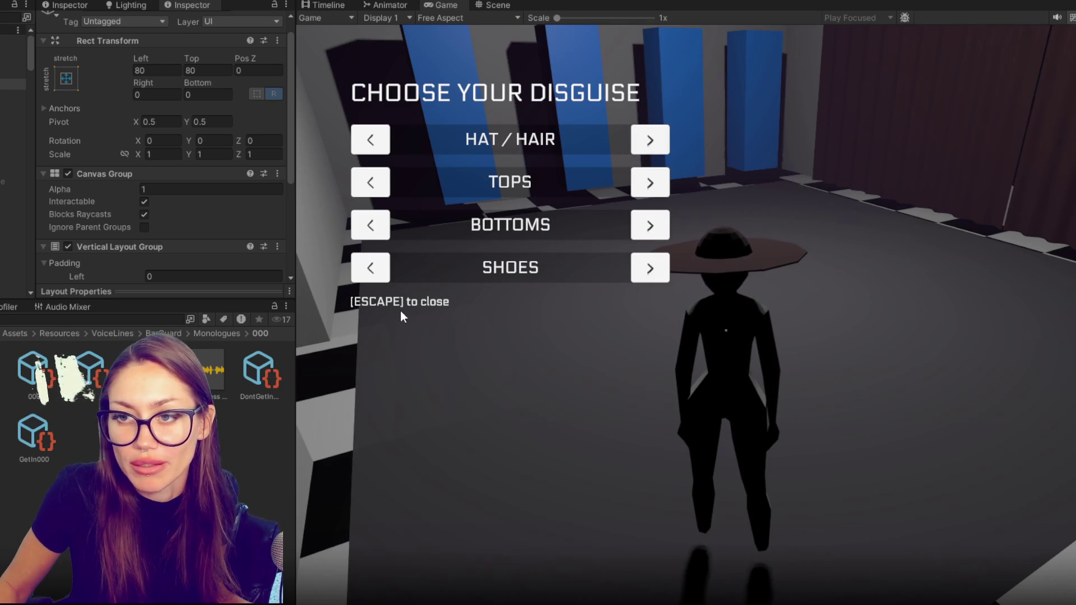
{"action": "key", "text": "Escape"}
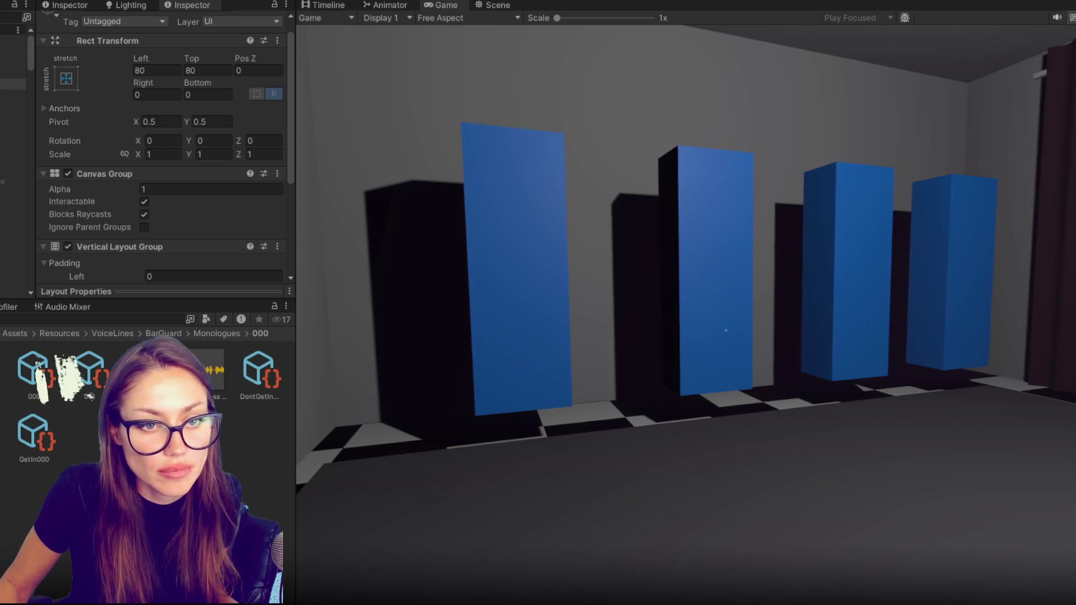
Walk through the curtained room, balcony, red-lit alley and fog into the bar room.
{"action": "key", "text": "w"}
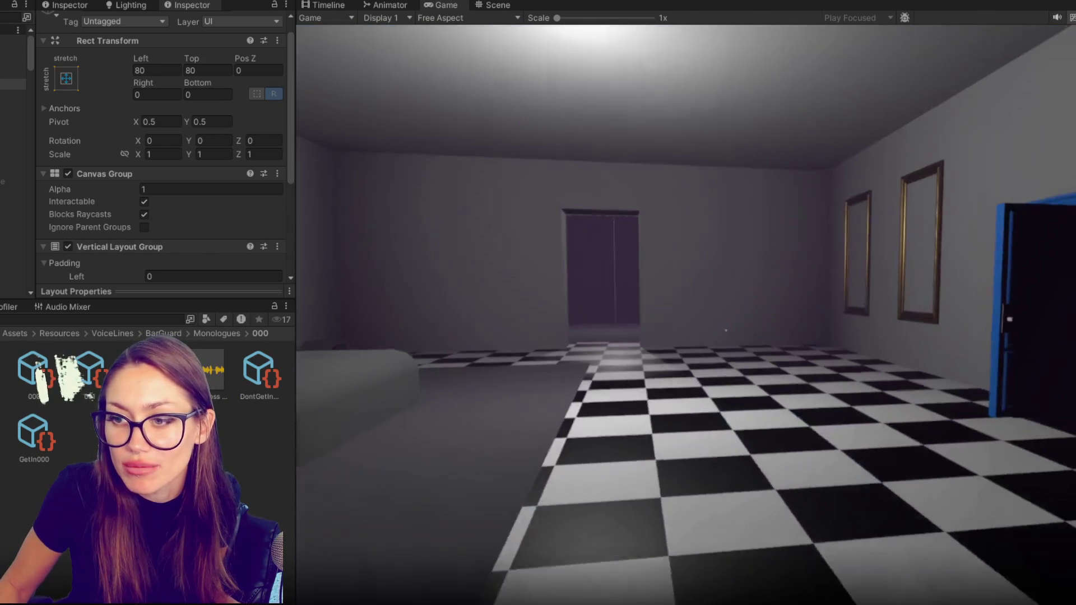
{"action": "key", "text": "w"}
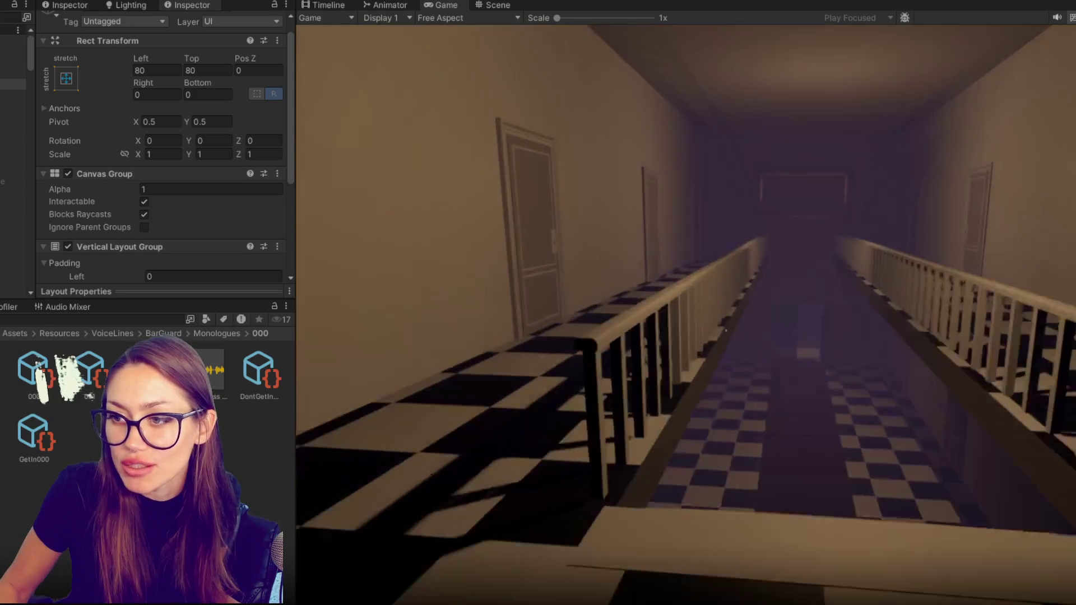
{"action": "key", "text": "w"}
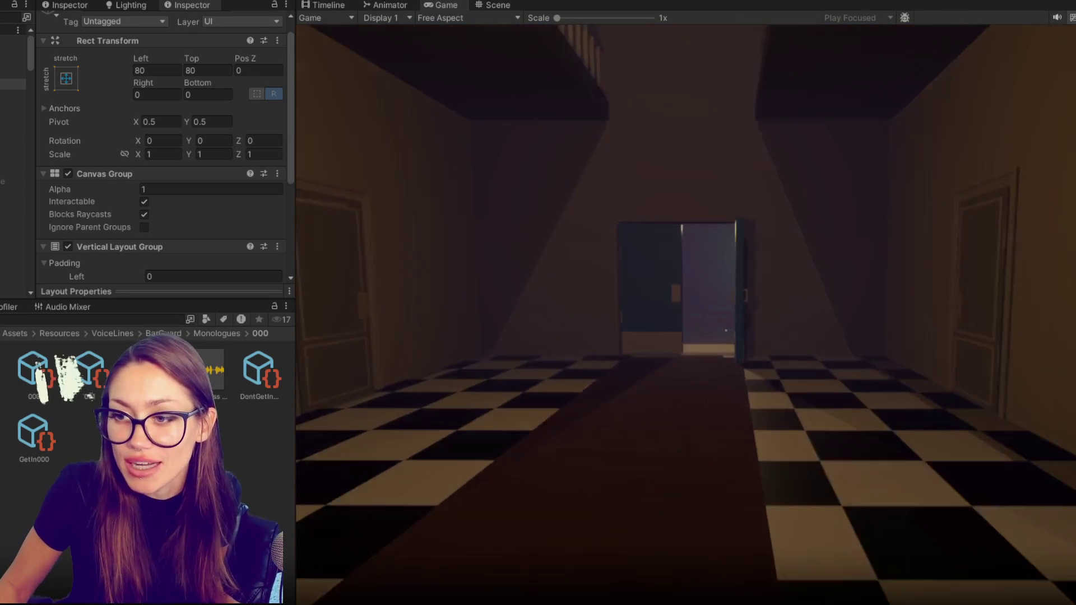
{"action": "key", "text": "w"}
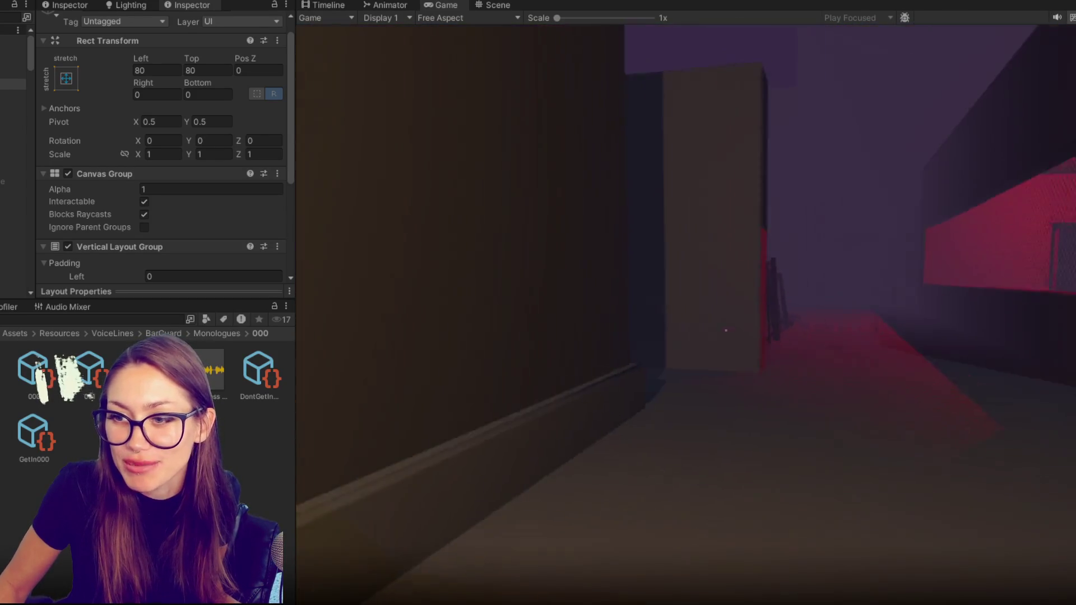
{"action": "key", "text": "w"}
{"action": "key", "text": "w"}
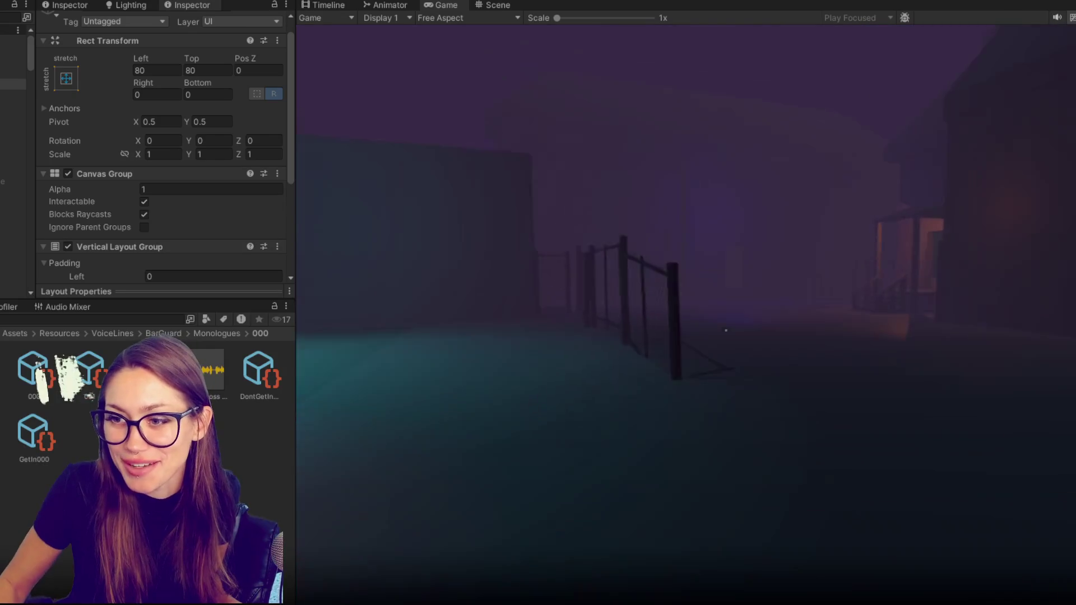
{"action": "key", "text": "w"}
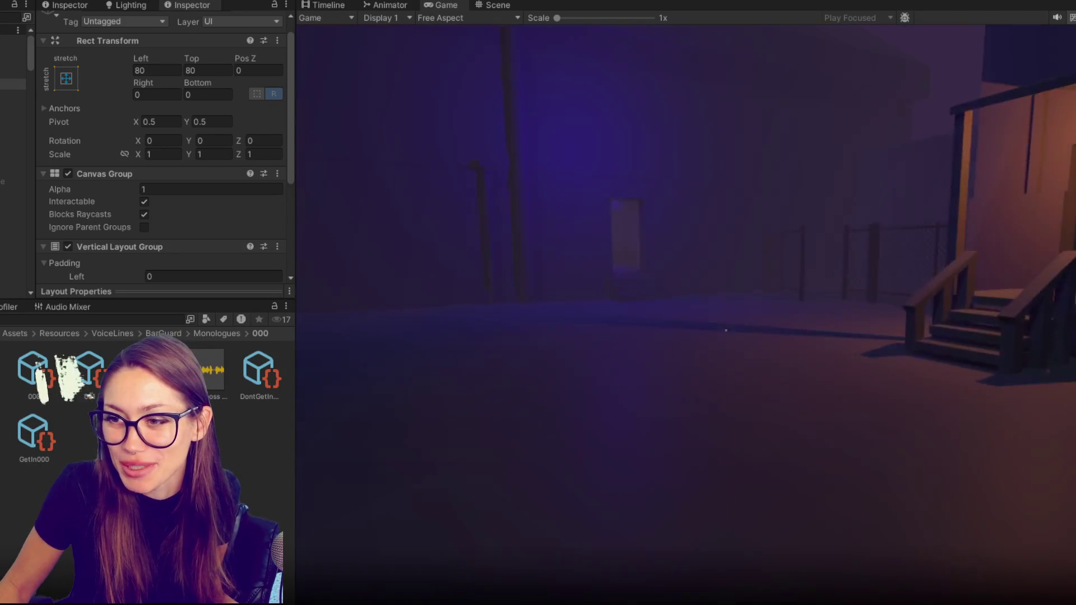
{"action": "key", "text": "w"}
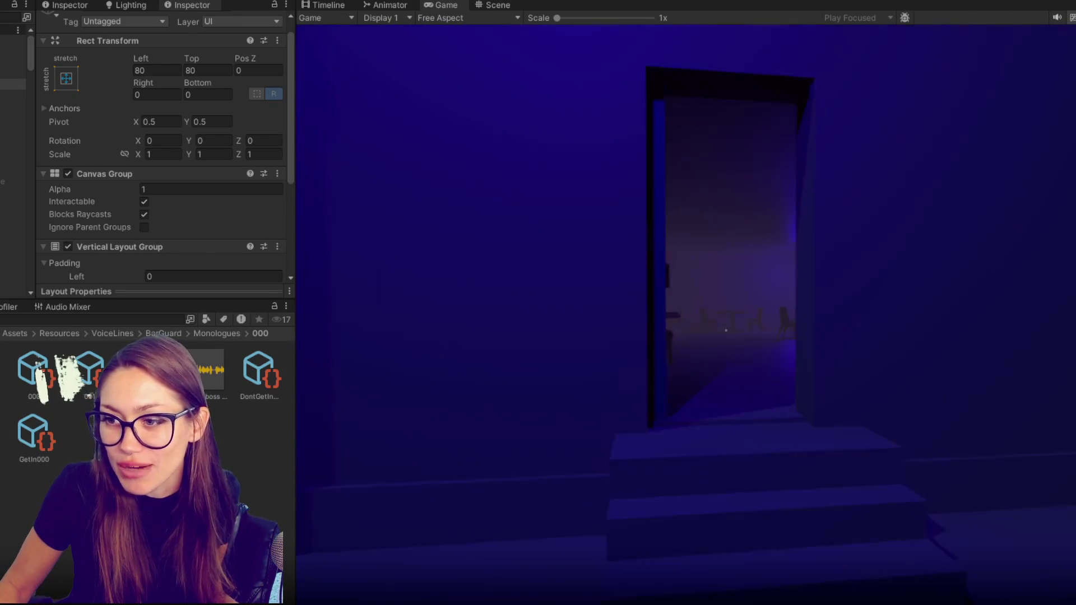
{"action": "key", "text": "w"}
Explore the bar room, facing and looking around the characters near the tables.
{"action": "key", "text": "s"}
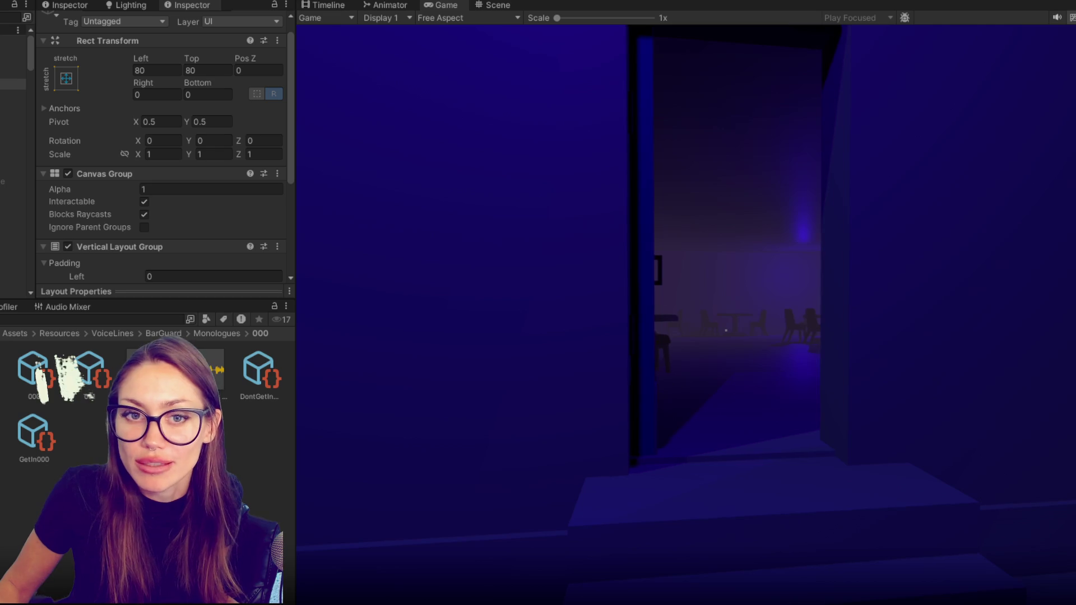
{"action": "key", "text": "w"}
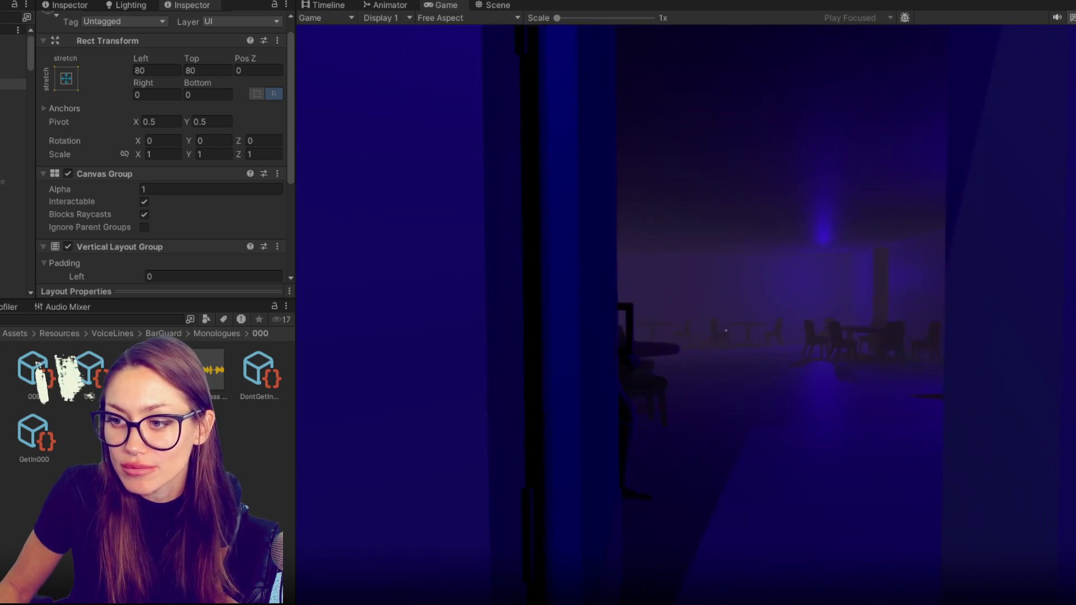
{"action": "key", "text": "a"}
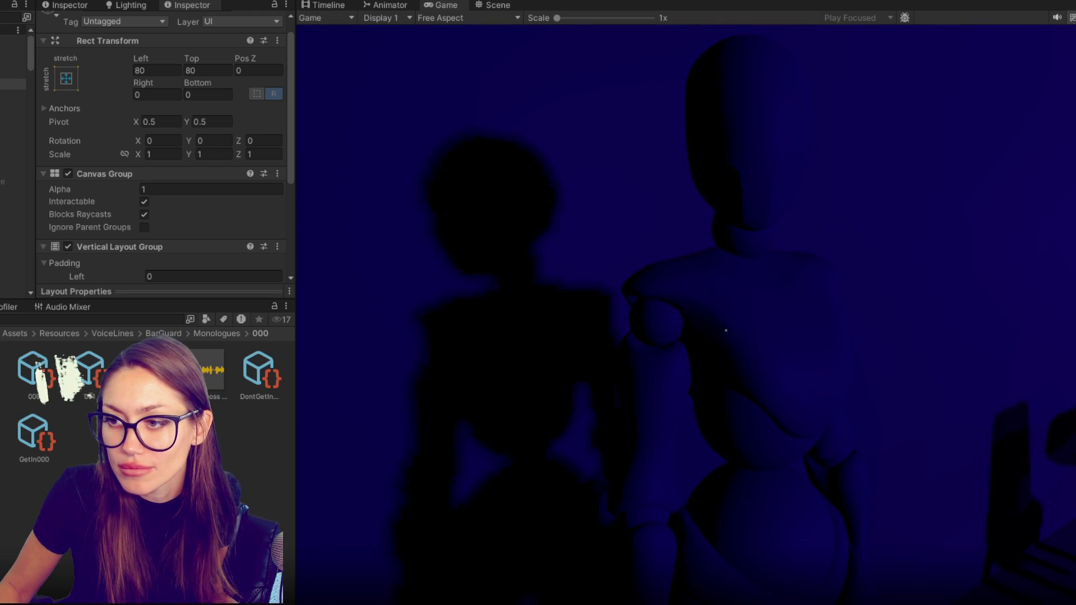
{"action": "key", "text": "d"}
{"action": "key", "text": "d"}
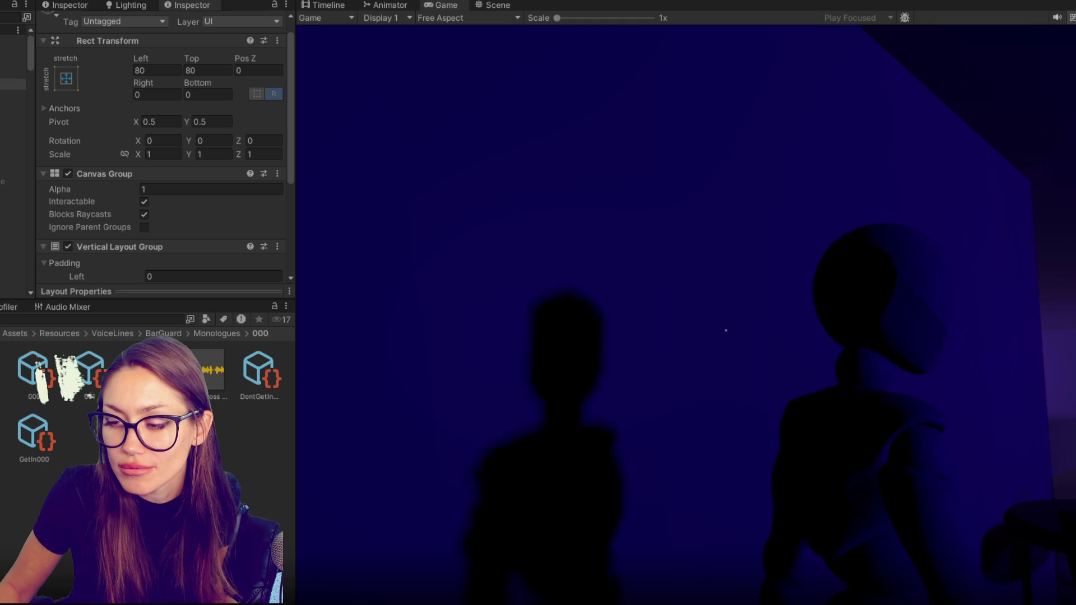
{"action": "key", "text": "w"}
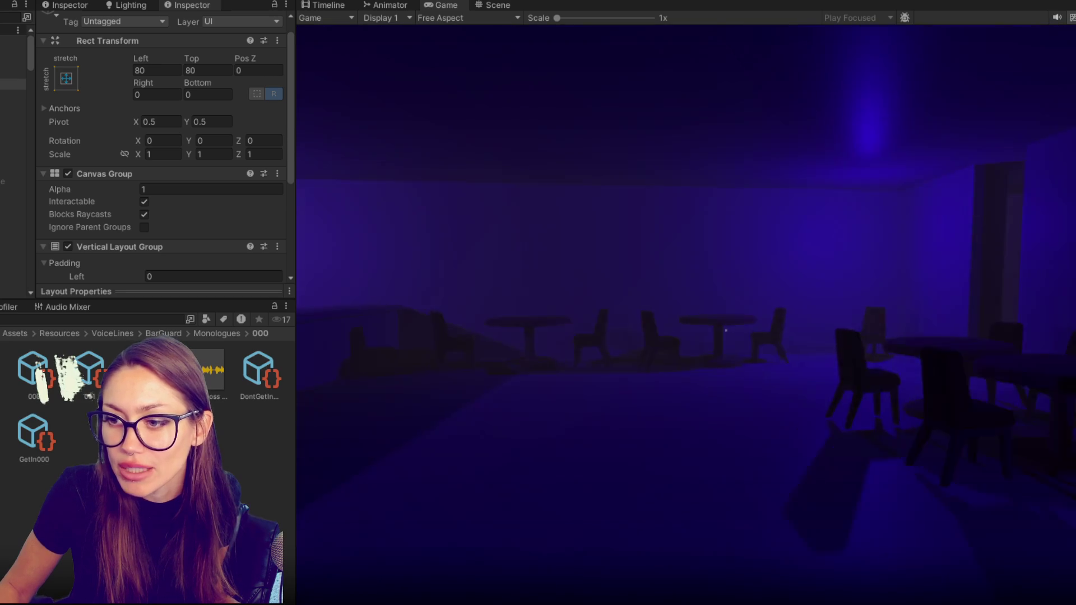
{"action": "key", "text": "d"}
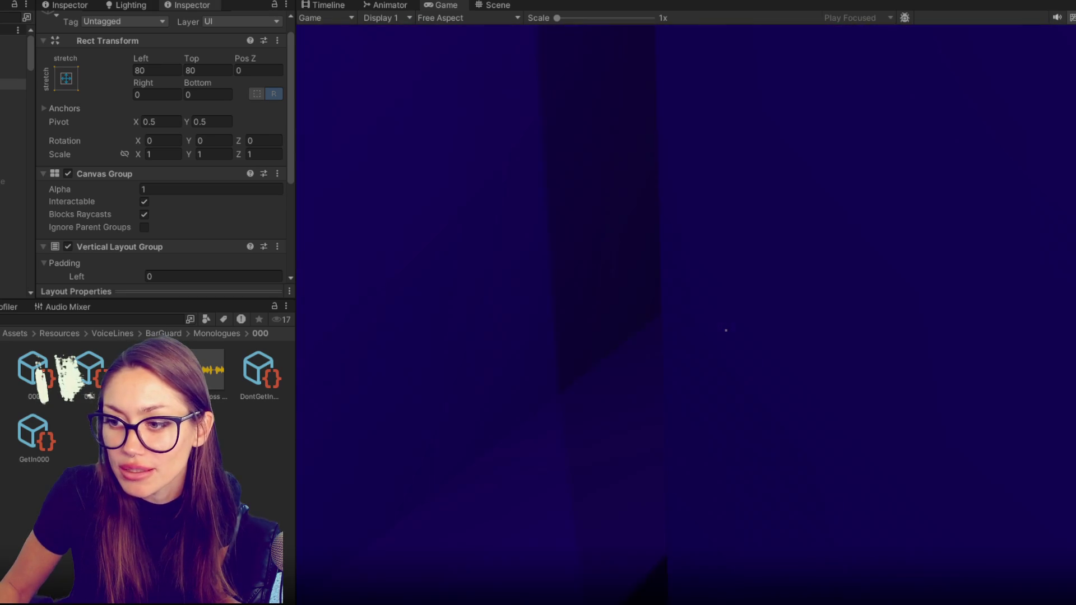
Cross the tables room out to the porch and go through the door into the lab back room.
{"action": "key", "text": "w"}
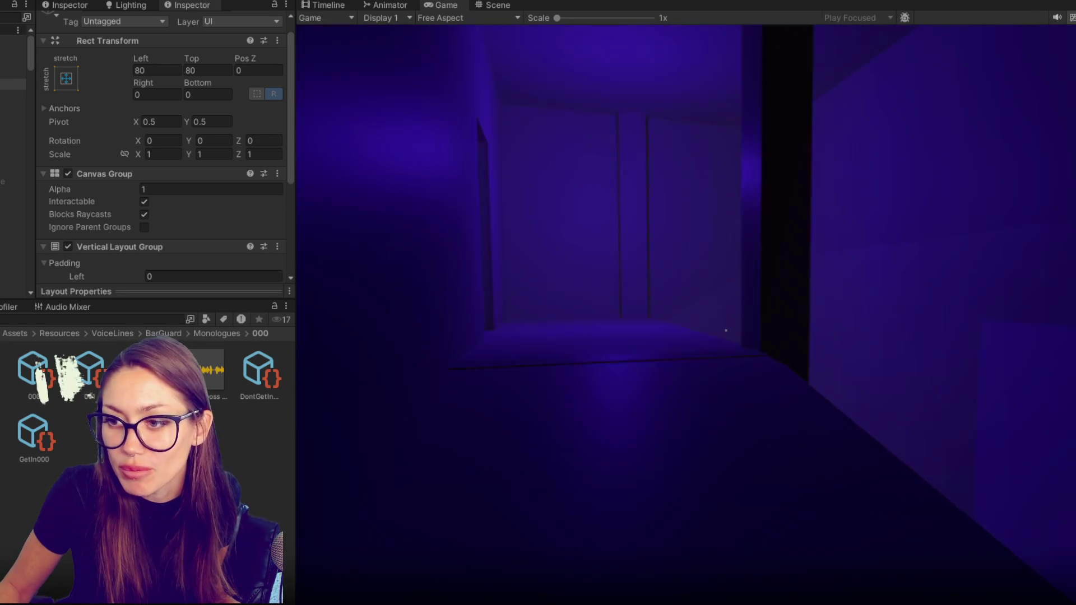
{"action": "key", "text": "w"}
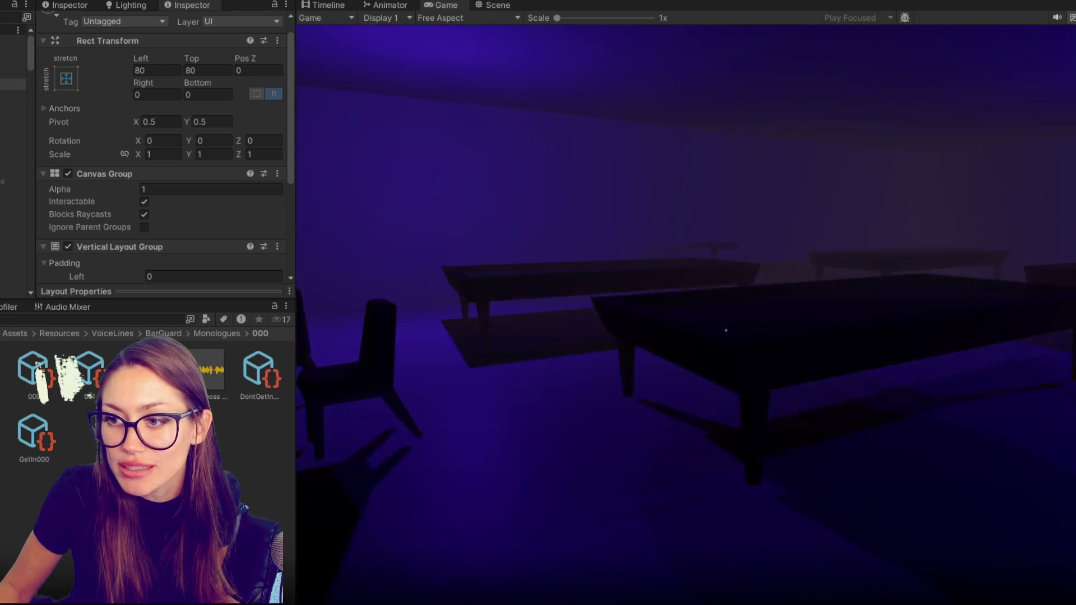
{"action": "key", "text": "a"}
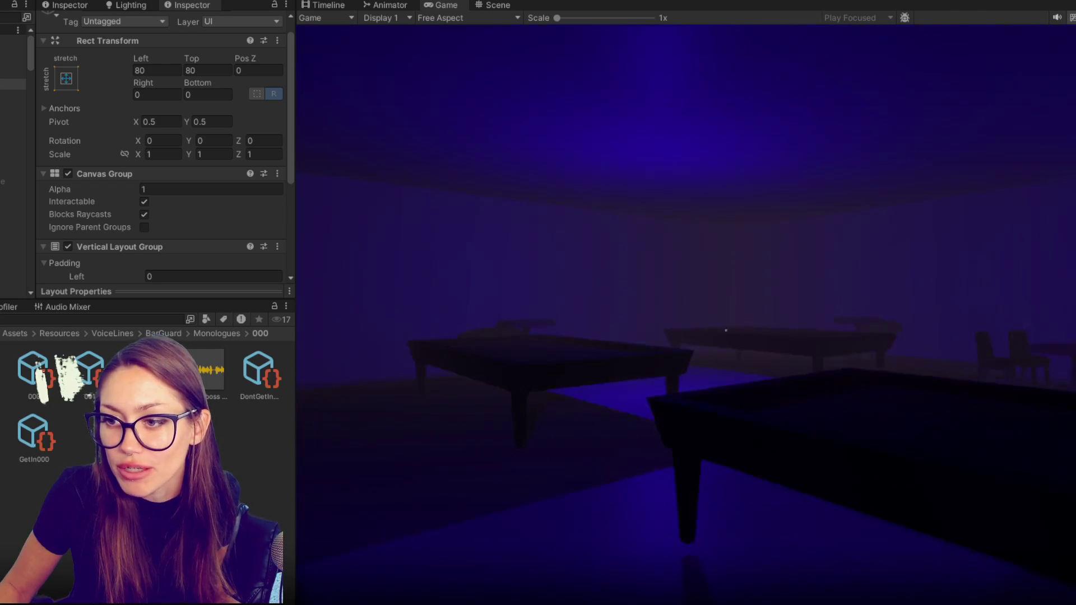
{"action": "key", "text": "w"}
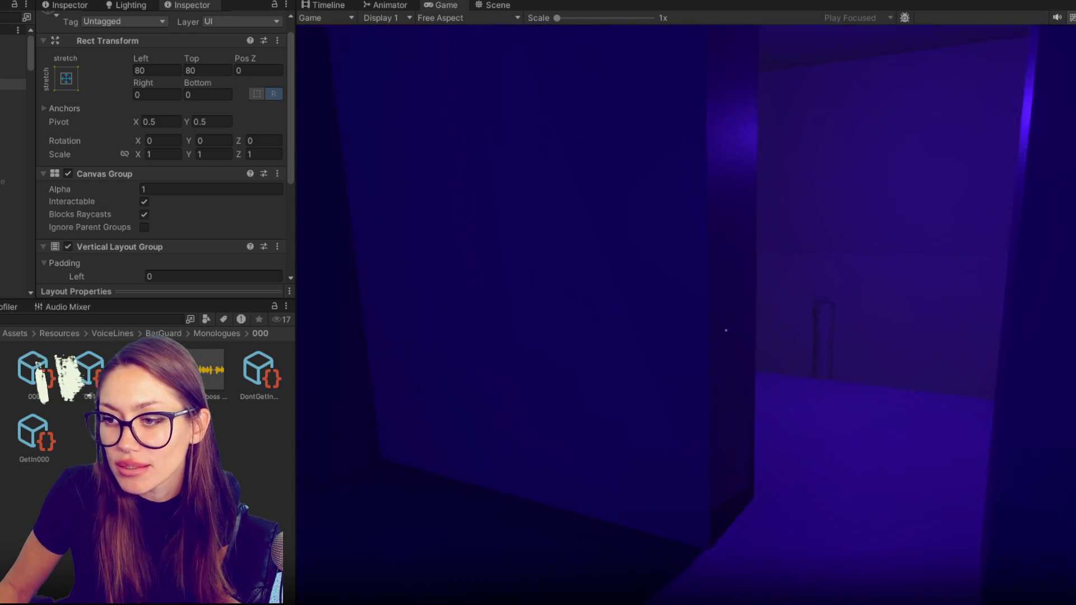
{"action": "key", "text": "s"}
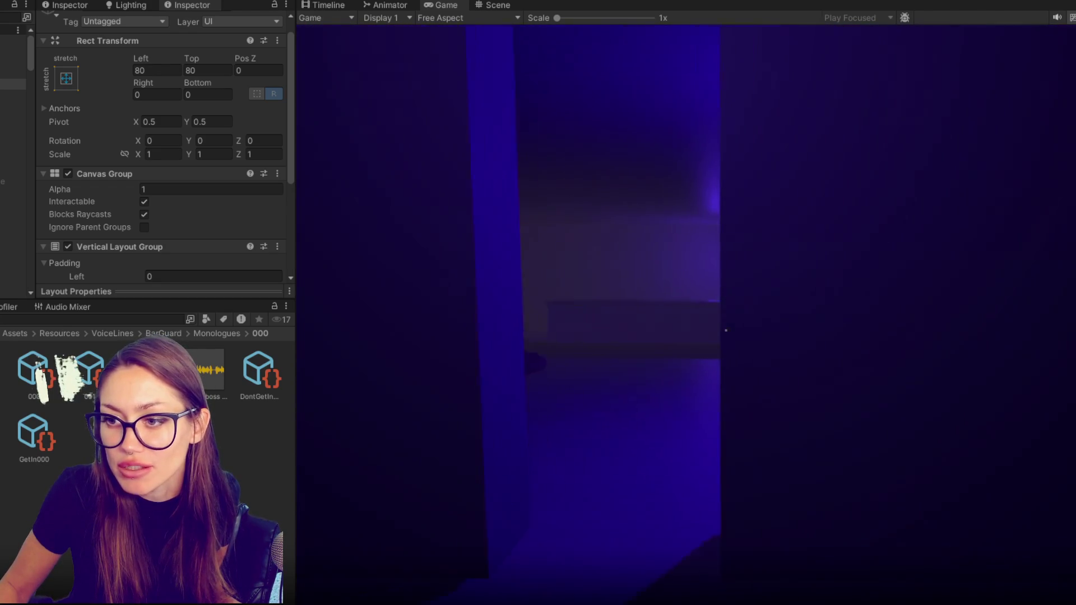
{"action": "key", "text": "w"}
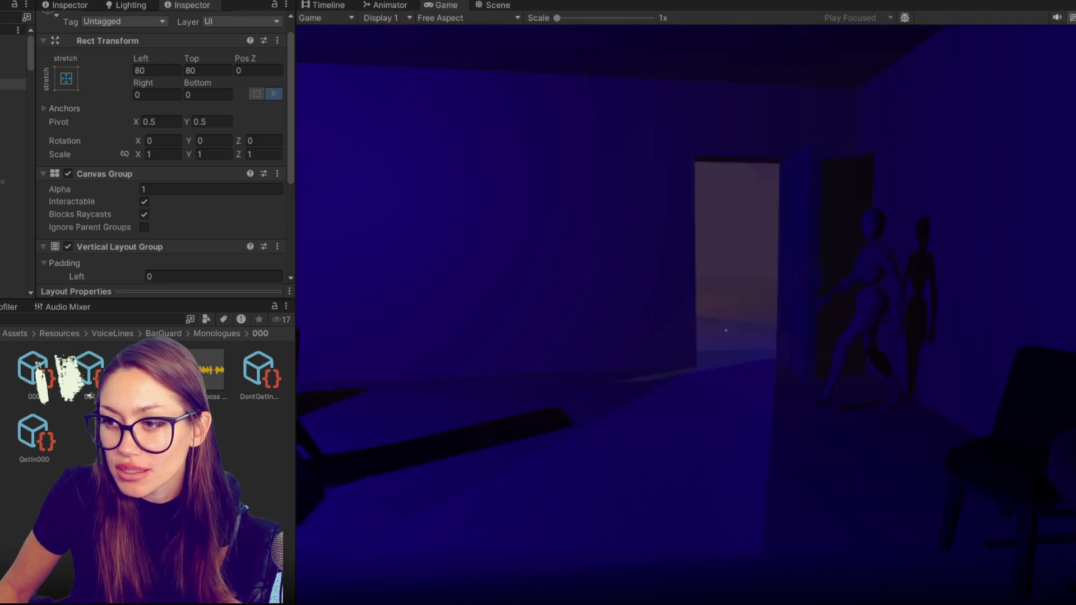
{"action": "key", "text": "w"}
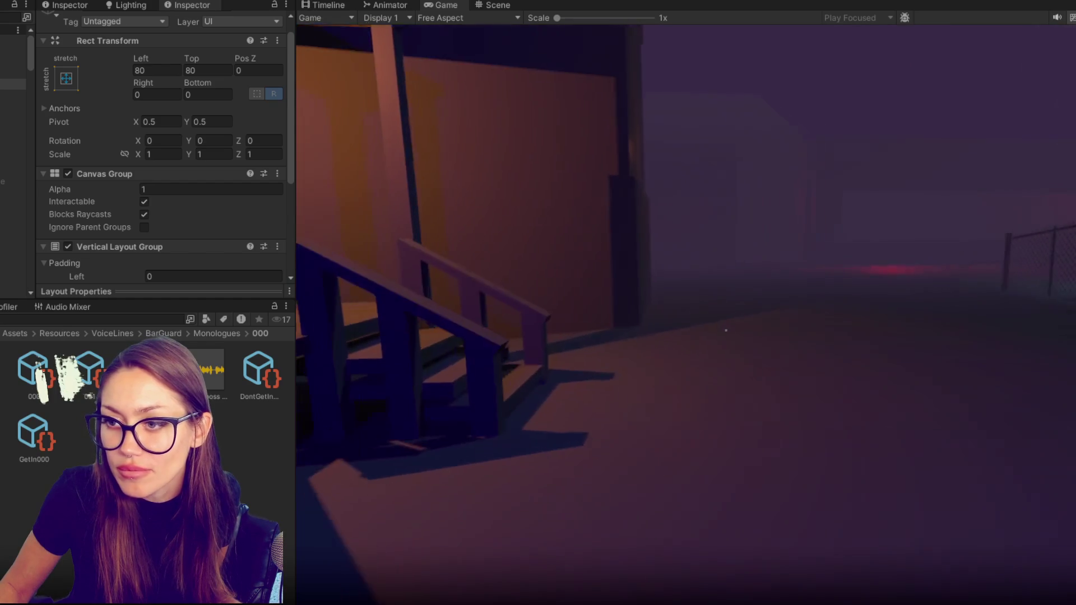
{"action": "key", "text": "e"}
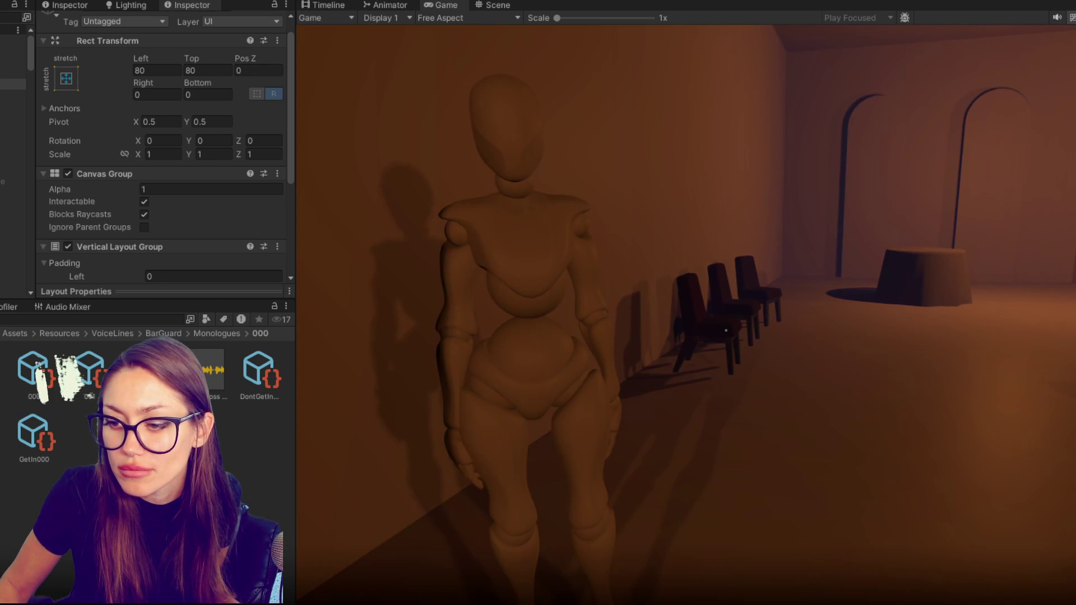
Walk past the stage and collect the special device on the round table.
{"action": "key", "text": "w"}
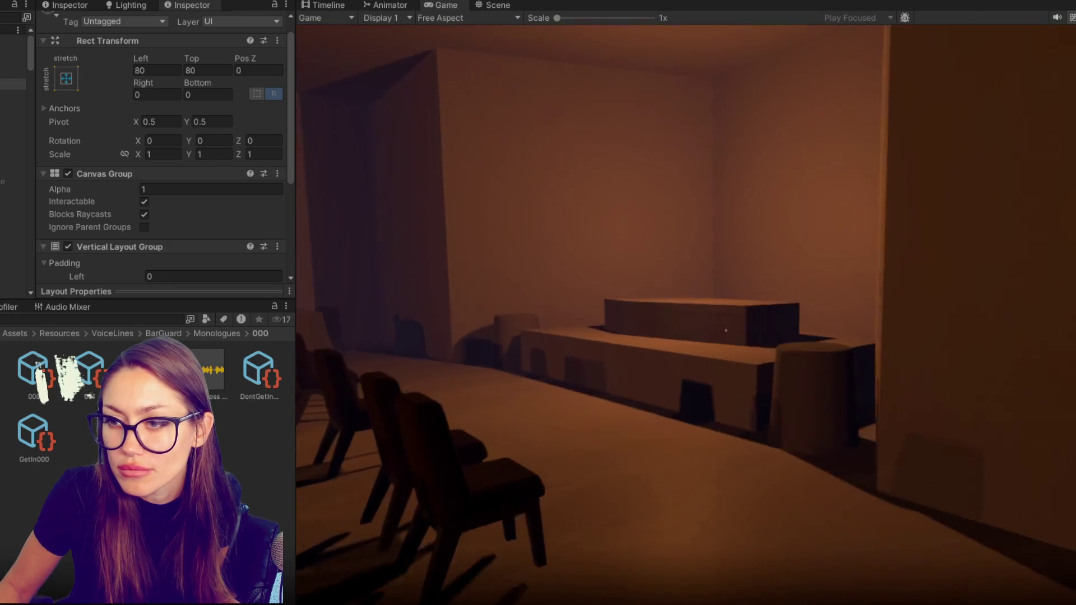
{"action": "key", "text": "w"}
{"action": "key", "text": "w"}
{"action": "key", "text": "w"}
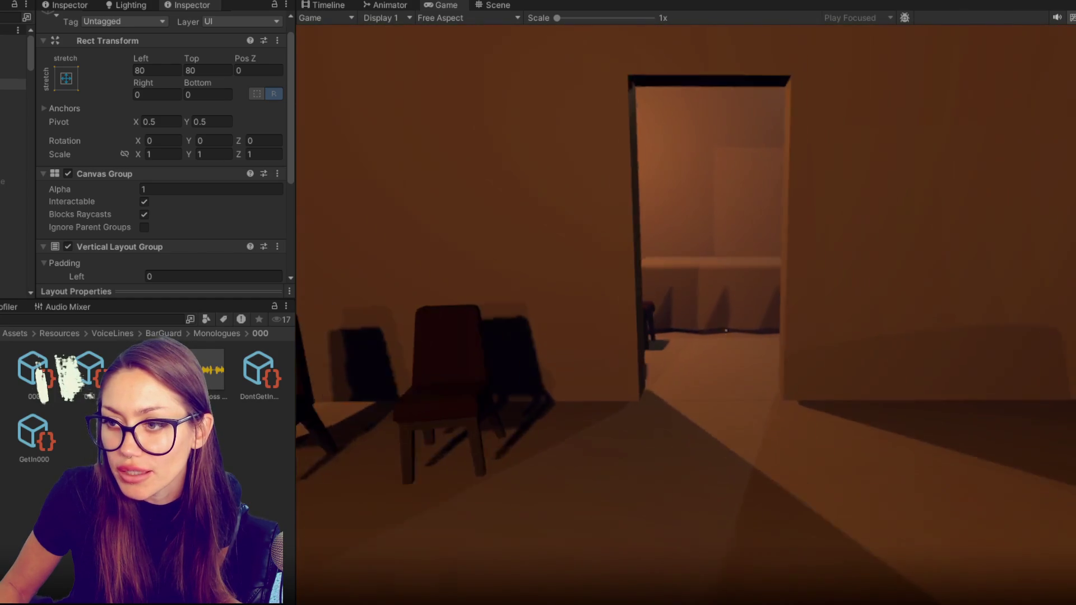
{"action": "key", "text": "w"}
{"action": "key", "text": "e"}
{"action": "key", "text": "w"}
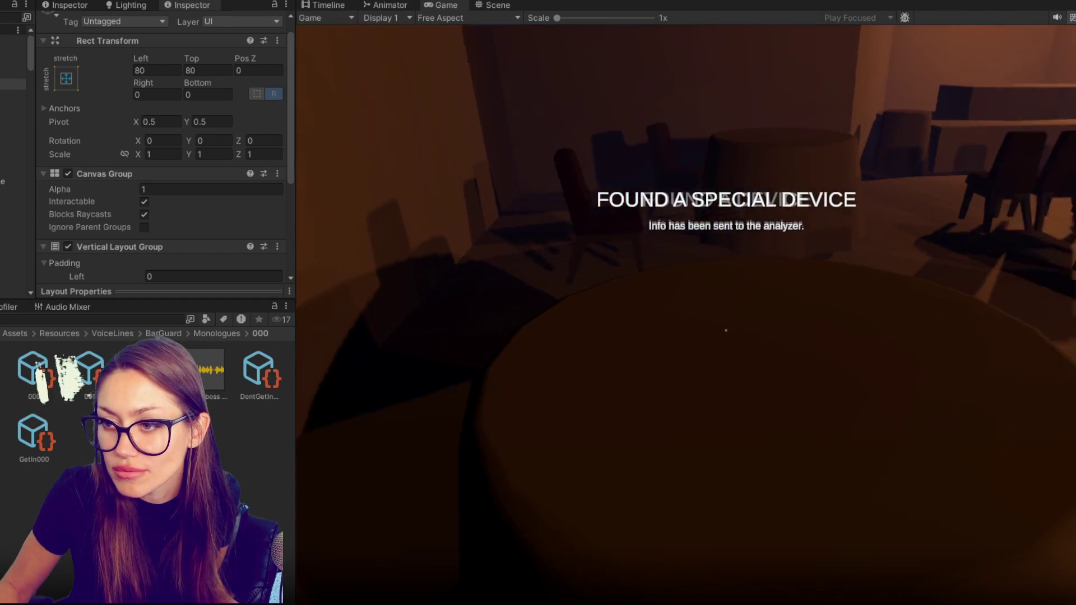
Walk through the blue and purple rooms, enter the club door, and approach the figure.
{"action": "key", "text": "w"}
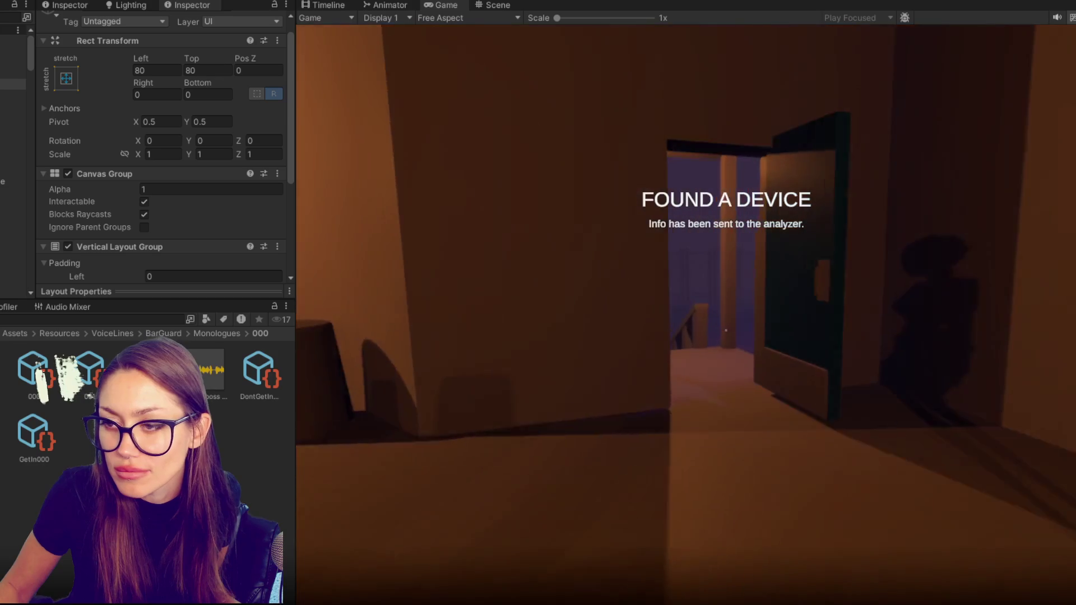
{"action": "key", "text": "w"}
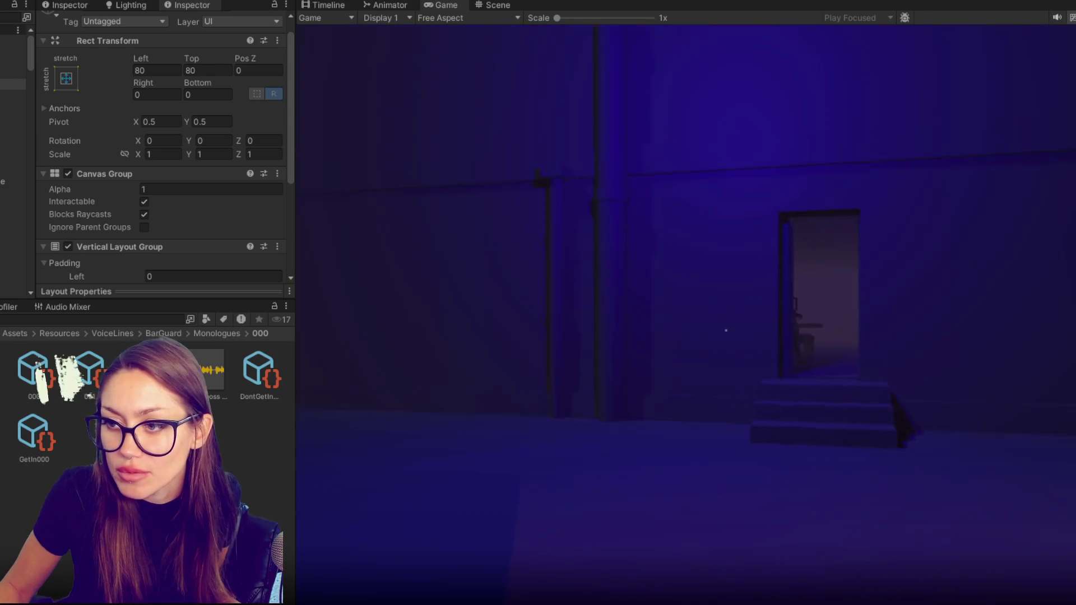
{"action": "key", "text": "w"}
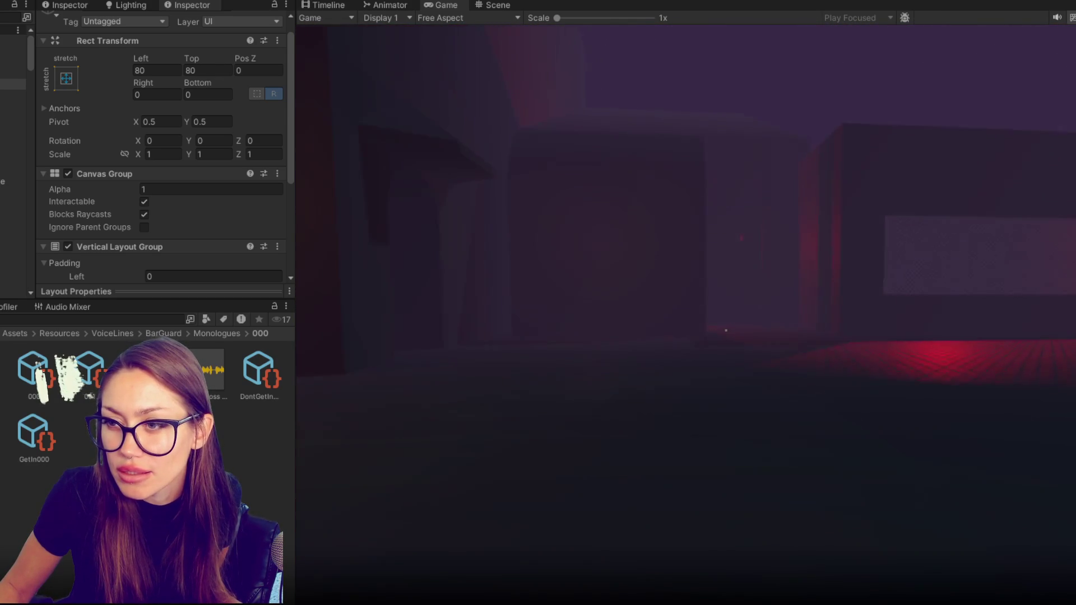
{"action": "key", "text": "w"}
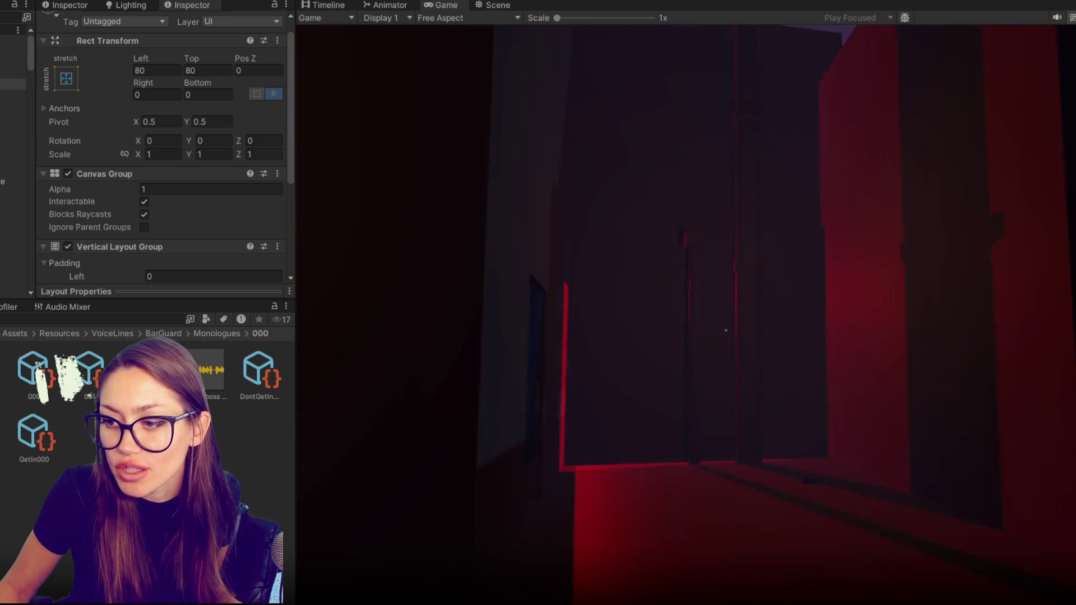
{"action": "key", "text": "w"}
{"action": "key", "text": "e"}
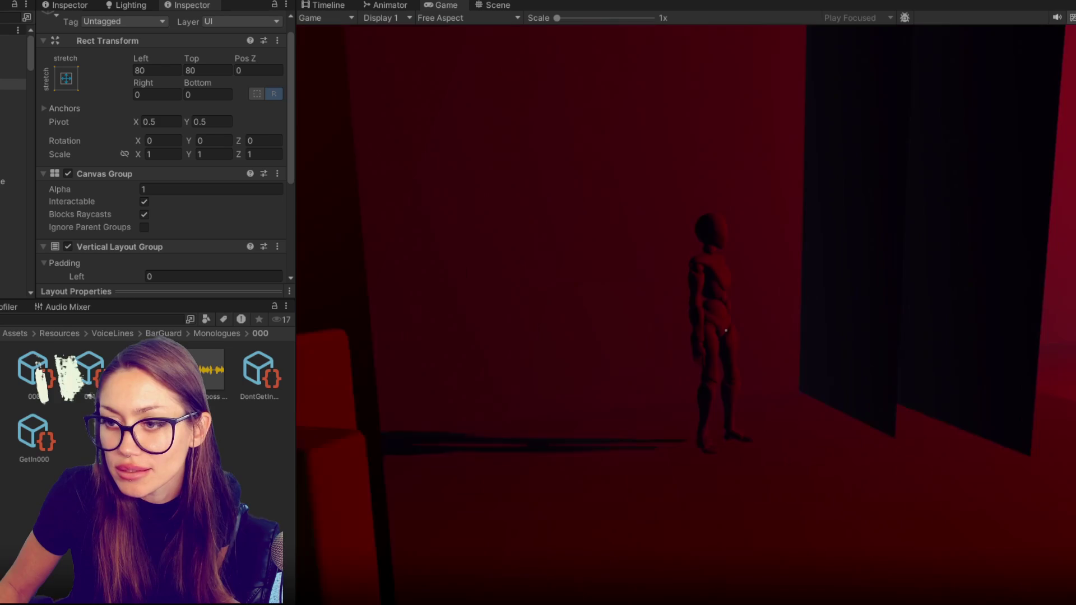
{"action": "key", "text": "w"}
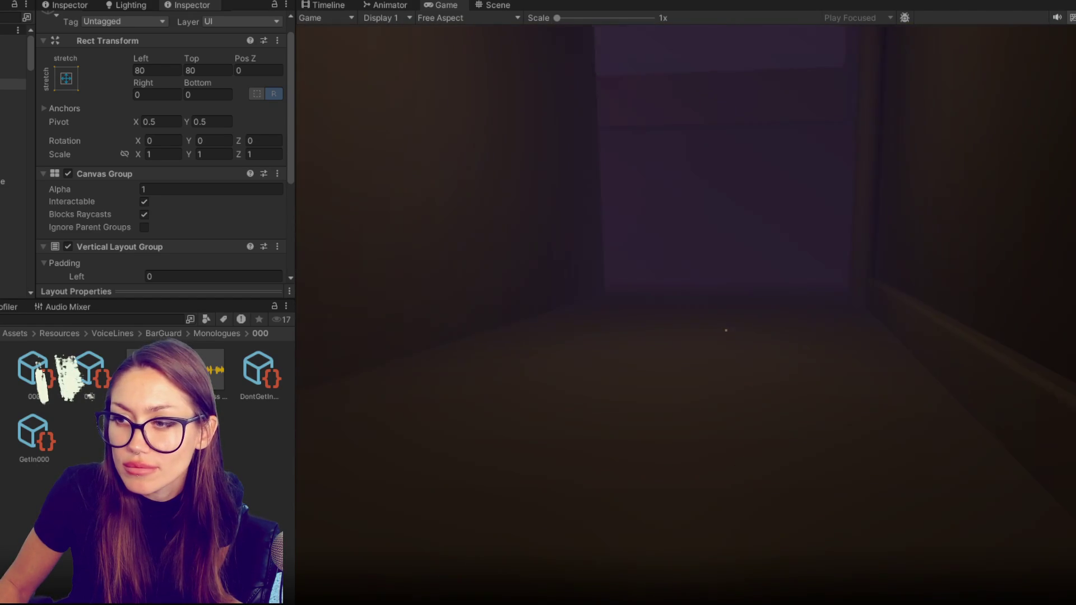
Enter the red room via the lab back door, collect the standard device, and pause the game.
{"action": "key", "text": "w"}
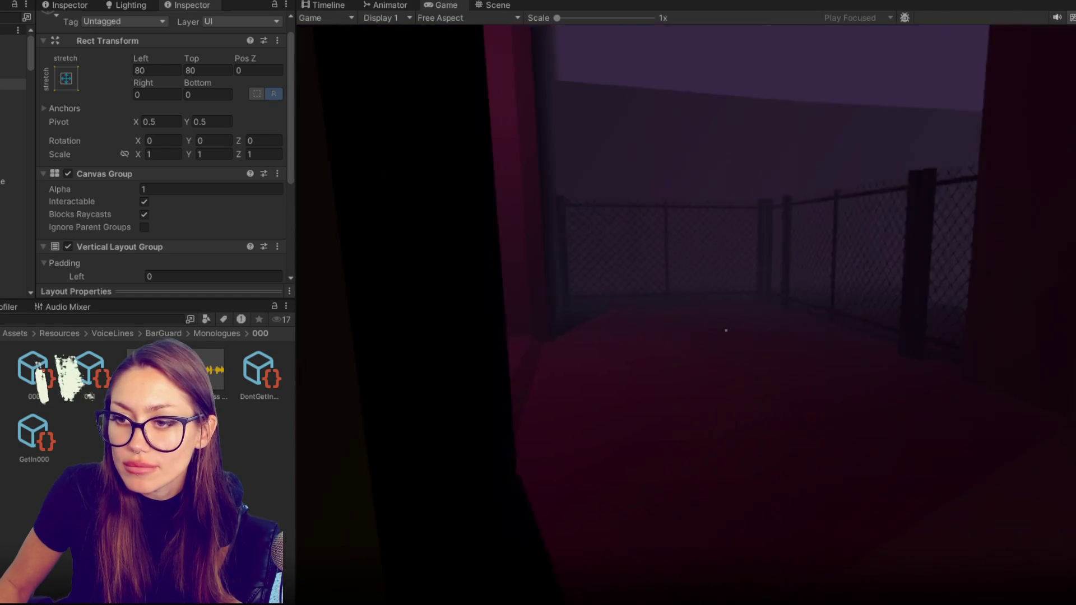
{"action": "key", "text": "e"}
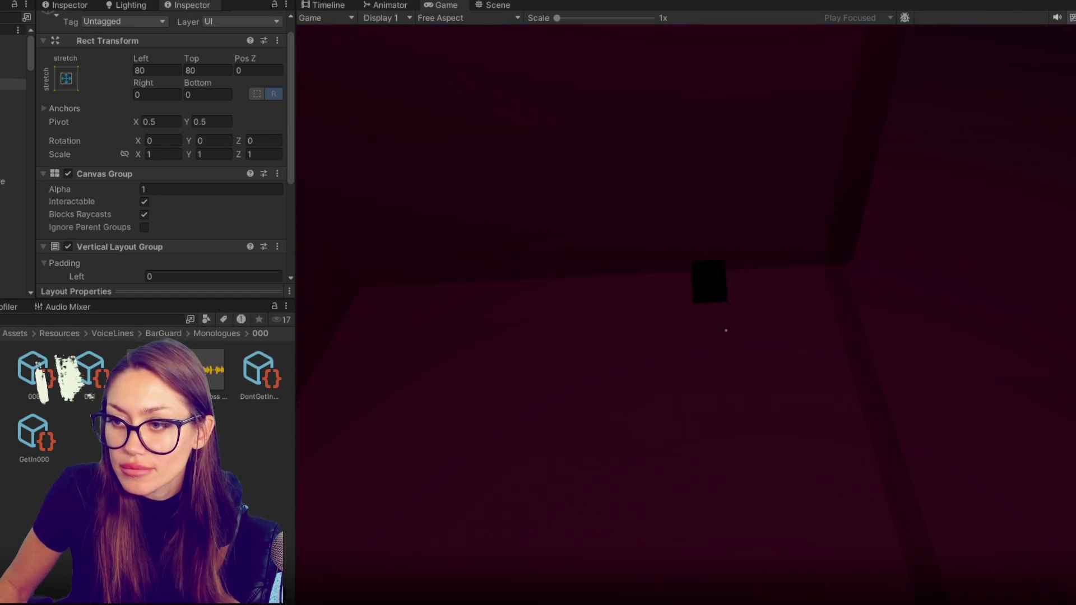
{"action": "key", "text": "e"}
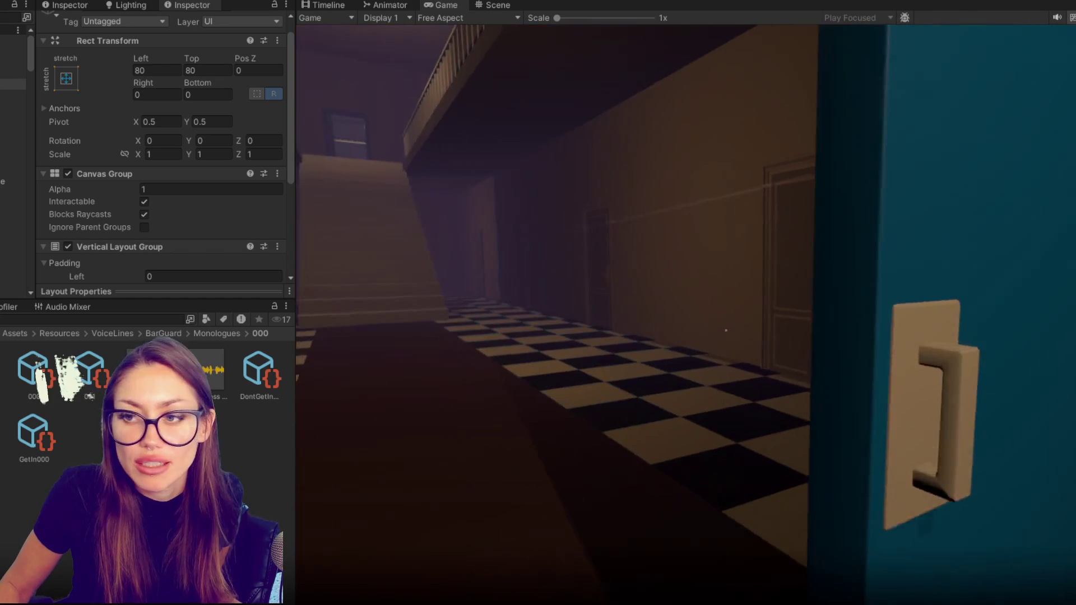
{"action": "key", "text": "Escape"}
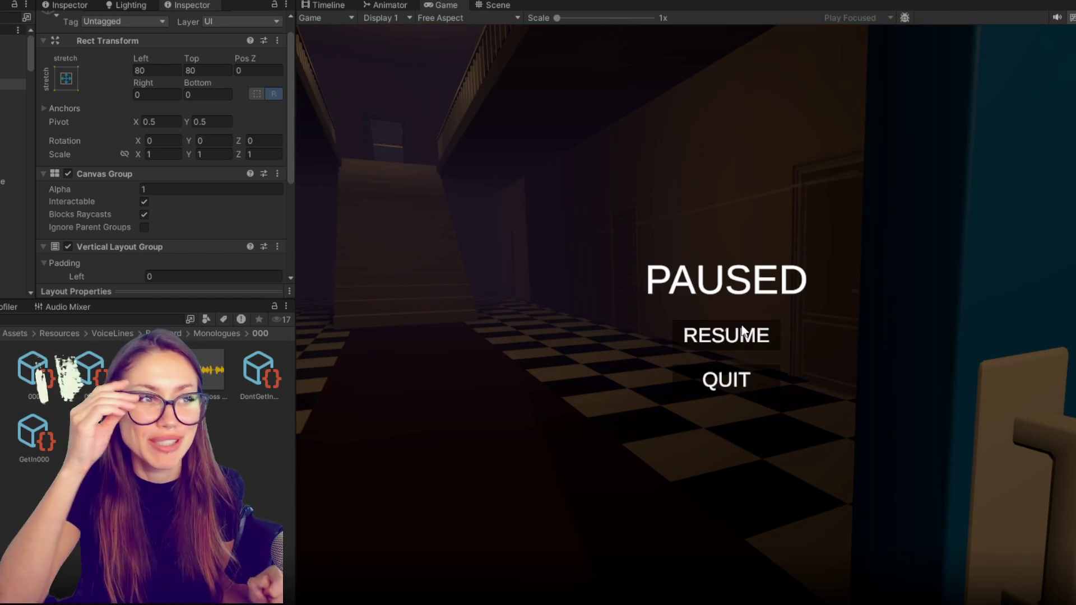
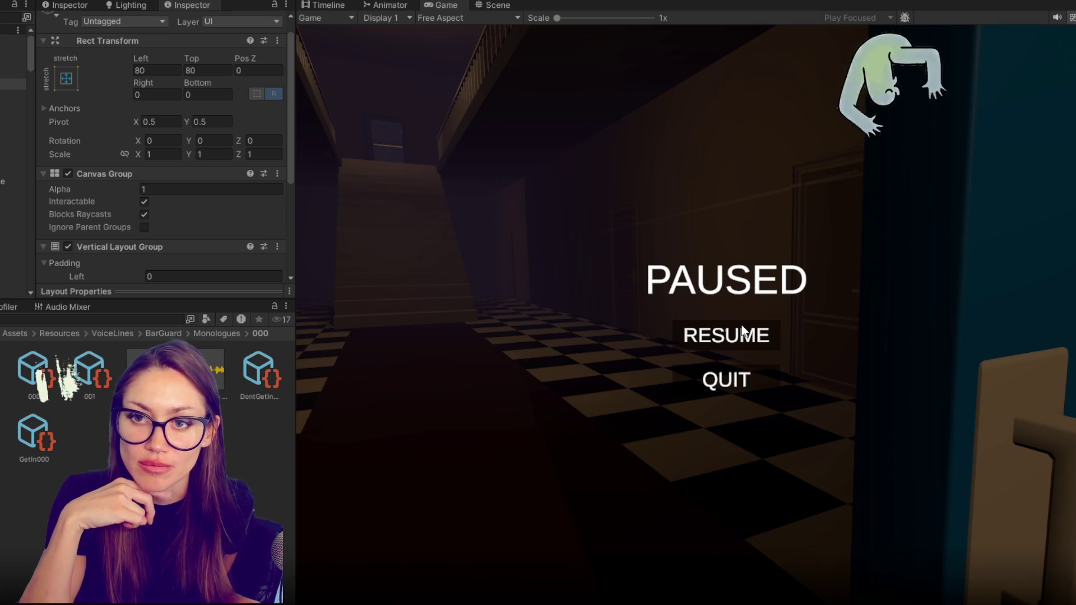
Resume the game and walk up the stairs, through the bedroom and blue door, to the boxes.
{"action": "left_click", "coordinate": [735, 338]}
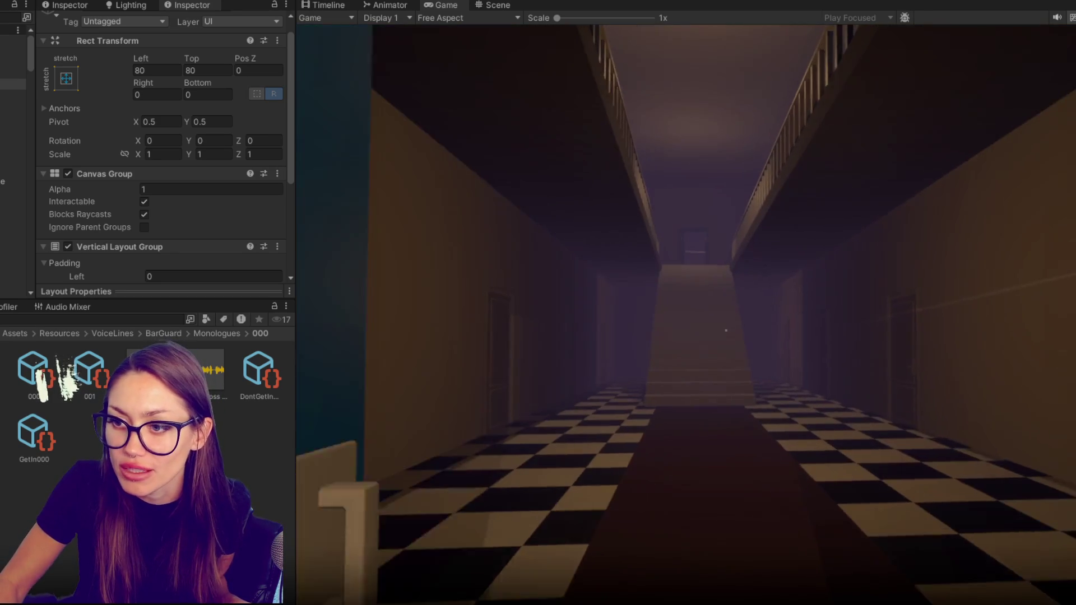
{"action": "key", "text": "w"}
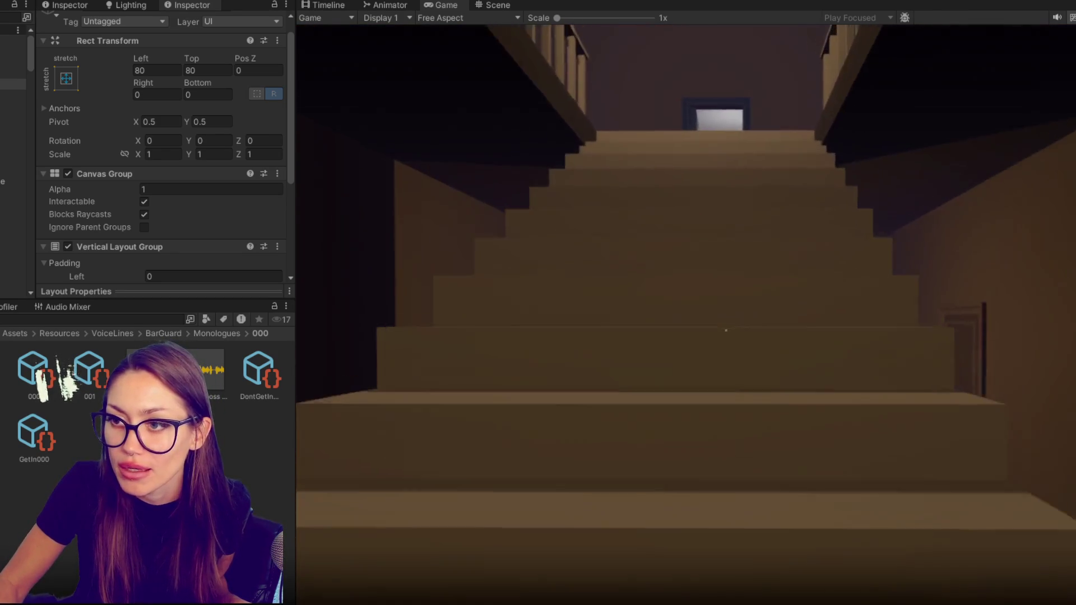
{"action": "key", "text": "w"}
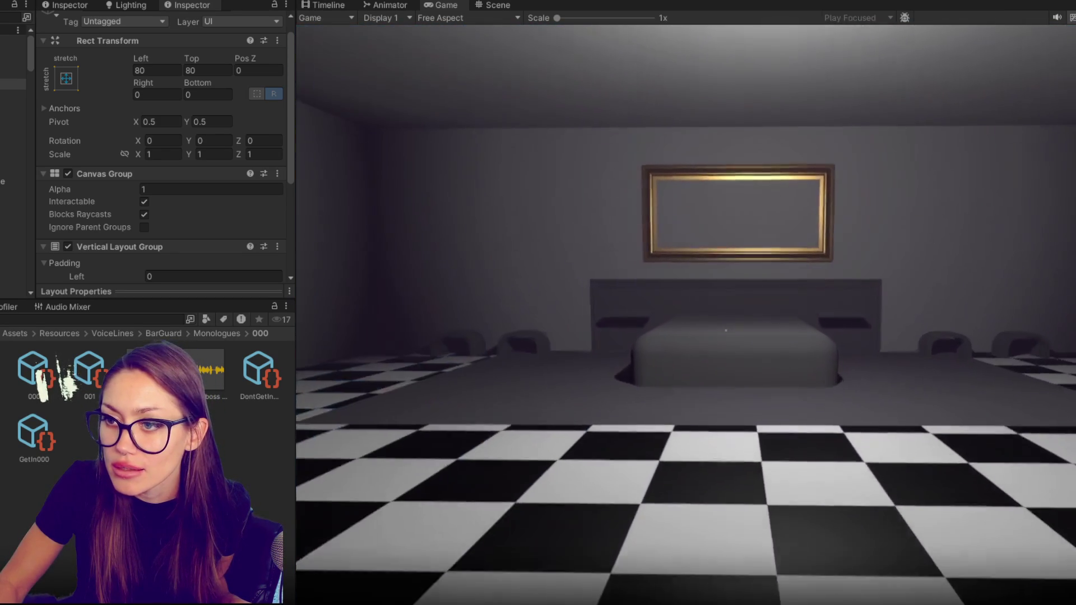
{"action": "key", "text": "w"}
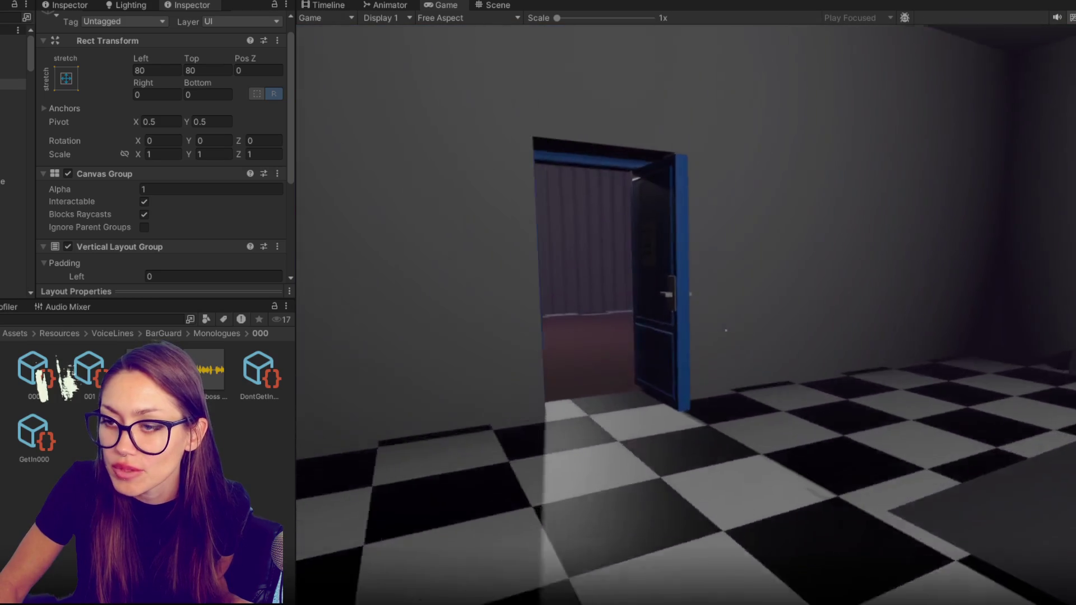
{"action": "key", "text": "w"}
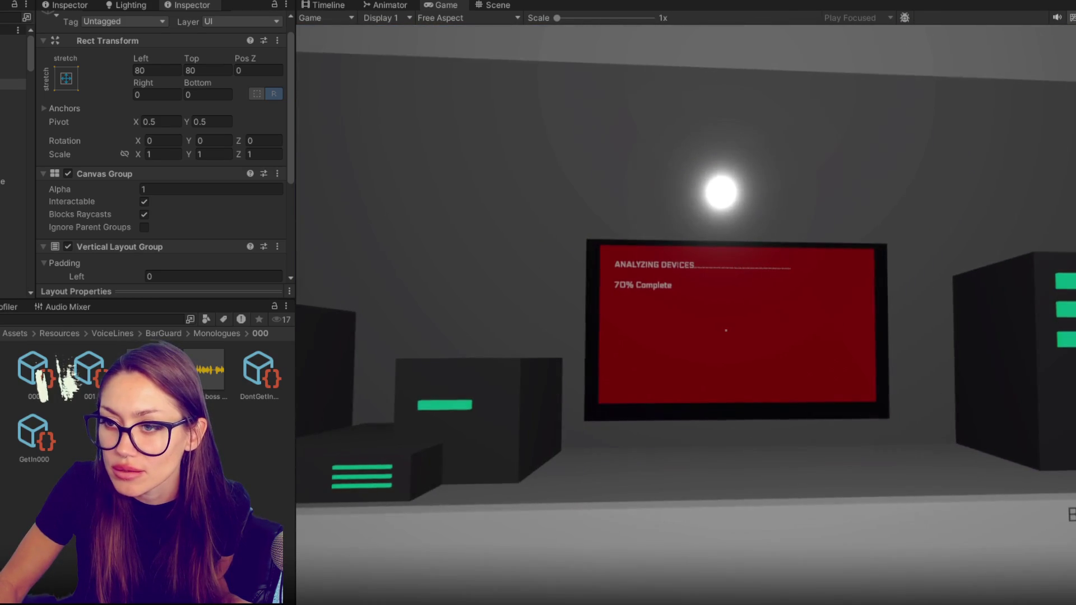
{"action": "key", "text": "w"}
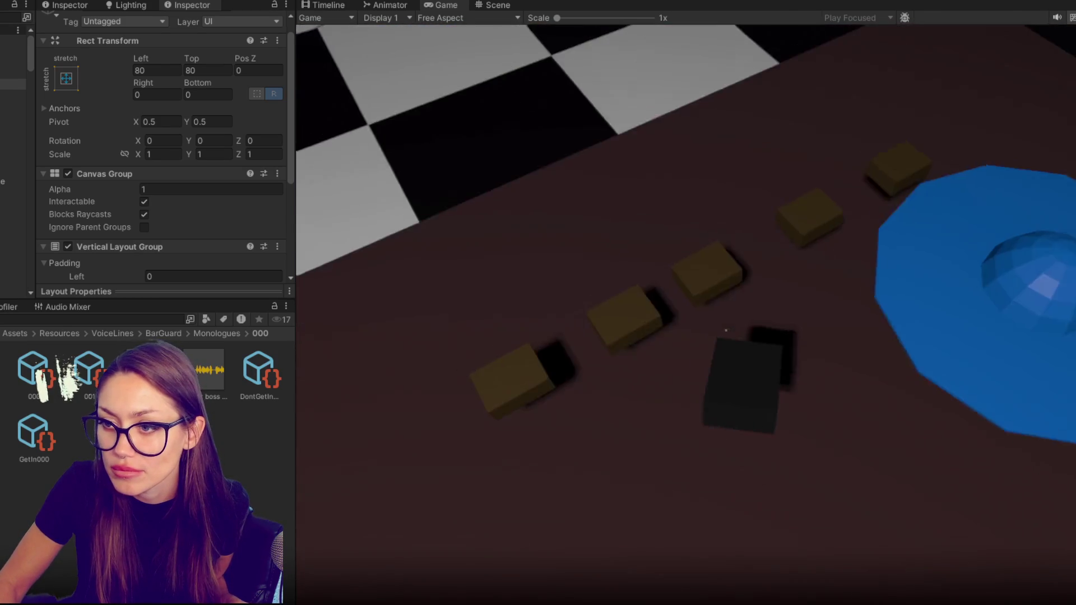
Pick up the special device, run the full analyzer report, then stop the playtest.
{"action": "key", "text": "e"}
{"action": "key", "text": "w"}
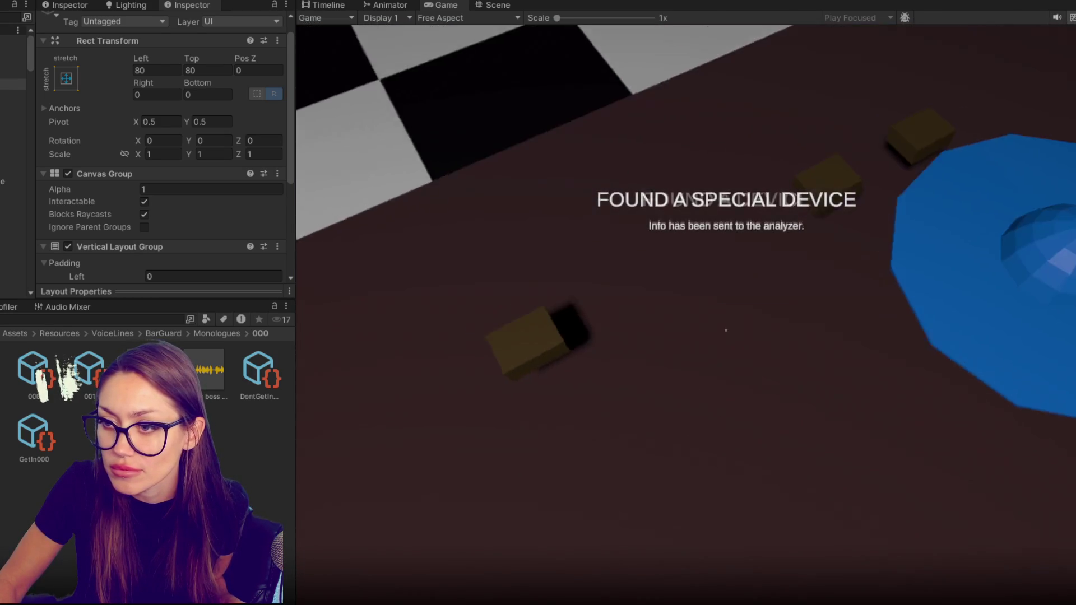
{"action": "key", "text": "e"}
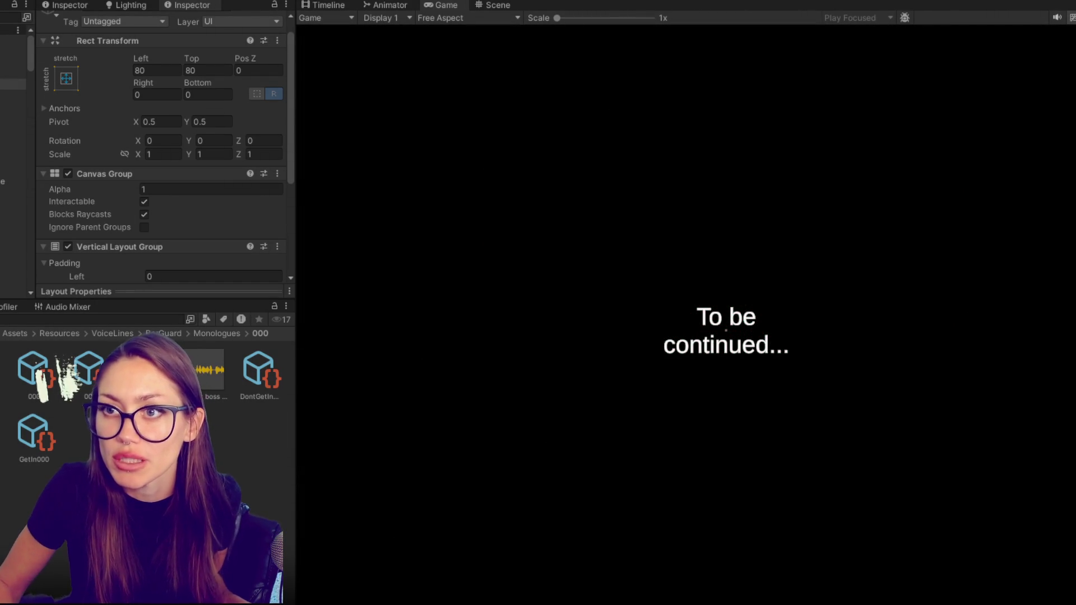
{"action": "key", "text": "ctrl+p"}
{"action": "left_click", "coordinate": [12, 127]}
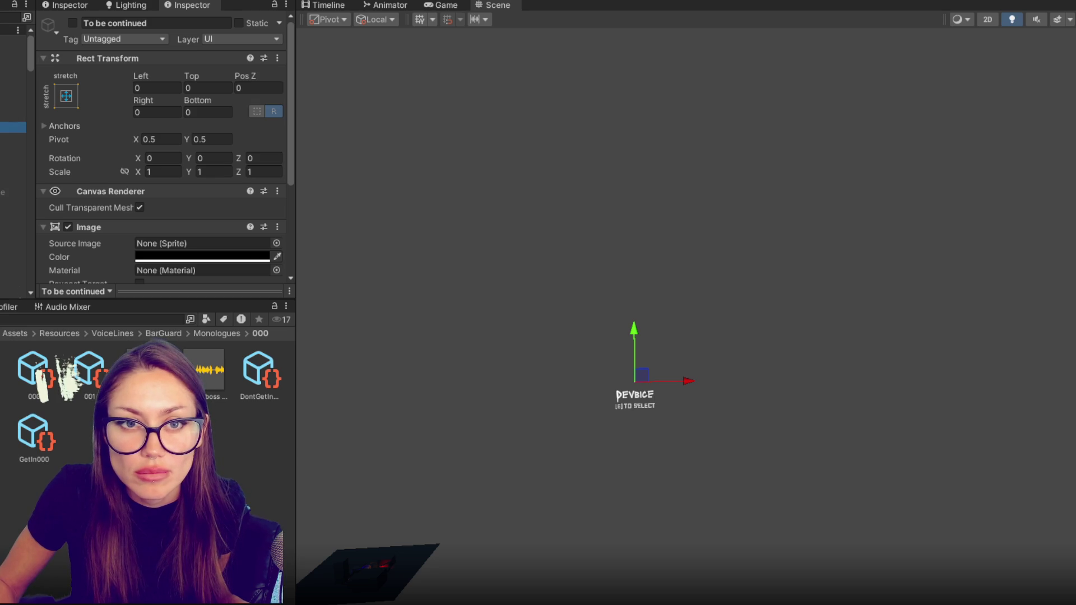
Try stretching the To be continued text horizontally, then undo the scale change.
{"action": "left_click", "coordinate": [12, 139]}
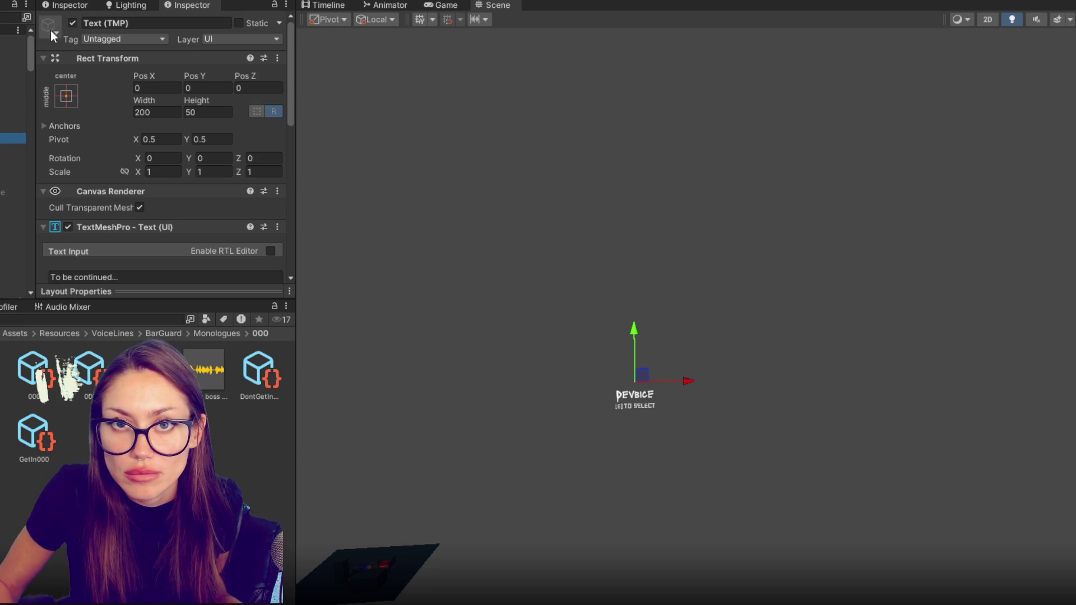
{"action": "key", "text": "r"}
{"action": "left_click_drag", "start_coordinate": [692, 383], "coordinate": [1075, 404]}
{"action": "key", "text": "ctrl+z"}
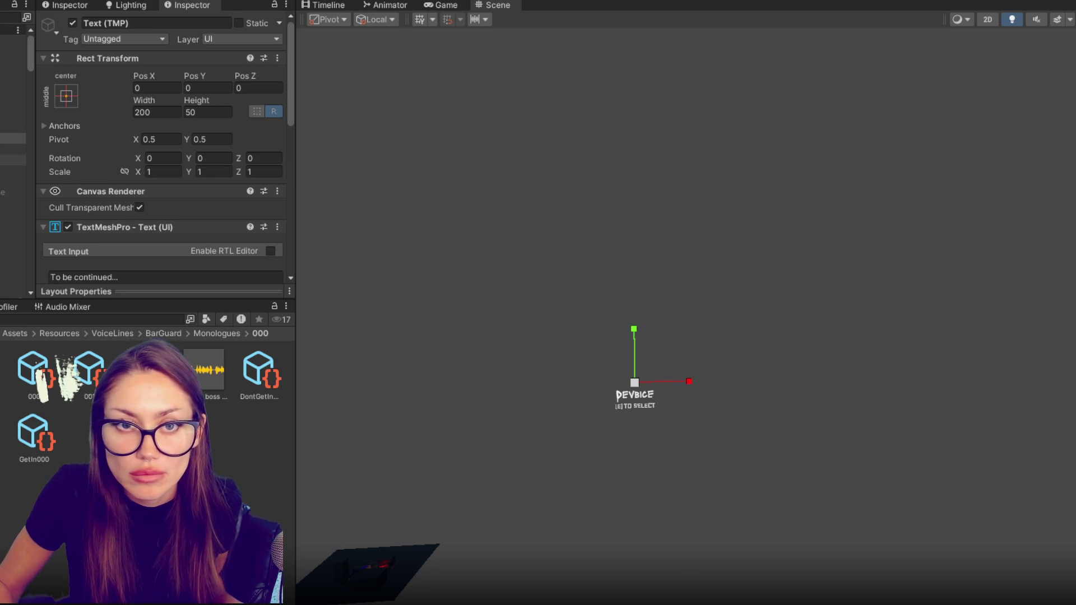
{"action": "key", "text": "ctrl+z"}
{"action": "key", "text": "ctrl+y"}
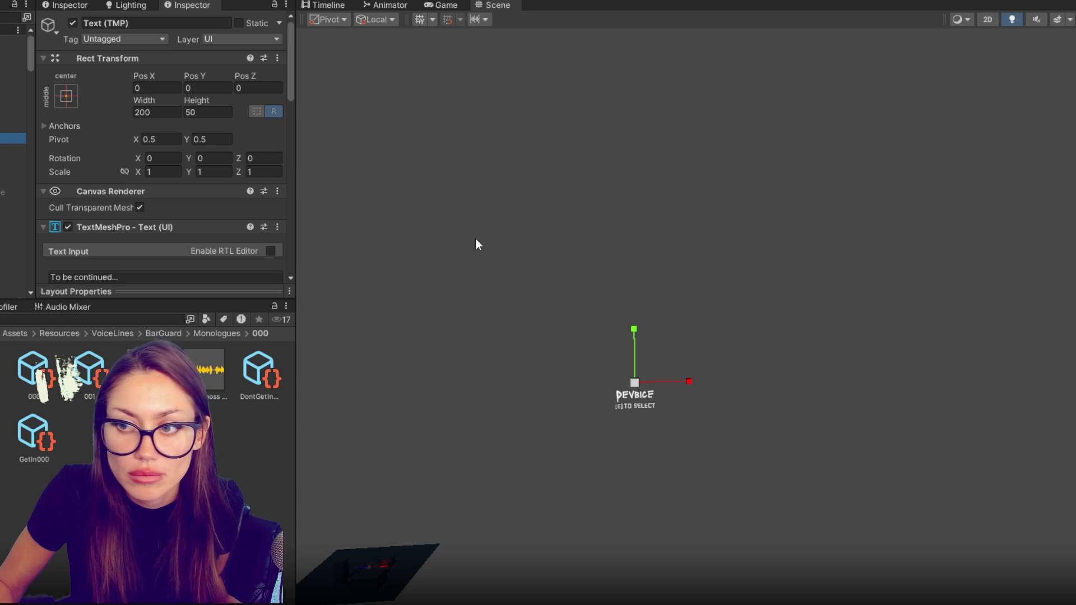
Set the To be continued panel's Canvas Group Alpha to 1.
{"action": "left_click", "coordinate": [23, 128]}
{"action": "scroll", "coordinate": [116, 178], "scroll_direction": "down", "scroll_amount": 3}
{"action": "left_click", "coordinate": [159, 237]}
{"action": "type", "text": "1"}
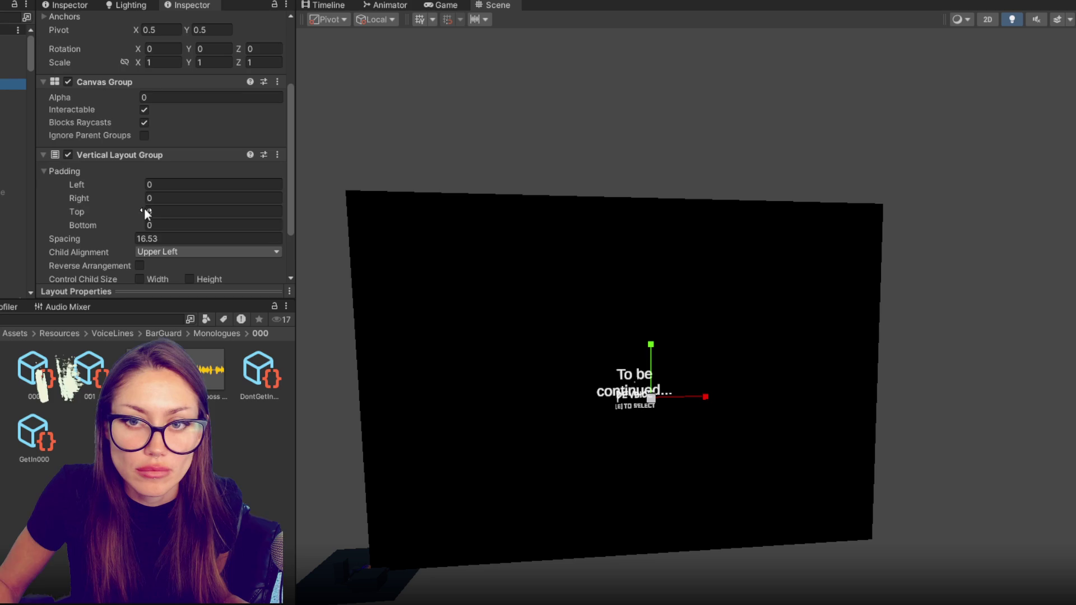
{"action": "scroll", "coordinate": [166, 212], "scroll_direction": "down", "scroll_amount": 3}
{"action": "left_click", "coordinate": [166, 118]}
{"action": "scroll", "coordinate": [163, 149], "scroll_direction": "up", "scroll_amount": 4}
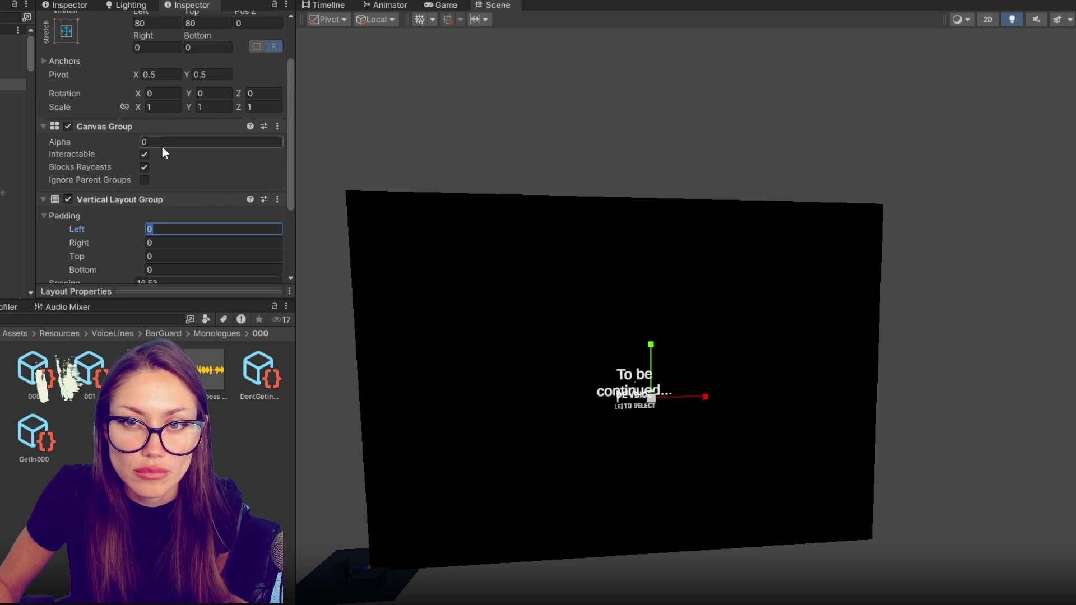
Widen the To be continued text to about 804 so it fits on one line, nudging it up.
{"action": "left_click", "coordinate": [12, 116]}
{"action": "left_click", "coordinate": [11, 139]}
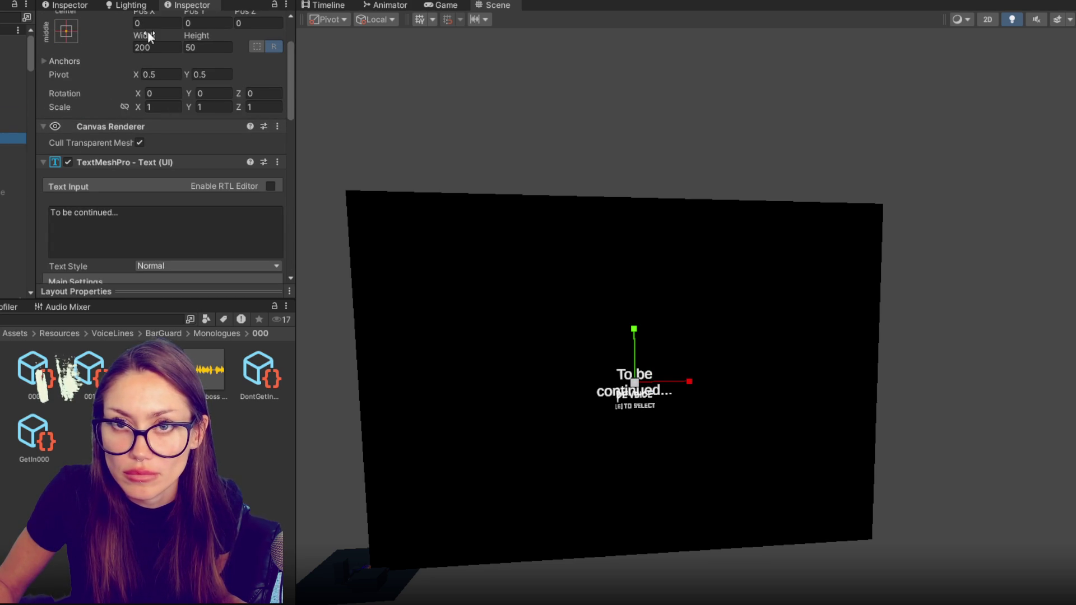
{"action": "left_click_drag", "start_coordinate": [149, 36], "coordinate": [789, 96]}
{"action": "key", "text": "ctrl+z"}
{"action": "scroll", "coordinate": [49, 150], "scroll_direction": "up", "scroll_amount": 3}
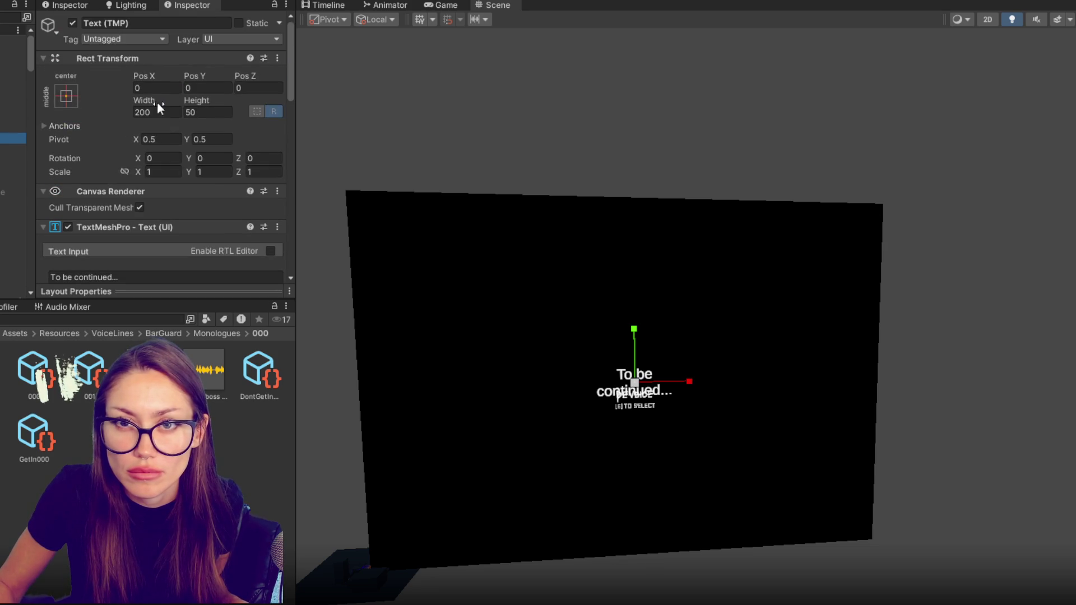
{"action": "left_click_drag", "start_coordinate": [144, 101], "coordinate": [236, 103]}
{"action": "scroll", "coordinate": [148, 223], "scroll_direction": "down", "scroll_amount": 5}
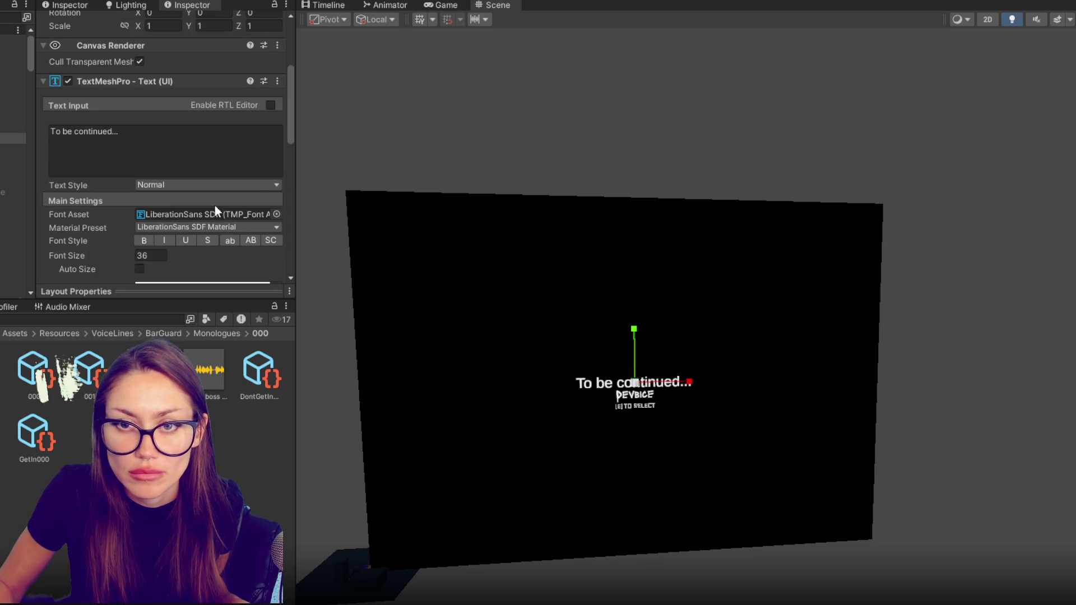
{"action": "left_click_drag", "start_coordinate": [638, 327], "coordinate": [638, 325]}
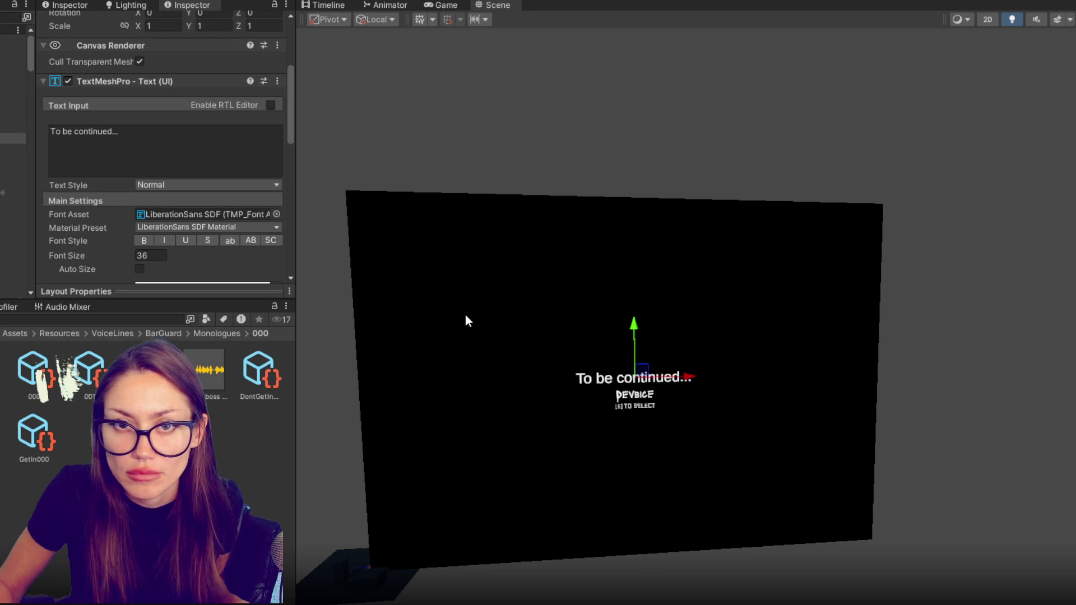
{"action": "left_click", "coordinate": [276, 214]}
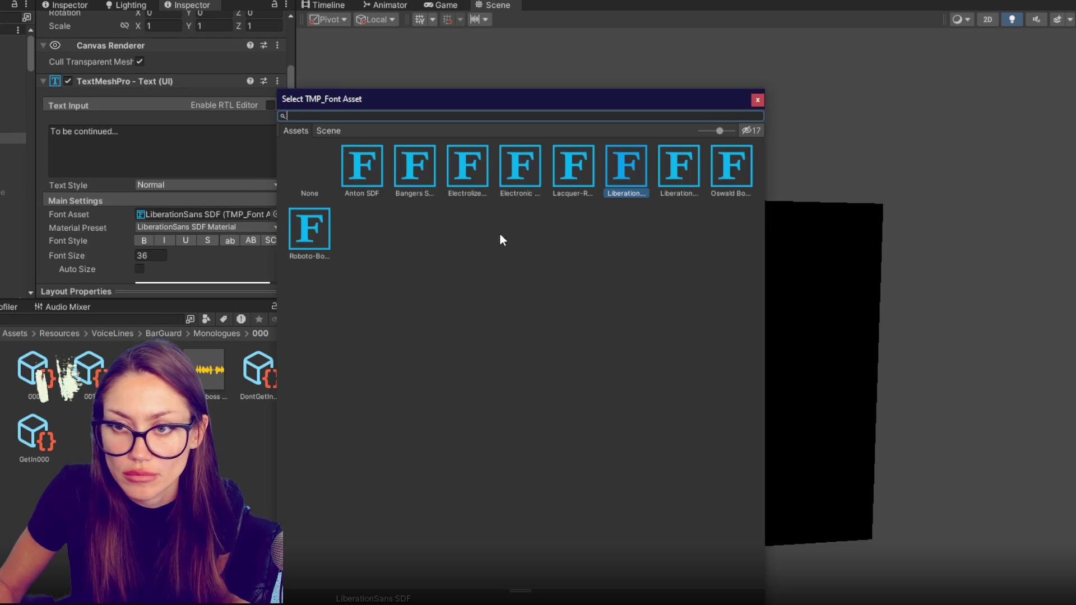
Apply the Lacquer-Regular SDF font and retype the text as 'To be continued'.
{"action": "double_click", "coordinate": [577, 175]}
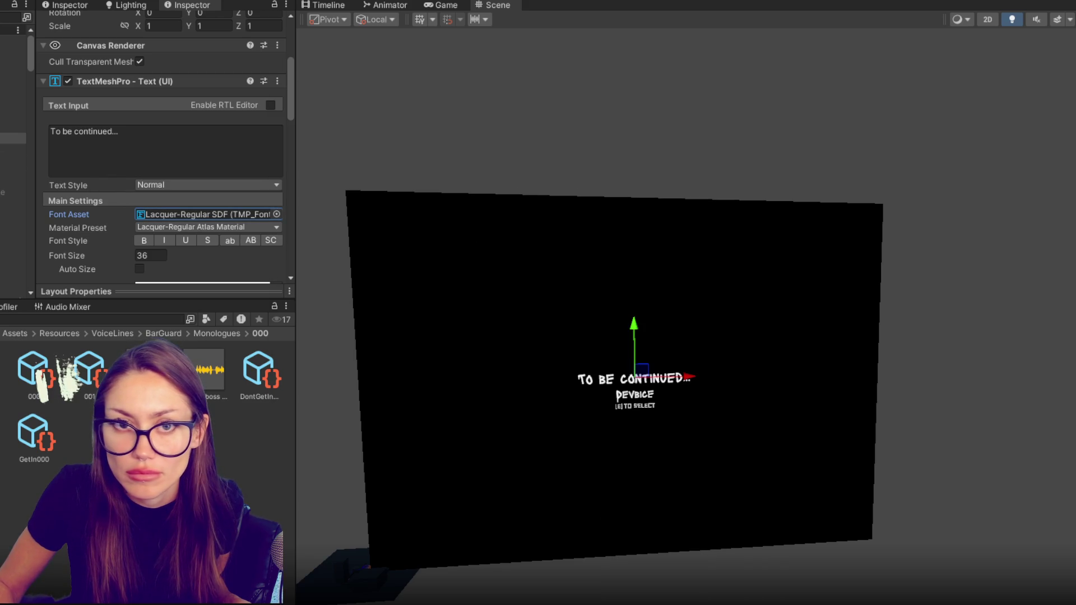
{"action": "left_click", "coordinate": [105, 129]}
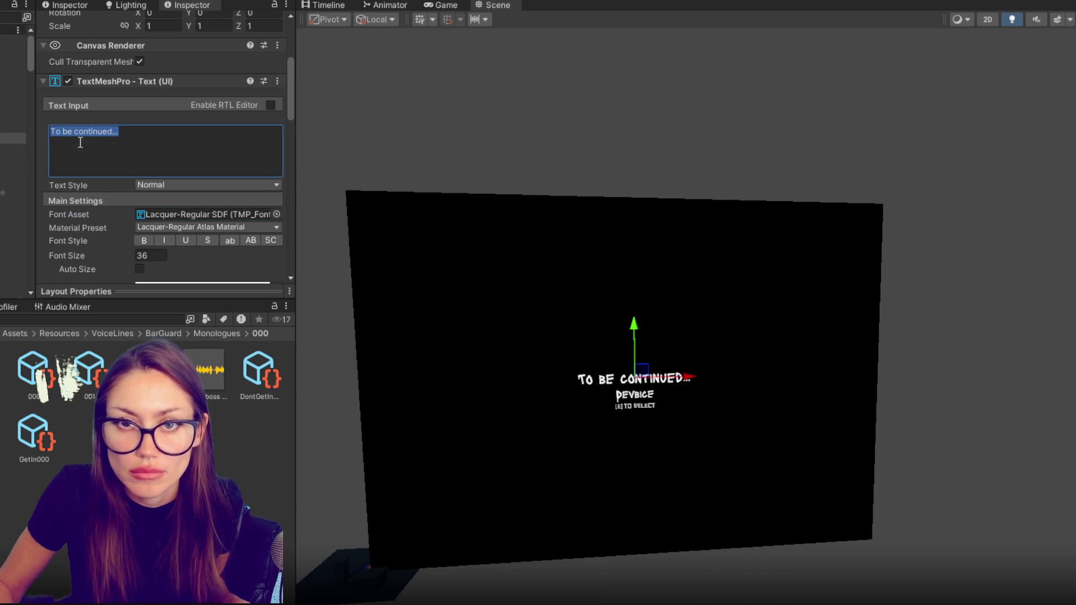
{"action": "type", "text": "To be continued"}
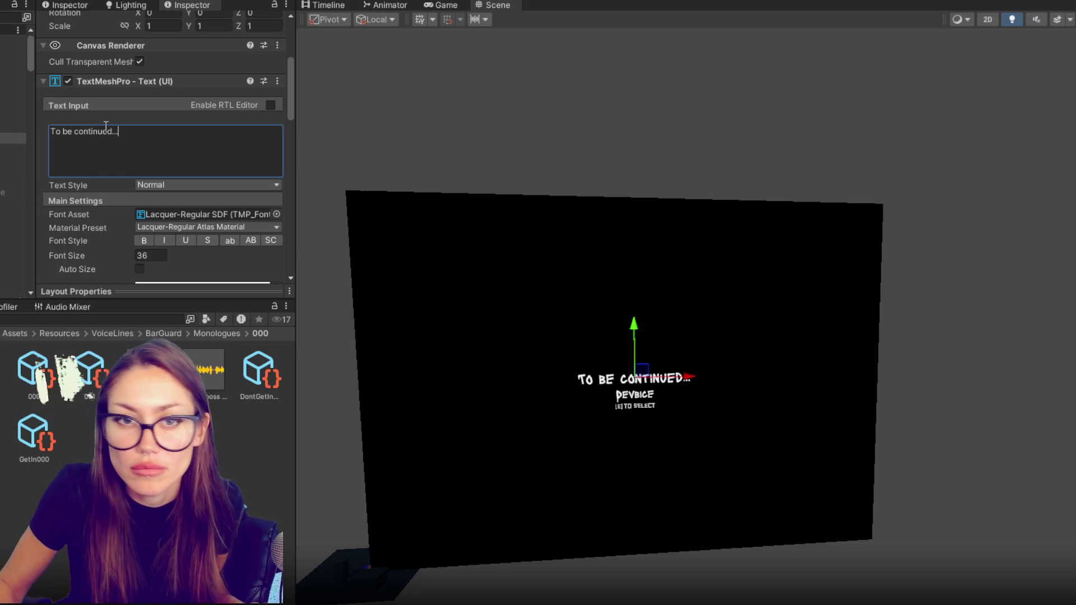
Set the panel's Canvas Group Alpha to 0 and enable the Pause Screen object.
{"action": "left_click", "coordinate": [11, 127]}
{"action": "left_click", "coordinate": [156, 200]}
{"action": "type", "text": "0"}
{"action": "scroll", "coordinate": [110, 81], "scroll_direction": "up", "scroll_amount": 5}
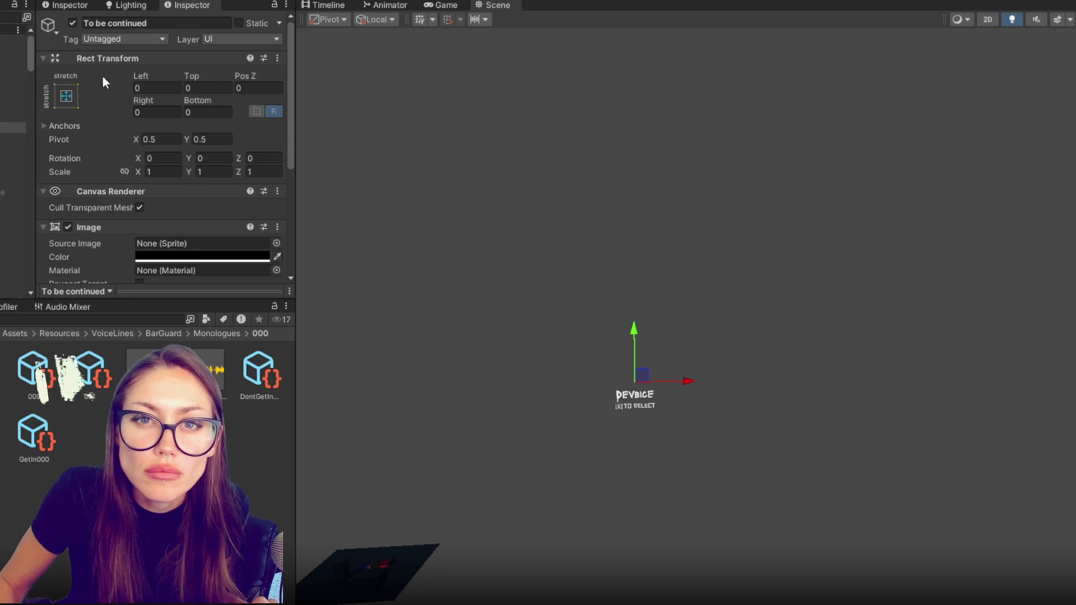
{"action": "left_click", "coordinate": [11, 74]}
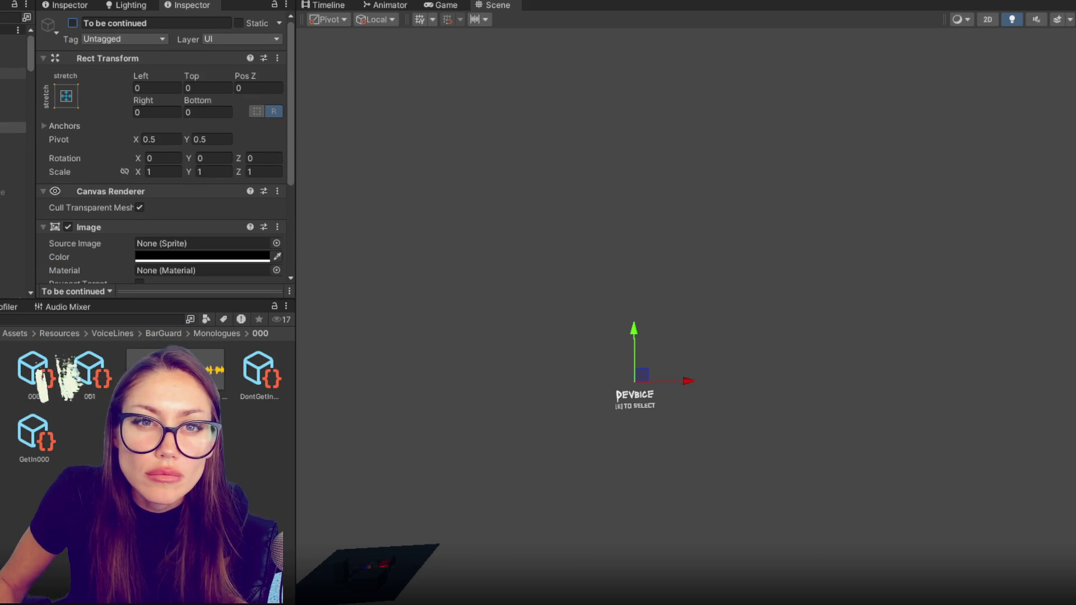
{"action": "left_click", "coordinate": [73, 23]}
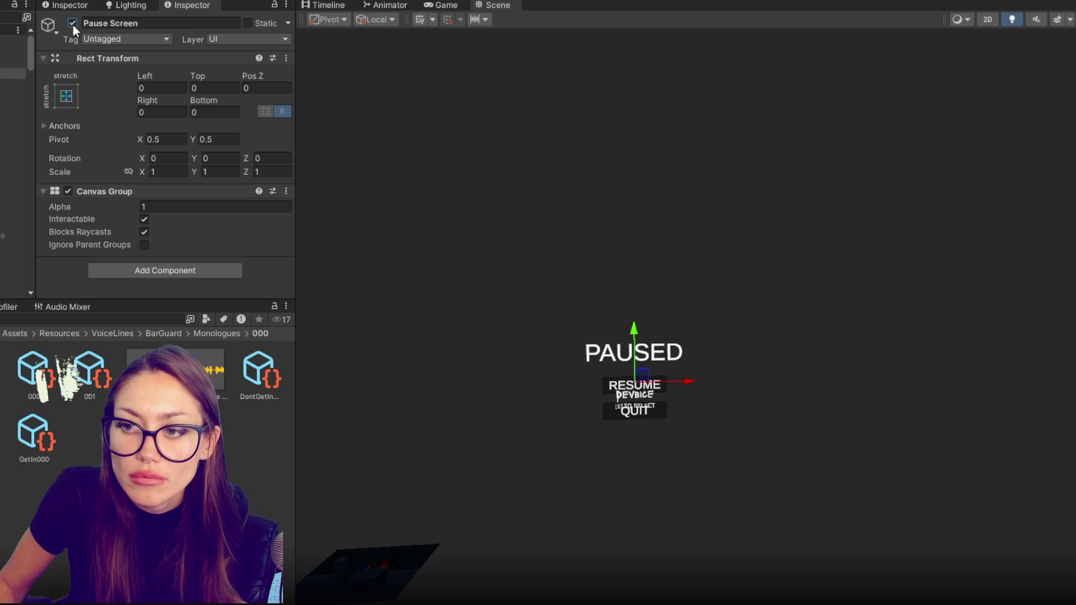
Give the PAUSED text the Electrolize-Regular SDF font.
{"action": "key", "text": "Down"}
{"action": "scroll", "coordinate": [248, 156], "scroll_direction": "down", "scroll_amount": 4}
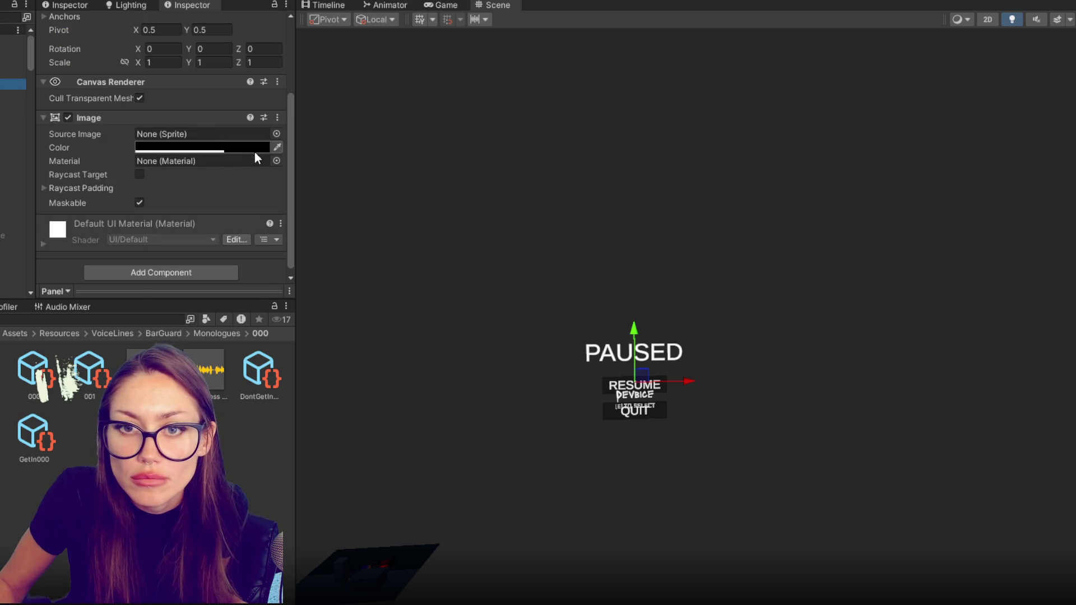
{"action": "key", "text": "Down"}
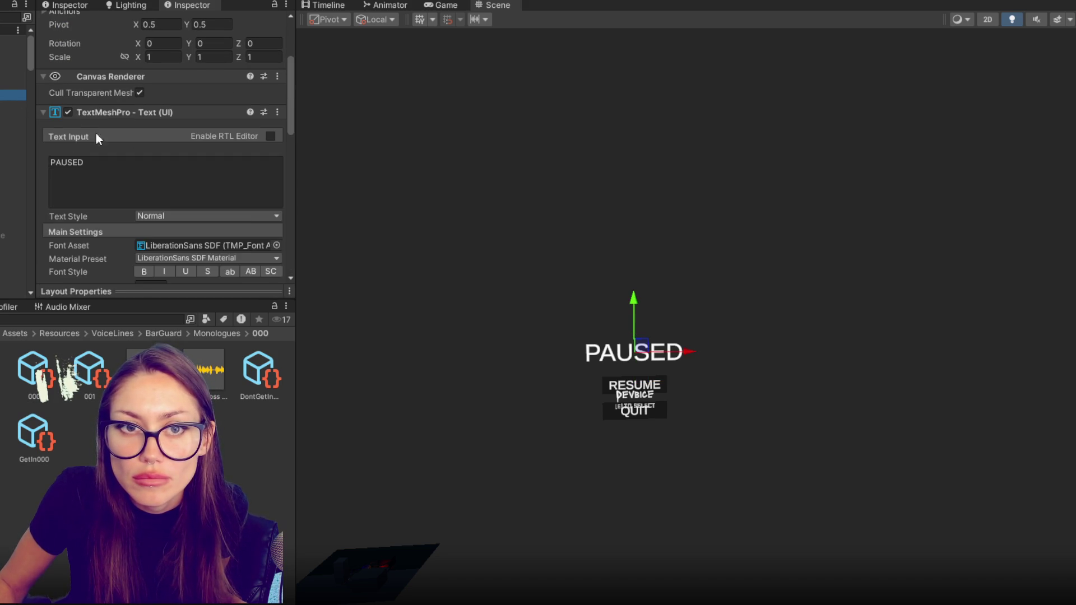
{"action": "left_click", "coordinate": [275, 245]}
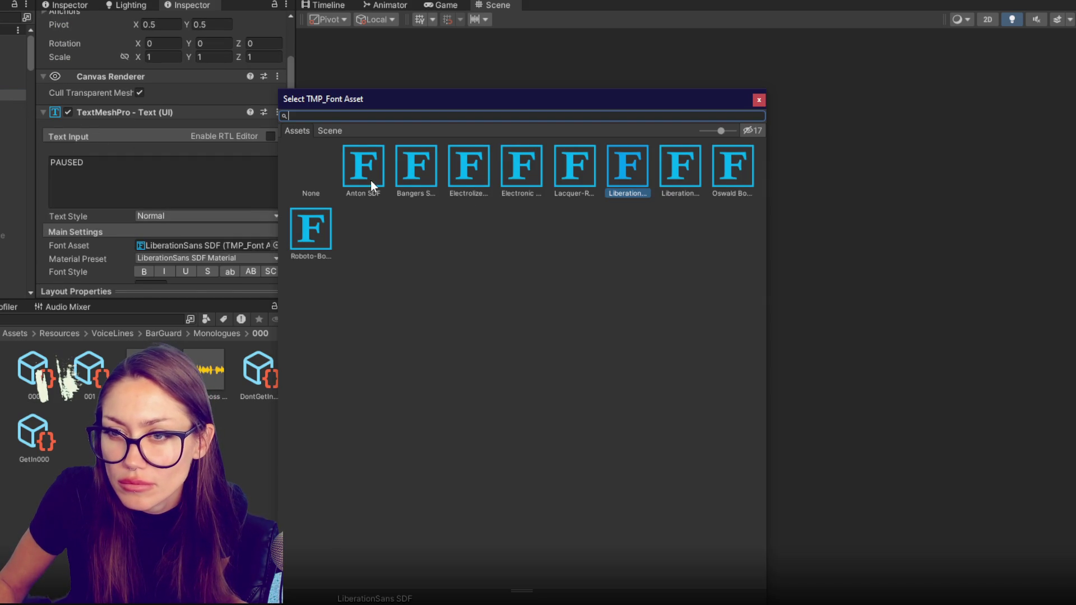
{"action": "double_click", "coordinate": [511, 166]}
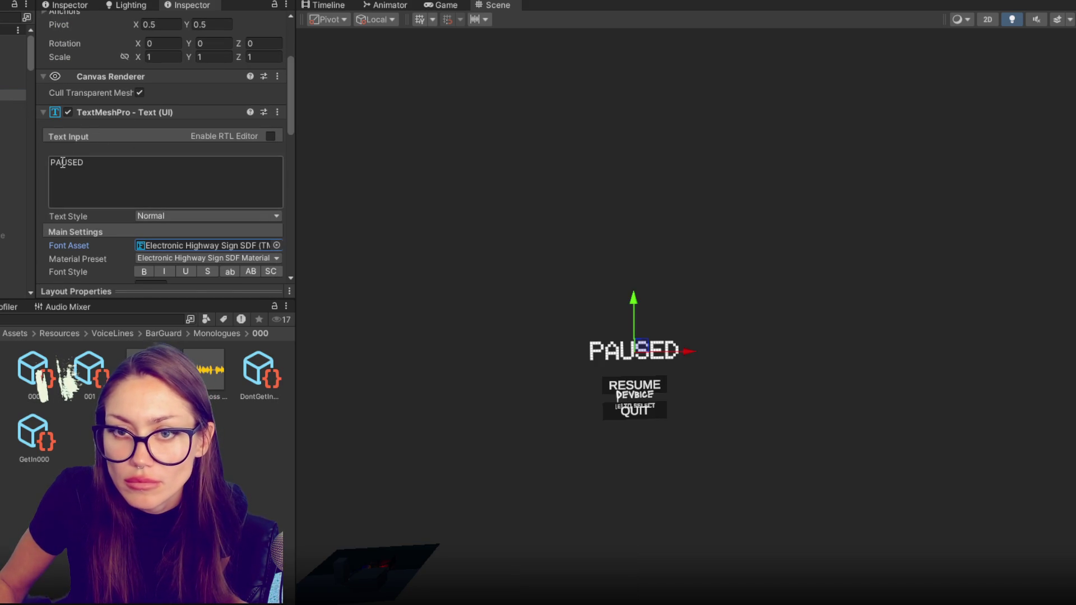
{"action": "left_click", "coordinate": [278, 241]}
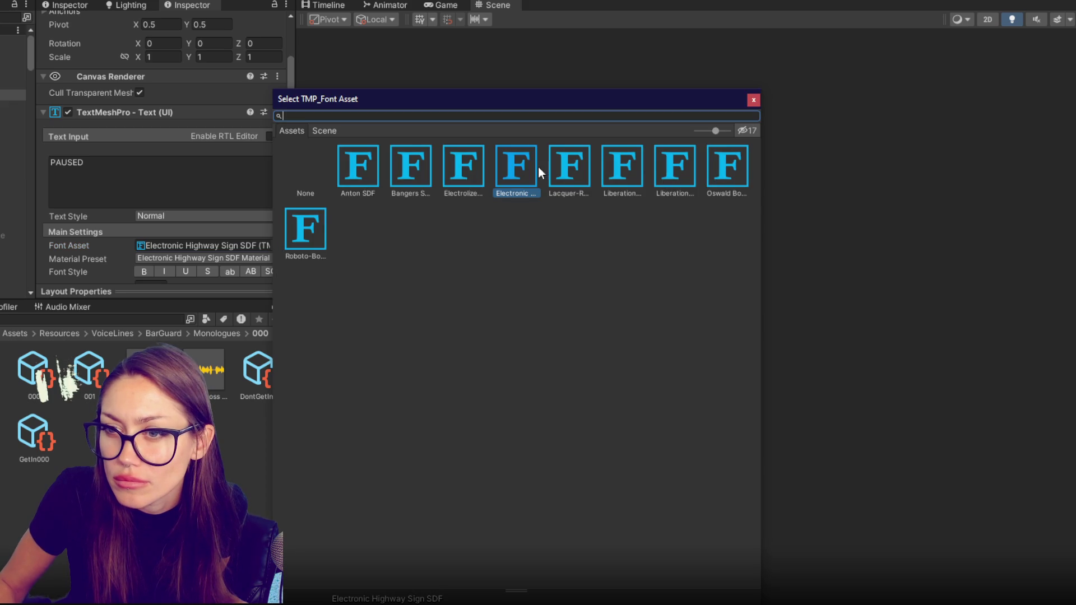
{"action": "double_click", "coordinate": [468, 166]}
Set the RESUME and other menu texts to Electrolize-Regular at font size 26.
{"action": "left_click", "coordinate": [12, 117]}
{"action": "left_click", "coordinate": [12, 138], "text": "ctrl"}
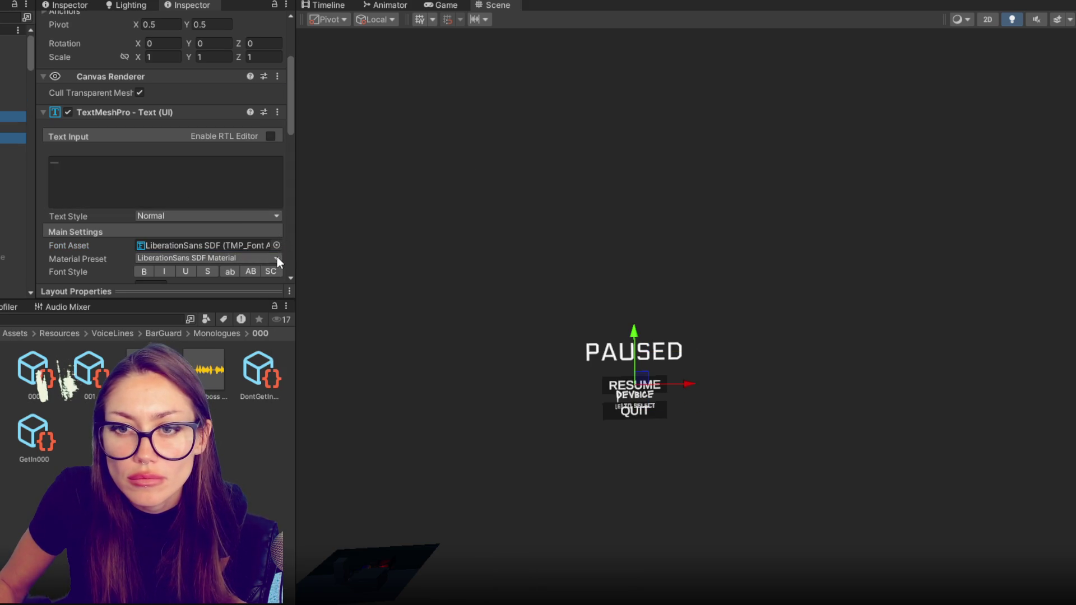
{"action": "left_click", "coordinate": [276, 245]}
{"action": "double_click", "coordinate": [479, 169]}
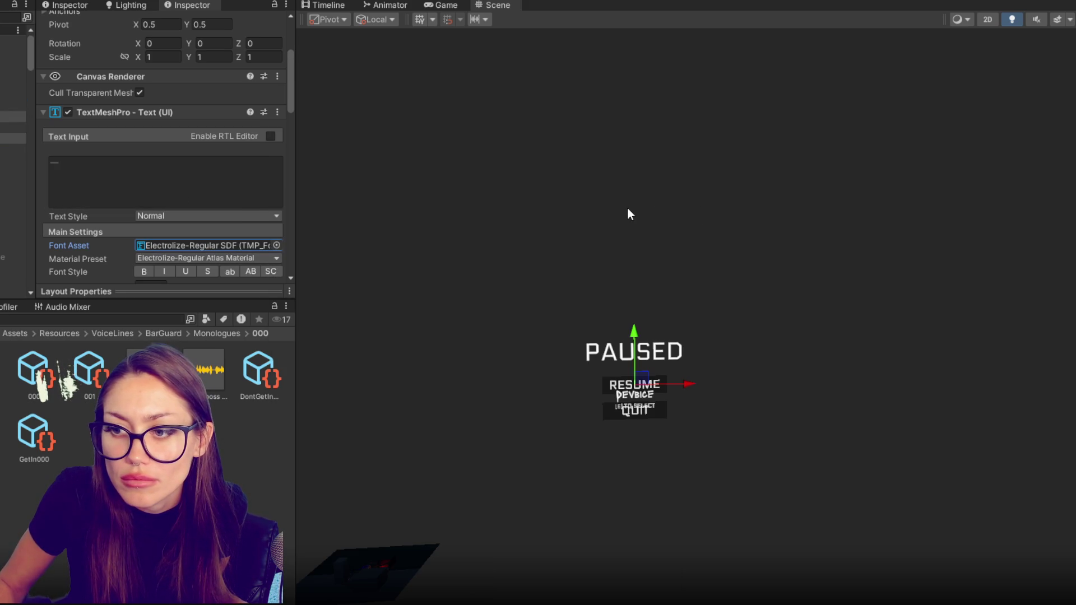
{"action": "scroll", "coordinate": [168, 175], "scroll_direction": "down", "scroll_amount": 4}
{"action": "left_click", "coordinate": [163, 177]}
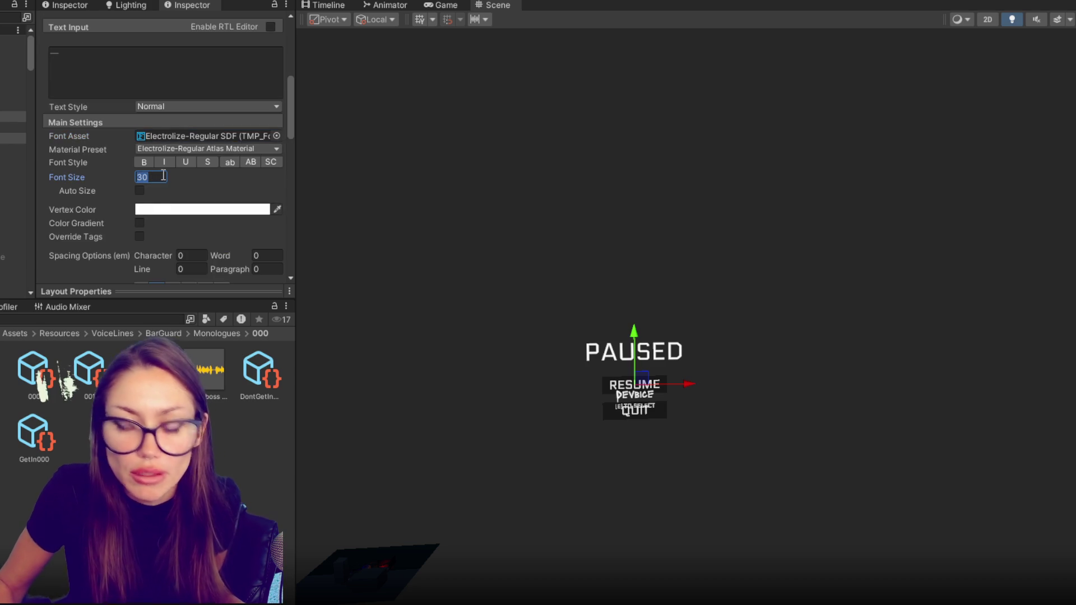
{"action": "type", "text": "26"}
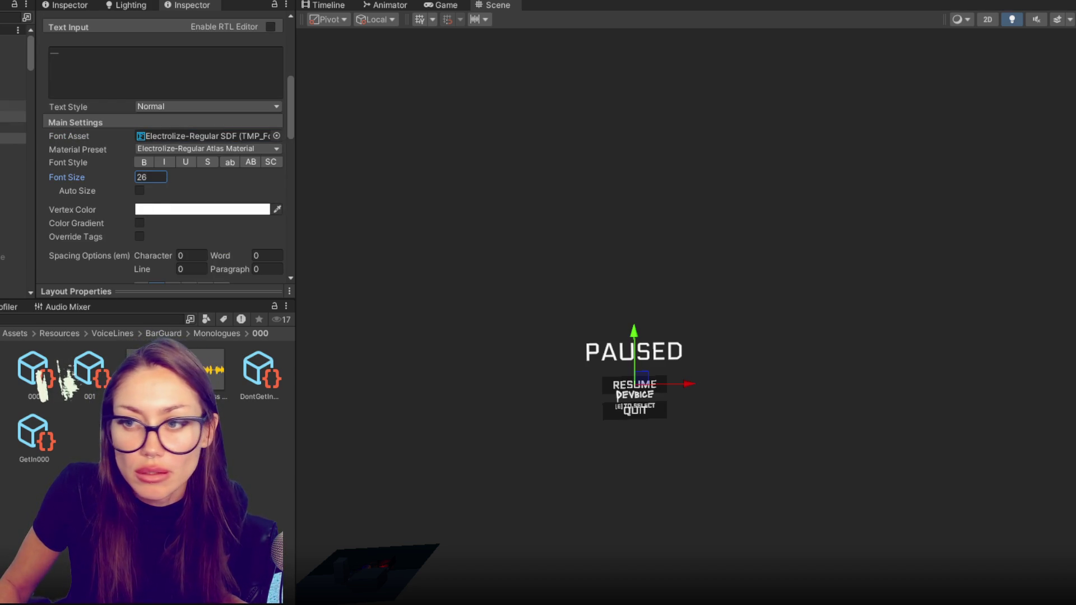
Set the Pause Screen's Canvas Group Alpha to 0.
{"action": "left_click", "coordinate": [12, 74]}
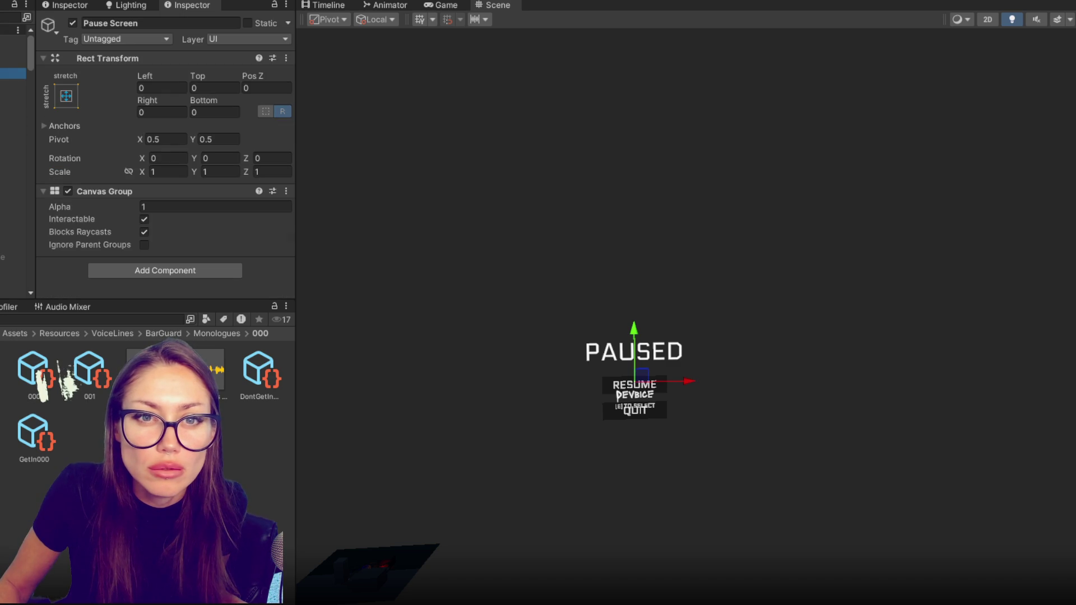
{"action": "left_click", "coordinate": [196, 207]}
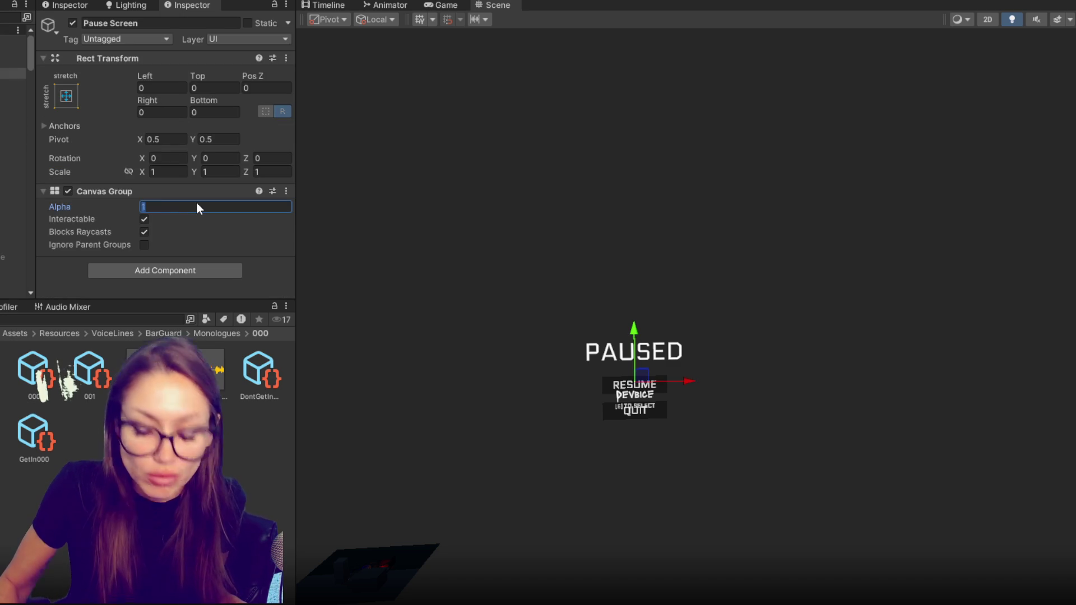
{"action": "type", "text": "0"}
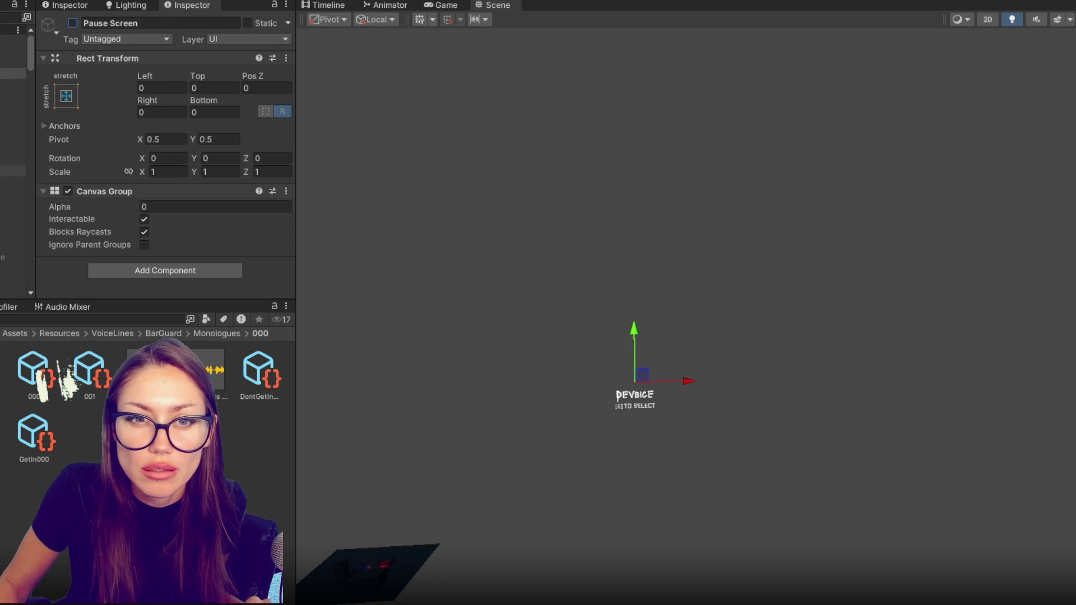
Make the FoundDevice message visible by setting its Canvas Group Alpha to 1.
{"action": "left_click", "coordinate": [13, 225]}
{"action": "scroll", "coordinate": [12, 186], "scroll_direction": "down", "scroll_amount": 3}
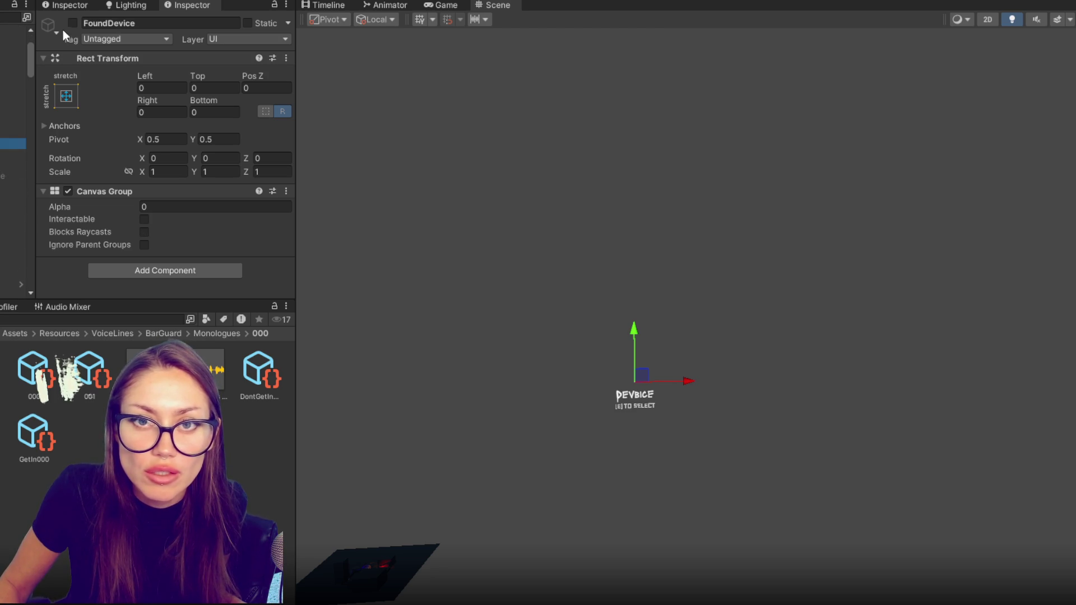
{"action": "left_click", "coordinate": [155, 204]}
{"action": "type", "text": "1"}
Switch the FOUND A DEVICE heading and its info line to Electrolize-Regular SDF.
{"action": "left_click", "coordinate": [6, 157]}
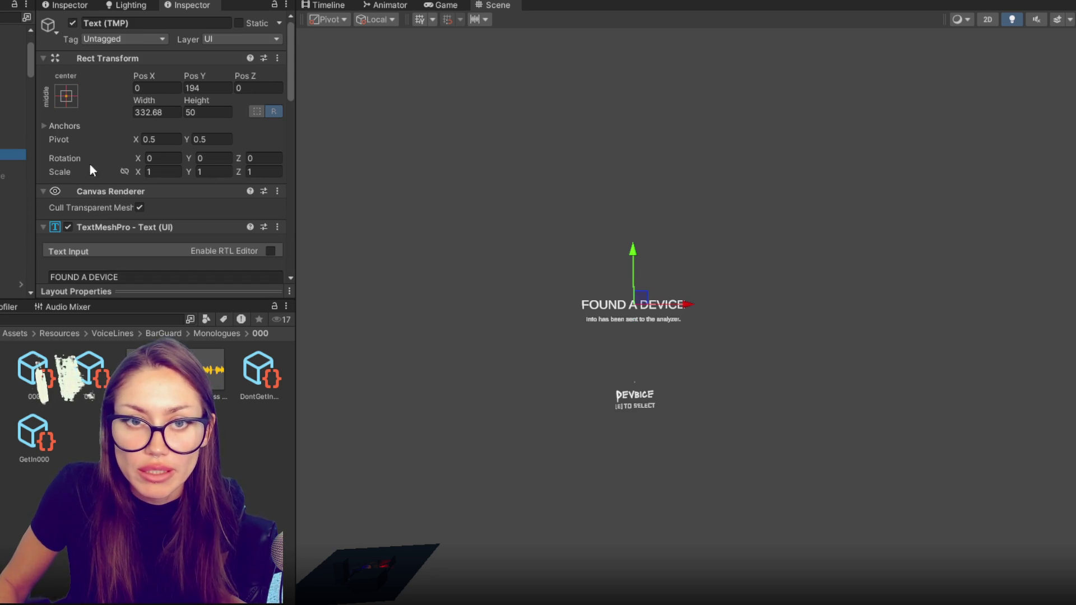
{"action": "scroll", "coordinate": [267, 250], "scroll_direction": "down", "scroll_amount": 3}
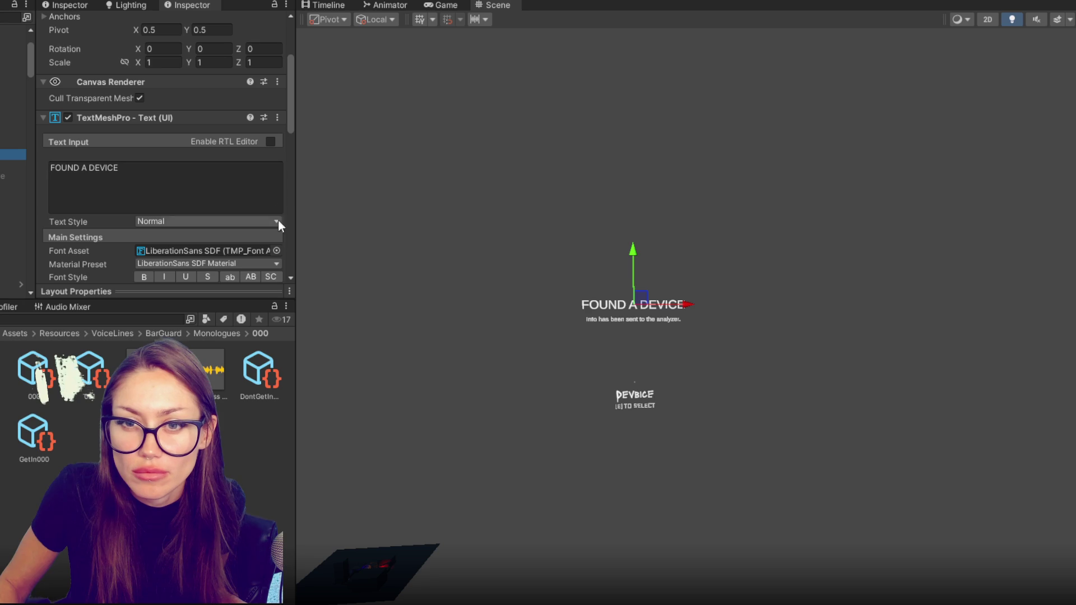
{"action": "left_click", "coordinate": [277, 250]}
{"action": "double_click", "coordinate": [516, 171]}
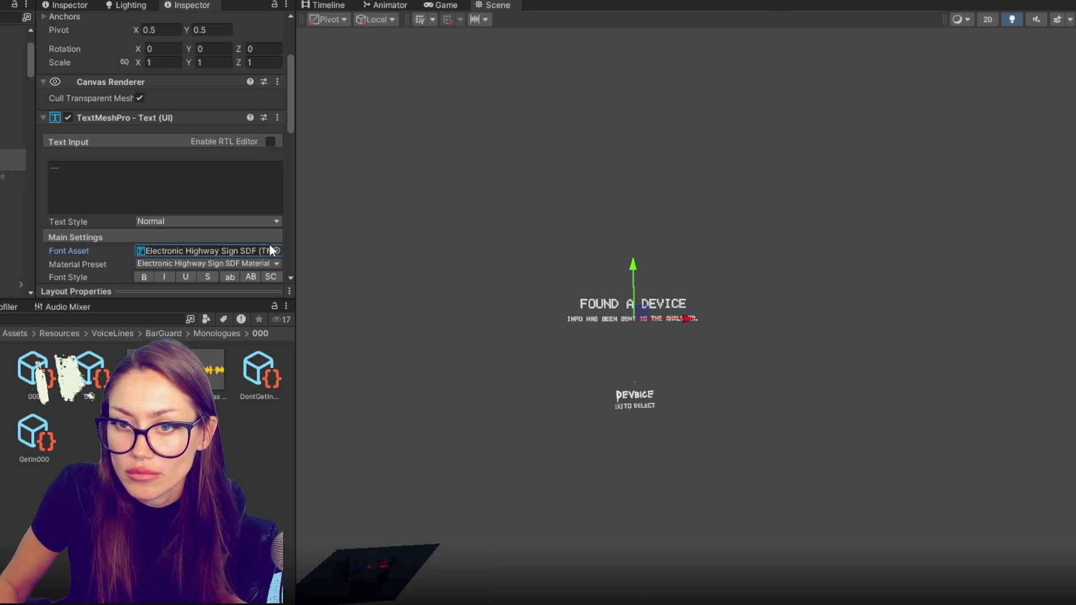
{"action": "left_click", "coordinate": [275, 250]}
{"action": "double_click", "coordinate": [582, 164]}
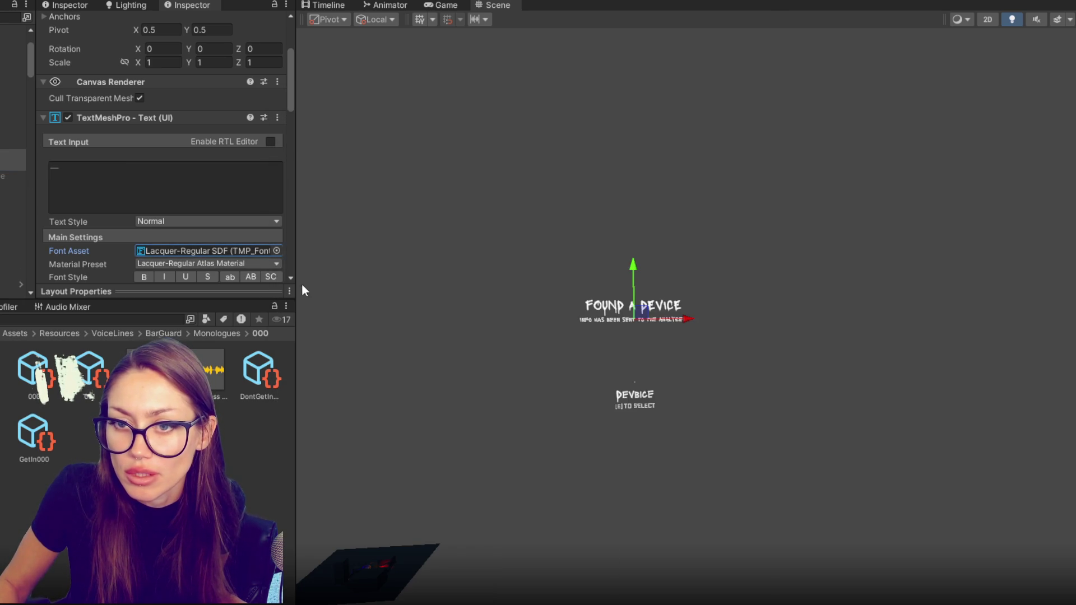
{"action": "left_click", "coordinate": [277, 252]}
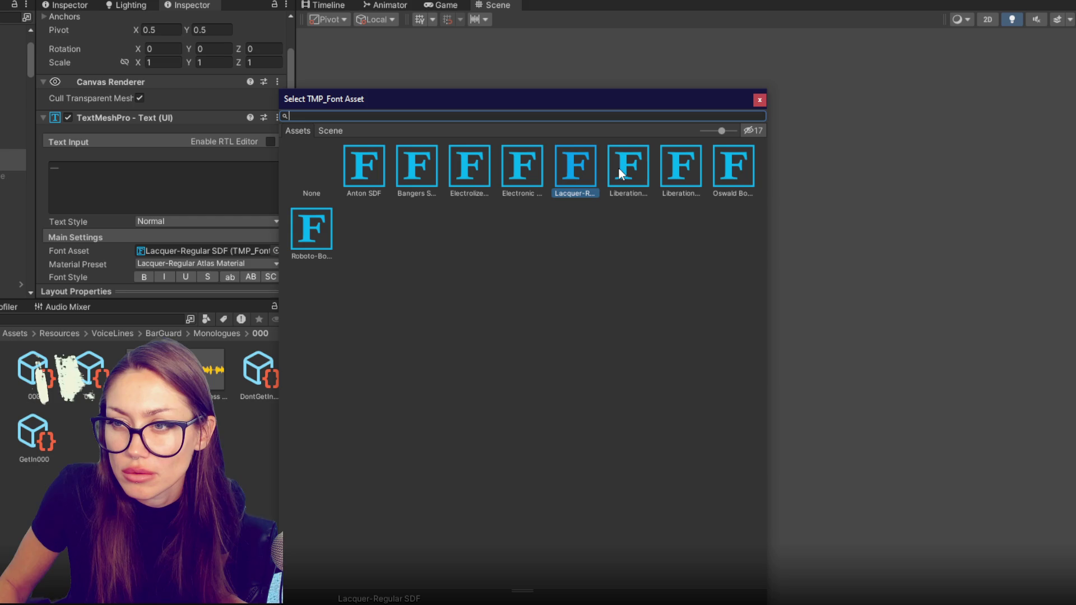
{"action": "double_click", "coordinate": [477, 170]}
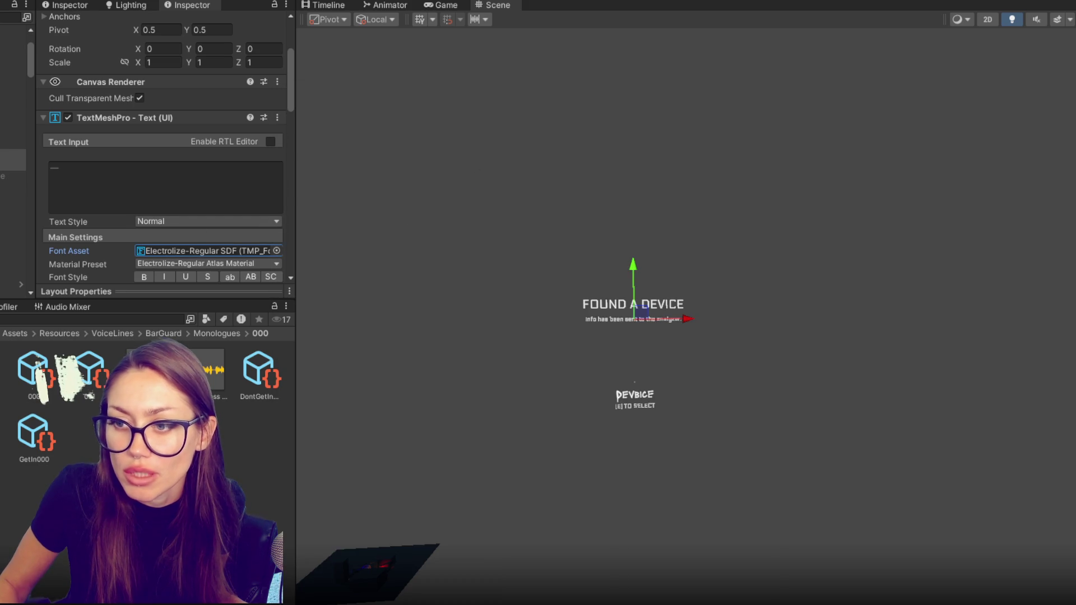
{"action": "left_click", "coordinate": [5, 191]}
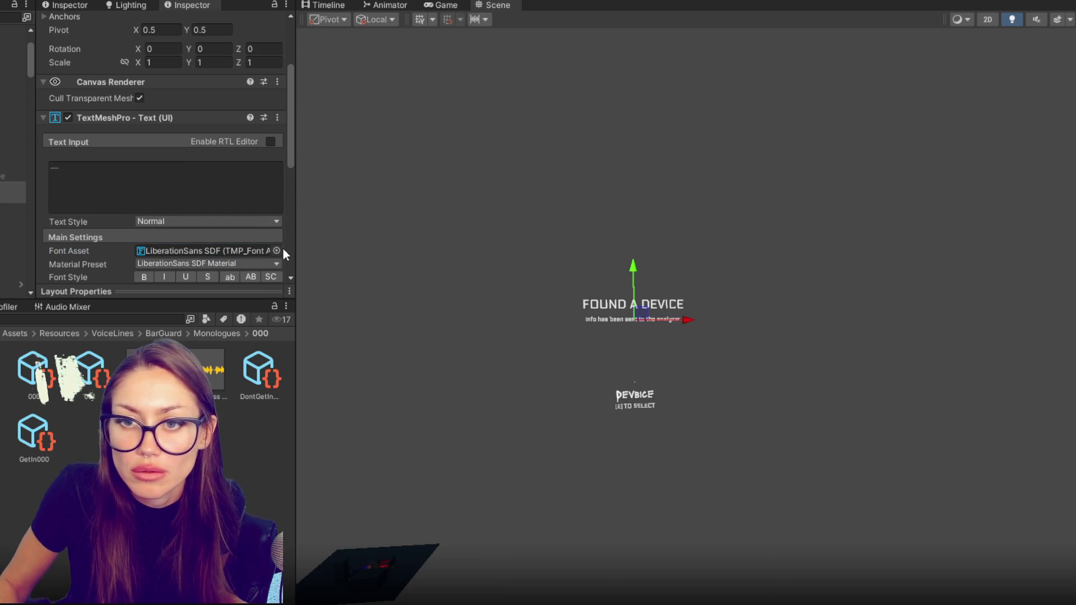
{"action": "left_click", "coordinate": [277, 251]}
{"action": "double_click", "coordinate": [477, 172]}
Hide the FoundDevice message again with Canvas Group Alpha 0.
{"action": "left_click", "coordinate": [11, 143]}
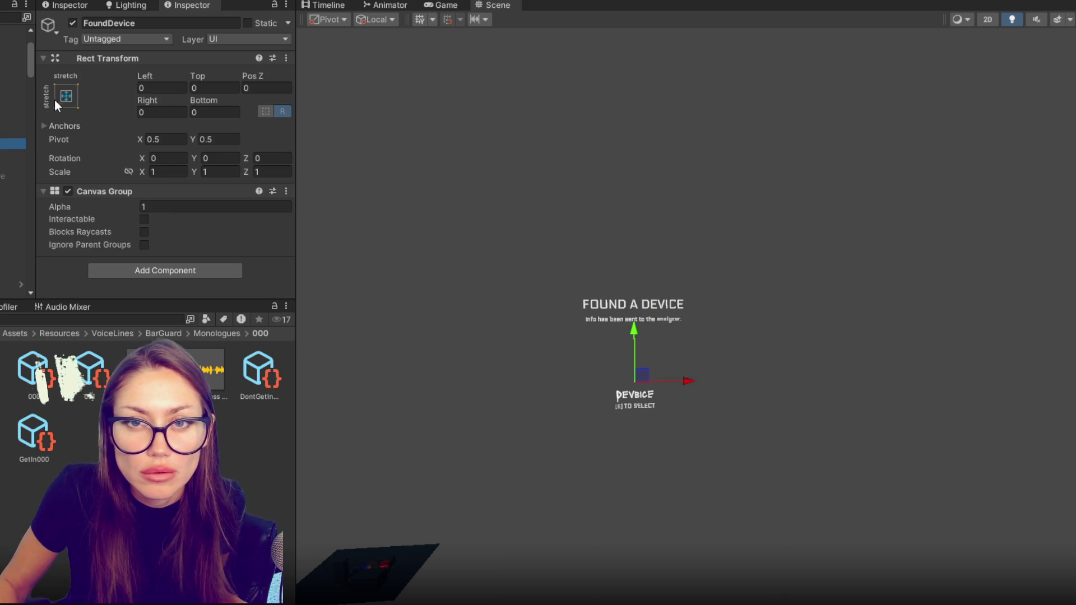
{"action": "left_click", "coordinate": [166, 207]}
{"action": "type", "text": "0"}
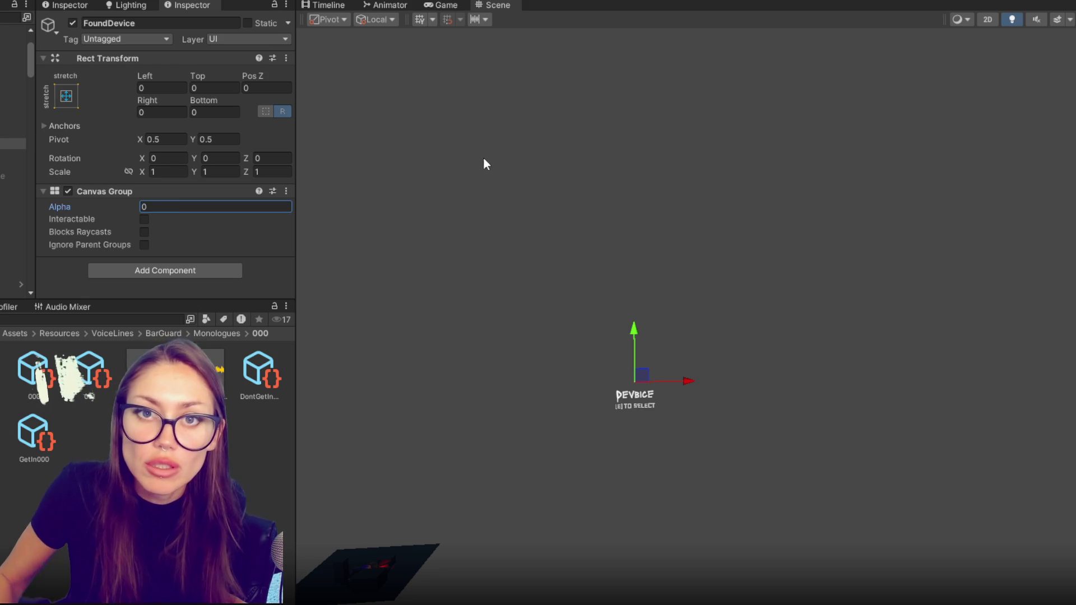
Give both Found Clothing message texts the Electrolize-Regular SDF font.
{"action": "left_click", "coordinate": [12, 208]}
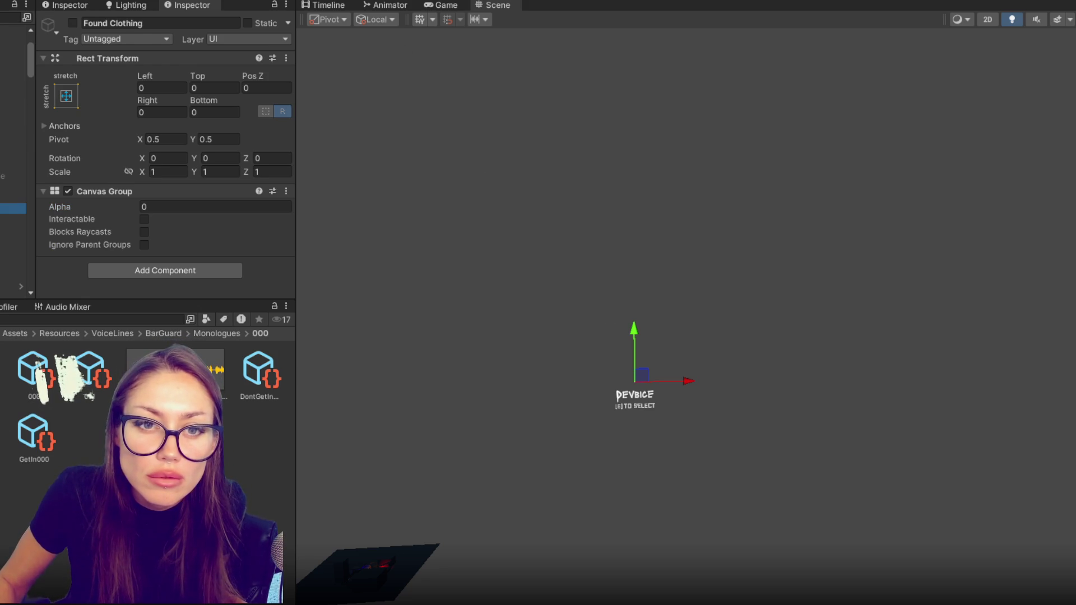
{"action": "left_click", "coordinate": [11, 219]}
{"action": "left_click", "coordinate": [12, 230], "text": "ctrl"}
{"action": "scroll", "coordinate": [264, 216], "scroll_direction": "down", "scroll_amount": 4}
{"action": "left_click", "coordinate": [276, 250]}
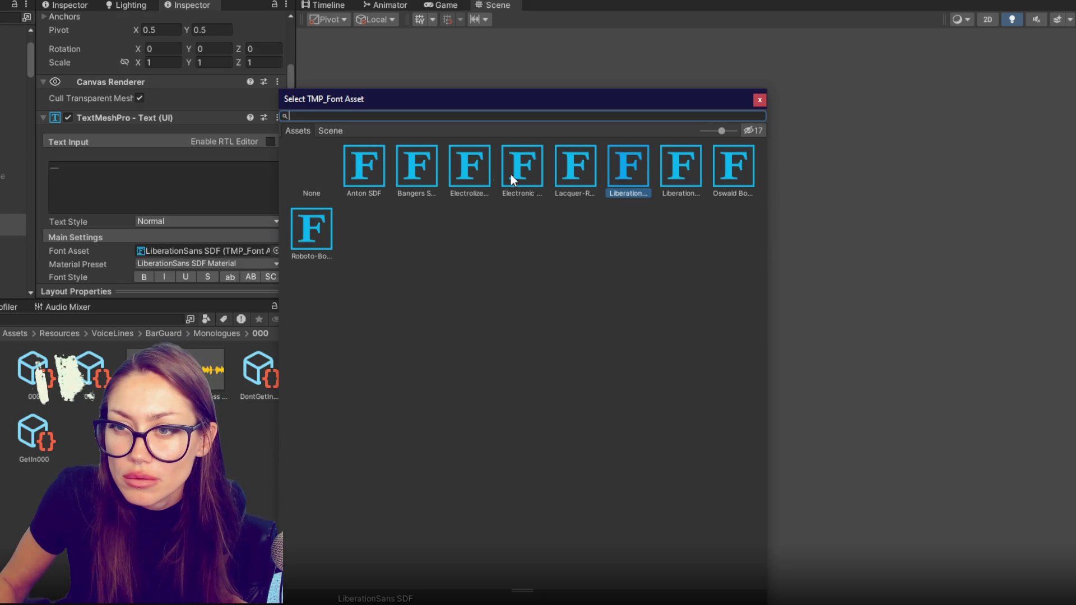
{"action": "double_click", "coordinate": [480, 170]}
Check the other message texts' settings and frame the BEGIN FULL ANALYSIS text.
{"action": "left_click", "coordinate": [10, 198]}
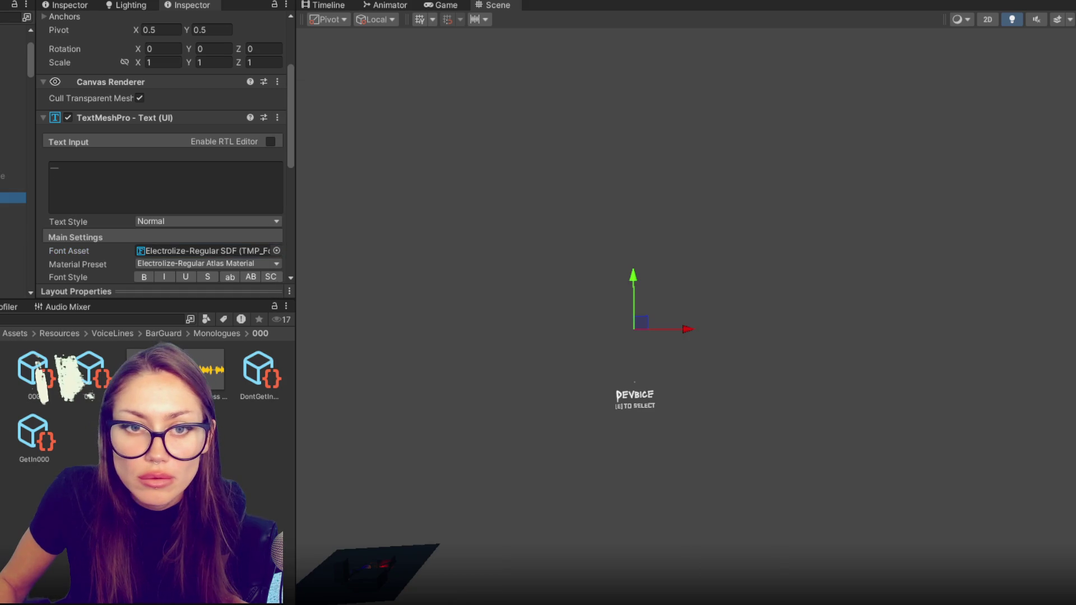
{"action": "left_click", "coordinate": [11, 154]}
{"action": "left_click", "coordinate": [11, 143]}
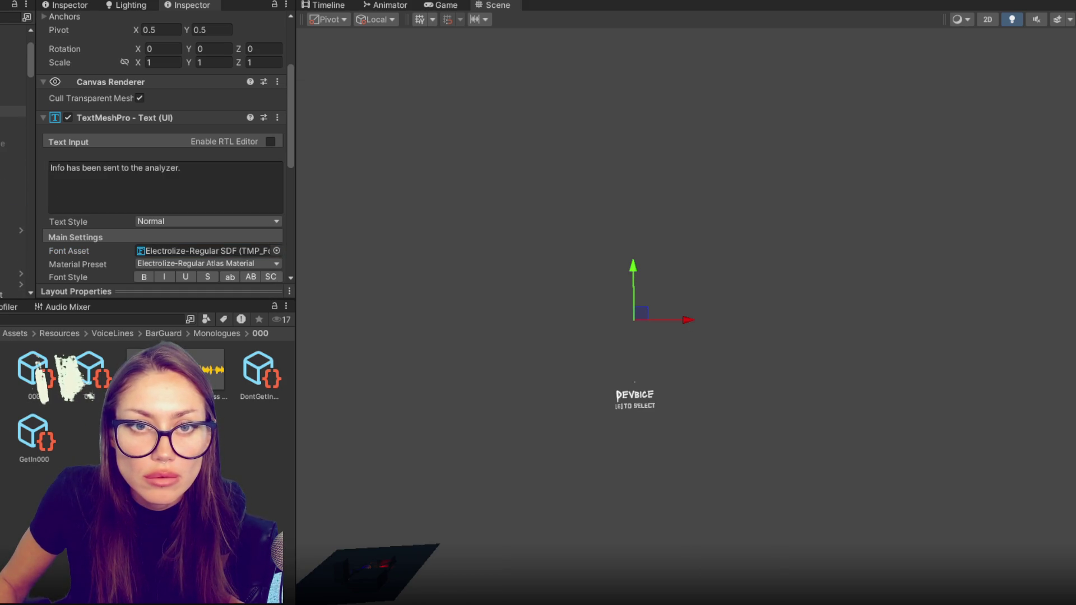
{"action": "left_click", "coordinate": [12, 154]}
{"action": "left_click", "coordinate": [11, 197]}
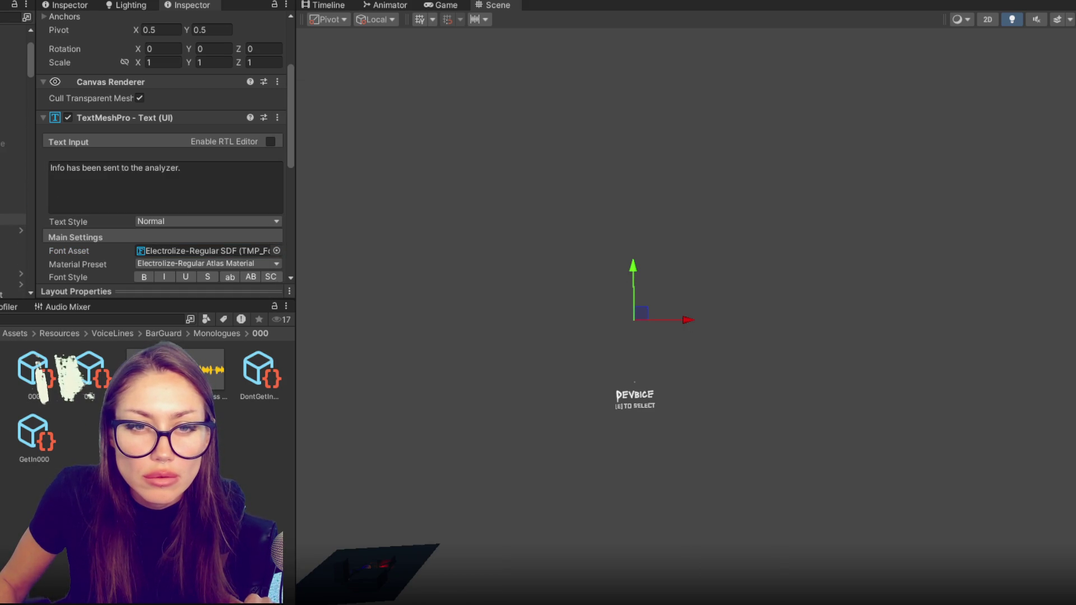
{"action": "left_click", "coordinate": [11, 241]}
{"action": "key", "text": "f"}
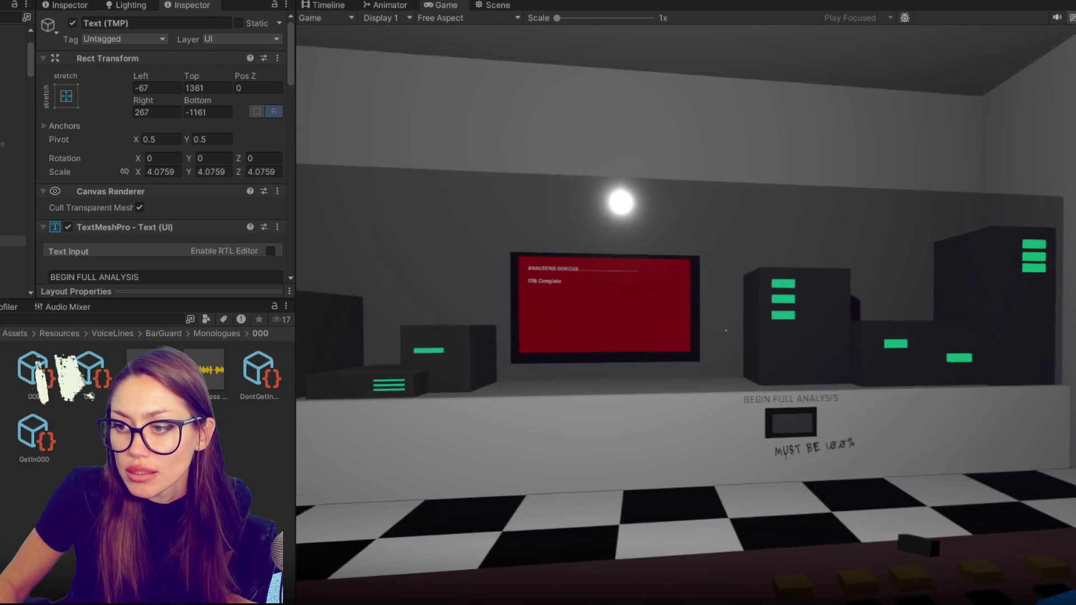
Pick up the device and the special device, then walk down the corridor to the blue door.
{"action": "key", "text": "e"}
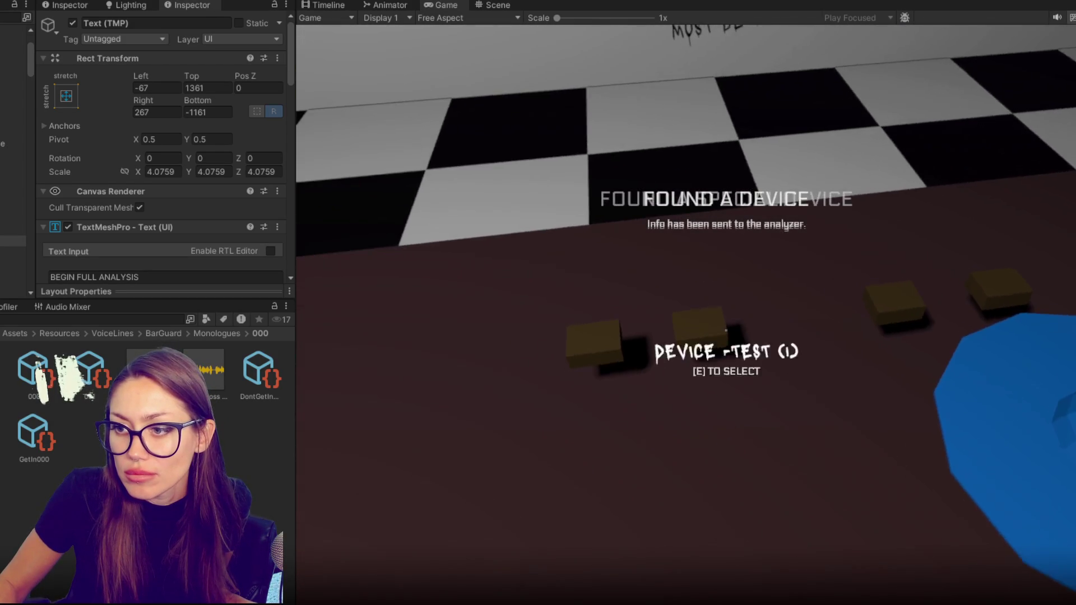
{"action": "key", "text": "e"}
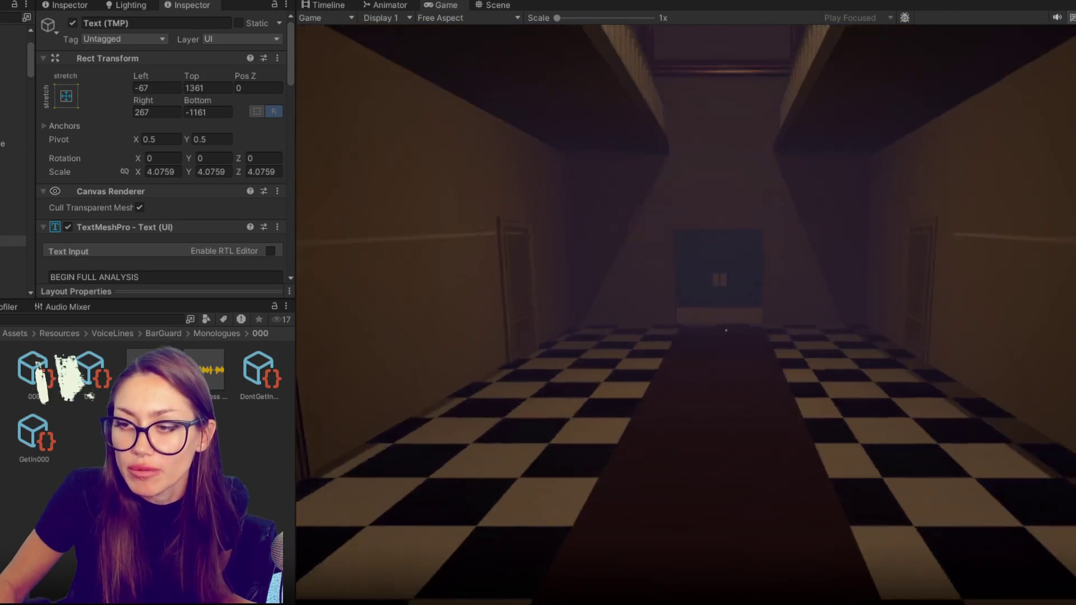
{"action": "key", "text": "w"}
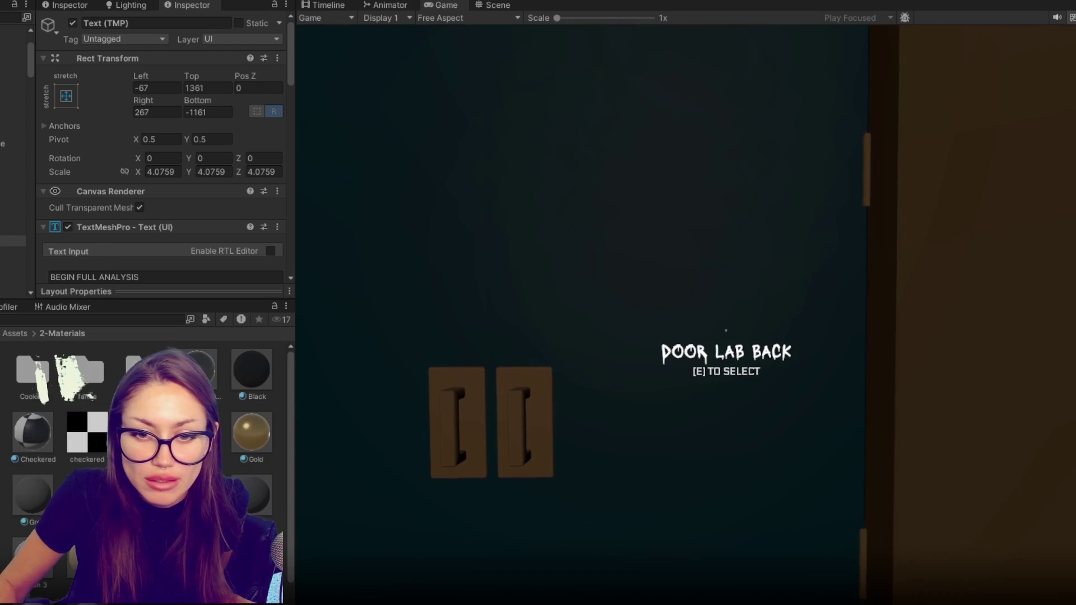
Change the Interactive material's Albedo colour from blue to red (FF0018).
{"action": "left_click", "coordinate": [90, 395]}
{"action": "left_click", "coordinate": [183, 83]}
{"action": "left_click_drag", "start_coordinate": [359, 201], "coordinate": [367, 191]}
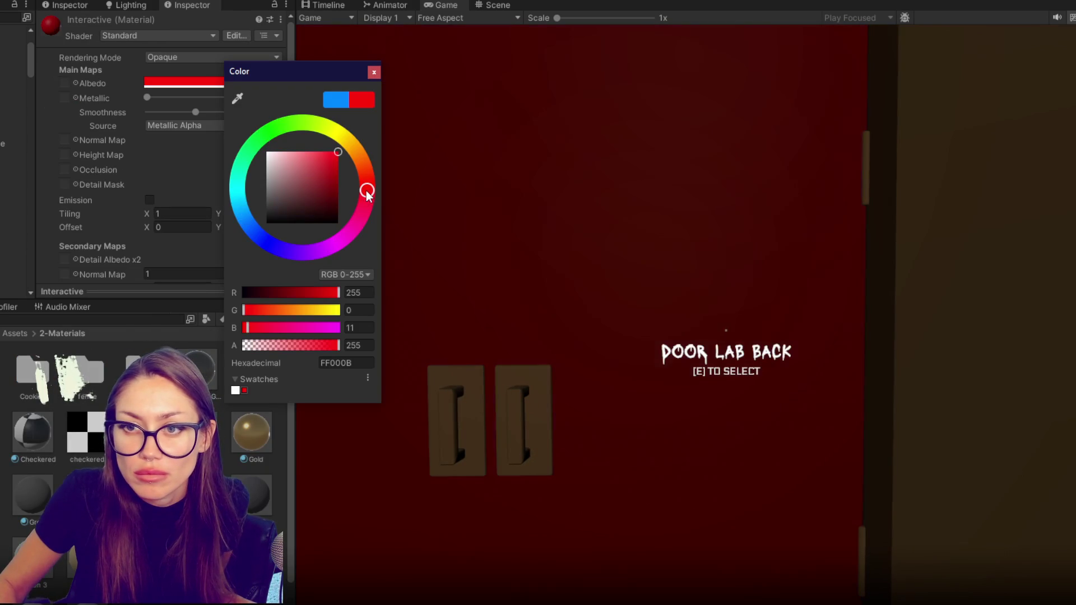
{"action": "left_click", "coordinate": [374, 73]}
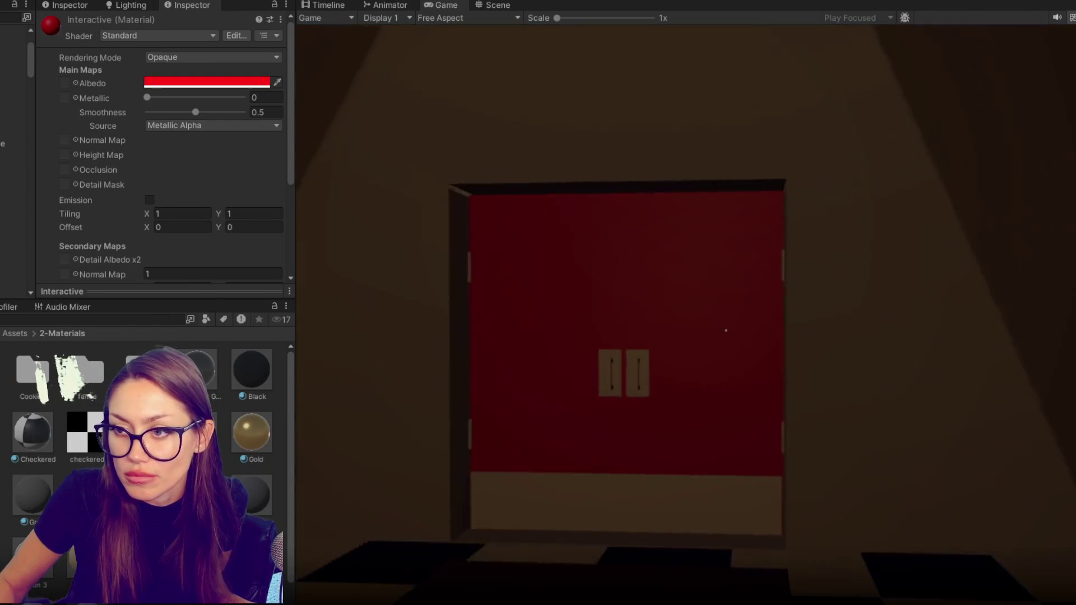
Walk to the red door, grab the red sunhat, and go through the lab back door.
{"action": "key", "text": "w"}
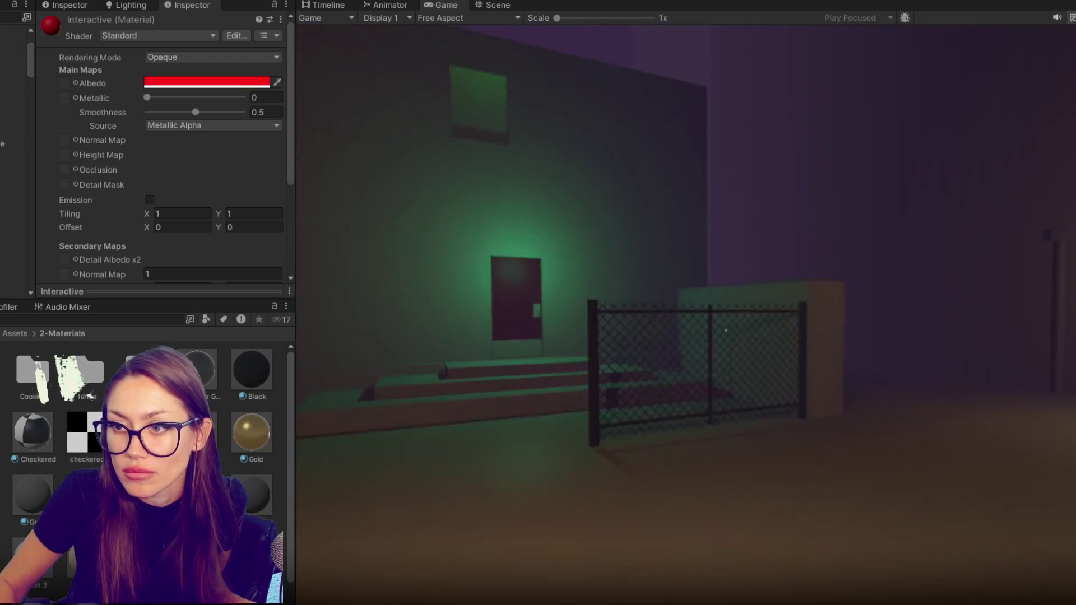
{"action": "key", "text": "w"}
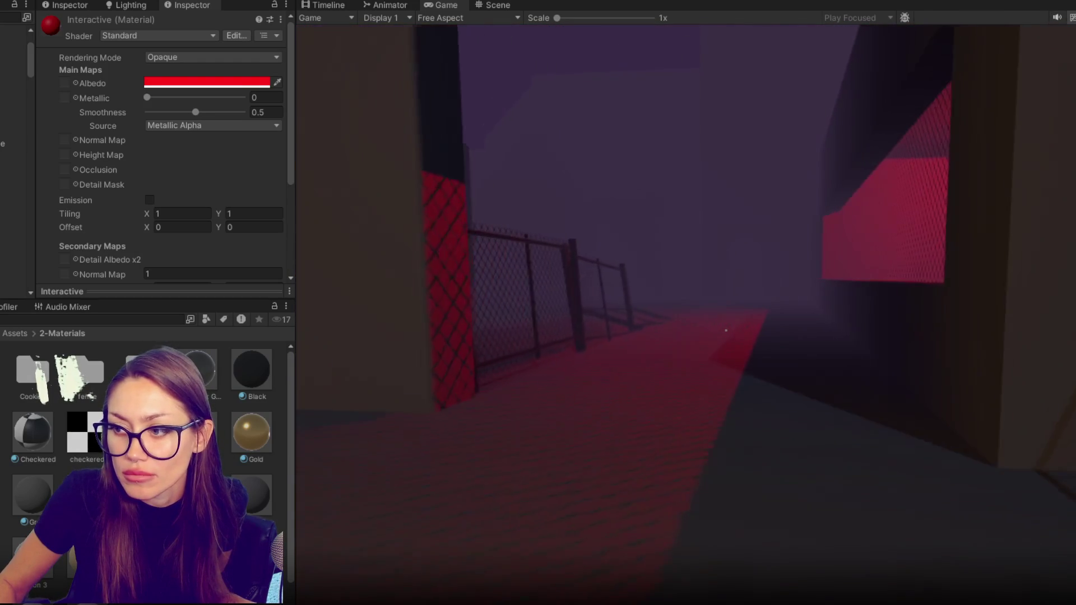
{"action": "key", "text": "w"}
{"action": "key", "text": "e"}
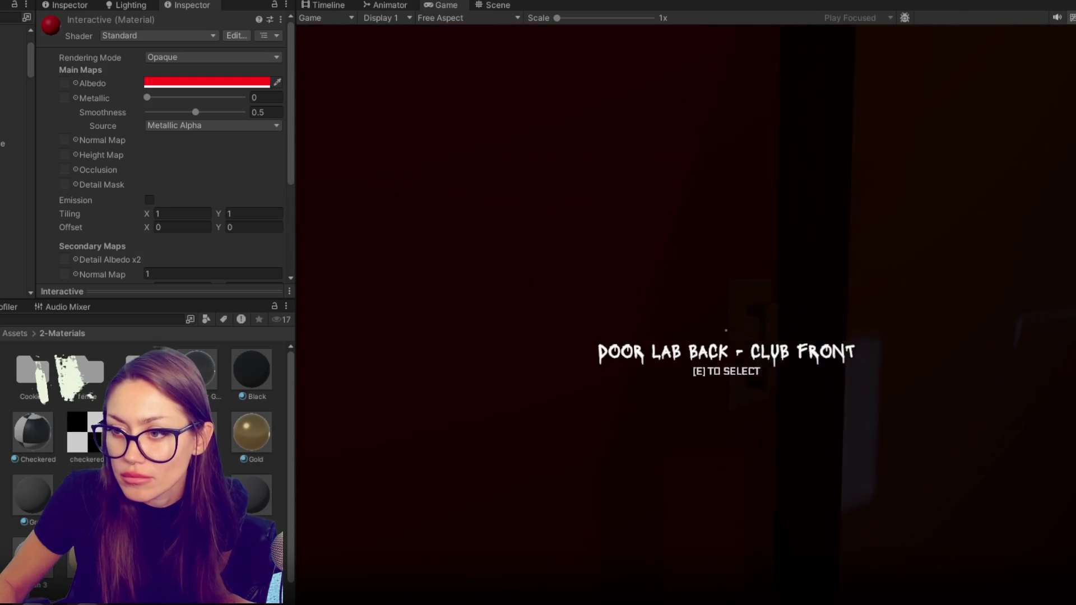
{"action": "key", "text": "e"}
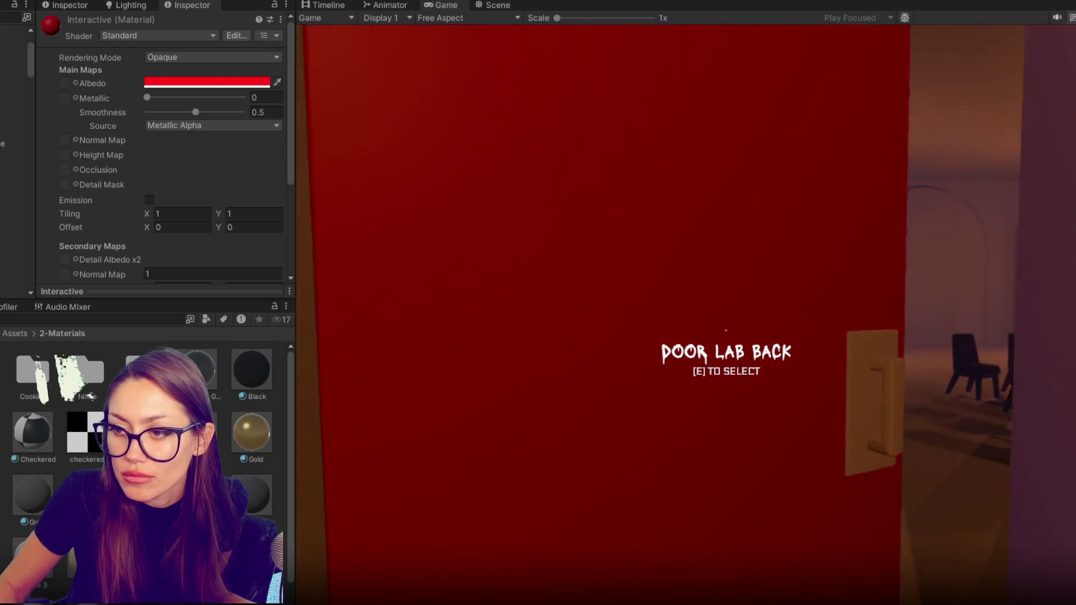
Return to the lab's back door, open it, enter the dark room and collect the red sunhat.
{"action": "key", "text": "e"}
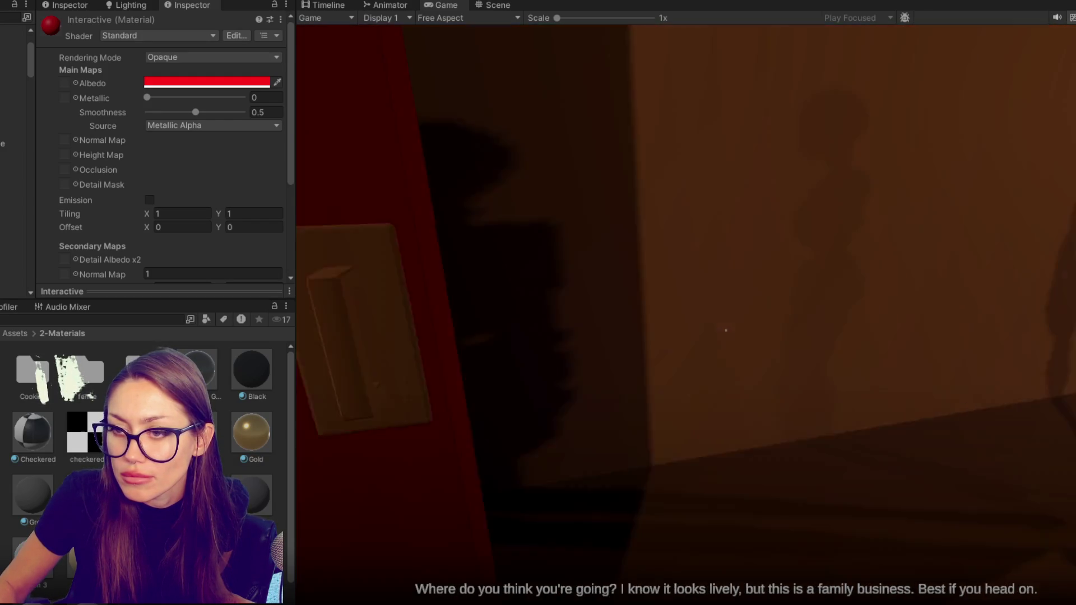
{"action": "key", "text": "w"}
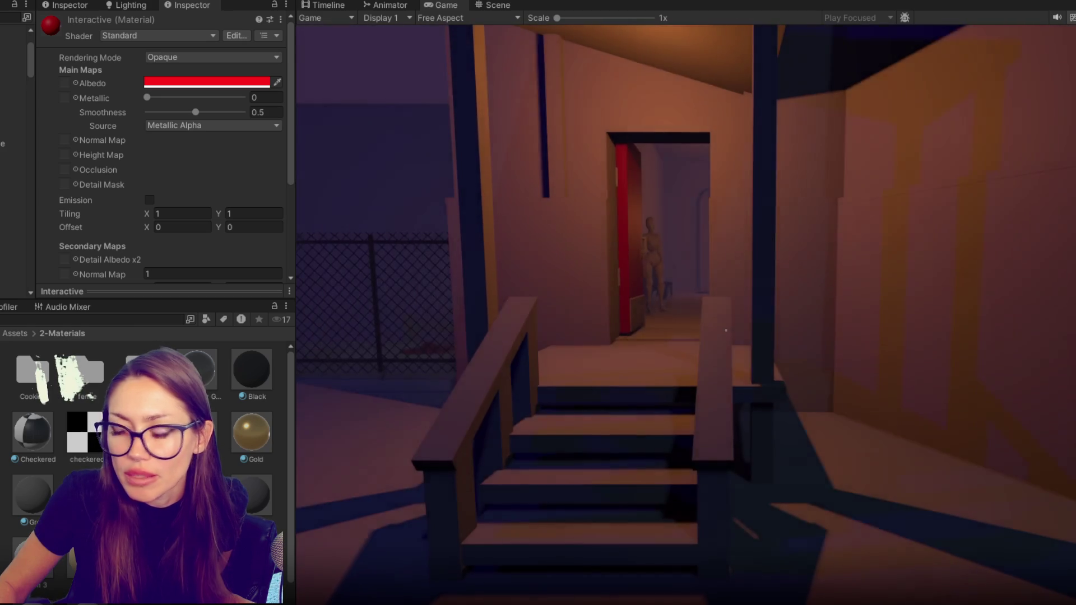
{"action": "key", "text": "w"}
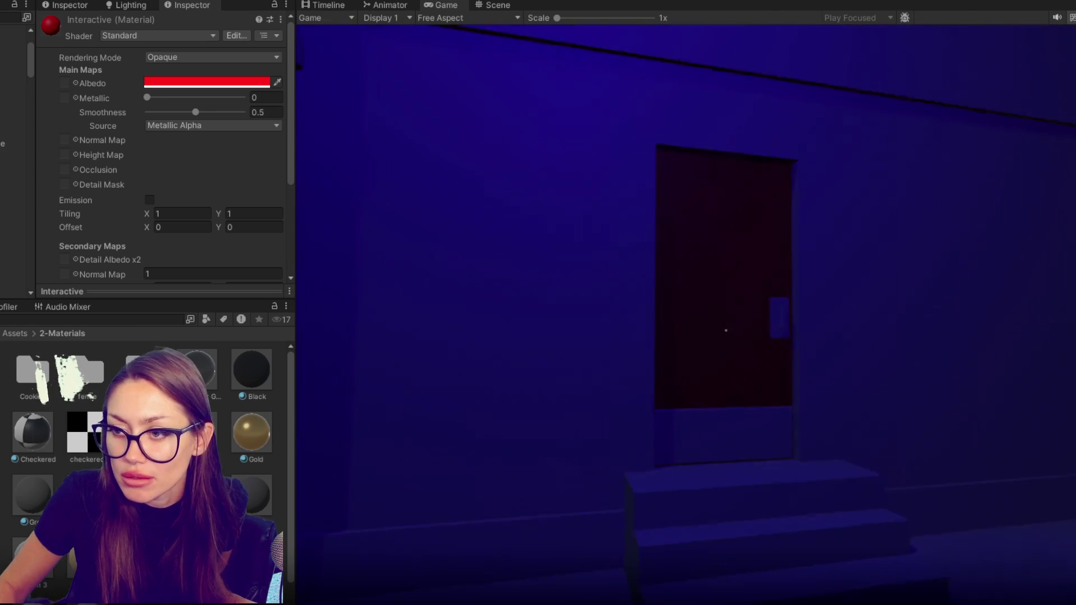
{"action": "key", "text": "e"}
{"action": "key", "text": "w"}
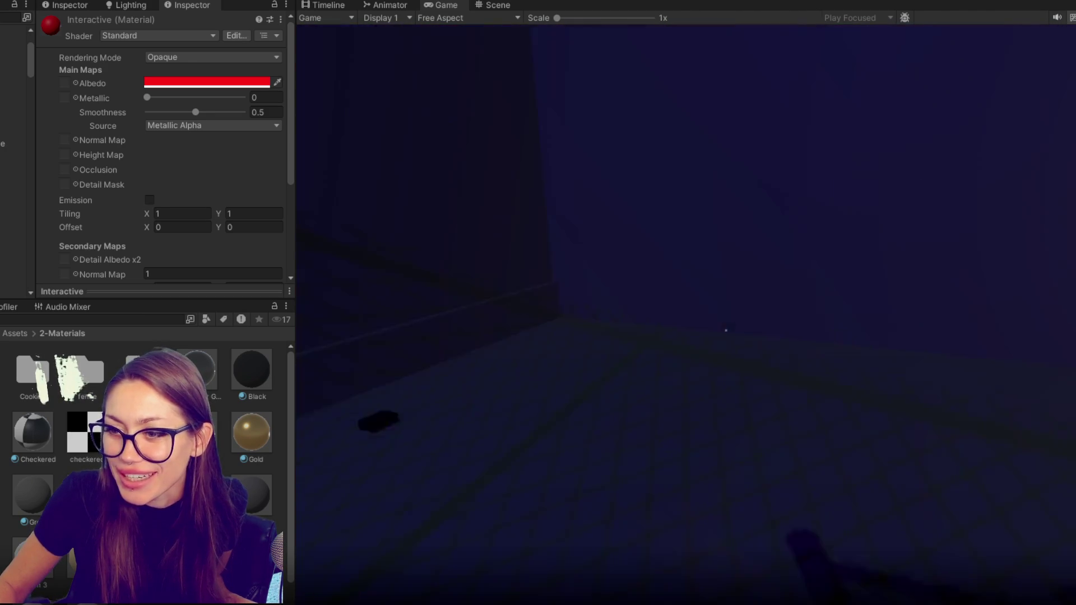
{"action": "key", "text": "e"}
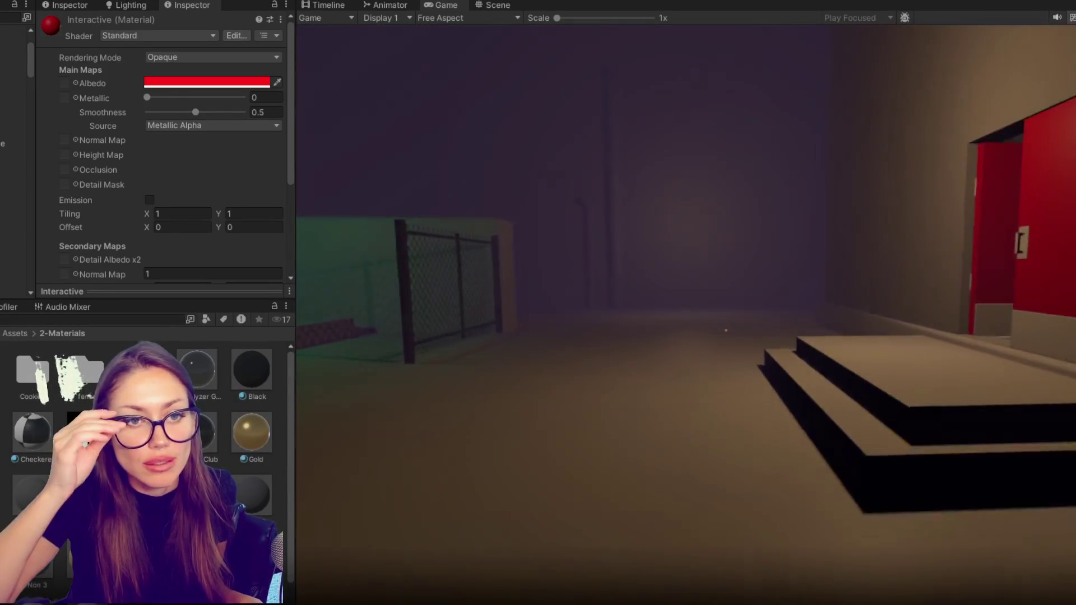
Pause the game and stop the play-test to return to editing.
{"action": "key", "text": "Escape"}
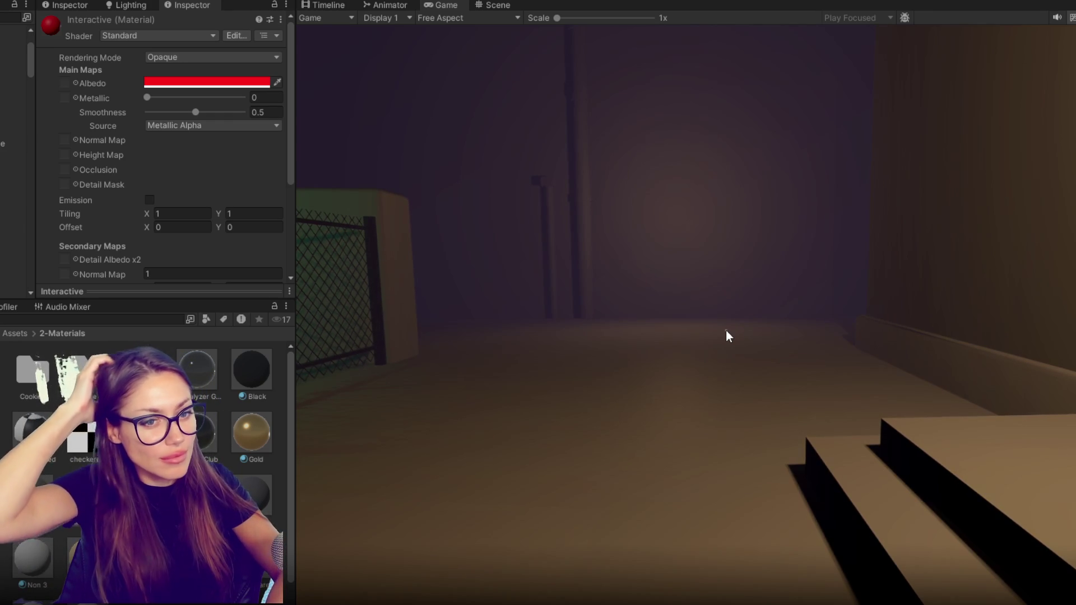
{"action": "mouse_move", "coordinate": [355, 50]}
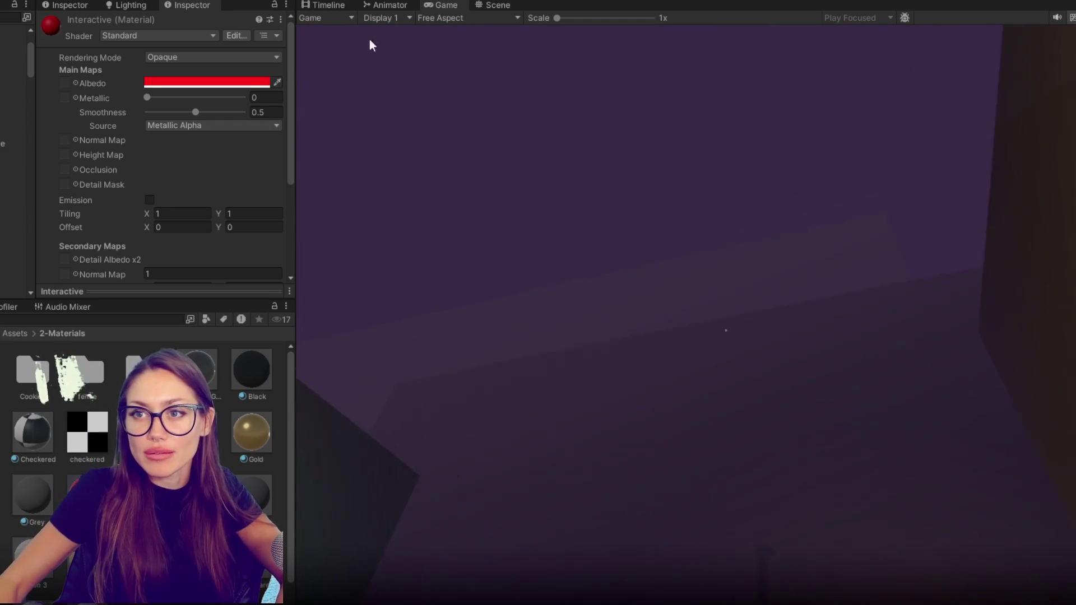
{"action": "key", "text": "ctrl+p"}
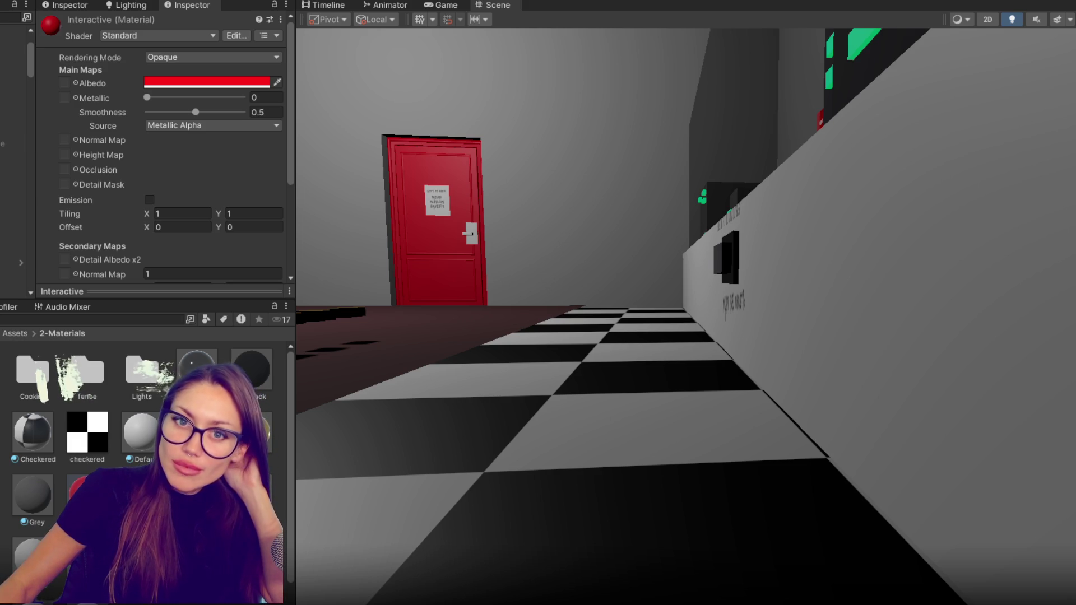
Fly the Scene view above the rooftops and select Lights - Home - Outside (1).
{"action": "scroll", "coordinate": [715, 252], "scroll_direction": "down", "scroll_amount": 10}
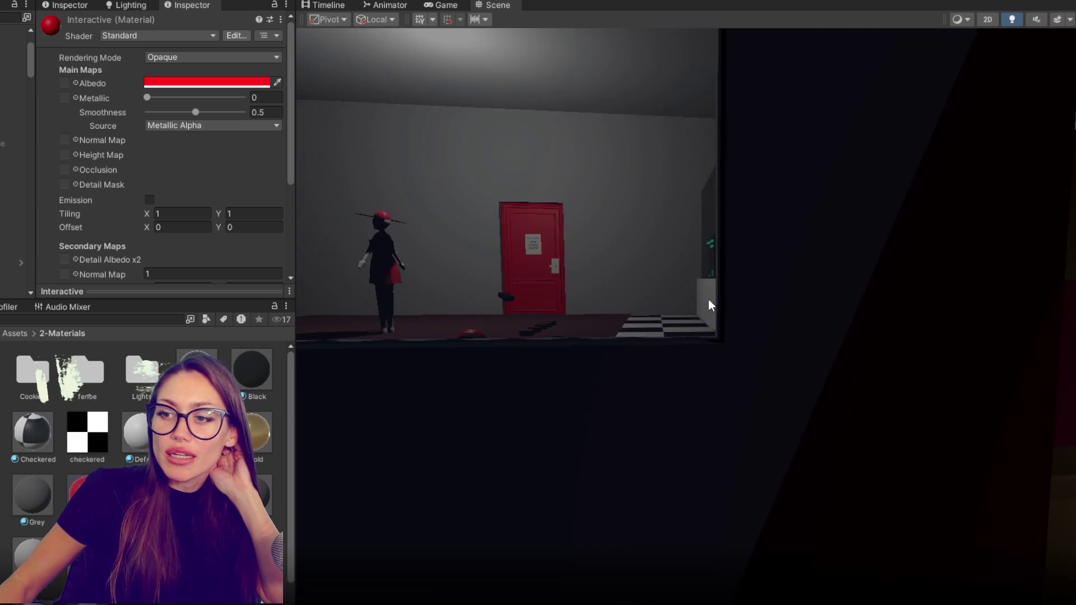
{"action": "scroll", "coordinate": [1008, 319], "scroll_direction": "down", "scroll_amount": 5}
{"action": "left_click_drag", "start_coordinate": [1009, 320], "coordinate": [665, 373]}
{"action": "mouse_move", "coordinate": [675, 182]}
{"action": "left_mouse_down"}
{"action": "mouse_move", "coordinate": [809, 84]}
{"action": "mouse_move", "coordinate": [991, 187]}
{"action": "left_mouse_up"}
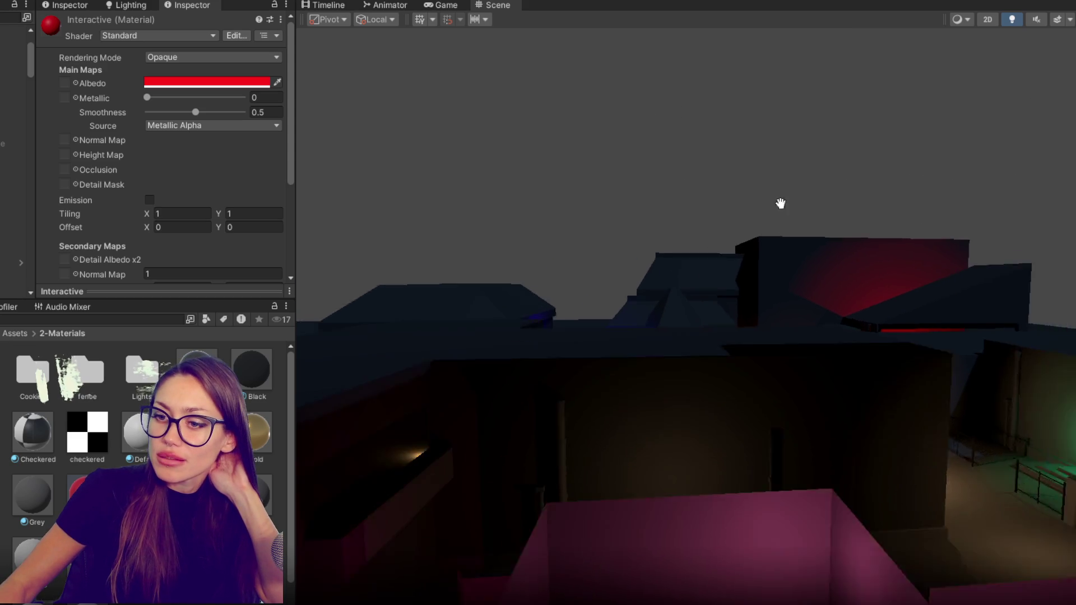
{"action": "mouse_move", "coordinate": [781, 203]}
{"action": "left_mouse_down"}
{"action": "mouse_move", "coordinate": [961, 129]}
{"action": "mouse_move", "coordinate": [644, 358]}
{"action": "mouse_move", "coordinate": [745, 192]}
{"action": "mouse_move", "coordinate": [406, 362]}
{"action": "mouse_move", "coordinate": [505, 373]}
{"action": "mouse_move", "coordinate": [507, 387]}
{"action": "mouse_move", "coordinate": [645, 381]}
{"action": "left_mouse_up"}
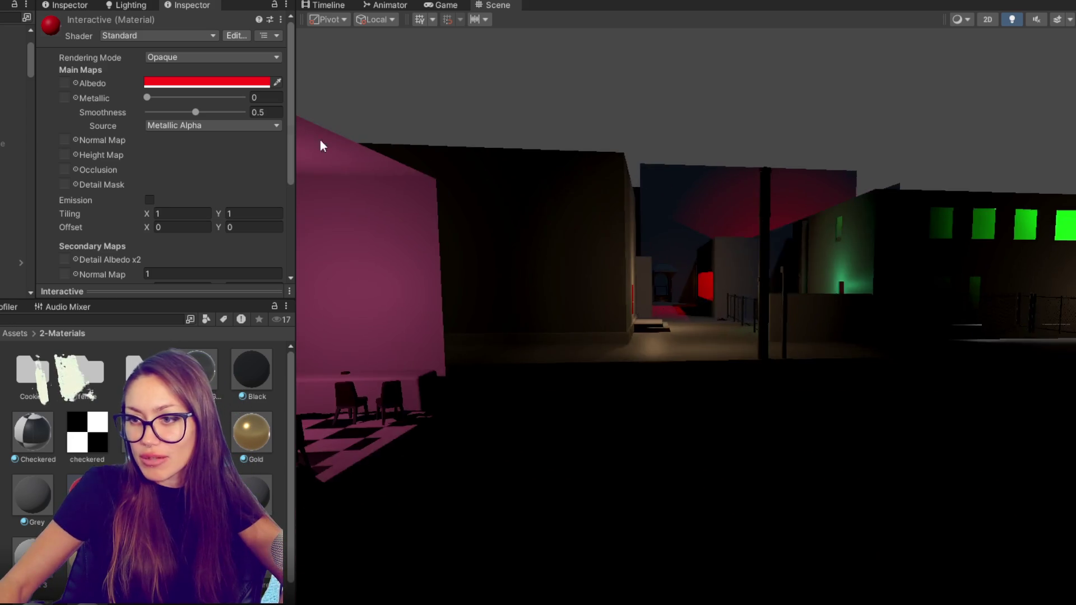
{"action": "mouse_move", "coordinate": [320, 146]}
{"action": "left_mouse_down"}
{"action": "mouse_move", "coordinate": [668, 336]}
{"action": "mouse_move", "coordinate": [655, 600]}
{"action": "mouse_move", "coordinate": [718, 362]}
{"action": "mouse_move", "coordinate": [754, 101]}
{"action": "mouse_move", "coordinate": [805, 245]}
{"action": "mouse_move", "coordinate": [792, 216]}
{"action": "left_mouse_up"}
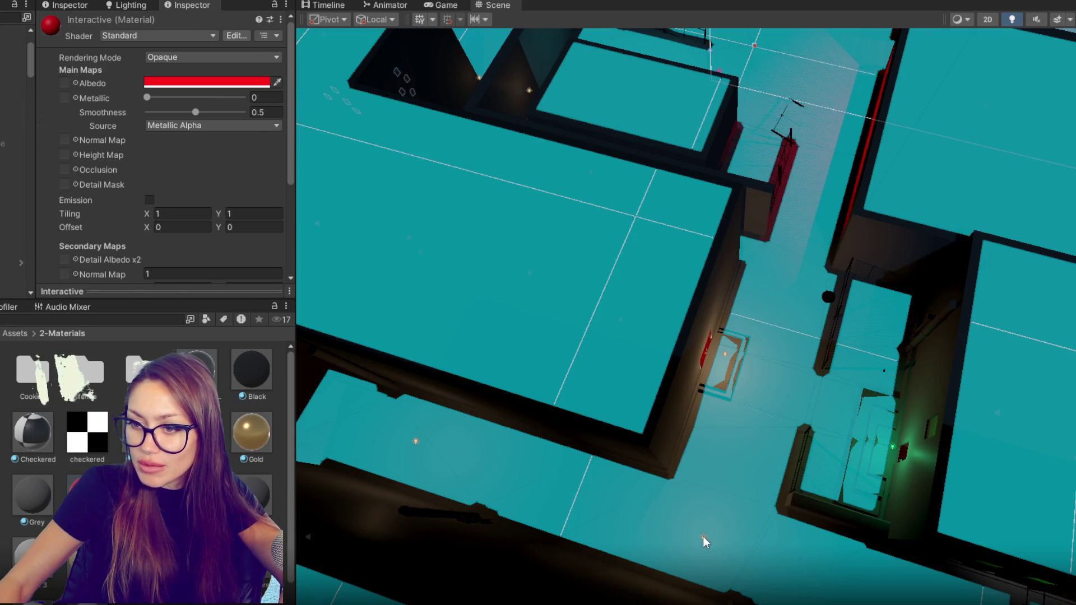
{"action": "left_click", "coordinate": [705, 540]}
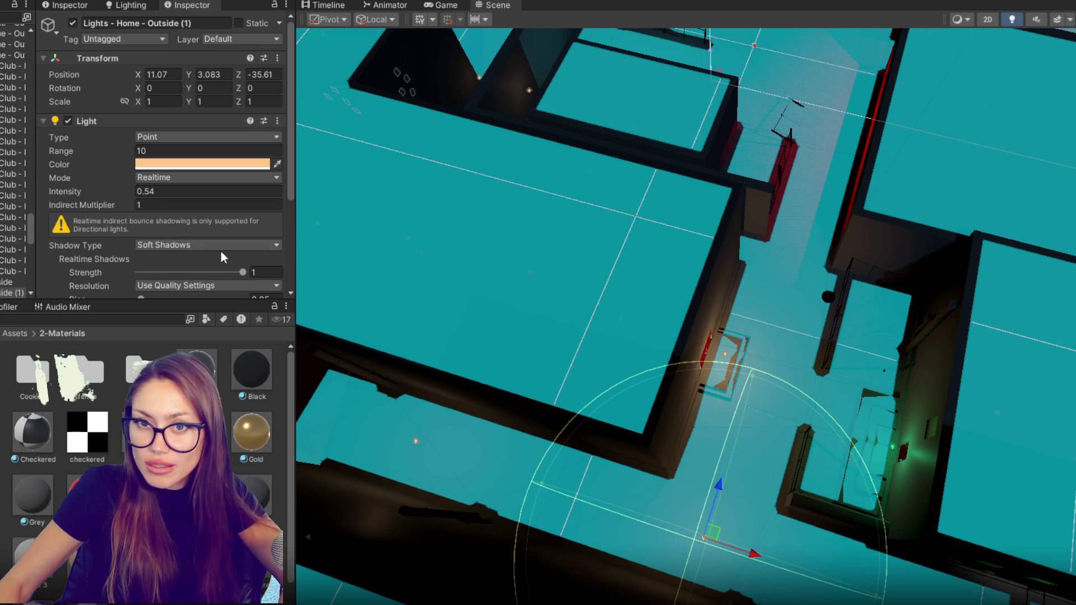
Lower Lights - Home - Outside (1) intensity from 0.54 to 0.3.
{"action": "key", "text": "BackSpace"}
{"action": "key", "text": "BackSpace"}
{"action": "type", "text": "3"}
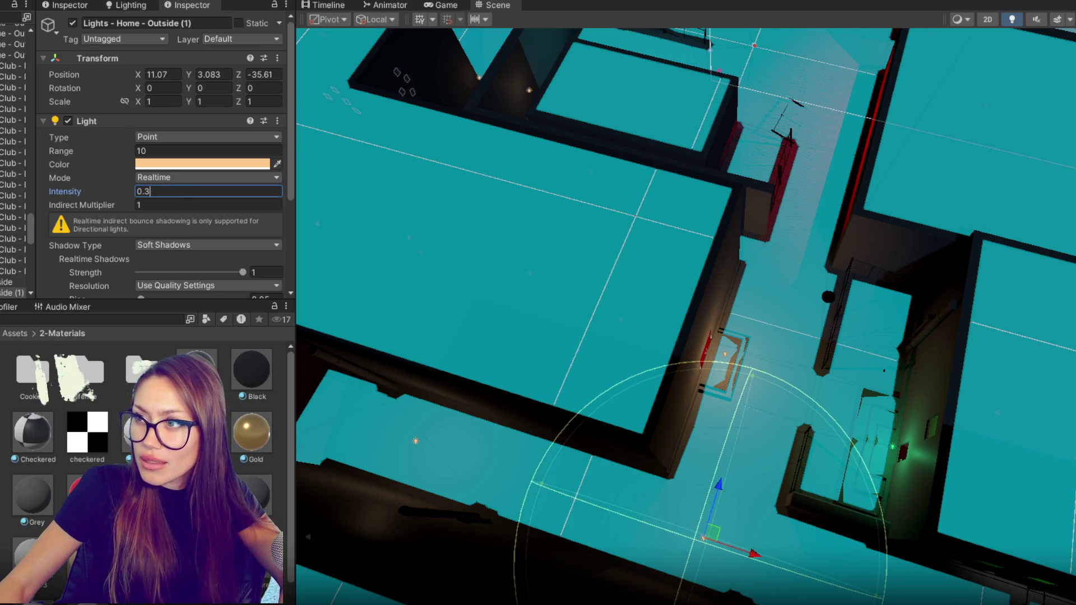
{"action": "key", "text": "Return"}
Set the other outdoor light, Lights - Home - Outside, to intensity 0.4.
{"action": "mouse_move", "coordinate": [768, 368]}
{"action": "left_mouse_down"}
{"action": "mouse_move", "coordinate": [532, 300]}
{"action": "mouse_move", "coordinate": [456, 221]}
{"action": "mouse_move", "coordinate": [684, 271]}
{"action": "mouse_move", "coordinate": [583, 188]}
{"action": "left_mouse_up"}
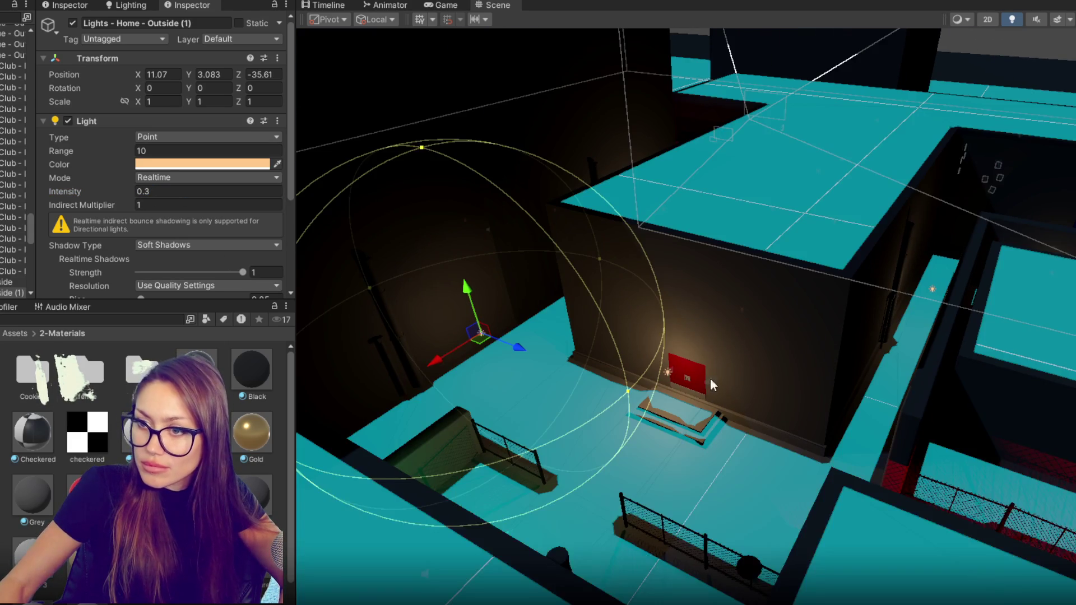
{"action": "left_click", "coordinate": [668, 372]}
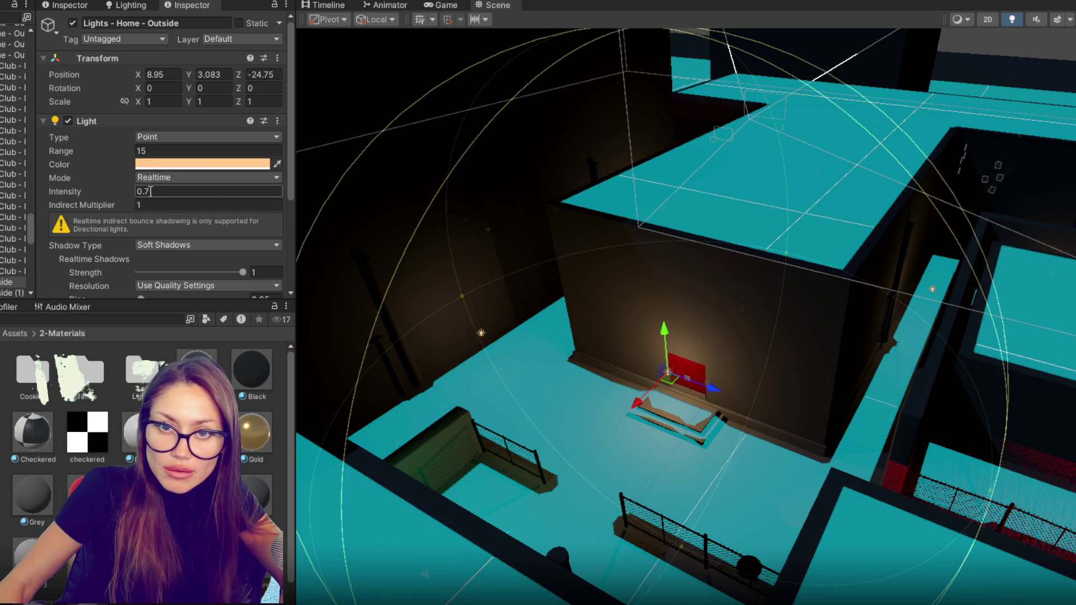
{"action": "type", "text": "0.4"}
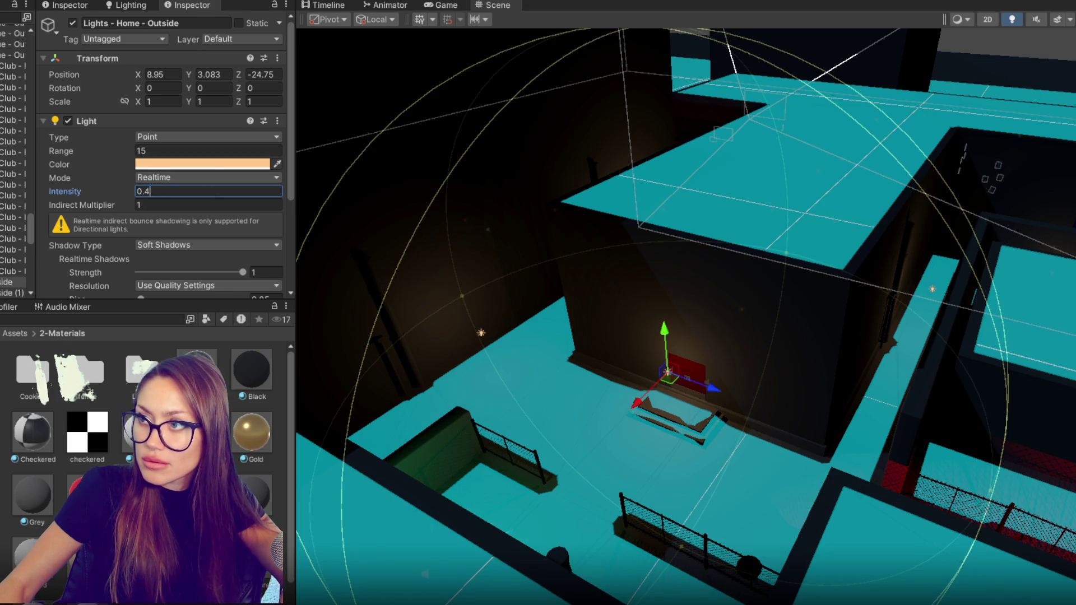
{"action": "key", "text": "Return"}
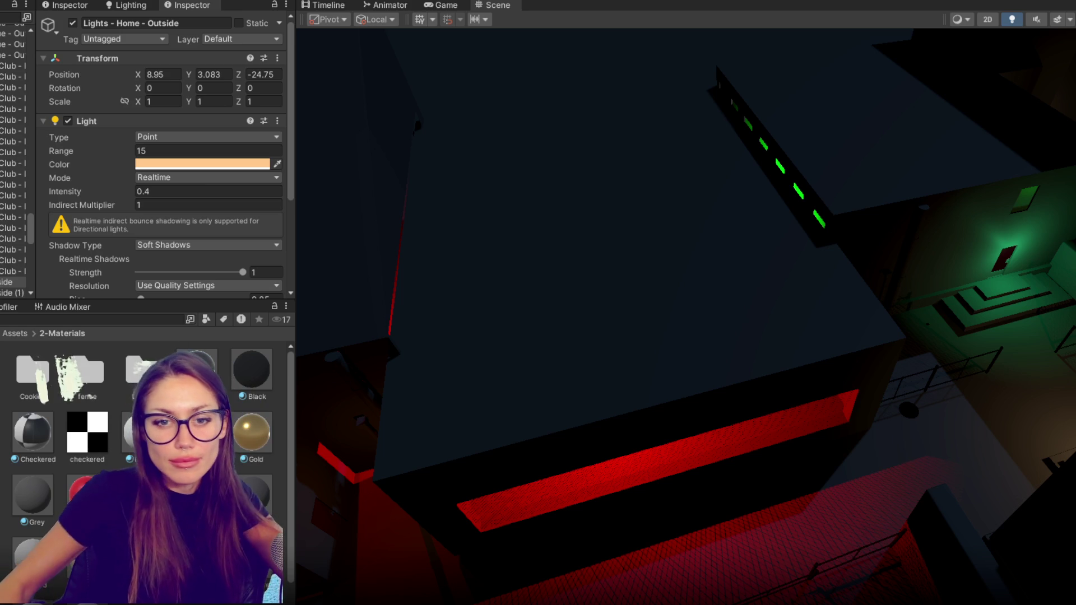
Rename the analyzer button object, typing 'Butto' over the end of its name.
{"action": "scroll", "coordinate": [14, 162], "scroll_direction": "down", "scroll_amount": 4}
{"action": "scroll", "coordinate": [14, 224], "scroll_direction": "down", "scroll_amount": 6}
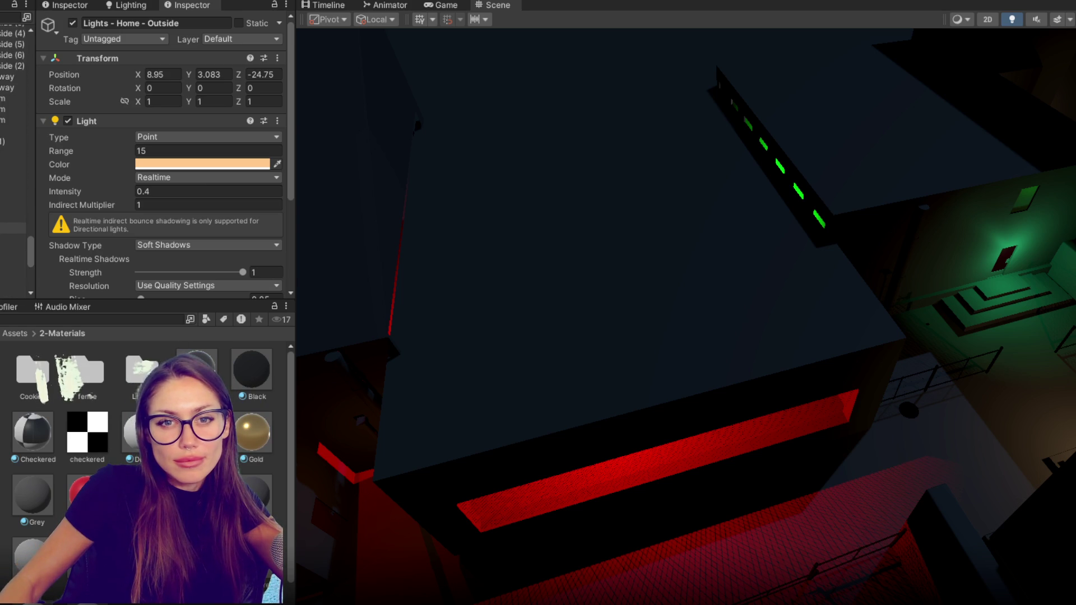
{"action": "scroll", "coordinate": [14, 224], "scroll_direction": "down", "scroll_amount": 3}
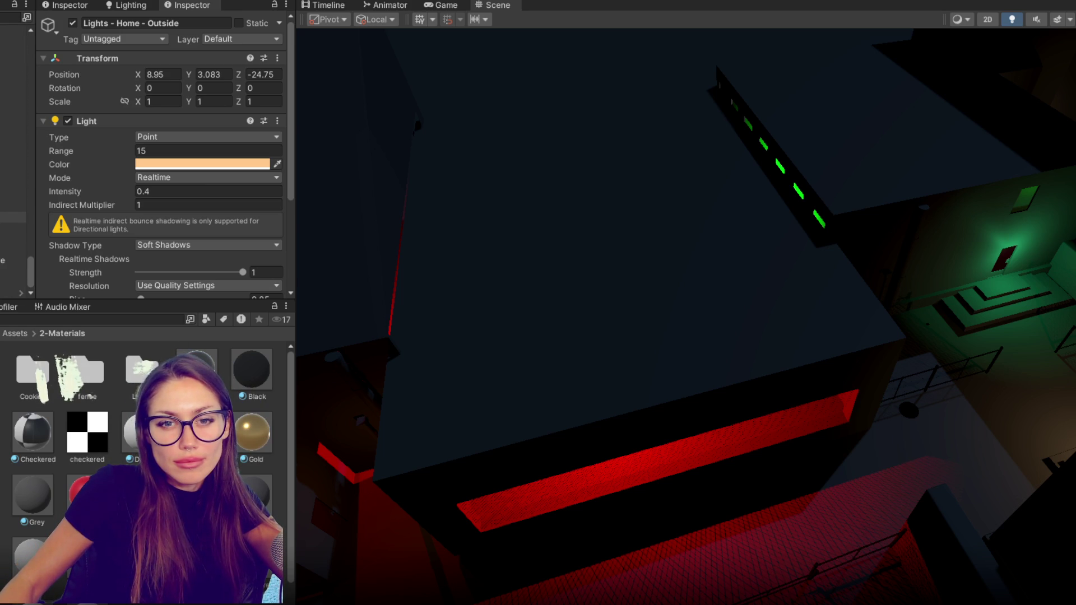
{"action": "left_click", "coordinate": [12, 260]}
{"action": "left_click_drag", "start_coordinate": [120, 23], "coordinate": [175, 30]}
{"action": "type", "text": "Butto"}
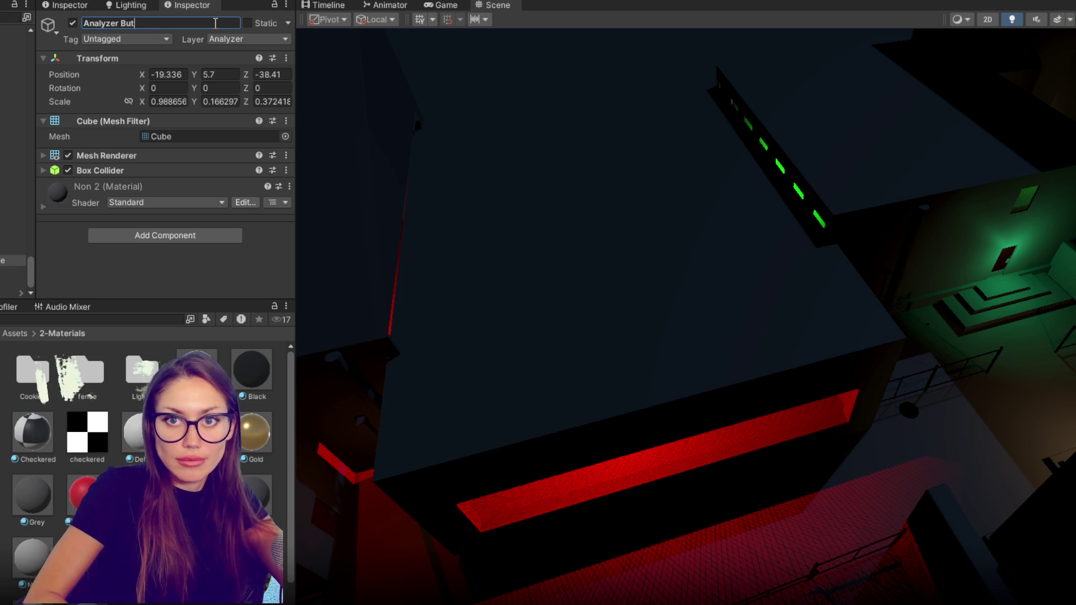
{"action": "key", "text": "Return"}
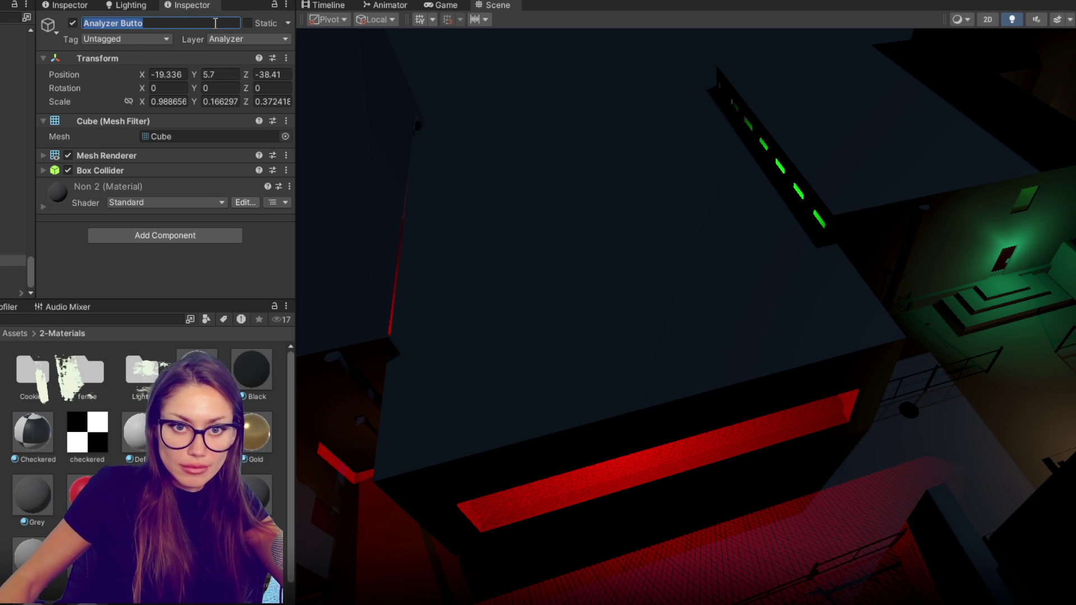
Trim the leftover word so the name reads Analyzer, and paste a name onto the previous object.
{"action": "double_click", "coordinate": [147, 23]}
{"action": "key", "text": "BackSpace"}
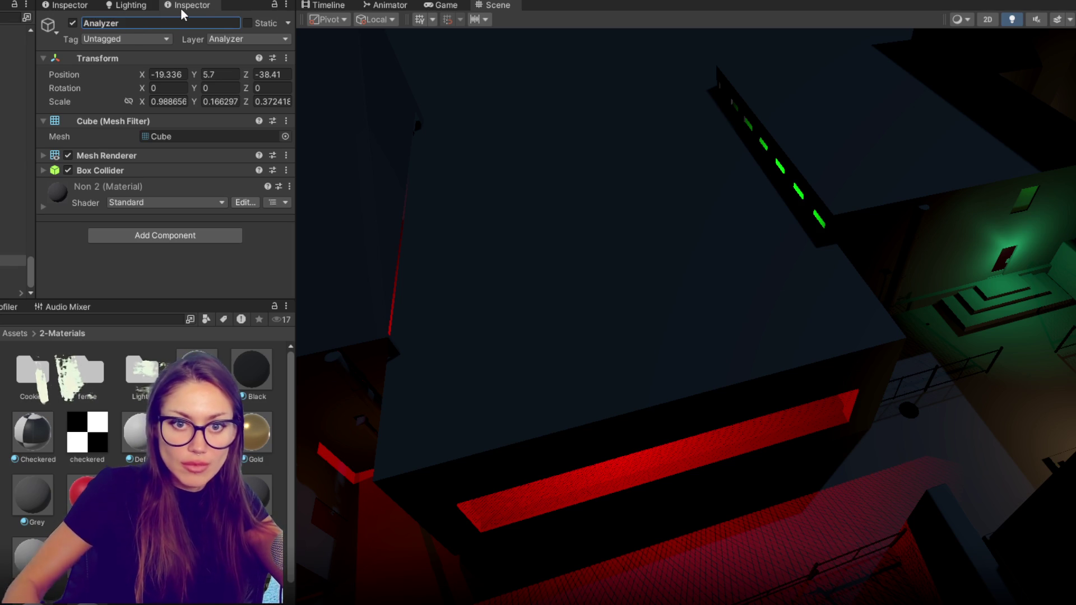
{"action": "key", "text": "Return"}
{"action": "key", "text": "Up"}
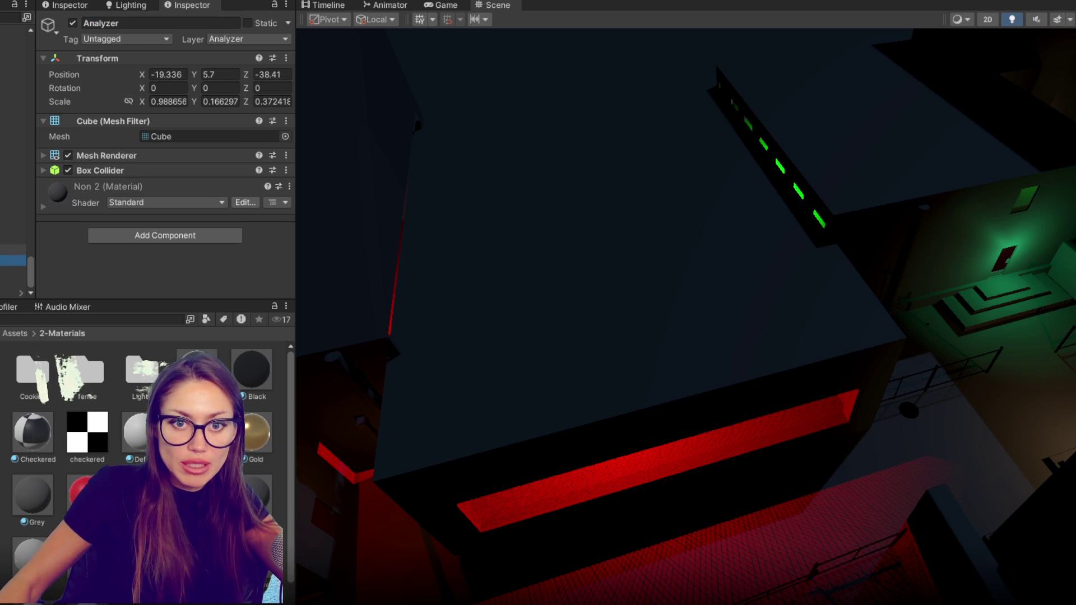
{"action": "left_click", "coordinate": [161, 23]}
{"action": "type", "text": "What are you doing?! You can't go into the lab without your safety gear!"}
{"action": "key", "text": "Return"}
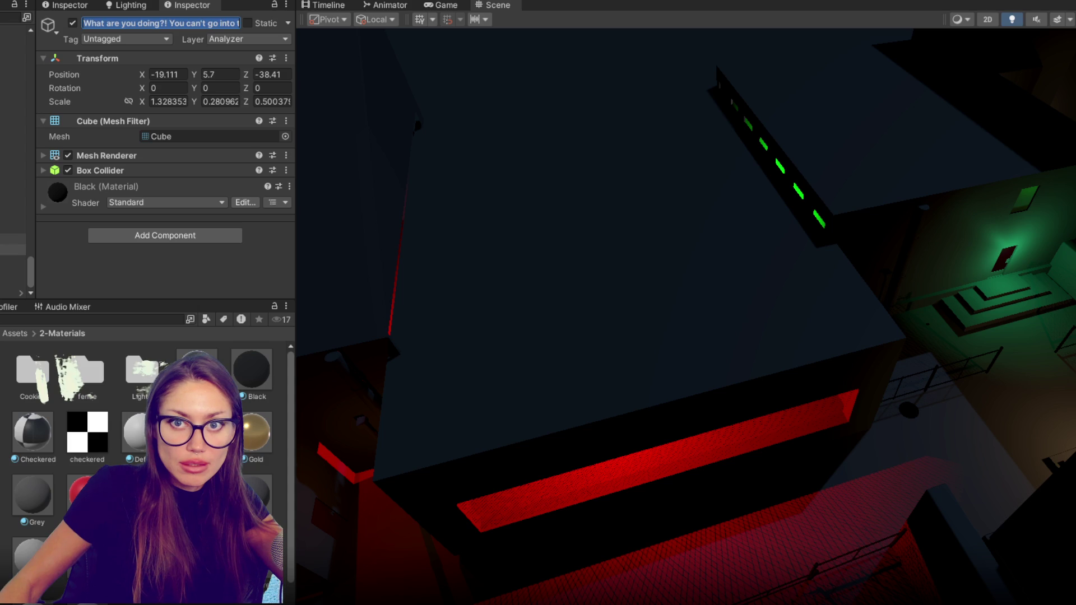
Select and frame the Analyzer glass object, then lower it slightly.
{"action": "key", "text": "Down"}
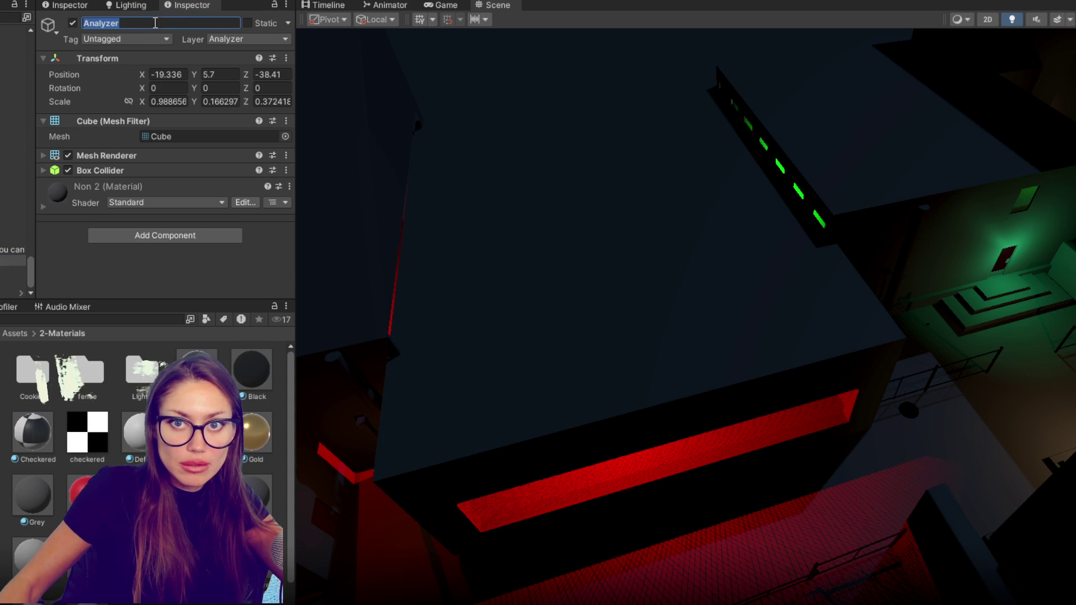
{"action": "key", "text": "Up"}
{"action": "key", "text": "Down"}
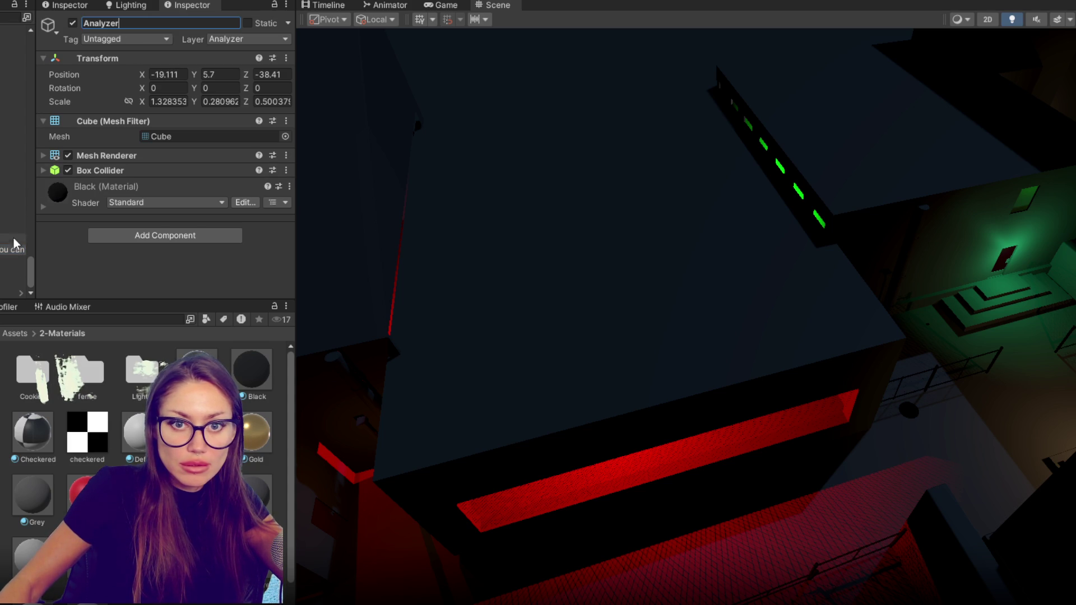
{"action": "key", "text": "Down"}
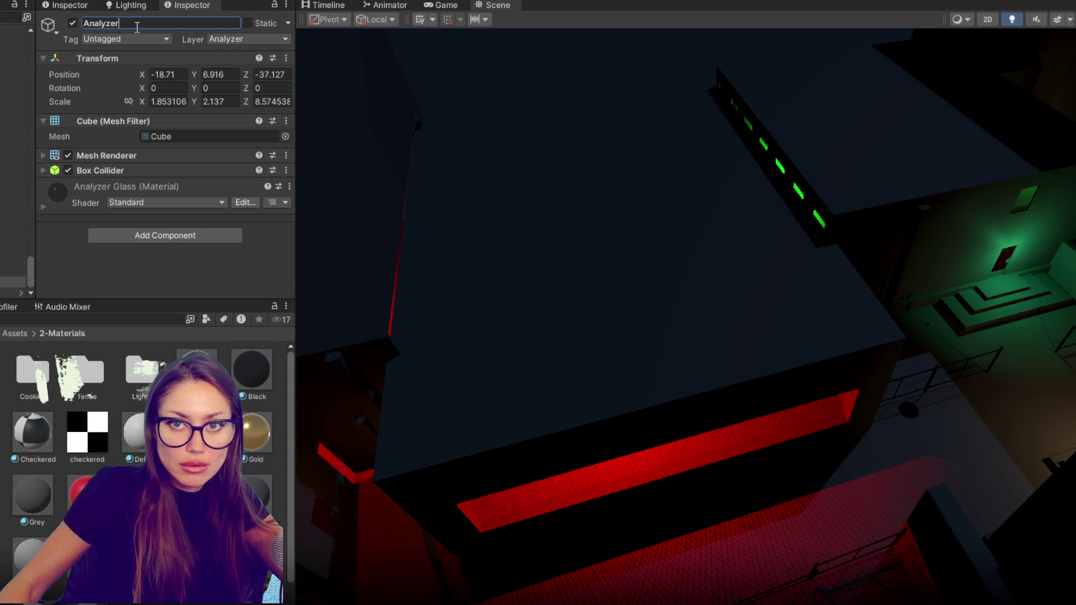
{"action": "key", "text": "f"}
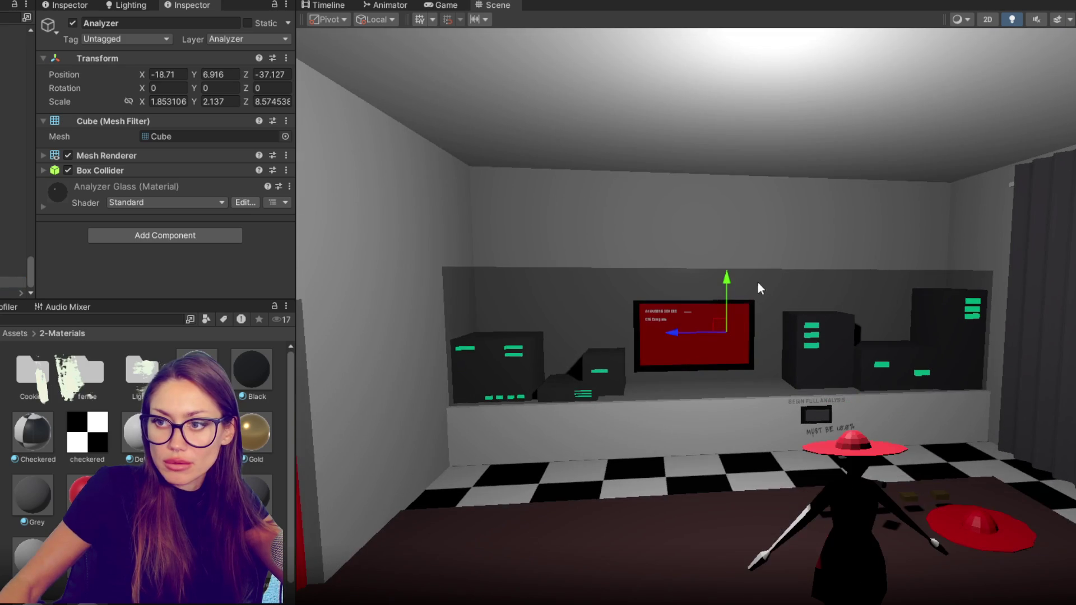
{"action": "left_click_drag", "start_coordinate": [727, 285], "coordinate": [729, 301]}
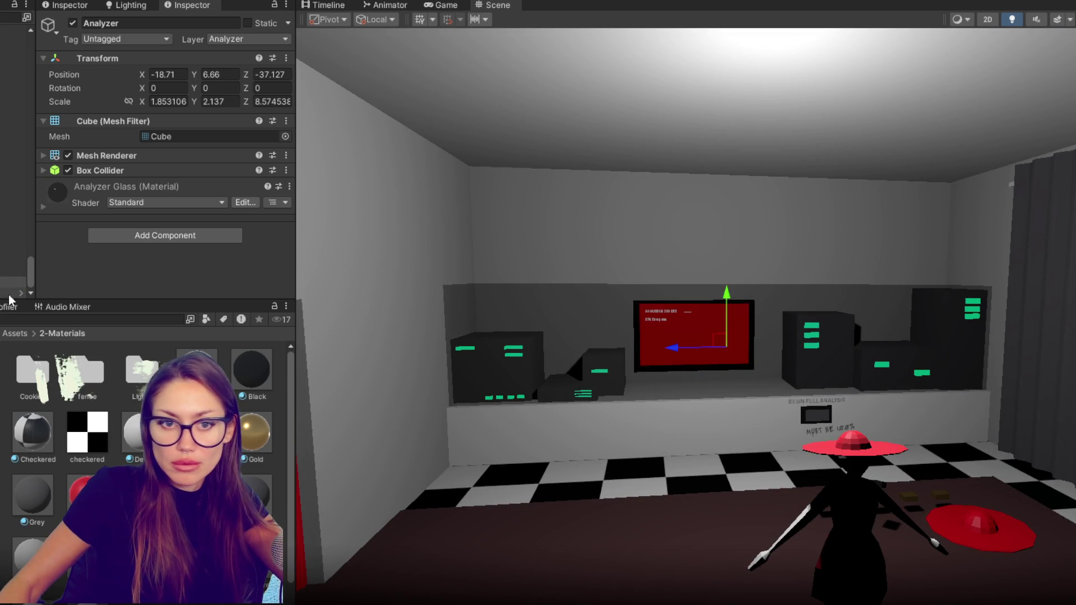
Rename Blue Sunhat (1) by removing its (1) suffix.
{"action": "scroll", "coordinate": [713, 325], "scroll_direction": "up", "scroll_amount": 2}
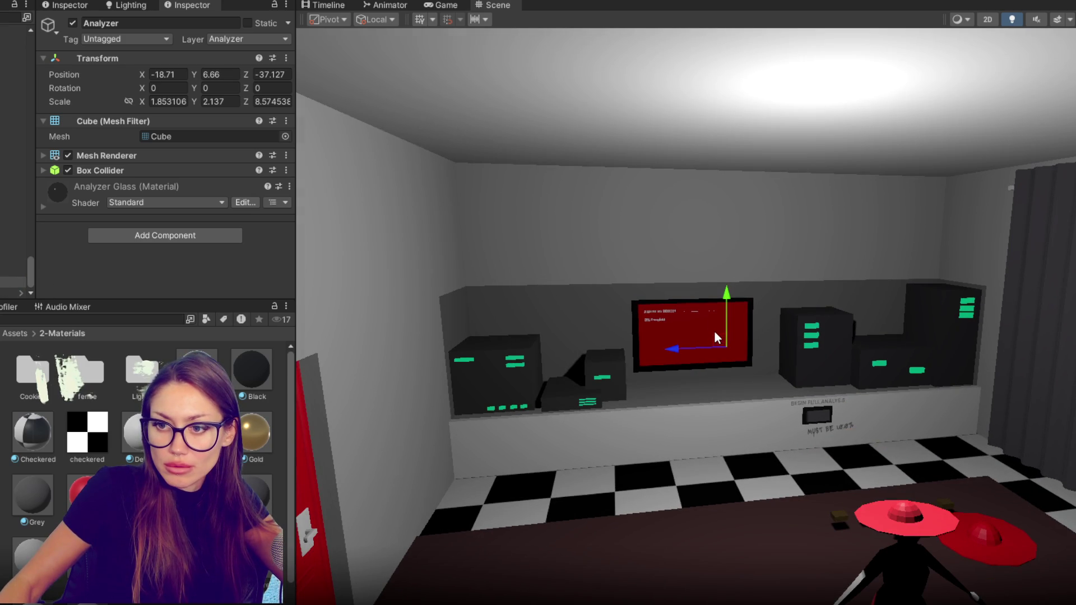
{"action": "scroll", "coordinate": [714, 330], "scroll_direction": "up", "scroll_amount": 3}
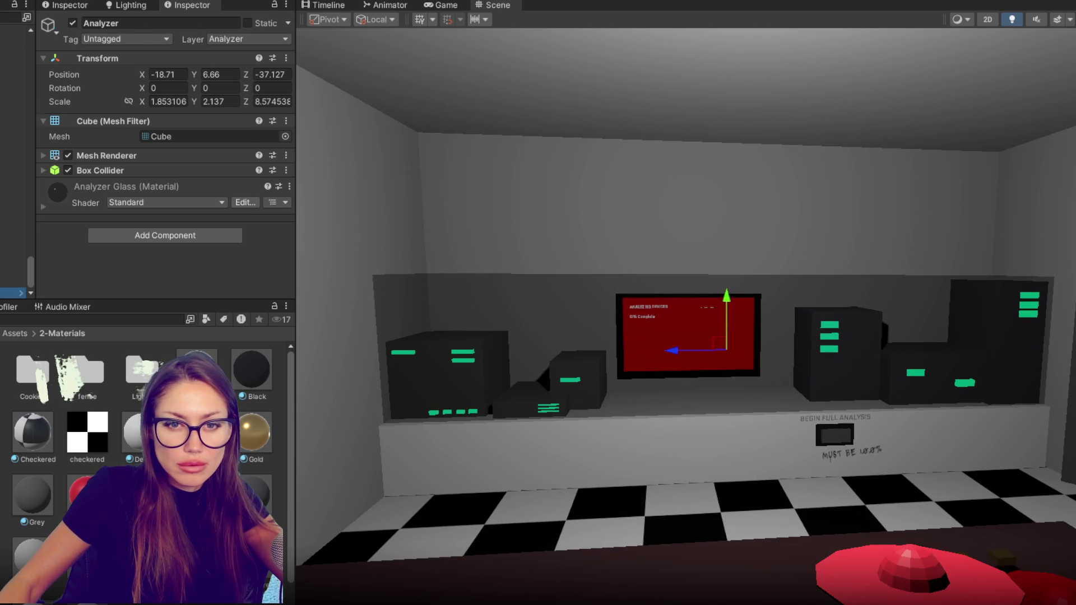
{"action": "left_click", "coordinate": [11, 293]}
{"action": "left_click", "coordinate": [133, 26]}
{"action": "key", "text": "BackSpace"}
{"action": "key", "text": "BackSpace"}
{"action": "key", "text": "BackSpace"}
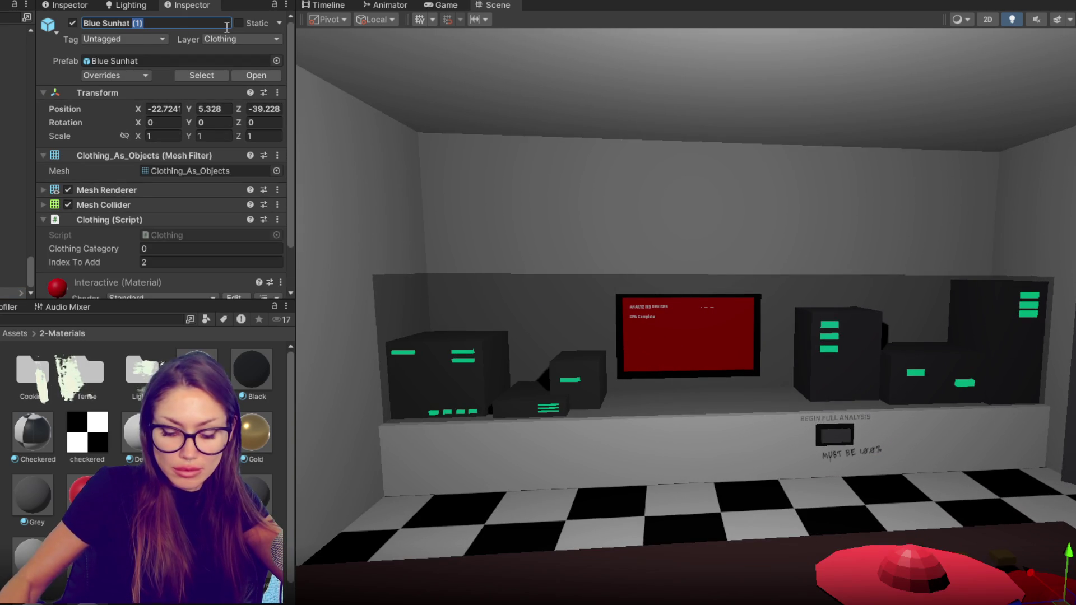
Delete the four Device -TEST objects from the Hierarchy.
{"action": "scroll", "coordinate": [2, 189], "scroll_direction": "up", "scroll_amount": 5}
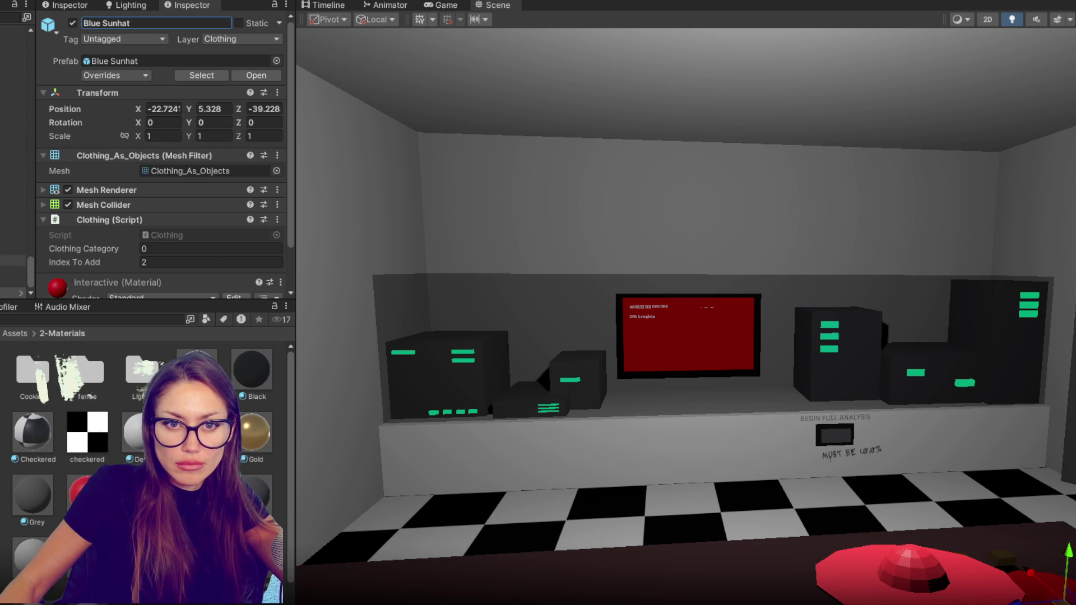
{"action": "scroll", "coordinate": [1, 196], "scroll_direction": "up", "scroll_amount": 5}
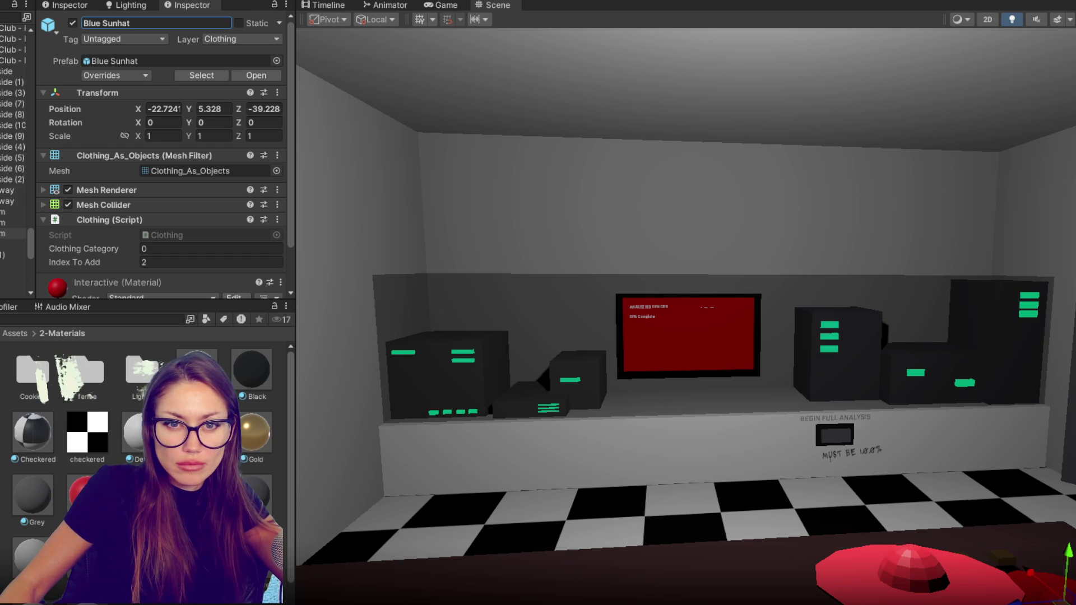
{"action": "scroll", "coordinate": [1, 207], "scroll_direction": "up", "scroll_amount": 3}
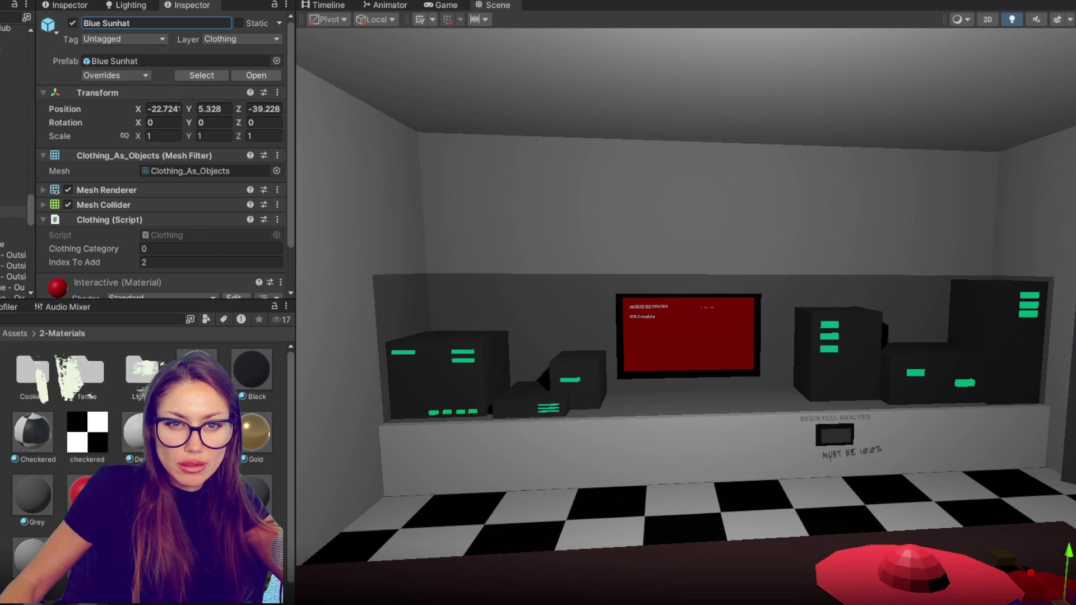
{"action": "left_click", "coordinate": [11, 211]}
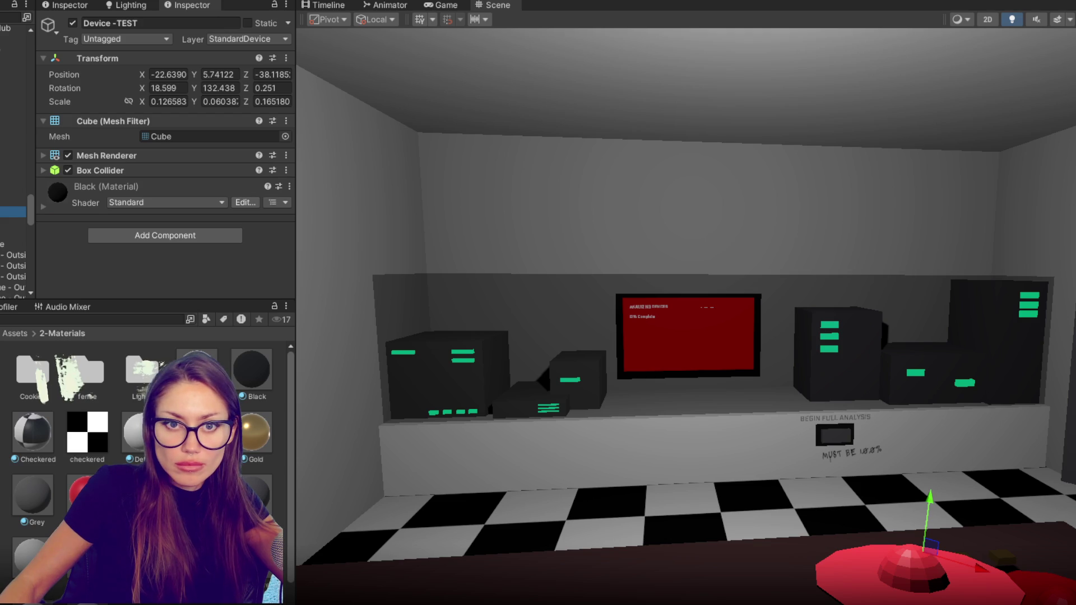
{"action": "mouse_move", "coordinate": [673, 302]}
{"action": "left_mouse_down"}
{"action": "mouse_move", "coordinate": [646, 284]}
{"action": "mouse_move", "coordinate": [604, 283]}
{"action": "left_mouse_up"}
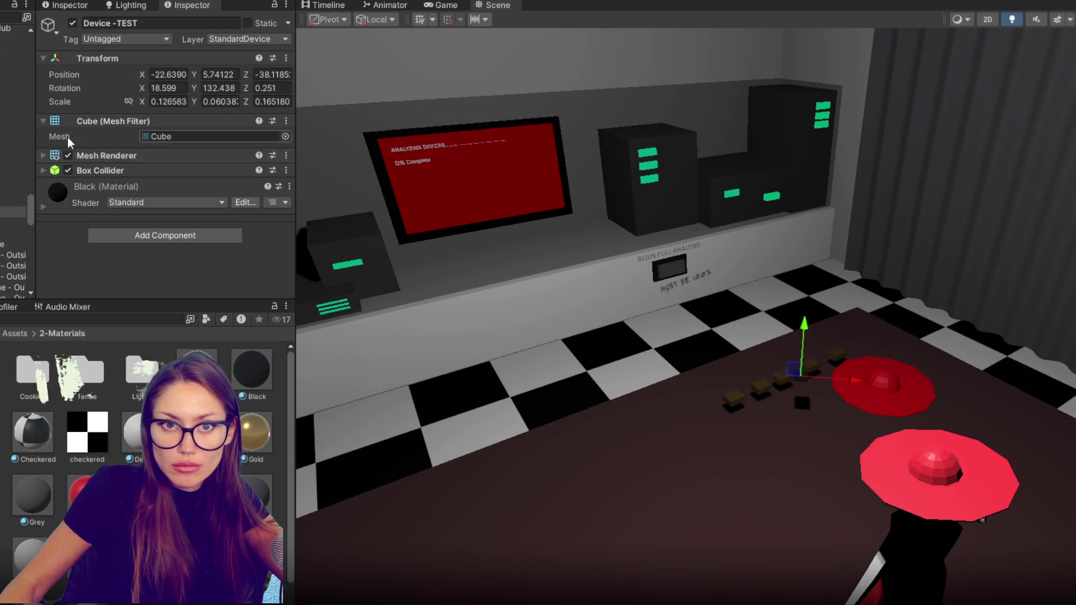
{"action": "left_click", "coordinate": [11, 104], "text": "ctrl"}
{"action": "left_click", "coordinate": [11, 93], "text": "ctrl"}
{"action": "left_click", "coordinate": [11, 83], "text": "ctrl"}
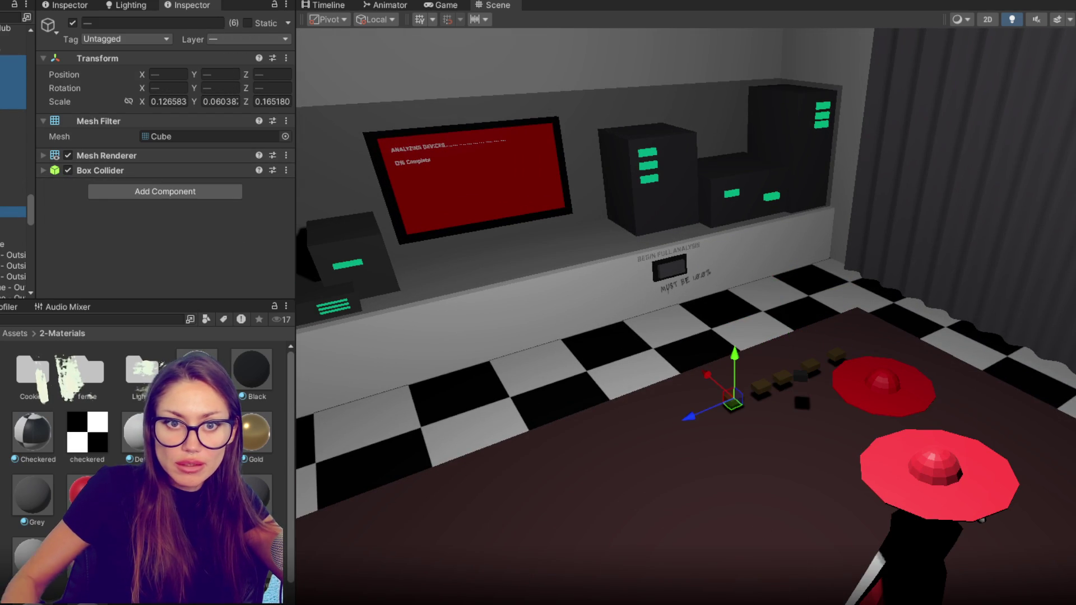
{"action": "key", "text": "Delete"}
Delete the red hat from the table.
{"action": "left_click", "coordinate": [903, 365]}
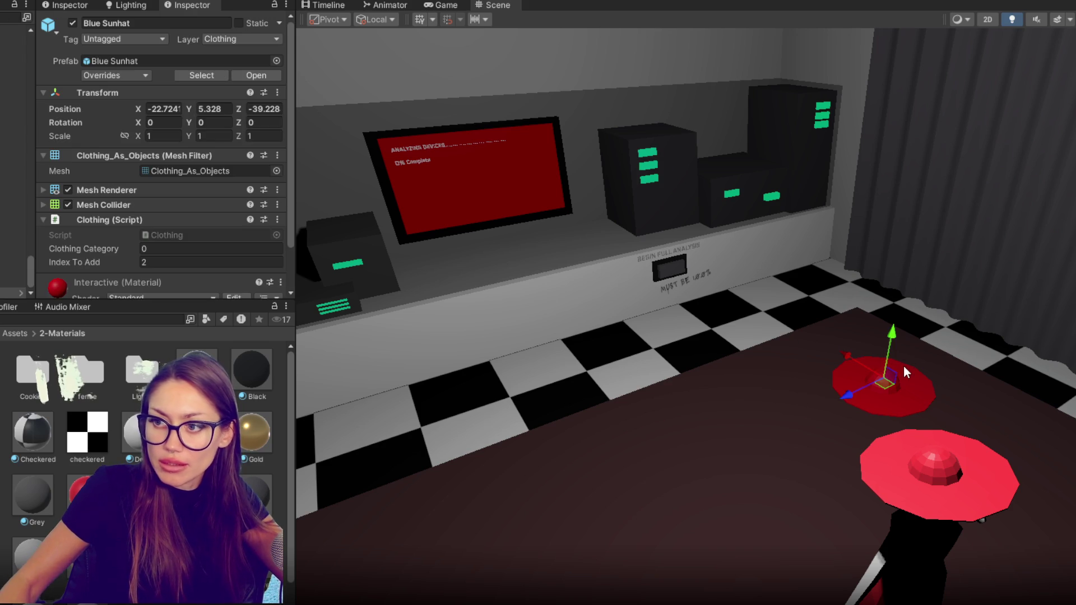
{"action": "key", "text": "Delete"}
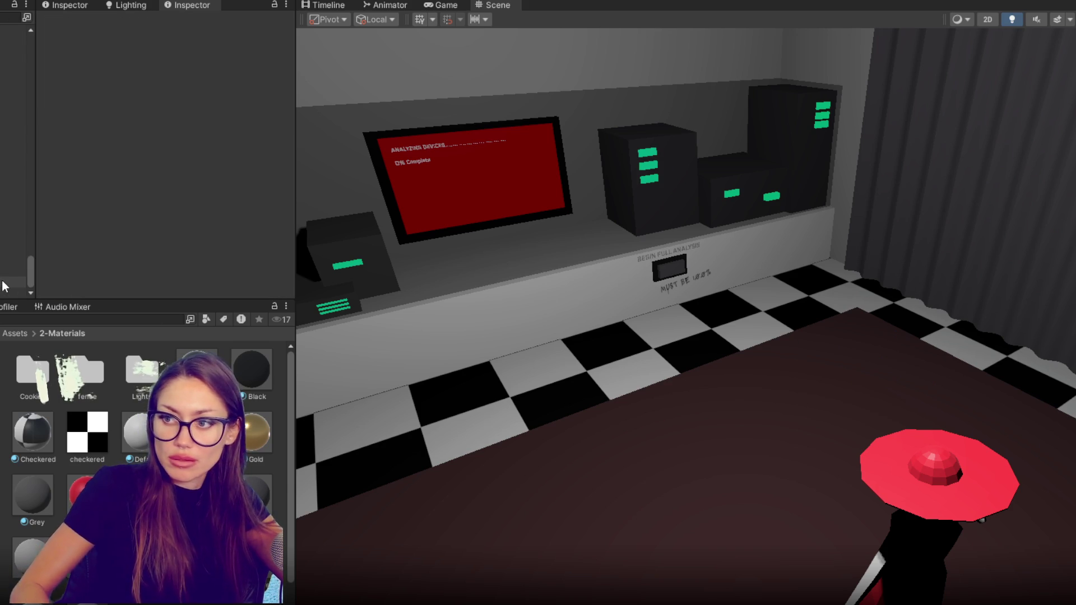
{"action": "scroll", "coordinate": [4, 178], "scroll_direction": "up", "scroll_amount": 10}
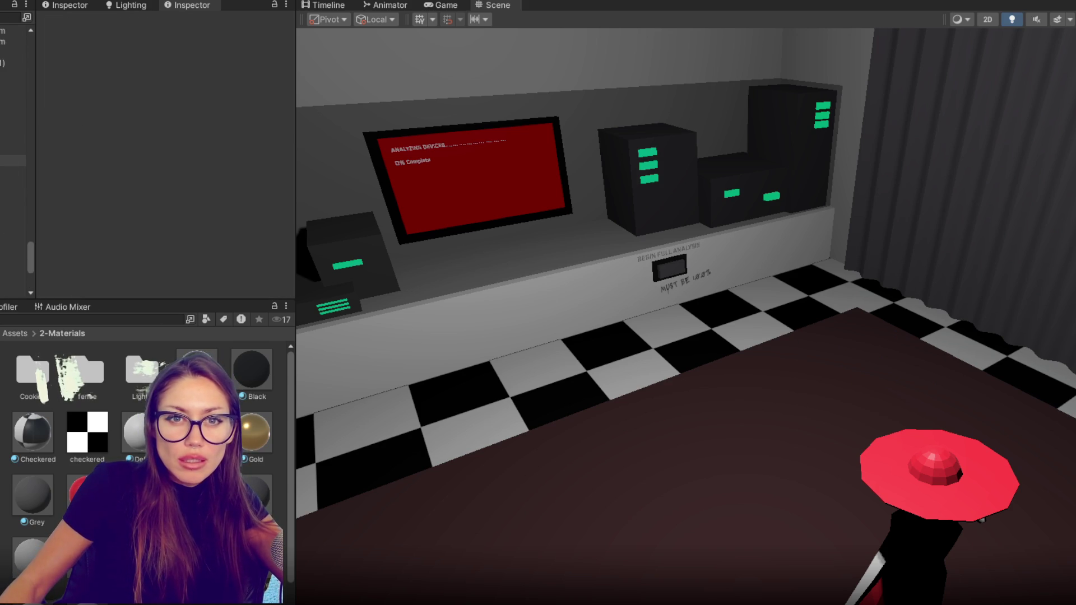
{"action": "scroll", "coordinate": [14, 156], "scroll_direction": "up", "scroll_amount": 10}
Rename the nine selected devices to Standard Device.
{"action": "left_click", "coordinate": [11, 222]}
{"action": "left_click", "coordinate": [11, 136], "text": "shift"}
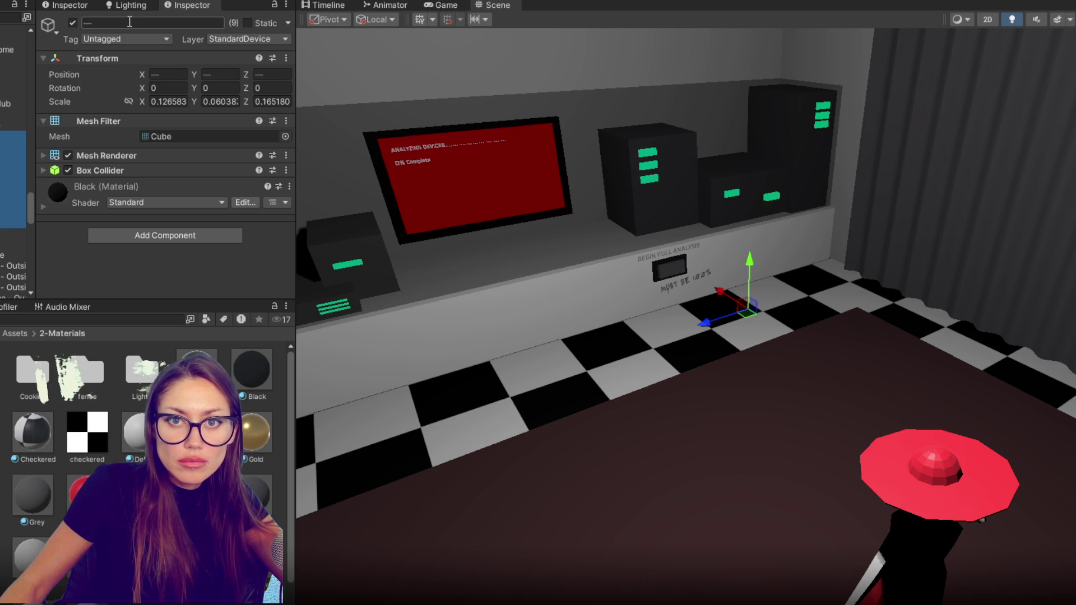
{"action": "left_click", "coordinate": [109, 24]}
{"action": "type", "text": "Device"}
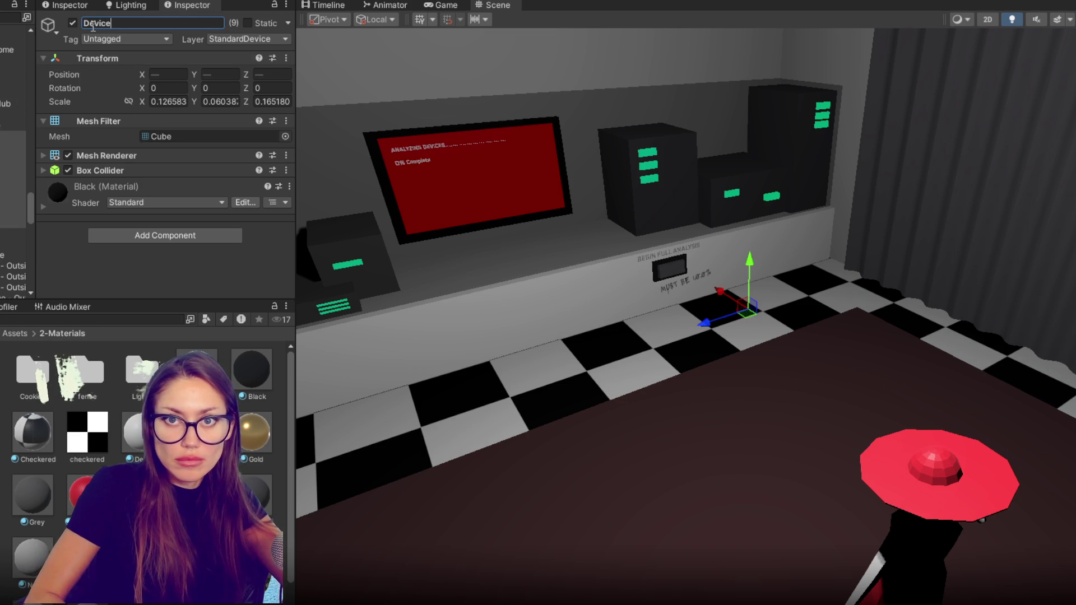
{"action": "key", "text": "ctrl+a"}
{"action": "type", "text": "Standard Device"}
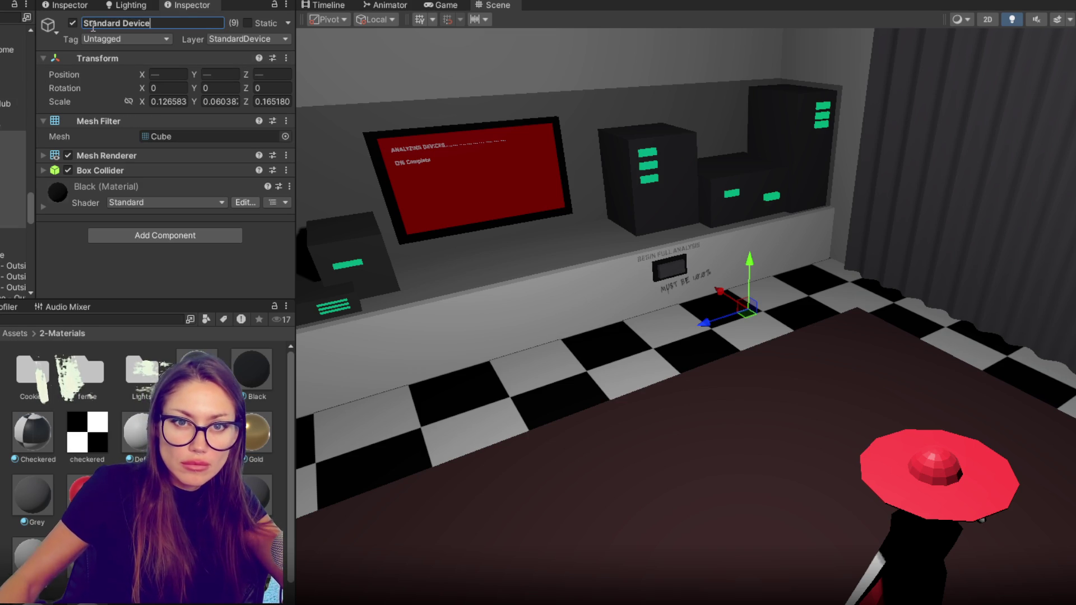
Select Device - Funeral Home and the other three devices and name them Special Device.
{"action": "left_click", "coordinate": [11, 125]}
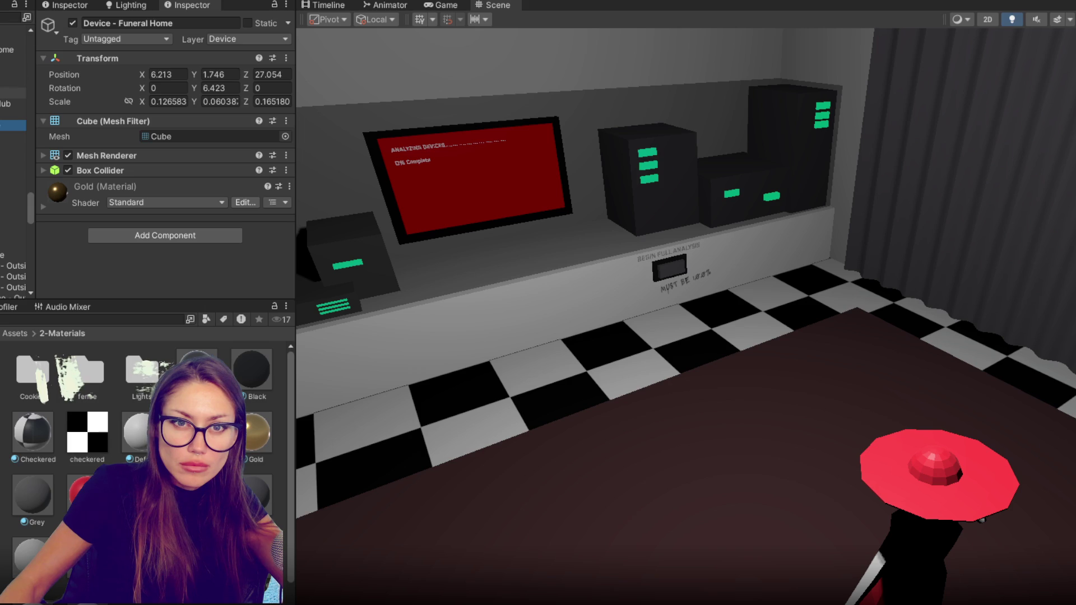
{"action": "left_click", "coordinate": [11, 92], "text": "shift"}
{"action": "left_click", "coordinate": [119, 23]}
{"action": "type", "text": "Special D"}
{"action": "left_click", "coordinate": [9, 104]}
Check the devices' names and positions, then remove the (1) suffix from Special Device (1).
{"action": "left_click", "coordinate": [4, 124]}
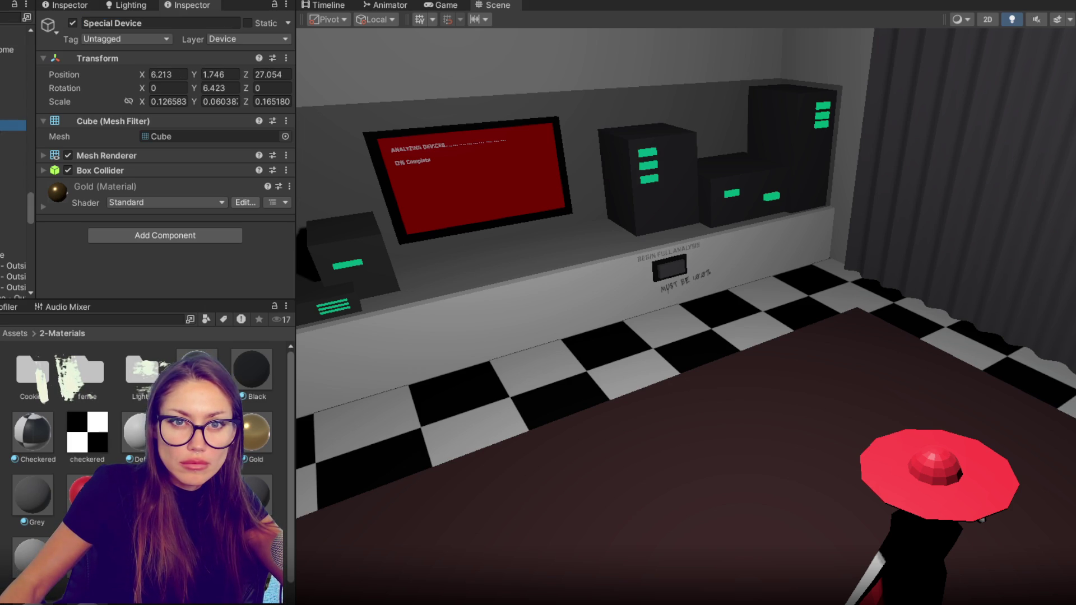
{"action": "left_click", "coordinate": [9, 104]}
{"action": "left_click", "coordinate": [9, 92]}
{"action": "left_click", "coordinate": [9, 125]}
{"action": "left_click", "coordinate": [8, 136]}
{"action": "left_click", "coordinate": [144, 23]}
{"action": "key", "text": "BackSpace"}
{"action": "key", "text": "BackSpace"}
{"action": "key", "text": "BackSpace"}
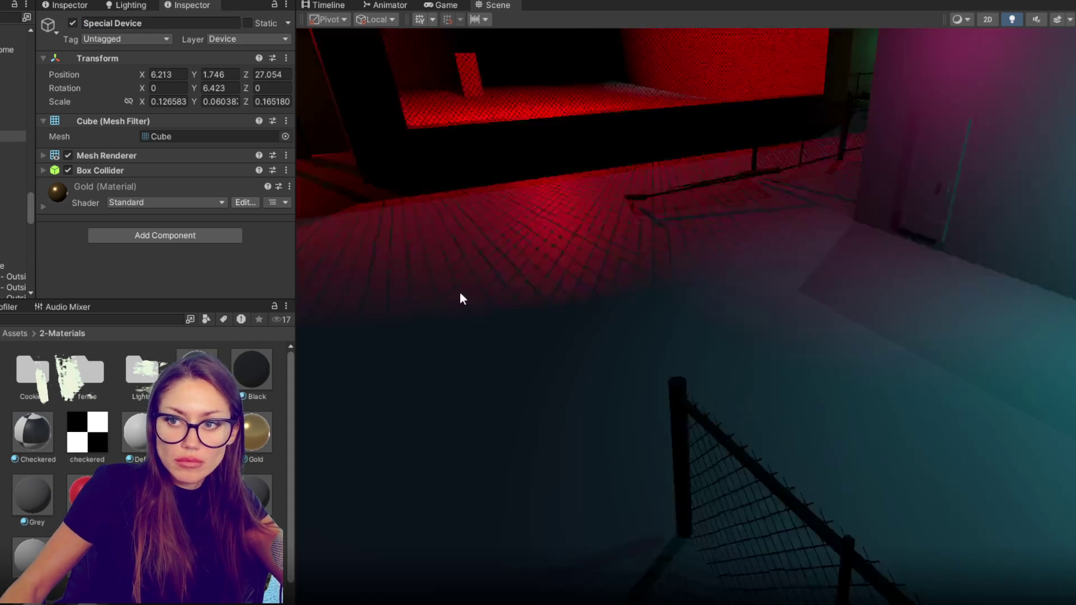
Move the Special Device onto the desk top at X 33.1, Y 1.204, Z -1.99.
{"action": "key", "text": "f"}
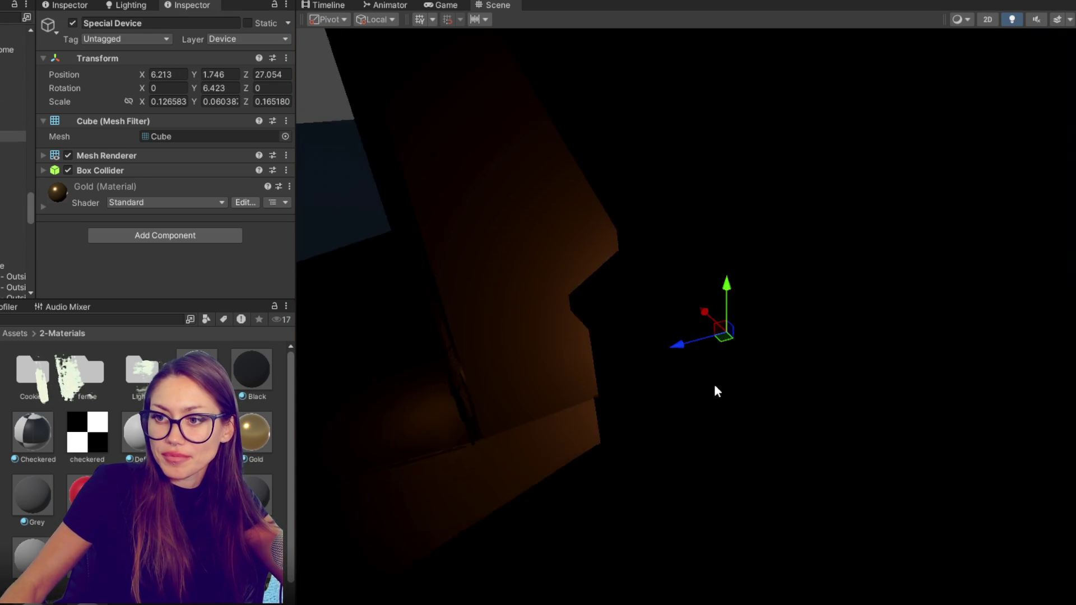
{"action": "scroll", "coordinate": [715, 387], "scroll_direction": "down", "scroll_amount": 5}
{"action": "left_click_drag", "start_coordinate": [704, 303], "coordinate": [679, 227]}
{"action": "mouse_move", "coordinate": [631, 278]}
{"action": "left_mouse_down"}
{"action": "mouse_move", "coordinate": [801, 241]}
{"action": "mouse_move", "coordinate": [759, 183]}
{"action": "mouse_move", "coordinate": [742, 199]}
{"action": "mouse_move", "coordinate": [642, 67]}
{"action": "mouse_move", "coordinate": [744, 93]}
{"action": "left_mouse_up"}
{"action": "key", "text": "f"}
{"action": "mouse_move", "coordinate": [729, 279]}
{"action": "left_mouse_down"}
{"action": "mouse_move", "coordinate": [738, 381]}
{"action": "mouse_move", "coordinate": [728, 345]}
{"action": "mouse_move", "coordinate": [434, 396]}
{"action": "left_mouse_up"}
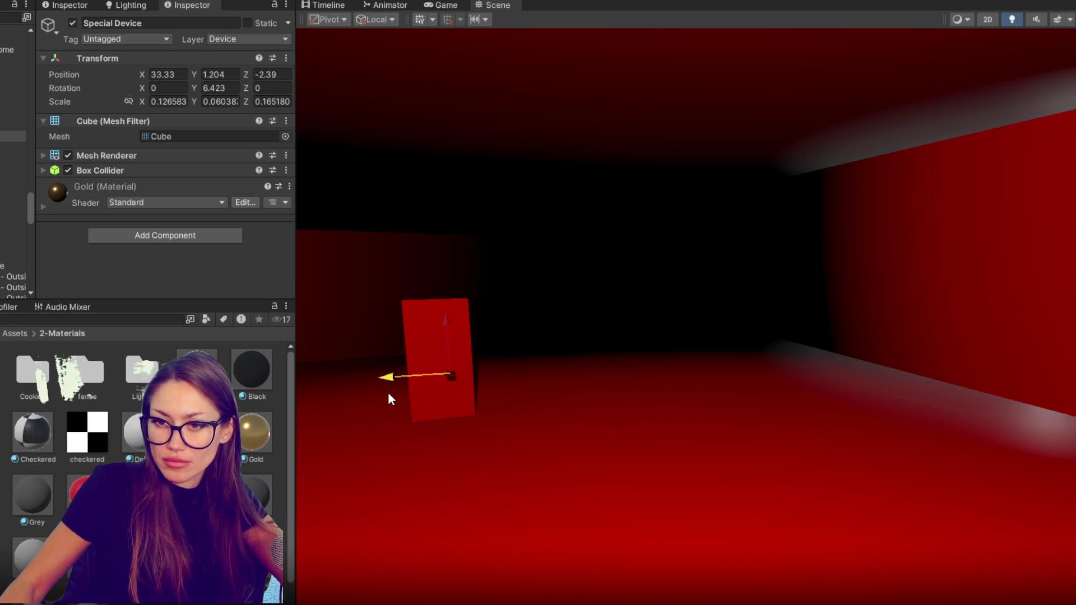
{"action": "left_click_drag", "start_coordinate": [476, 339], "coordinate": [704, 377]}
Orbit the view around the desk and over the red-lit building.
{"action": "scroll", "coordinate": [854, 341], "scroll_direction": "up", "scroll_amount": 5}
{"action": "scroll", "coordinate": [687, 438], "scroll_direction": "down", "scroll_amount": 5}
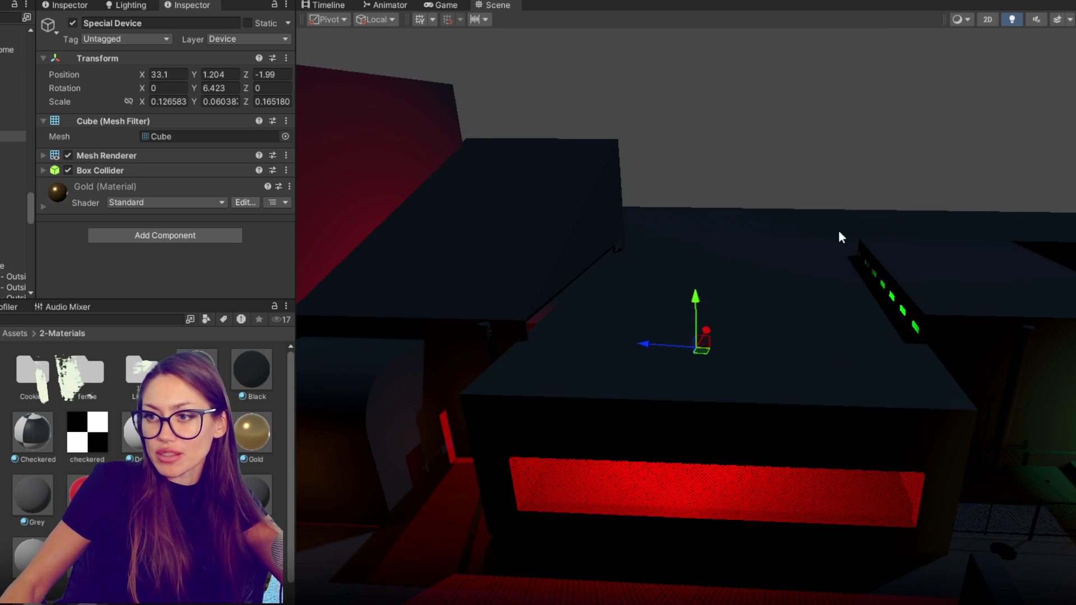
{"action": "left_click_drag", "start_coordinate": [822, 248], "coordinate": [757, 310]}
{"action": "mouse_move", "coordinate": [562, 451]}
{"action": "left_mouse_down"}
{"action": "mouse_move", "coordinate": [632, 375]}
{"action": "mouse_move", "coordinate": [650, 297]}
{"action": "mouse_move", "coordinate": [624, 386]}
{"action": "left_mouse_up"}
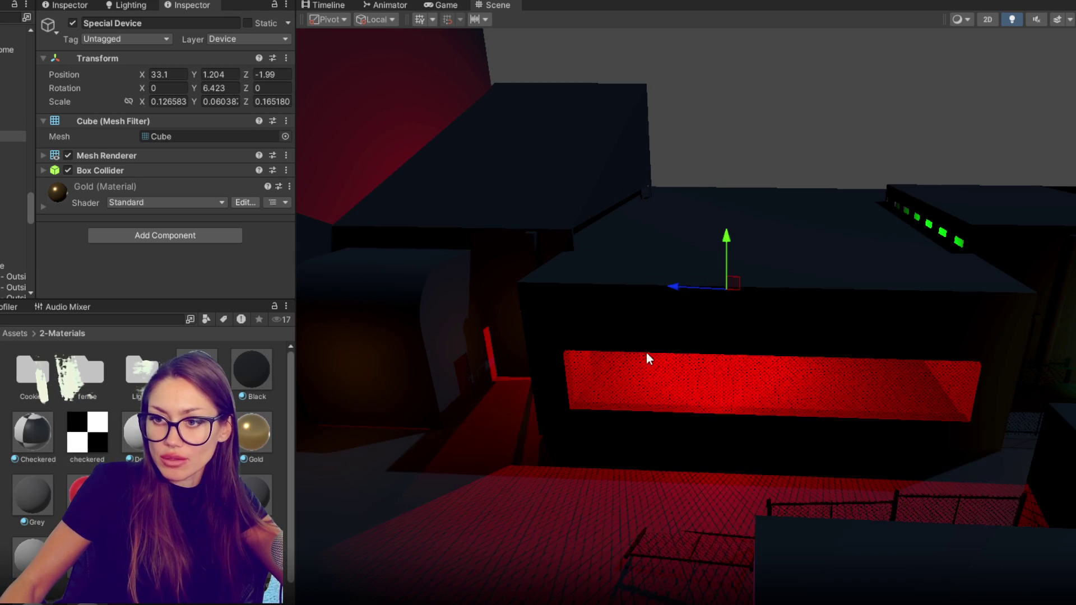
{"action": "mouse_move", "coordinate": [745, 388]}
{"action": "left_mouse_down"}
{"action": "mouse_move", "coordinate": [401, 444]}
{"action": "mouse_move", "coordinate": [314, 527]}
{"action": "mouse_move", "coordinate": [423, 530]}
{"action": "mouse_move", "coordinate": [932, 378]}
{"action": "mouse_move", "coordinate": [936, 480]}
{"action": "mouse_move", "coordinate": [725, 264]}
{"action": "mouse_move", "coordinate": [727, 396]}
{"action": "left_mouse_up"}
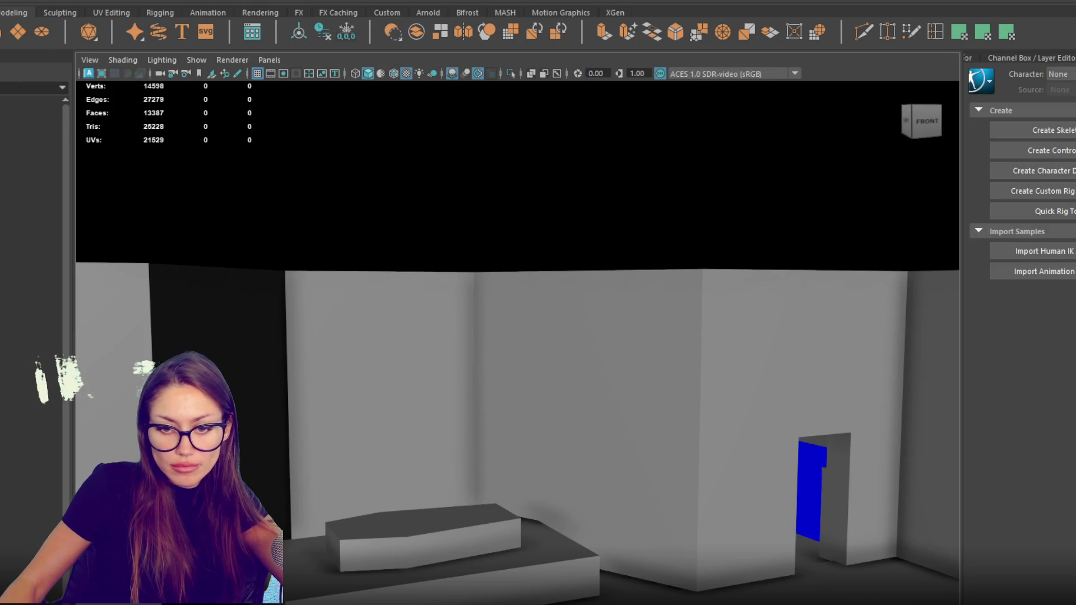
In wireframe, select the box-shaped wall with its thin inner objects and pick its right-side vertices.
{"action": "mouse_move", "coordinate": [541, 344]}
{"action": "left_mouse_down"}
{"action": "mouse_move", "coordinate": [409, 212]}
{"action": "mouse_move", "coordinate": [756, 183]}
{"action": "mouse_move", "coordinate": [822, 207]}
{"action": "mouse_move", "coordinate": [359, 93]}
{"action": "mouse_move", "coordinate": [495, 156]}
{"action": "mouse_move", "coordinate": [447, 457]}
{"action": "mouse_move", "coordinate": [463, 230]}
{"action": "left_mouse_up"}
{"action": "left_click", "coordinate": [361, 221]}
{"action": "key", "text": "4"}
{"action": "key", "text": "f"}
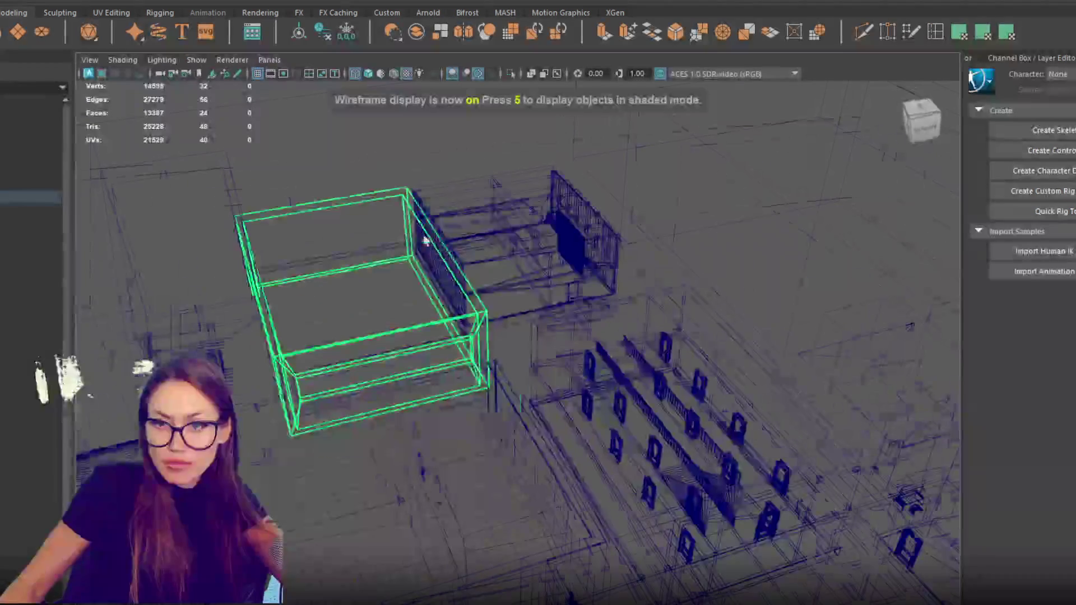
{"action": "left_click", "coordinate": [525, 241], "text": "shift"}
{"action": "left_click", "coordinate": [508, 258], "text": "shift"}
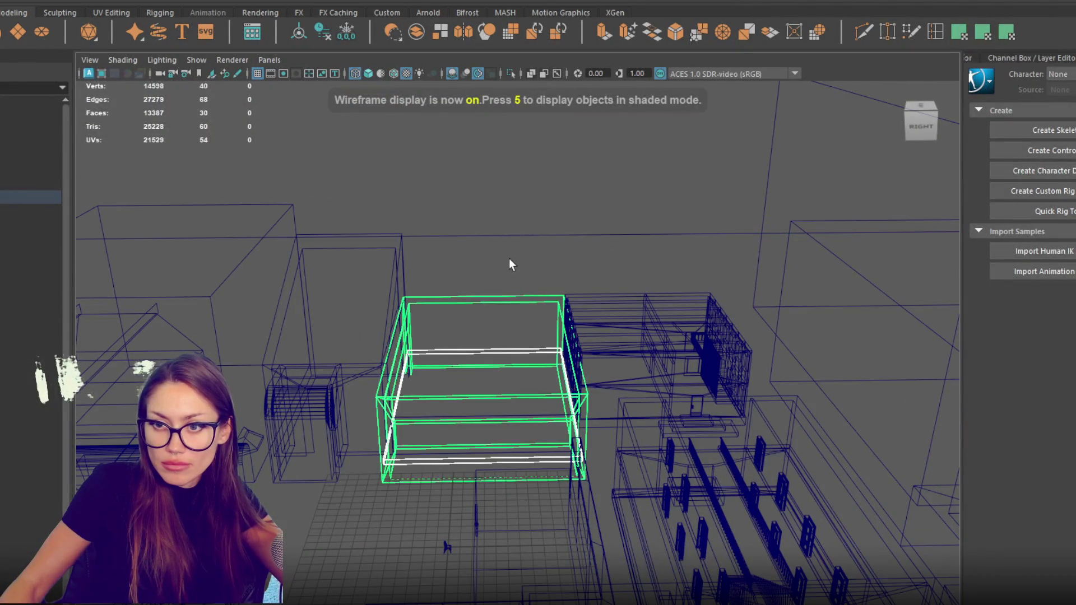
{"action": "key", "text": "F9"}
{"action": "left_click_drag", "start_coordinate": [537, 164], "coordinate": [684, 464]}
Slide the wall's right-side vertices along X and return to shaded display.
{"action": "key", "text": "6"}
{"action": "key", "text": "4"}
{"action": "scroll", "coordinate": [594, 426], "scroll_direction": "up", "scroll_amount": 3}
{"action": "key", "text": "w"}
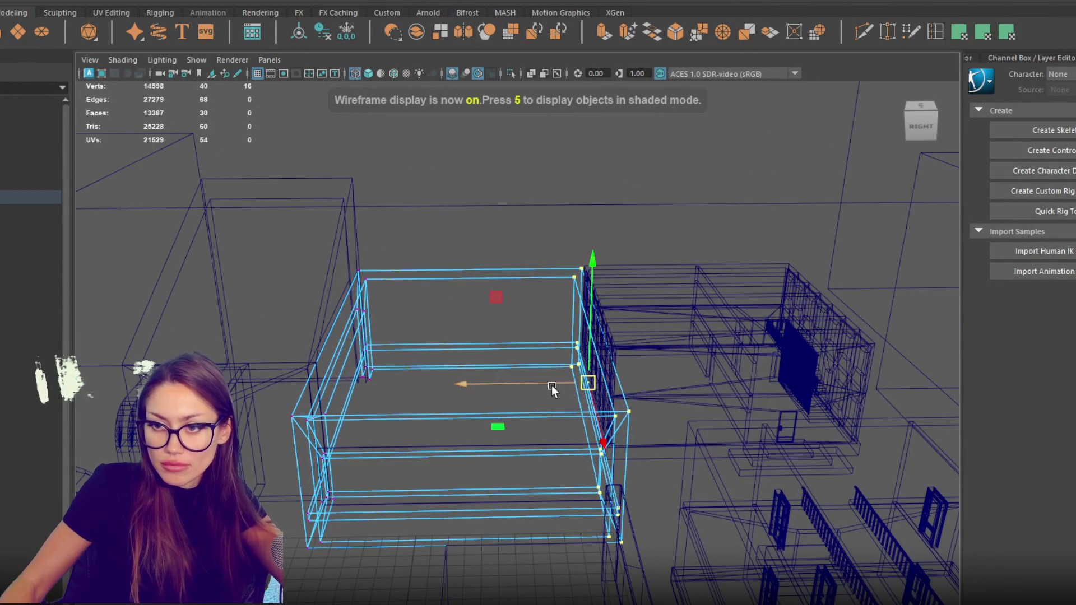
{"action": "mouse_move", "coordinate": [555, 385]}
{"action": "left_mouse_down"}
{"action": "mouse_move", "coordinate": [519, 388]}
{"action": "mouse_move", "coordinate": [570, 371]}
{"action": "mouse_move", "coordinate": [689, 365]}
{"action": "mouse_move", "coordinate": [629, 446]}
{"action": "mouse_move", "coordinate": [813, 396]}
{"action": "mouse_move", "coordinate": [548, 368]}
{"action": "left_mouse_up"}
{"action": "key", "text": "5"}
Select two faces of the wall and switch to vertex selection.
{"action": "left_click", "coordinate": [698, 459]}
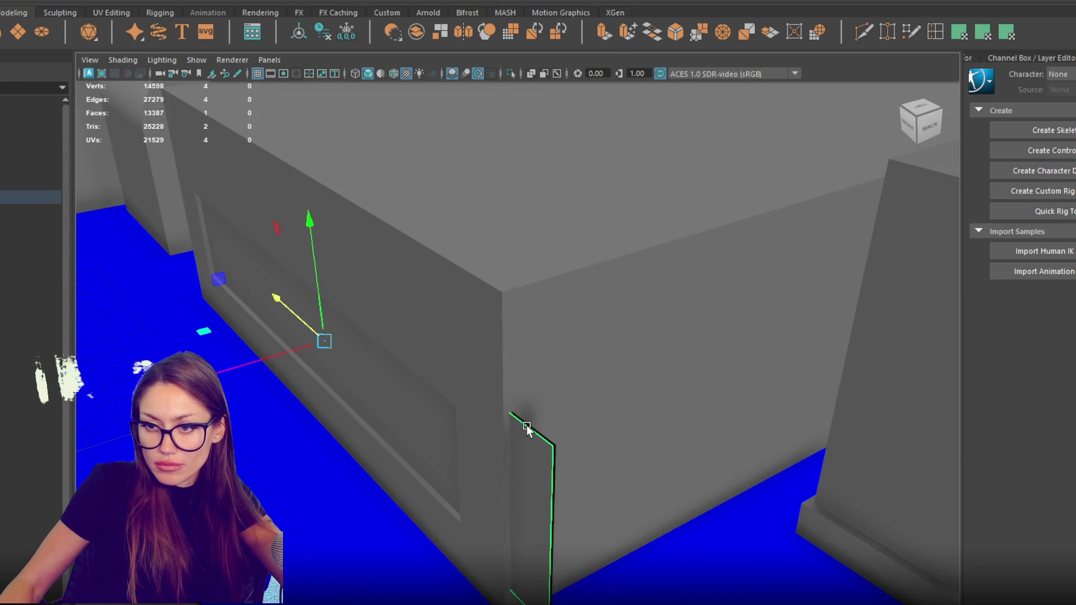
{"action": "scroll", "coordinate": [529, 426], "scroll_direction": "down", "scroll_amount": 2}
{"action": "key", "text": "f"}
{"action": "mouse_move", "coordinate": [237, 344]}
{"action": "left_mouse_down"}
{"action": "mouse_move", "coordinate": [234, 381]}
{"action": "mouse_move", "coordinate": [458, 408]}
{"action": "mouse_move", "coordinate": [523, 348]}
{"action": "mouse_move", "coordinate": [530, 164]}
{"action": "left_mouse_up"}
{"action": "left_click", "coordinate": [524, 348], "text": "shift"}
{"action": "right_click", "coordinate": [529, 164]}
{"action": "left_click", "coordinate": [457, 102]}
{"action": "key", "text": "4"}
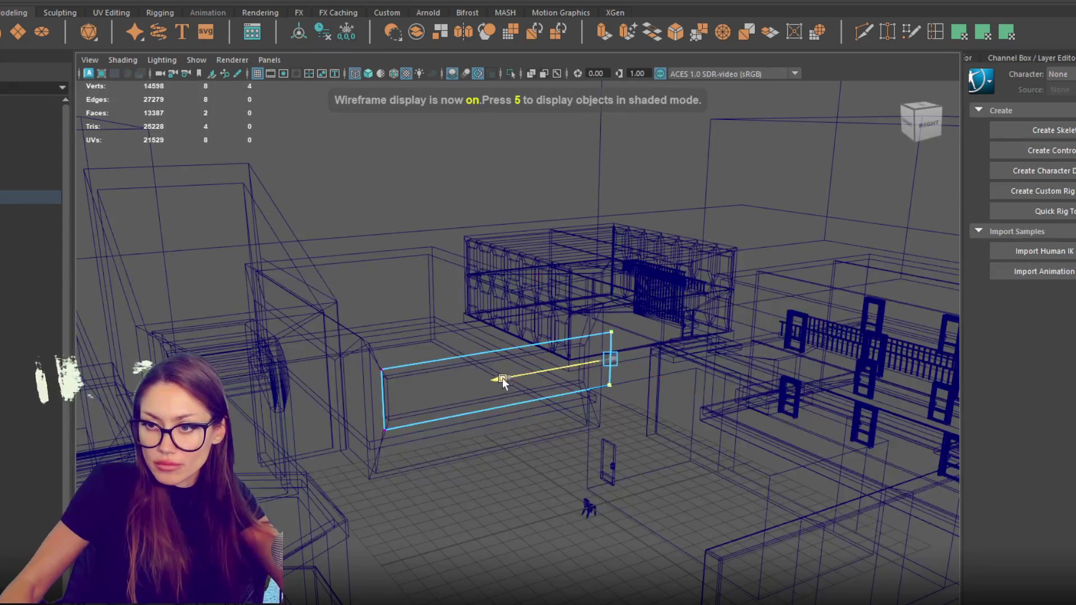
{"action": "key", "text": "5"}
Return to whole-object selection mode, glancing at the UV menu without choosing anything.
{"action": "scroll", "coordinate": [482, 385], "scroll_direction": "up", "scroll_amount": 5}
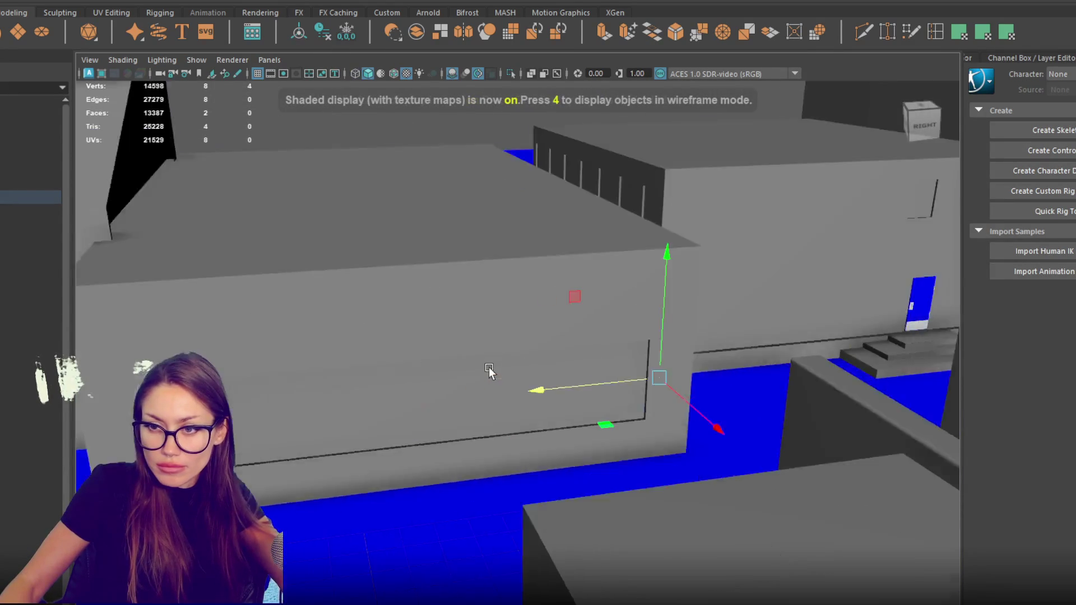
{"action": "key", "text": "4"}
{"action": "left_click_drag", "start_coordinate": [488, 367], "coordinate": [458, 180]}
{"action": "right_click", "coordinate": [464, 154]}
{"action": "left_click", "coordinate": [483, 143]}
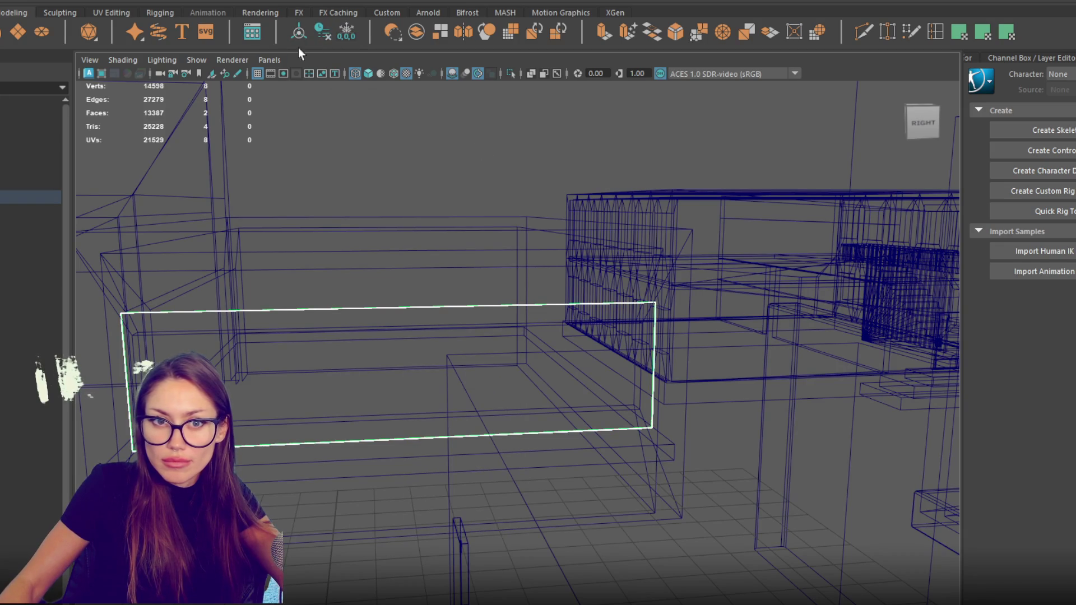
{"action": "left_click", "coordinate": [395, 1]}
{"action": "left_click", "coordinate": [415, 12]}
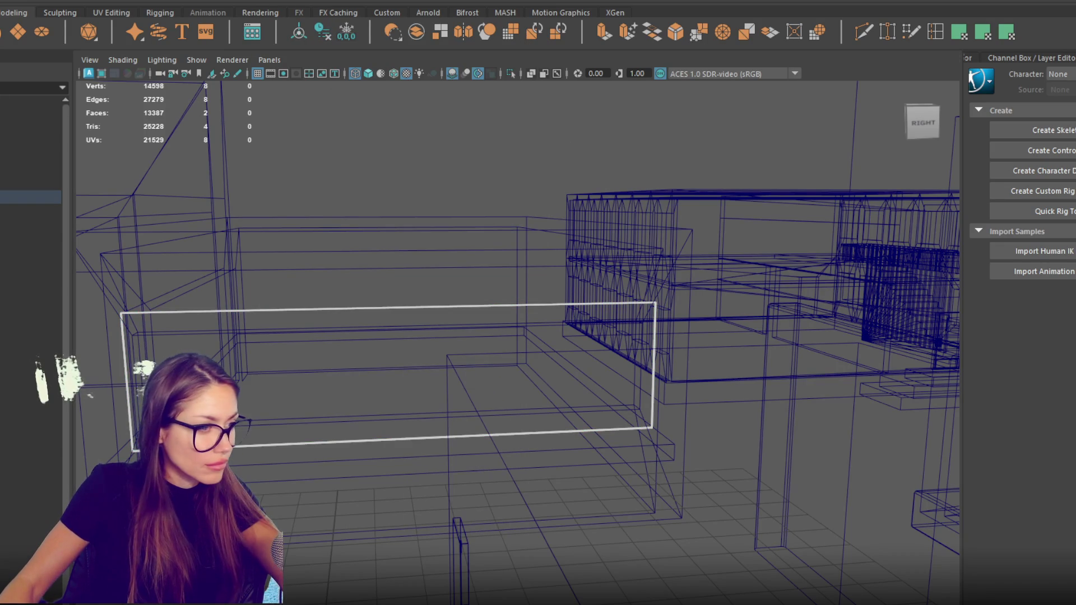
Select all faces of the plane and all scene objects, then clear the selection.
{"action": "key", "text": "ctrl+F11"}
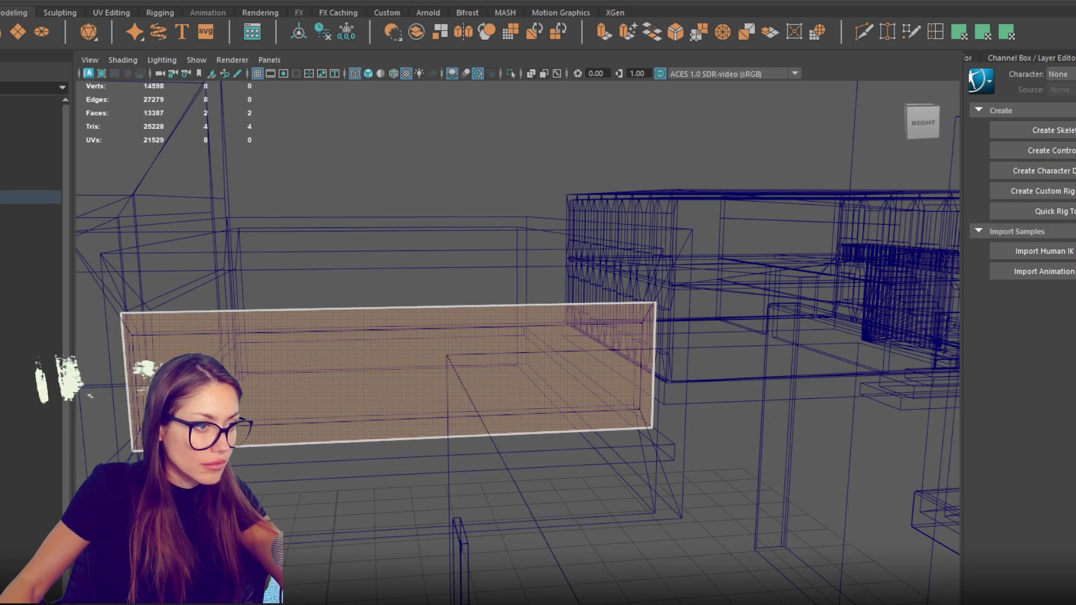
{"action": "left_click", "coordinate": [564, 114]}
{"action": "key", "text": "ctrl+shift+a"}
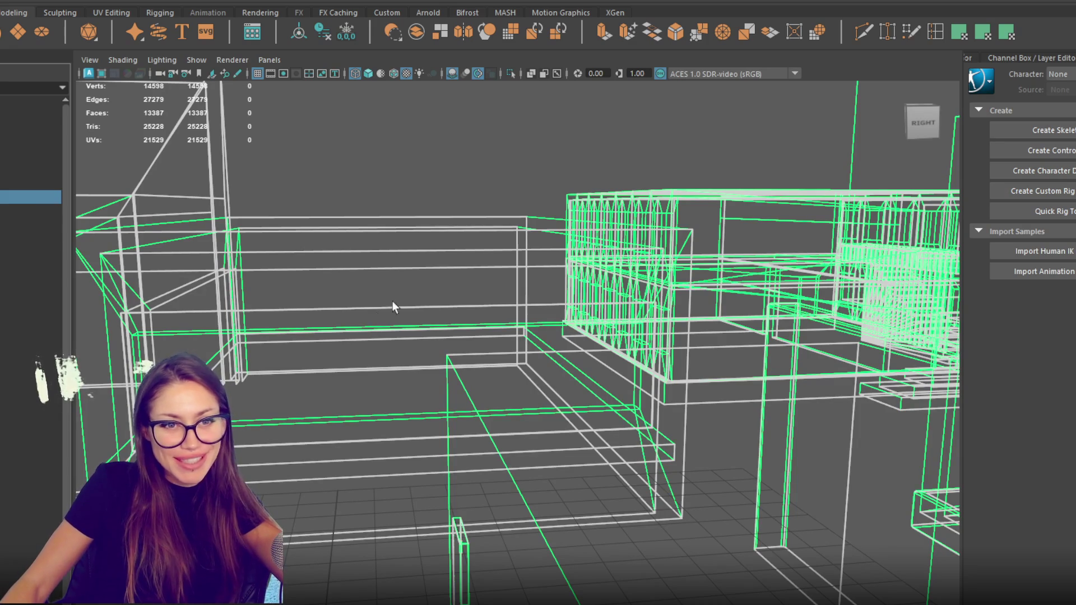
{"action": "left_click", "coordinate": [471, 171]}
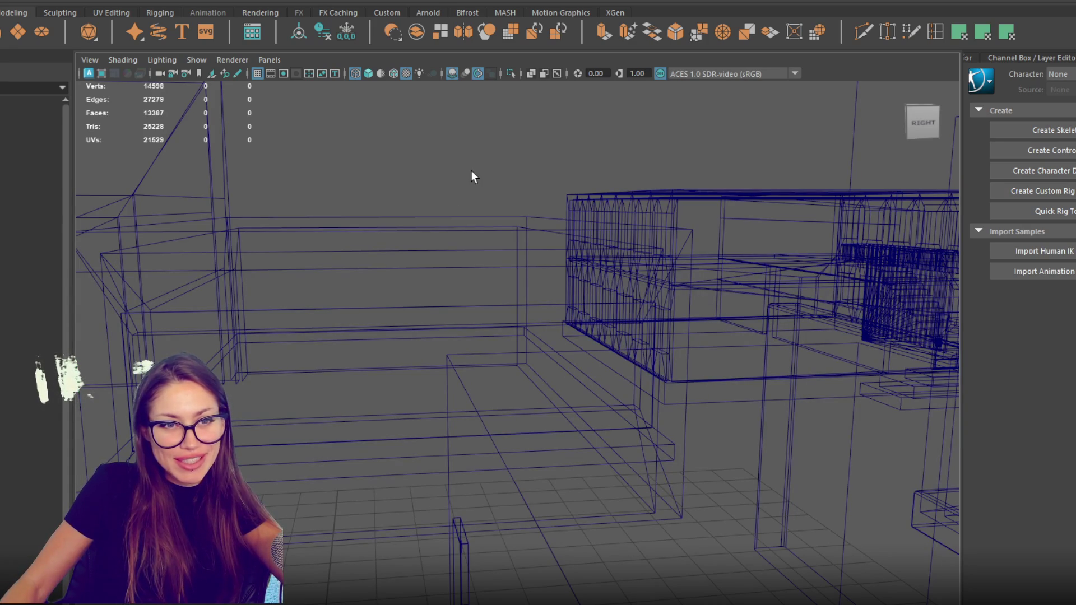
Switch back to shaded display and orbit to a top-down view of the level.
{"action": "key", "text": "5"}
{"action": "mouse_move", "coordinate": [493, 170]}
{"action": "left_mouse_down"}
{"action": "mouse_move", "coordinate": [641, 213]}
{"action": "mouse_move", "coordinate": [579, 259]}
{"action": "mouse_move", "coordinate": [594, 275]}
{"action": "left_mouse_up"}
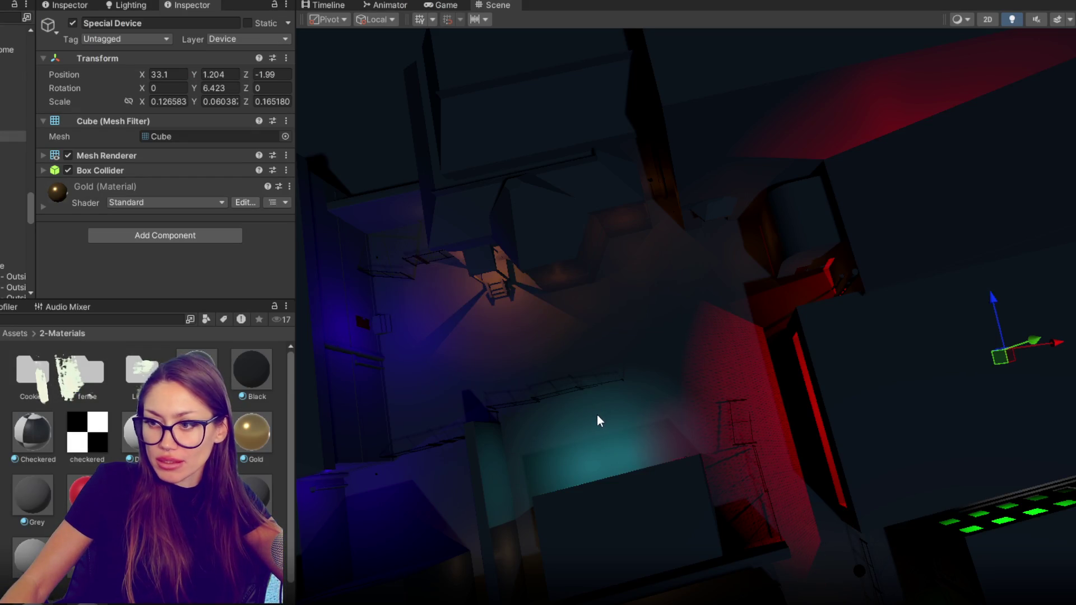
{"action": "mouse_move", "coordinate": [598, 421]}
{"action": "left_mouse_down"}
{"action": "mouse_move", "coordinate": [737, 315]}
{"action": "mouse_move", "coordinate": [734, 240]}
{"action": "mouse_move", "coordinate": [769, 380]}
{"action": "left_mouse_up"}
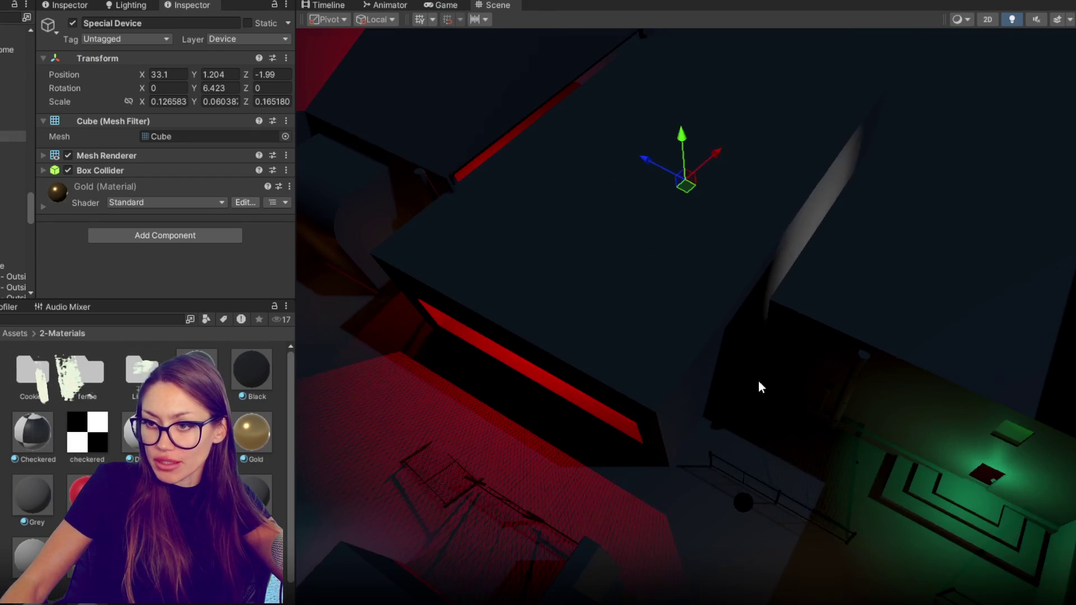
Select Chainlink Fence (16) and slide it toward the green room.
{"action": "left_click", "coordinate": [712, 465]}
{"action": "left_click", "coordinate": [711, 463]}
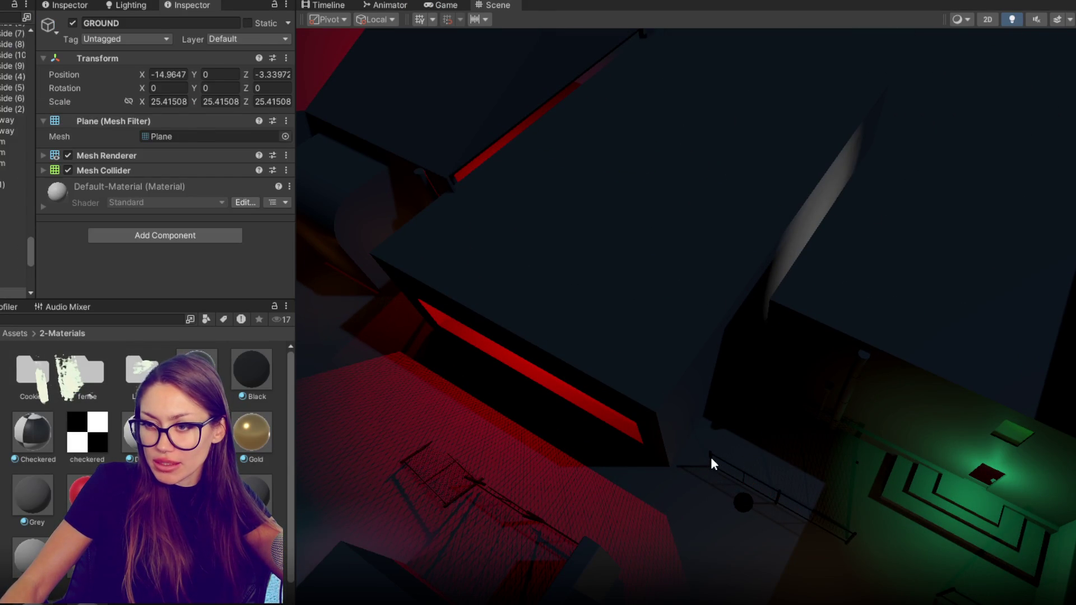
{"action": "left_click", "coordinate": [736, 478]}
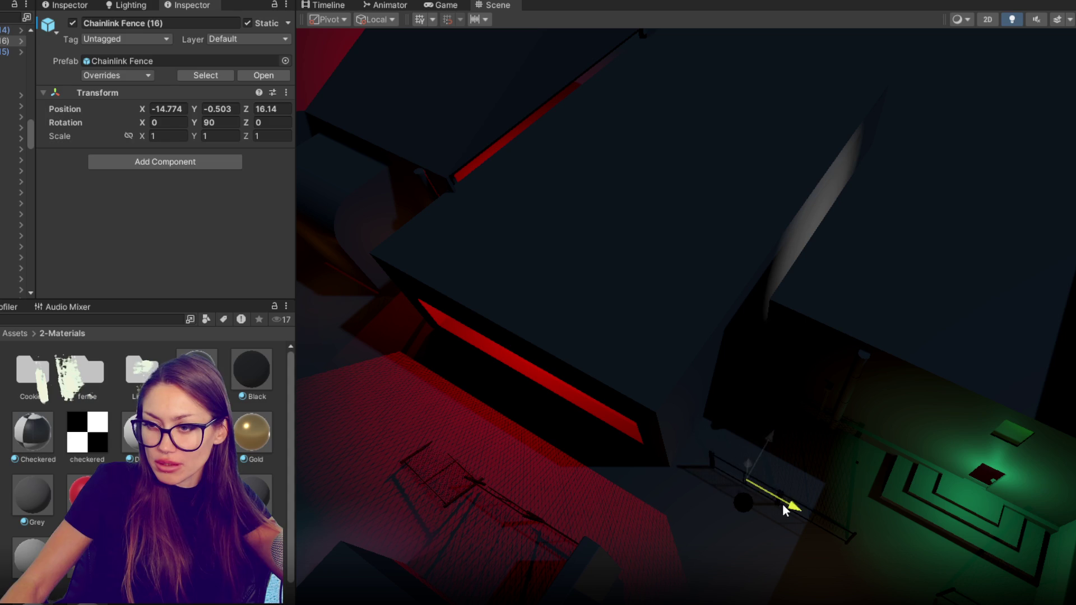
{"action": "left_click", "coordinate": [773, 476]}
{"action": "left_click", "coordinate": [774, 476]}
{"action": "key", "text": "f"}
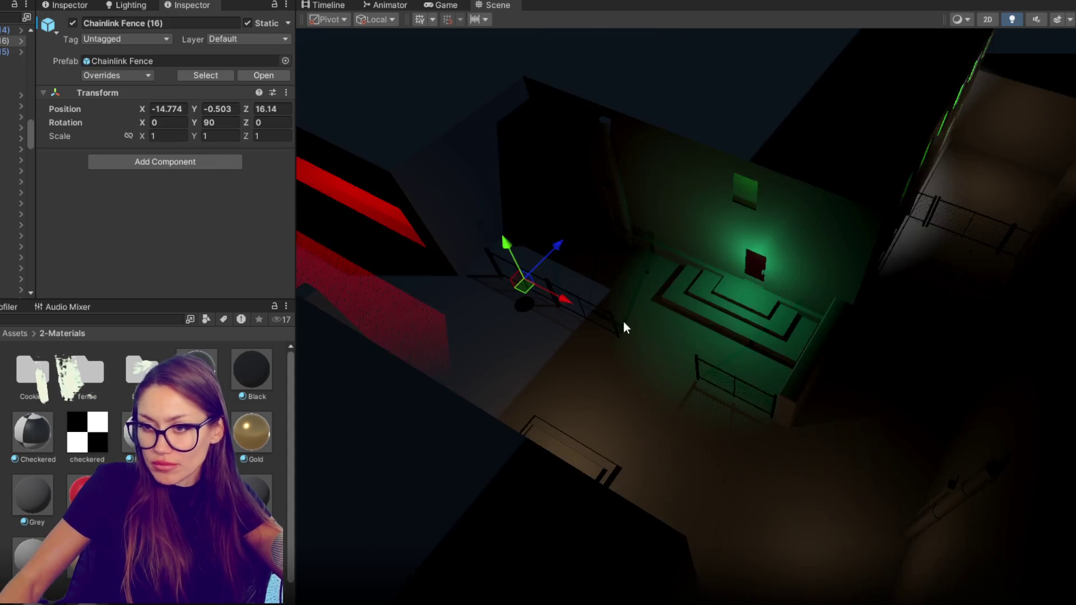
{"action": "scroll", "coordinate": [623, 321], "scroll_direction": "up", "scroll_amount": 2}
{"action": "left_click_drag", "start_coordinate": [535, 285], "coordinate": [690, 379]}
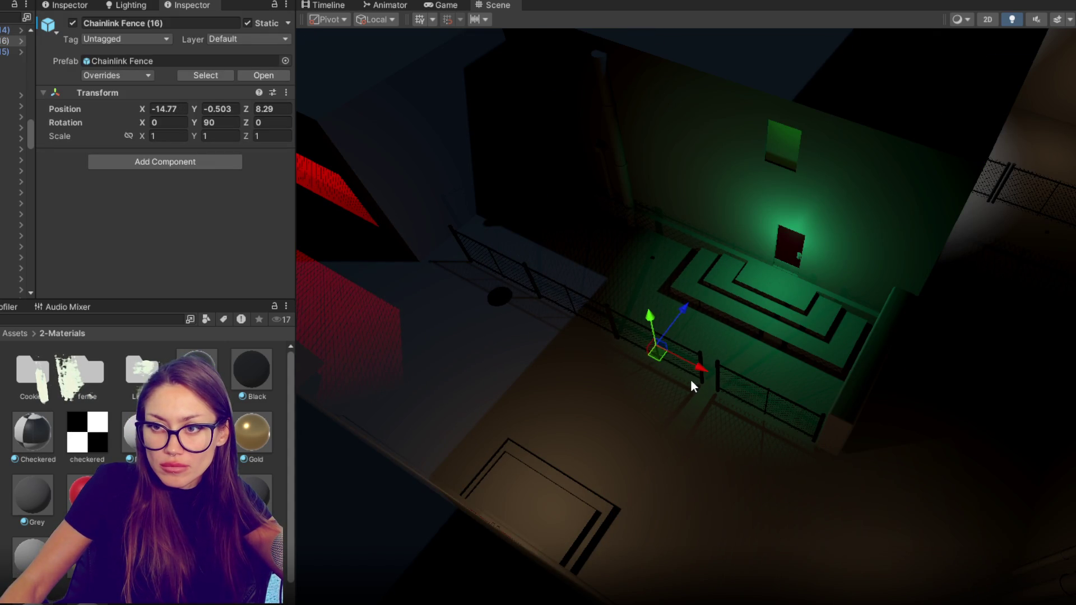
Move three selected fences together up-left.
{"action": "left_click", "coordinate": [530, 283], "text": "shift"}
{"action": "left_click", "coordinate": [462, 247], "text": "shift"}
{"action": "mouse_move", "coordinate": [537, 286]}
{"action": "left_mouse_down"}
{"action": "mouse_move", "coordinate": [504, 269]}
{"action": "mouse_move", "coordinate": [765, 293]}
{"action": "left_mouse_up"}
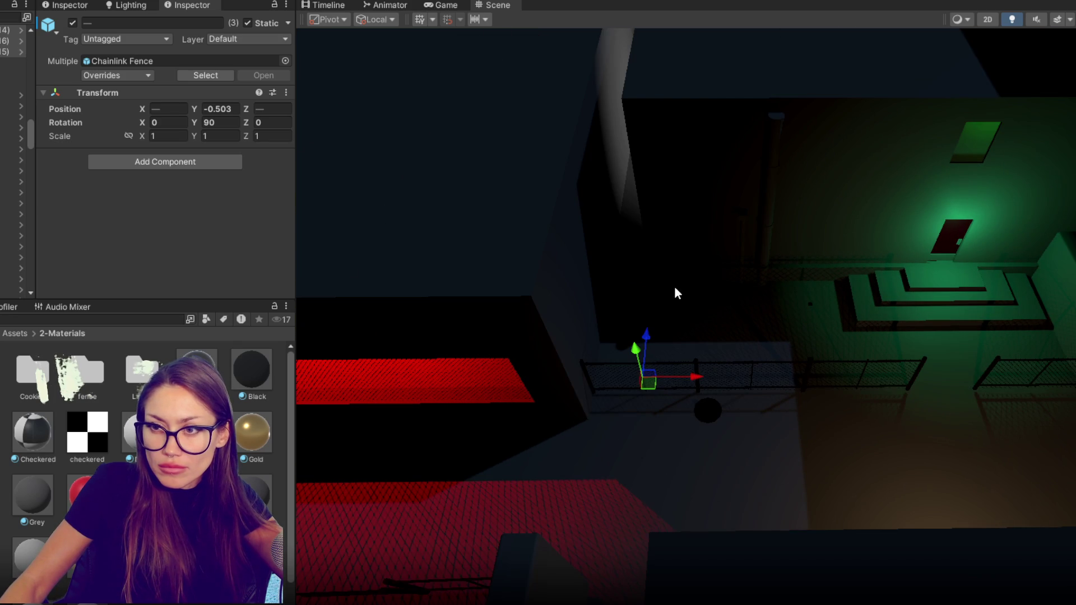
Duplicate Chainlink Fence (14), try placing the copy, then delete Chainlink Fence (17).
{"action": "left_click", "coordinate": [618, 367]}
{"action": "left_click", "coordinate": [616, 380]}
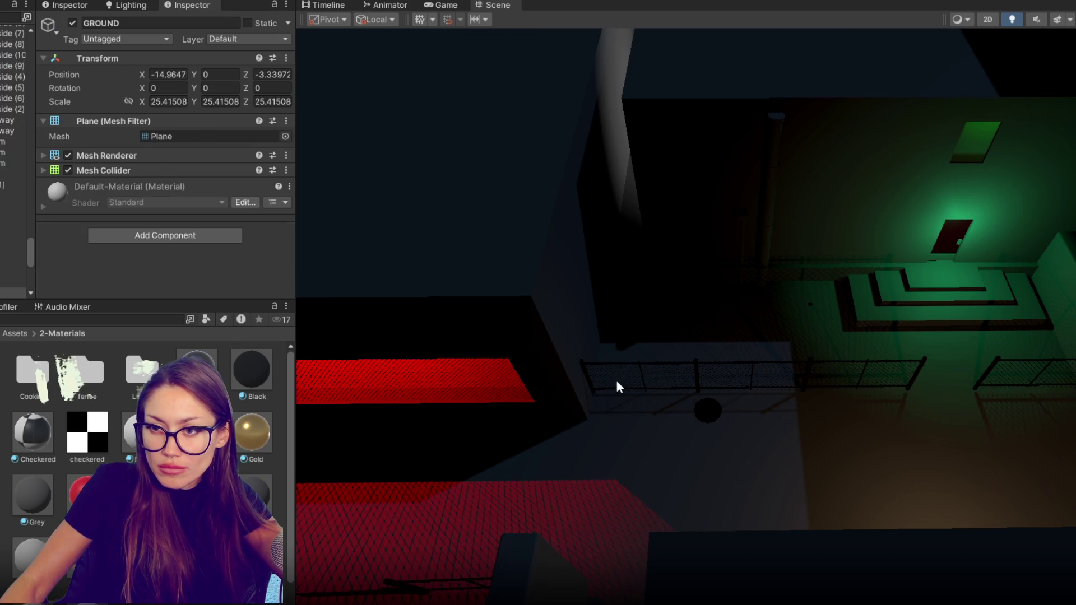
{"action": "left_click", "coordinate": [658, 362]}
{"action": "key", "text": "ctrl+d"}
{"action": "mouse_move", "coordinate": [653, 345]}
{"action": "left_mouse_down"}
{"action": "mouse_move", "coordinate": [678, 214]}
{"action": "mouse_move", "coordinate": [810, 219]}
{"action": "mouse_move", "coordinate": [952, 242]}
{"action": "mouse_move", "coordinate": [755, 250]}
{"action": "left_mouse_up"}
{"action": "mouse_move", "coordinate": [768, 313]}
{"action": "left_mouse_down"}
{"action": "mouse_move", "coordinate": [643, 301]}
{"action": "mouse_move", "coordinate": [590, 139]}
{"action": "mouse_move", "coordinate": [749, 288]}
{"action": "mouse_move", "coordinate": [824, 247]}
{"action": "mouse_move", "coordinate": [598, 216]}
{"action": "mouse_move", "coordinate": [872, 225]}
{"action": "left_mouse_up"}
{"action": "key", "text": "Delete"}
Push Fence_Third (3) along its depth axis to Z 14.13.
{"action": "left_click", "coordinate": [744, 280]}
{"action": "left_click_drag", "start_coordinate": [762, 321], "coordinate": [820, 425]}
{"action": "left_click_drag", "start_coordinate": [767, 399], "coordinate": [314, 527]}
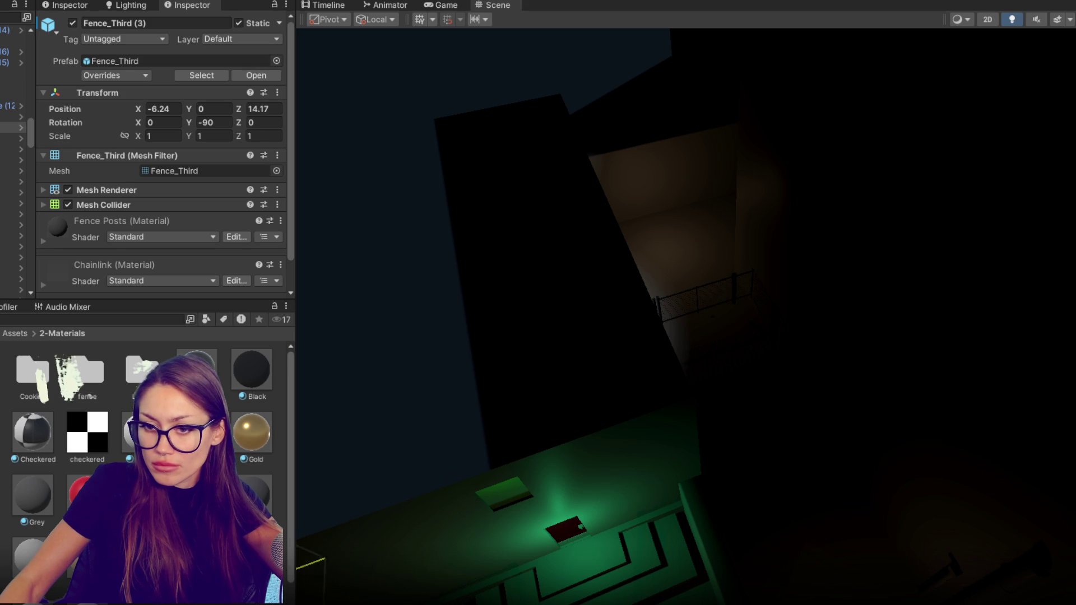
{"action": "key", "text": "f"}
{"action": "mouse_move", "coordinate": [840, 321]}
{"action": "left_mouse_down"}
{"action": "mouse_move", "coordinate": [888, 252]}
{"action": "mouse_move", "coordinate": [860, 89]}
{"action": "left_mouse_up"}
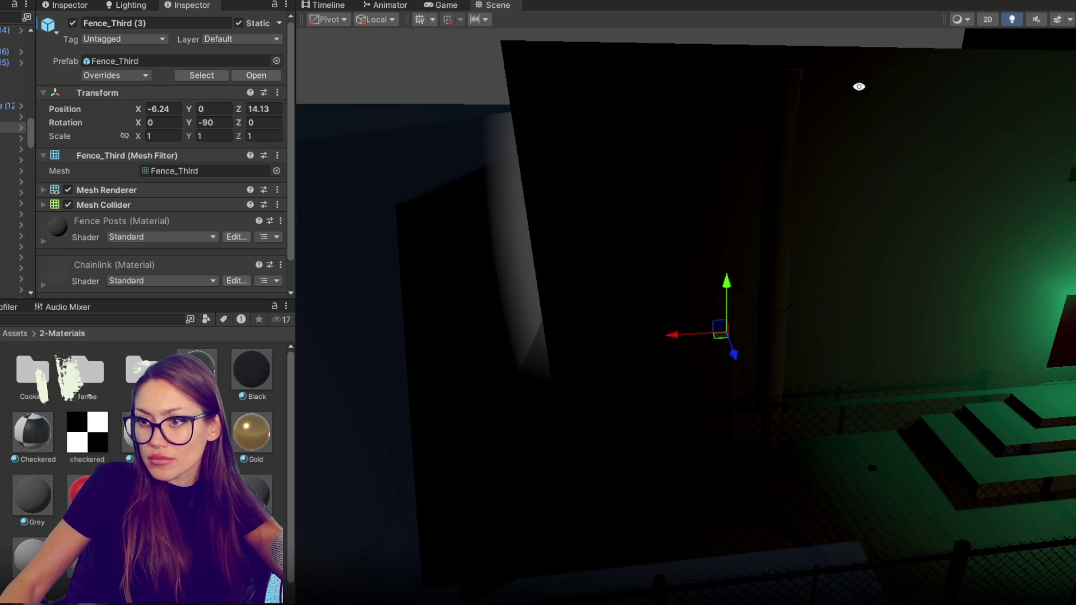
Place Fence_Third (3) at X -3.379, Z 19.729 along the corridor and duplicate it.
{"action": "left_click_drag", "start_coordinate": [673, 343], "coordinate": [483, 347]}
{"action": "key", "text": "f"}
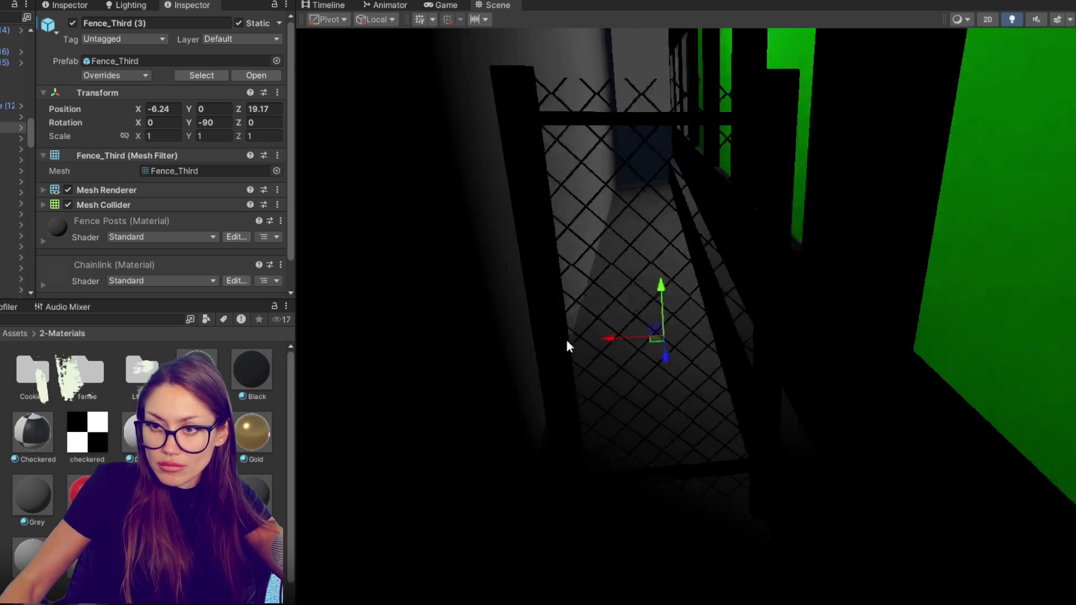
{"action": "mouse_move", "coordinate": [761, 298]}
{"action": "left_mouse_down"}
{"action": "mouse_move", "coordinate": [687, 221]}
{"action": "mouse_move", "coordinate": [667, 163]}
{"action": "left_mouse_up"}
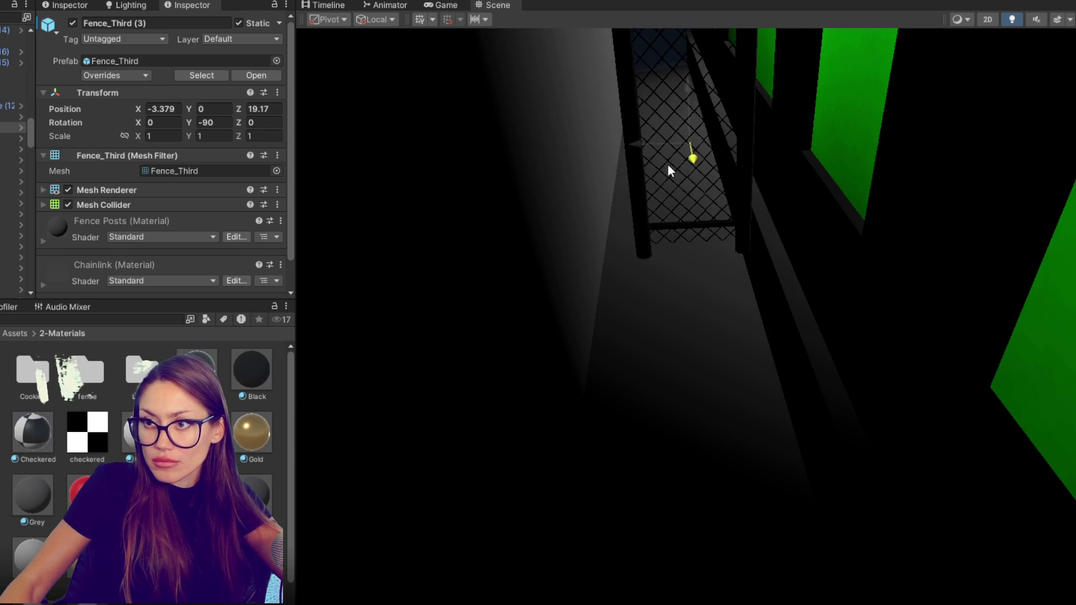
{"action": "key", "text": "f"}
{"action": "mouse_move", "coordinate": [624, 317]}
{"action": "left_mouse_down"}
{"action": "mouse_move", "coordinate": [563, 319]}
{"action": "mouse_move", "coordinate": [680, 312]}
{"action": "mouse_move", "coordinate": [545, 272]}
{"action": "mouse_move", "coordinate": [741, 283]}
{"action": "mouse_move", "coordinate": [548, 212]}
{"action": "mouse_move", "coordinate": [641, 550]}
{"action": "mouse_move", "coordinate": [769, 480]}
{"action": "mouse_move", "coordinate": [796, 442]}
{"action": "mouse_move", "coordinate": [676, 404]}
{"action": "mouse_move", "coordinate": [632, 511]}
{"action": "mouse_move", "coordinate": [821, 392]}
{"action": "mouse_move", "coordinate": [718, 374]}
{"action": "mouse_move", "coordinate": [817, 381]}
{"action": "mouse_move", "coordinate": [793, 353]}
{"action": "mouse_move", "coordinate": [960, 317]}
{"action": "mouse_move", "coordinate": [875, 347]}
{"action": "mouse_move", "coordinate": [824, 342]}
{"action": "left_mouse_up"}
{"action": "key", "text": "ctrl+d"}
{"action": "key", "text": "f"}
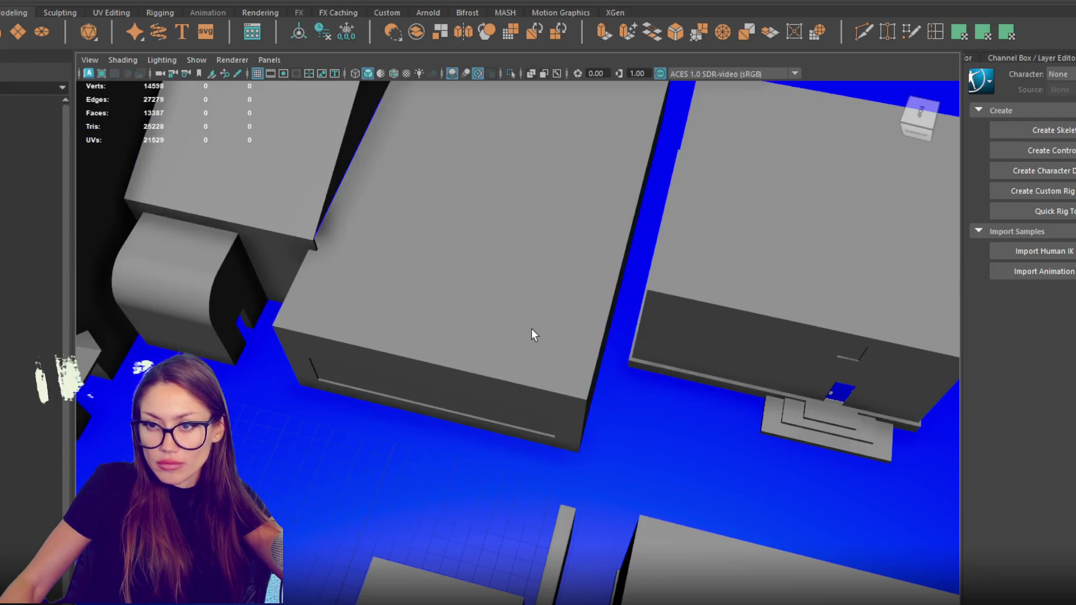
Show the scene in wireframe and isolate the front wall boxes in view.
{"action": "left_click", "coordinate": [531, 332]}
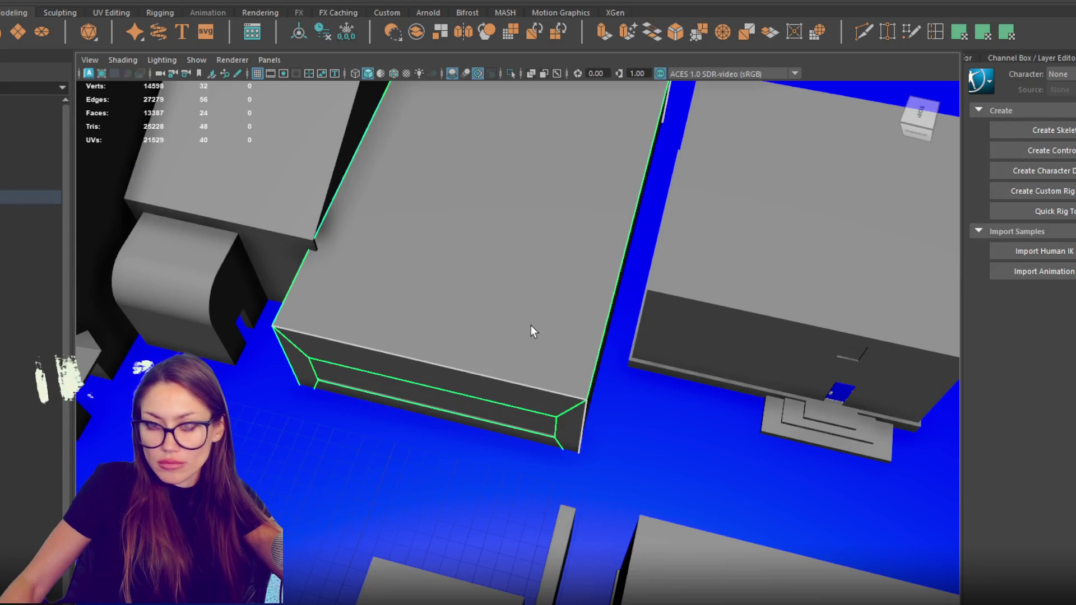
{"action": "mouse_move", "coordinate": [526, 273]}
{"action": "left_mouse_down"}
{"action": "mouse_move", "coordinate": [553, 401]}
{"action": "mouse_move", "coordinate": [577, 295]}
{"action": "mouse_move", "coordinate": [564, 344]}
{"action": "mouse_move", "coordinate": [577, 358]}
{"action": "mouse_move", "coordinate": [511, 360]}
{"action": "mouse_move", "coordinate": [617, 354]}
{"action": "left_mouse_up"}
{"action": "key", "text": "4"}
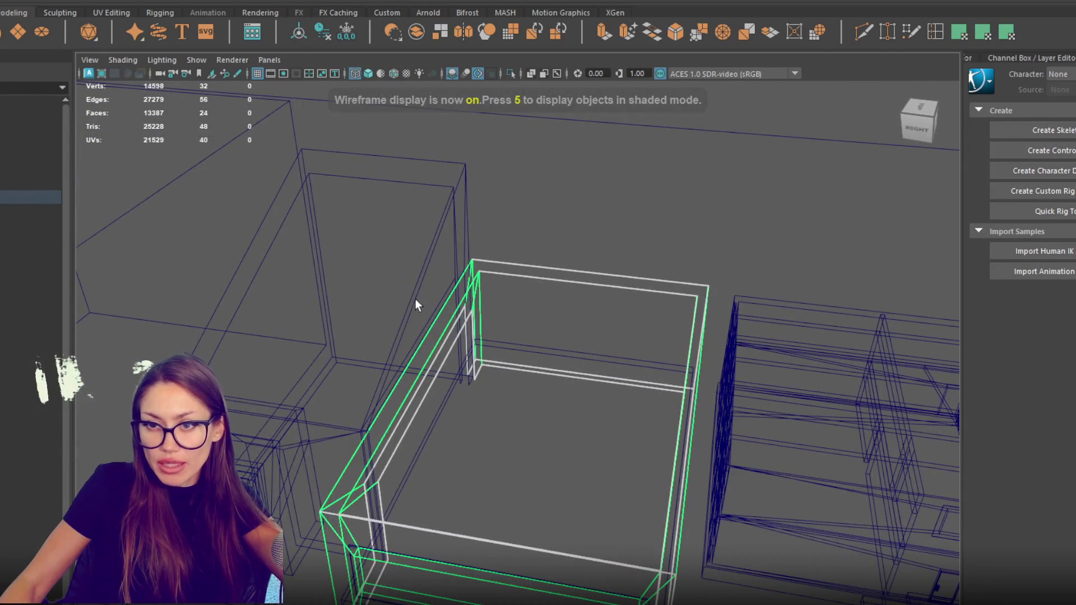
{"action": "scroll", "coordinate": [416, 298], "scroll_direction": "up", "scroll_amount": 5}
{"action": "scroll", "coordinate": [385, 268], "scroll_direction": "up", "scroll_amount": 2}
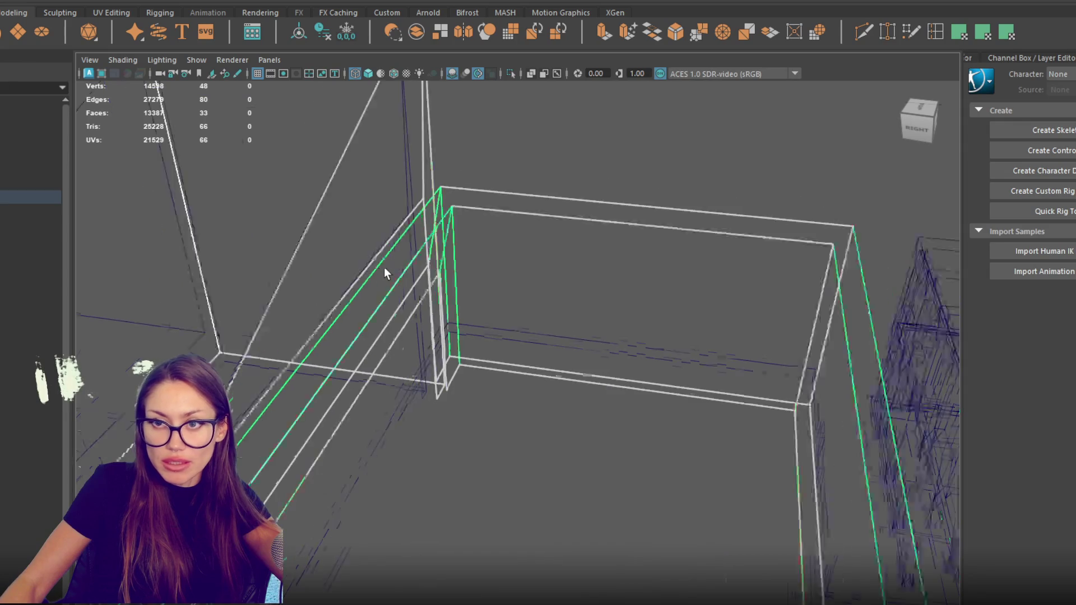
{"action": "left_click_drag", "start_coordinate": [384, 267], "coordinate": [407, 253]}
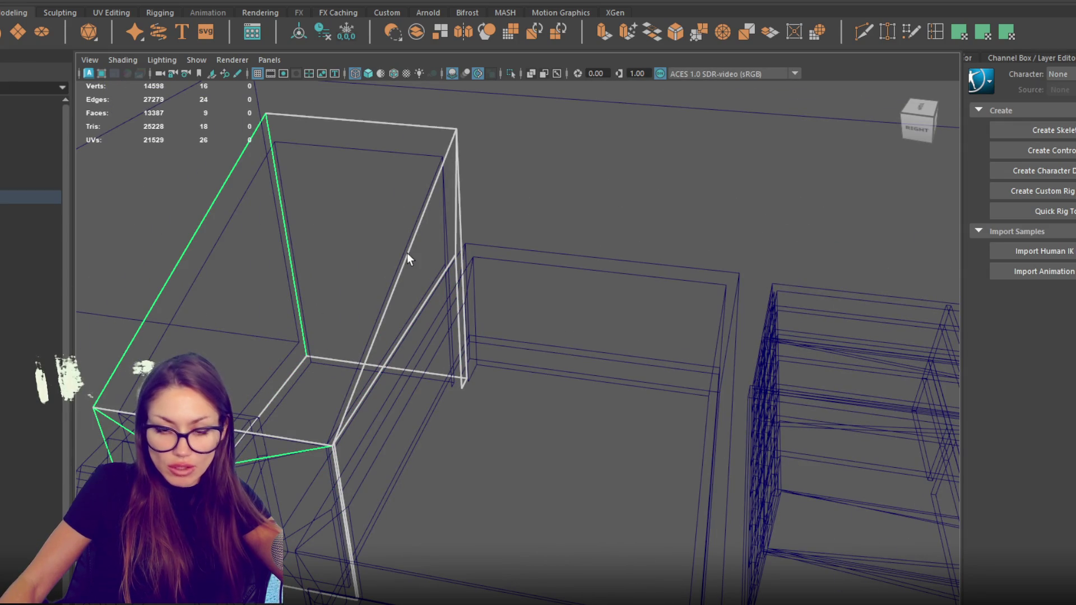
{"action": "mouse_move", "coordinate": [398, 194]}
{"action": "left_mouse_down"}
{"action": "mouse_move", "coordinate": [527, 285]}
{"action": "mouse_move", "coordinate": [577, 284]}
{"action": "mouse_move", "coordinate": [367, 342]}
{"action": "mouse_move", "coordinate": [584, 327]}
{"action": "mouse_move", "coordinate": [577, 412]}
{"action": "mouse_move", "coordinate": [476, 382]}
{"action": "left_mouse_up"}
{"action": "key", "text": "ctrl+1"}
Keep only the front doorway box and select its vertical, inner and top edges and edge loop.
{"action": "left_click", "coordinate": [577, 412]}
{"action": "right_click", "coordinate": [474, 382]}
{"action": "left_click", "coordinate": [470, 347]}
{"action": "left_click", "coordinate": [504, 416]}
{"action": "left_click", "coordinate": [441, 385]}
{"action": "left_click", "coordinate": [460, 324]}
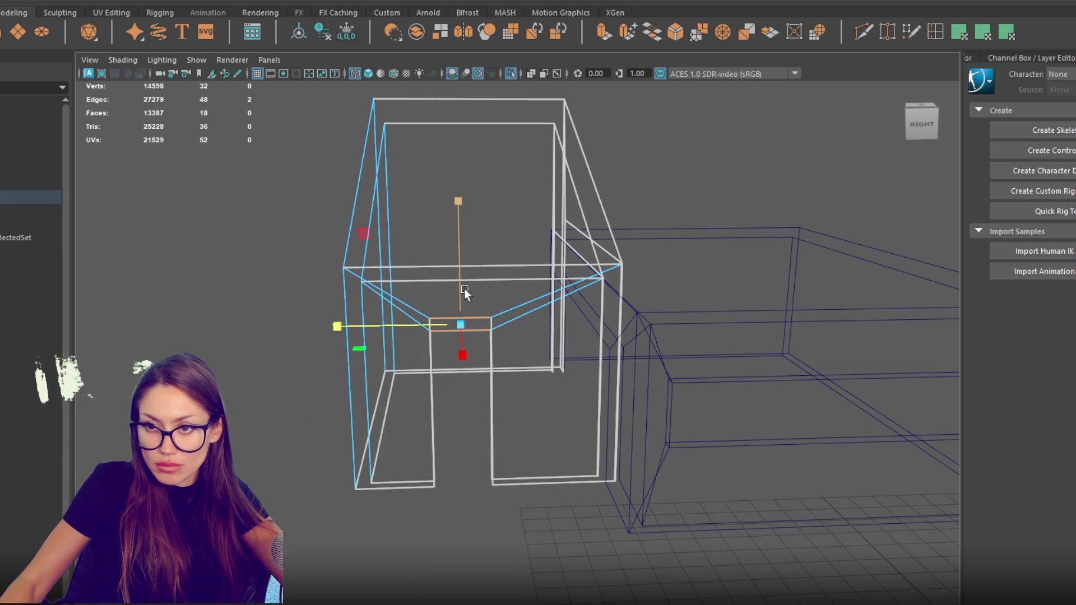
{"action": "left_click", "coordinate": [657, 212]}
{"action": "mouse_move", "coordinate": [657, 213]}
{"action": "left_mouse_down"}
{"action": "mouse_move", "coordinate": [704, 202]}
{"action": "mouse_move", "coordinate": [564, 192]}
{"action": "mouse_move", "coordinate": [560, 178]}
{"action": "mouse_move", "coordinate": [569, 299]}
{"action": "left_mouse_up"}
{"action": "double_click", "coordinate": [580, 314]}
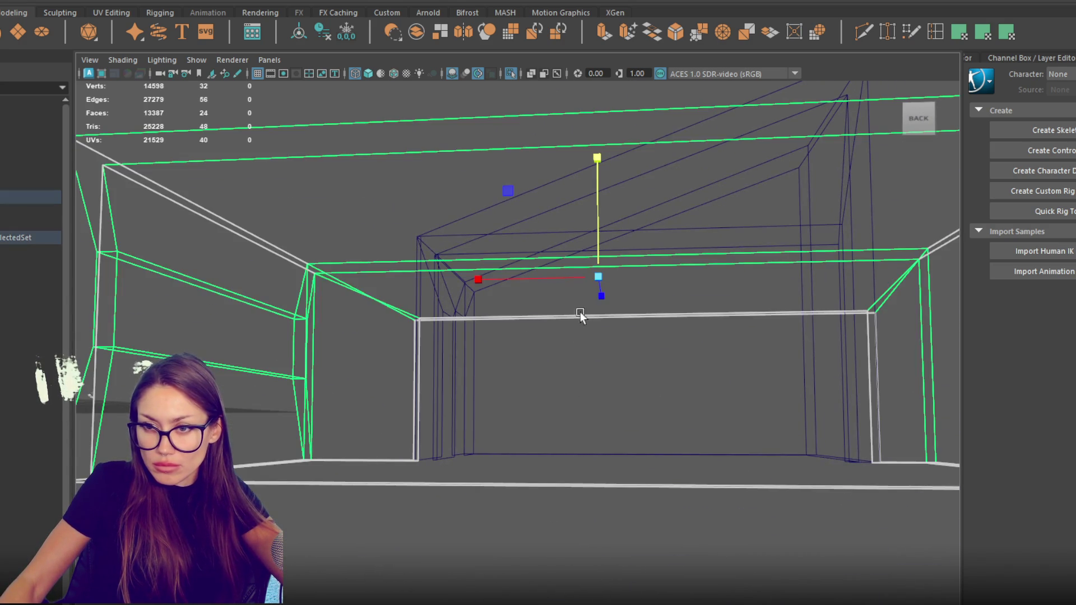
Select the doorway frame object and switch it to edge editing.
{"action": "left_click", "coordinate": [645, 224]}
{"action": "left_click", "coordinate": [647, 226]}
{"action": "mouse_move", "coordinate": [646, 230]}
{"action": "left_mouse_down"}
{"action": "mouse_move", "coordinate": [624, 267]}
{"action": "mouse_move", "coordinate": [648, 271]}
{"action": "mouse_move", "coordinate": [638, 317]}
{"action": "left_mouse_up"}
{"action": "right_click", "coordinate": [447, 193]}
{"action": "left_click", "coordinate": [703, 277]}
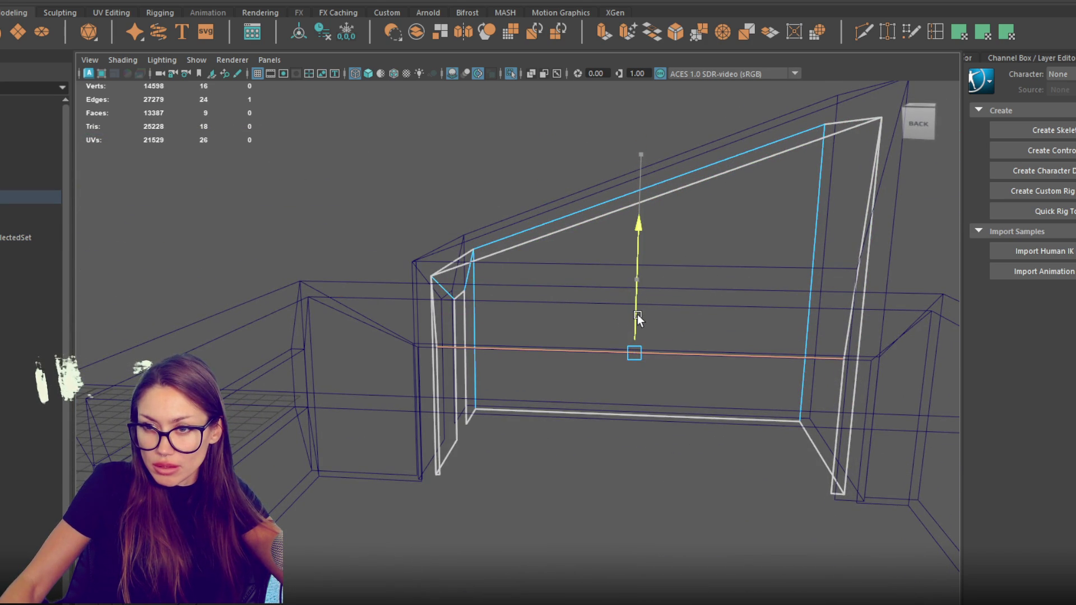
{"action": "mouse_move", "coordinate": [432, 375]}
{"action": "left_mouse_down"}
{"action": "mouse_move", "coordinate": [481, 370]}
{"action": "mouse_move", "coordinate": [435, 395]}
{"action": "left_mouse_up"}
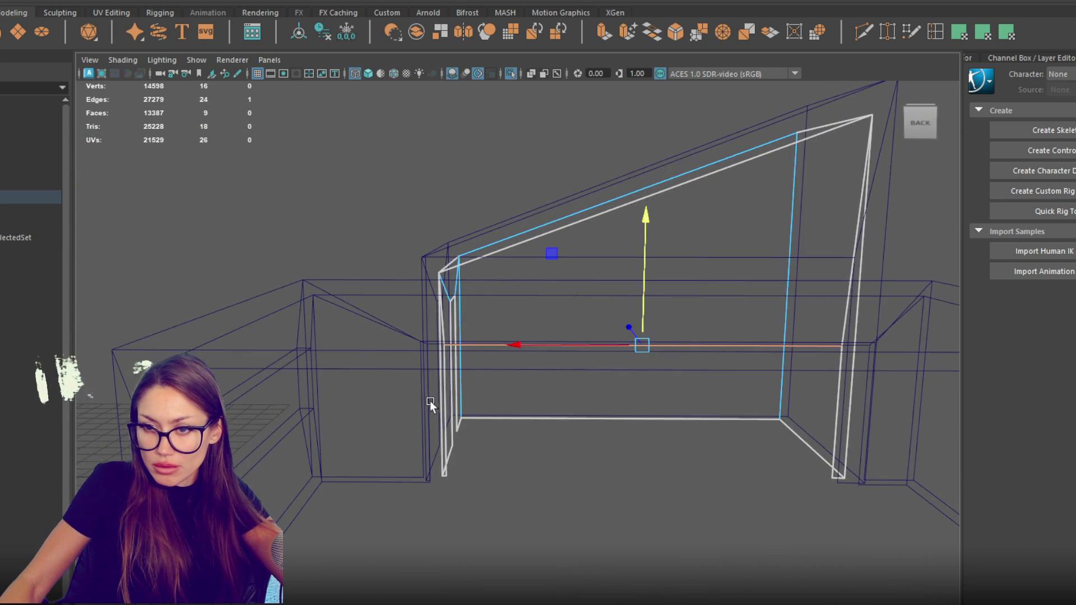
Shift the left and right doorway post edges inward and raise the top edge to fit the opening.
{"action": "left_click", "coordinate": [293, 302]}
{"action": "right_click", "coordinate": [348, 199]}
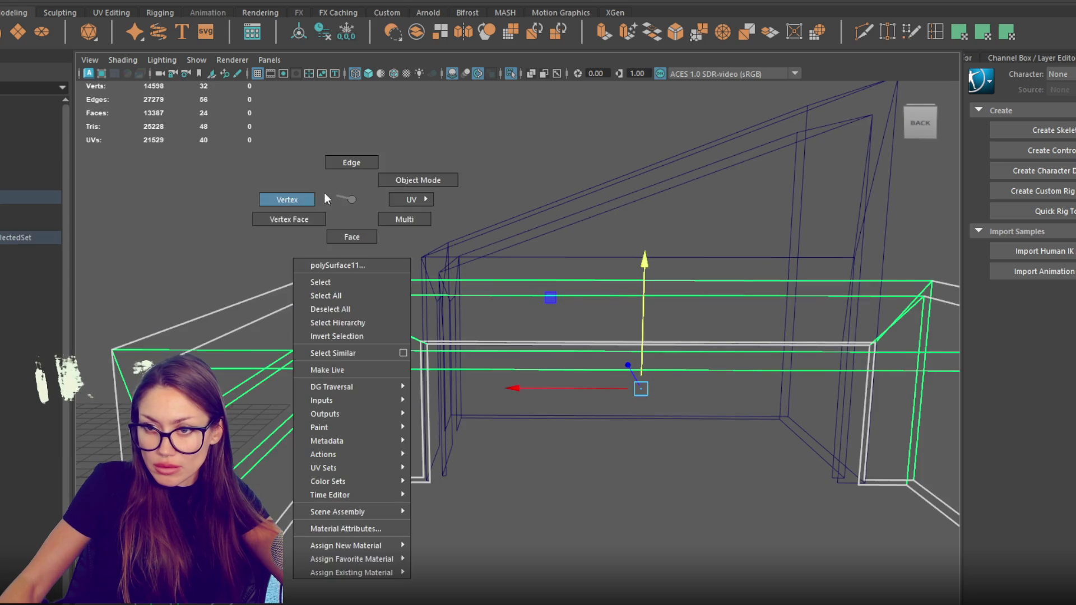
{"action": "left_click", "coordinate": [459, 364]}
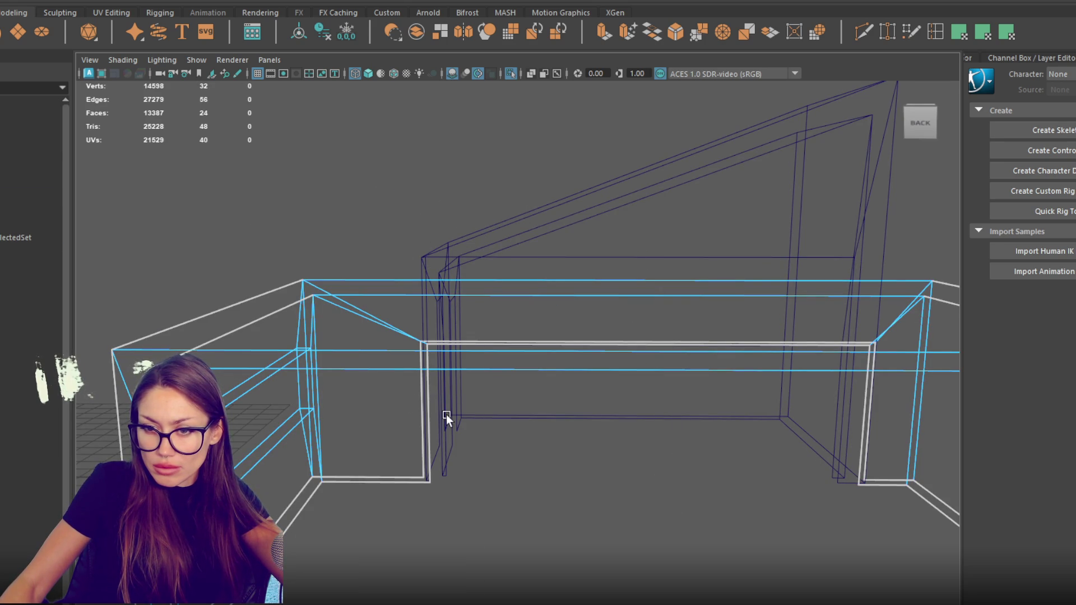
{"action": "left_click", "coordinate": [428, 411]}
{"action": "left_click_drag", "start_coordinate": [402, 412], "coordinate": [418, 411]}
{"action": "left_click", "coordinate": [856, 448]}
{"action": "left_click_drag", "start_coordinate": [821, 415], "coordinate": [802, 418]}
{"action": "left_click", "coordinate": [767, 340]}
{"action": "mouse_move", "coordinate": [653, 300]}
{"action": "left_mouse_down"}
{"action": "mouse_move", "coordinate": [638, 303]}
{"action": "mouse_move", "coordinate": [627, 353]}
{"action": "left_mouse_up"}
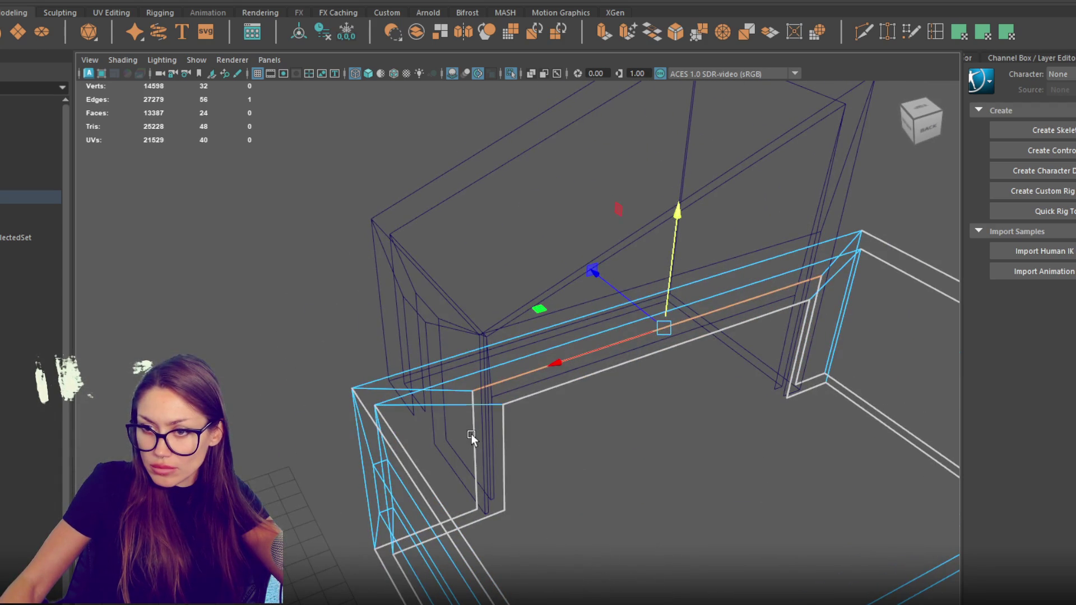
{"action": "mouse_move", "coordinate": [454, 452]}
{"action": "left_mouse_down"}
{"action": "mouse_move", "coordinate": [446, 466]}
{"action": "mouse_move", "coordinate": [462, 461]}
{"action": "left_mouse_up"}
In shaded view, lower the slanted panel's bottom edge, then return to object selection.
{"action": "left_click", "coordinate": [499, 321]}
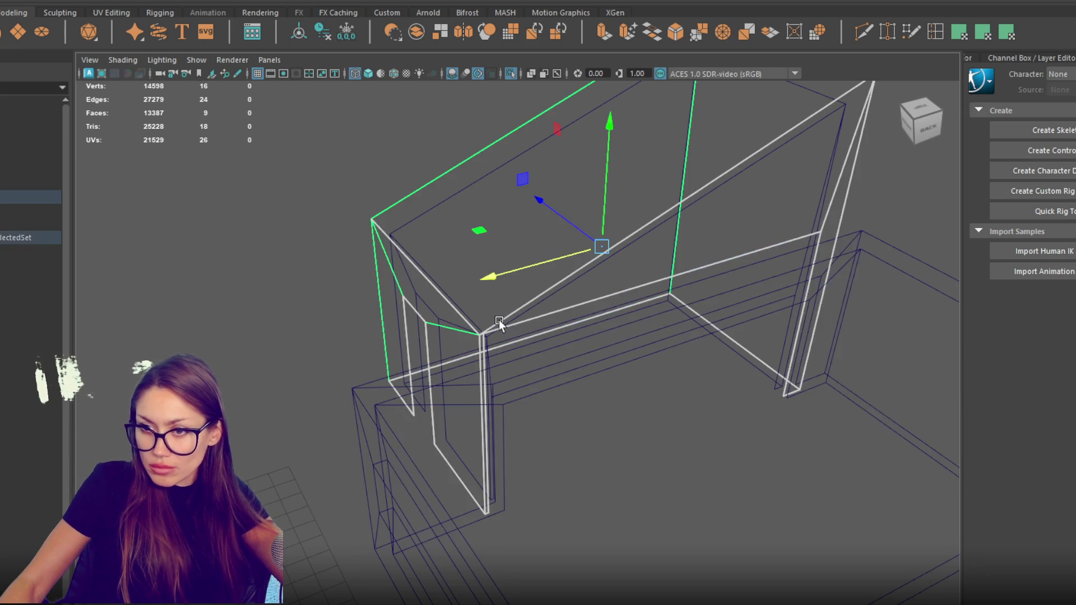
{"action": "key", "text": "5"}
{"action": "mouse_move", "coordinate": [498, 321]}
{"action": "left_mouse_down"}
{"action": "mouse_move", "coordinate": [561, 312]}
{"action": "mouse_move", "coordinate": [550, 311]}
{"action": "left_mouse_up"}
{"action": "key", "text": "F10"}
{"action": "left_click", "coordinate": [659, 235]}
{"action": "mouse_move", "coordinate": [664, 224]}
{"action": "left_mouse_down"}
{"action": "mouse_move", "coordinate": [668, 256]}
{"action": "mouse_move", "coordinate": [675, 247]}
{"action": "mouse_move", "coordinate": [788, 251]}
{"action": "mouse_move", "coordinate": [536, 247]}
{"action": "left_mouse_up"}
{"action": "mouse_move", "coordinate": [536, 230]}
{"action": "left_mouse_down", "text": "alt"}
{"action": "mouse_move", "coordinate": [600, 233]}
{"action": "mouse_move", "coordinate": [413, 247]}
{"action": "mouse_move", "coordinate": [399, 300]}
{"action": "left_mouse_up", "text": "alt"}
{"action": "right_click", "coordinate": [782, 245]}
{"action": "left_click", "coordinate": [837, 214]}
{"action": "left_click_drag", "start_coordinate": [492, 324], "coordinate": [325, 348], "text": "alt"}
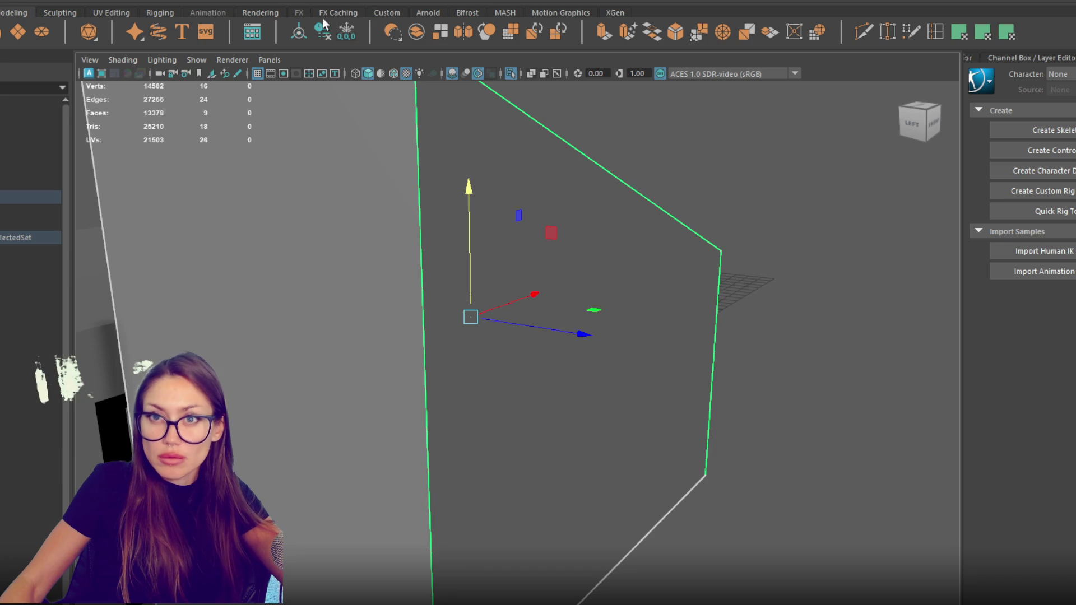
Flip the slanted panel's normals from the Mesh Display menu.
{"action": "key", "text": "space"}
{"action": "left_click", "coordinate": [392, 23]}
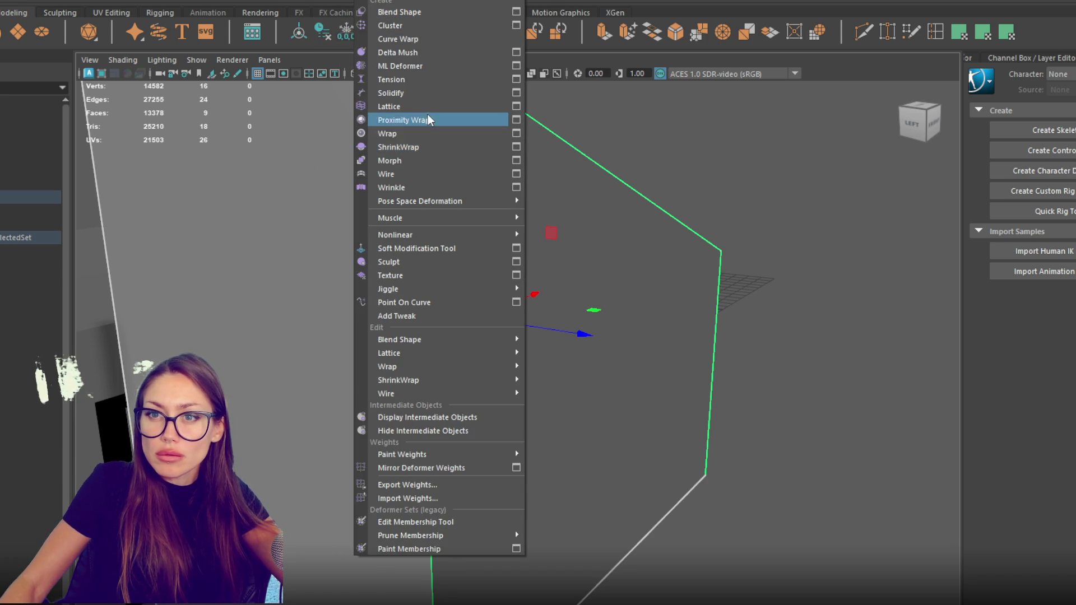
{"action": "left_click", "coordinate": [357, 3]}
{"action": "left_click", "coordinate": [259, 3]}
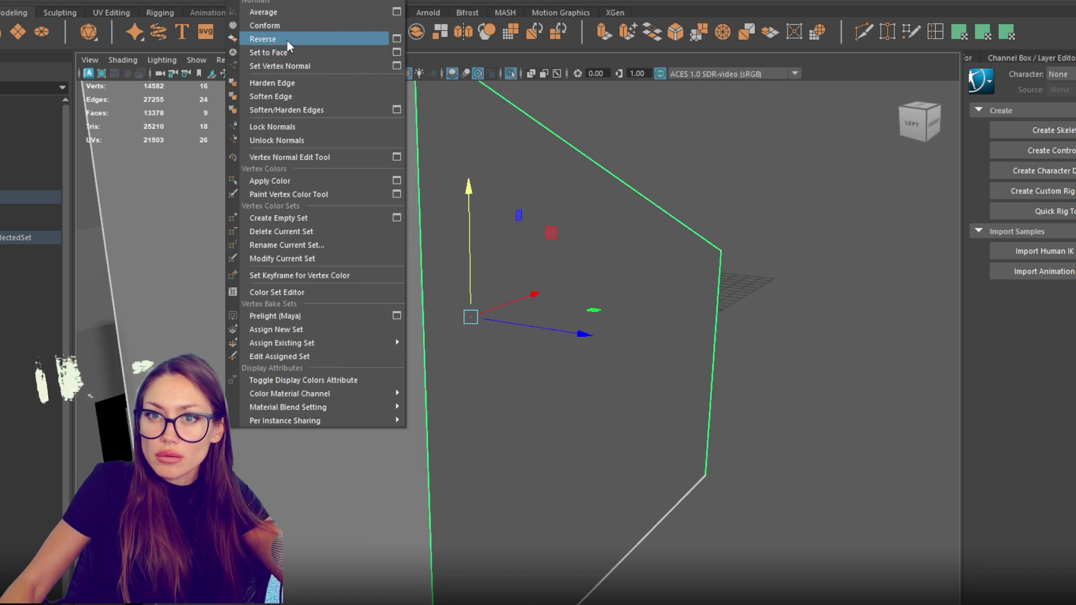
{"action": "left_click", "coordinate": [287, 39]}
{"action": "left_click_drag", "start_coordinate": [626, 311], "coordinate": [700, 311], "text": "alt"}
{"action": "scroll", "coordinate": [630, 321], "scroll_direction": "up", "scroll_amount": 5}
{"action": "scroll", "coordinate": [630, 325], "scroll_direction": "down", "scroll_amount": 3}
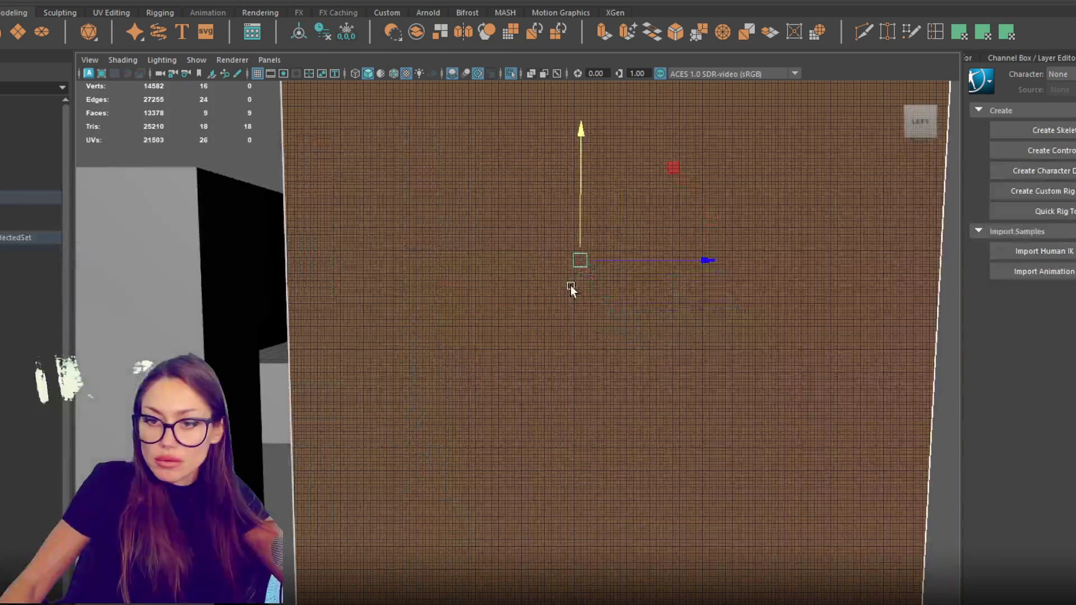
Slide the neighbouring wall's edge into the black frame and zoom in on the wall gap.
{"action": "left_click", "coordinate": [247, 315]}
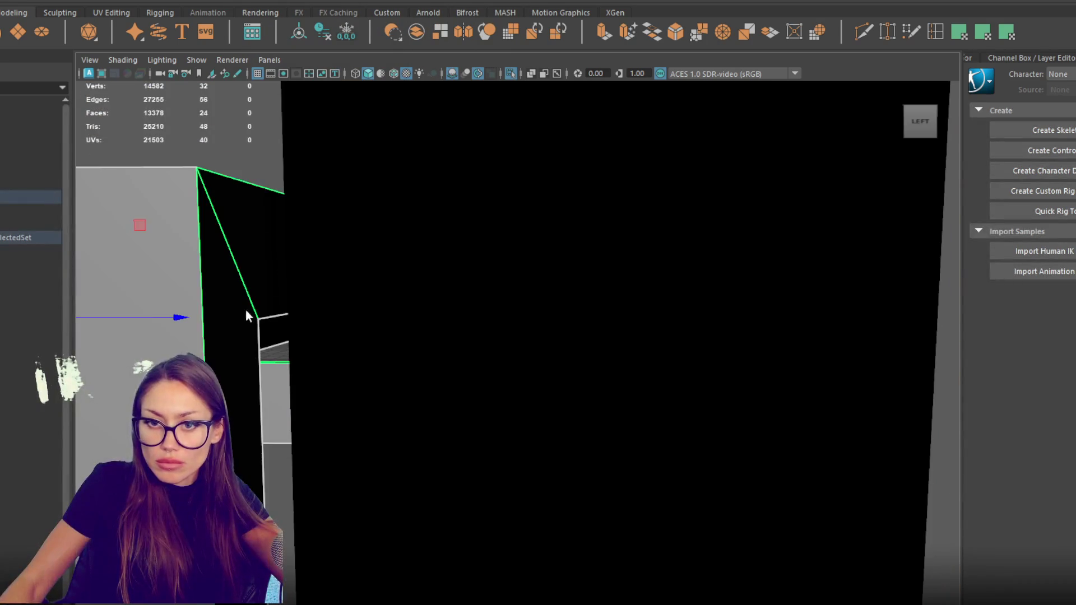
{"action": "right_click", "coordinate": [248, 271]}
{"action": "left_click", "coordinate": [258, 429]}
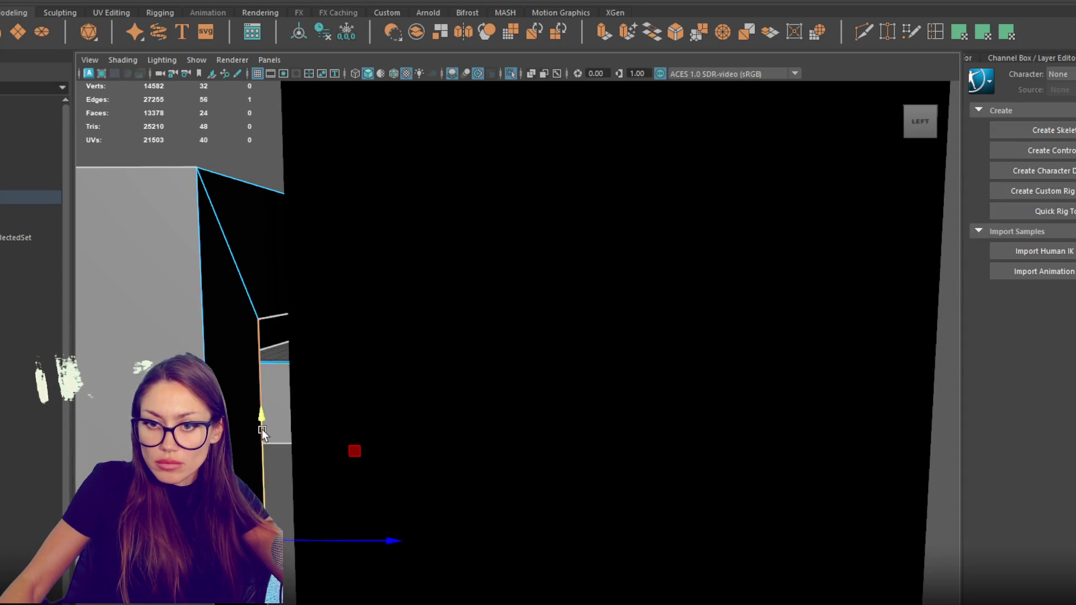
{"action": "key", "text": "f"}
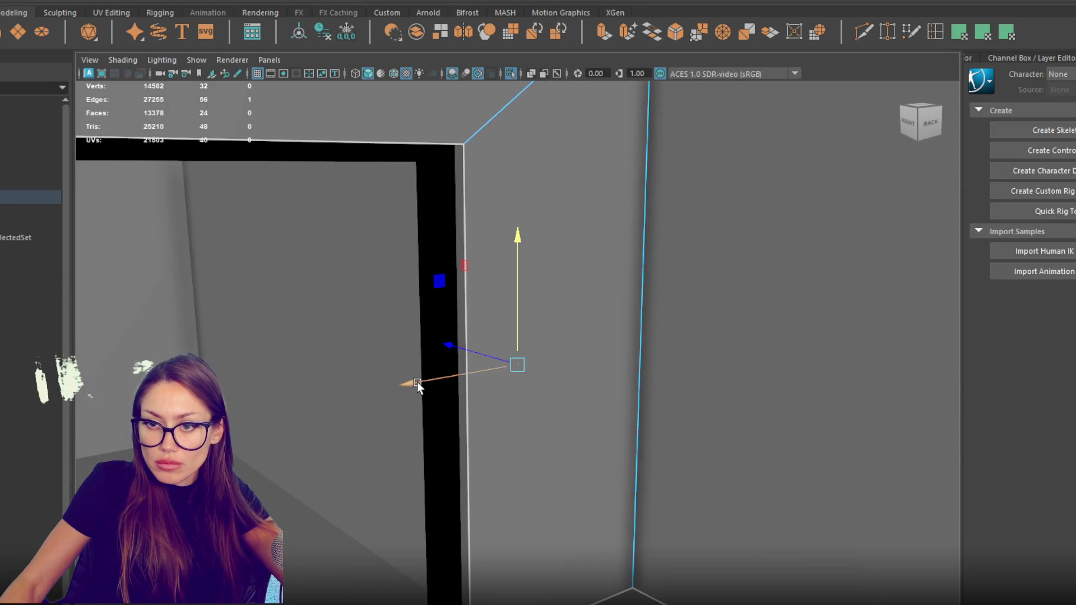
{"action": "mouse_move", "coordinate": [417, 382]}
{"action": "left_mouse_down"}
{"action": "mouse_move", "coordinate": [321, 379]}
{"action": "mouse_move", "coordinate": [506, 349]}
{"action": "mouse_move", "coordinate": [495, 303]}
{"action": "mouse_move", "coordinate": [485, 308]}
{"action": "left_mouse_up"}
{"action": "mouse_move", "coordinate": [554, 268]}
{"action": "left_mouse_down", "text": "alt"}
{"action": "mouse_move", "coordinate": [550, 244]}
{"action": "mouse_move", "coordinate": [584, 291]}
{"action": "mouse_move", "coordinate": [362, 388]}
{"action": "mouse_move", "coordinate": [413, 193]}
{"action": "mouse_move", "coordinate": [395, 244]}
{"action": "left_mouse_up", "text": "alt"}
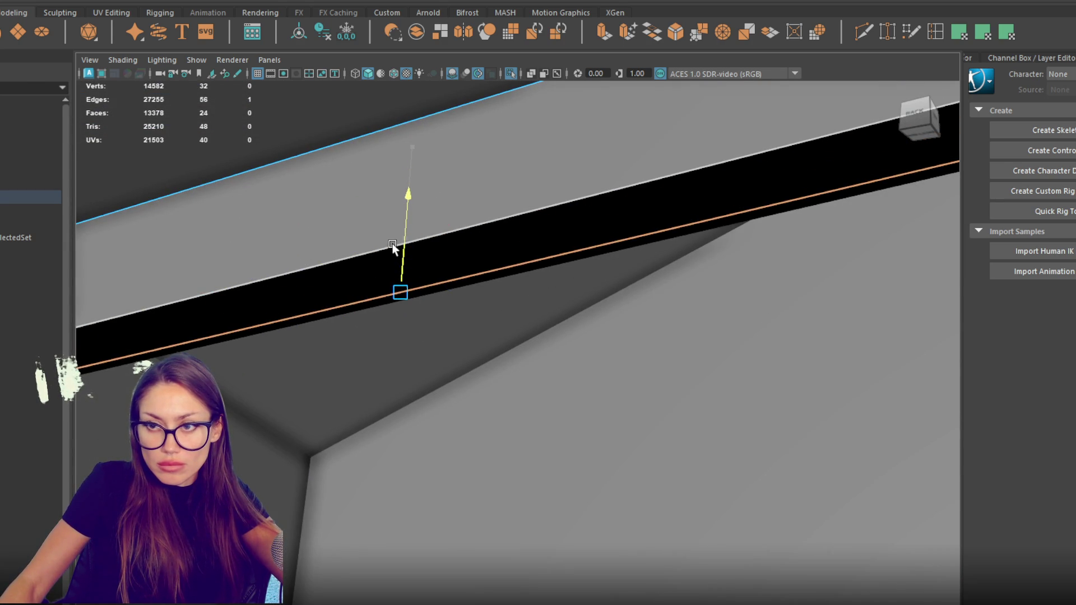
{"action": "mouse_move", "coordinate": [438, 274]}
{"action": "left_mouse_down", "text": "alt"}
{"action": "mouse_move", "coordinate": [557, 428]}
{"action": "mouse_move", "coordinate": [719, 418]}
{"action": "mouse_move", "coordinate": [631, 432]}
{"action": "mouse_move", "coordinate": [704, 480]}
{"action": "mouse_move", "coordinate": [483, 412]}
{"action": "mouse_move", "coordinate": [724, 247]}
{"action": "left_mouse_up", "text": "alt"}
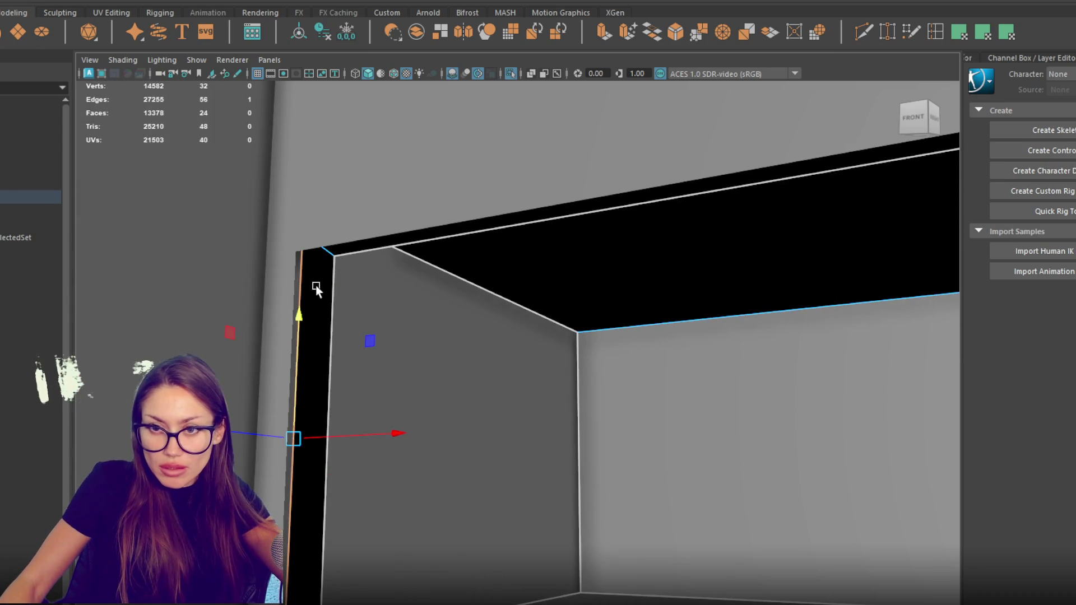
{"action": "left_click_drag", "start_coordinate": [317, 286], "coordinate": [377, 298], "text": "alt"}
{"action": "right_click", "coordinate": [314, 319]}
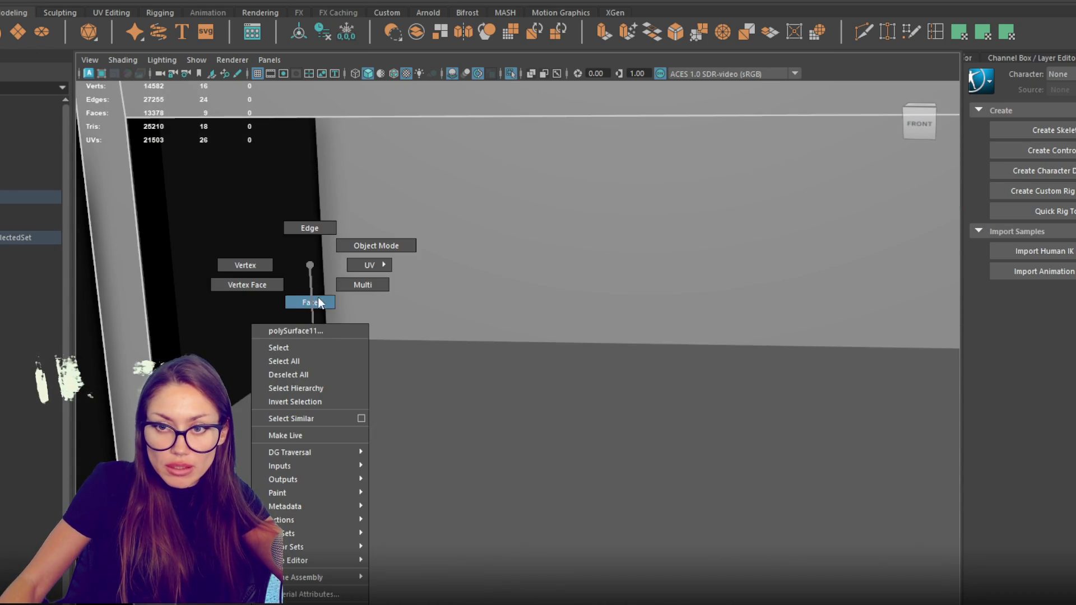
Combine the selected wall pieces into one mesh with Mesh > Combine.
{"action": "right_click", "coordinate": [137, 279]}
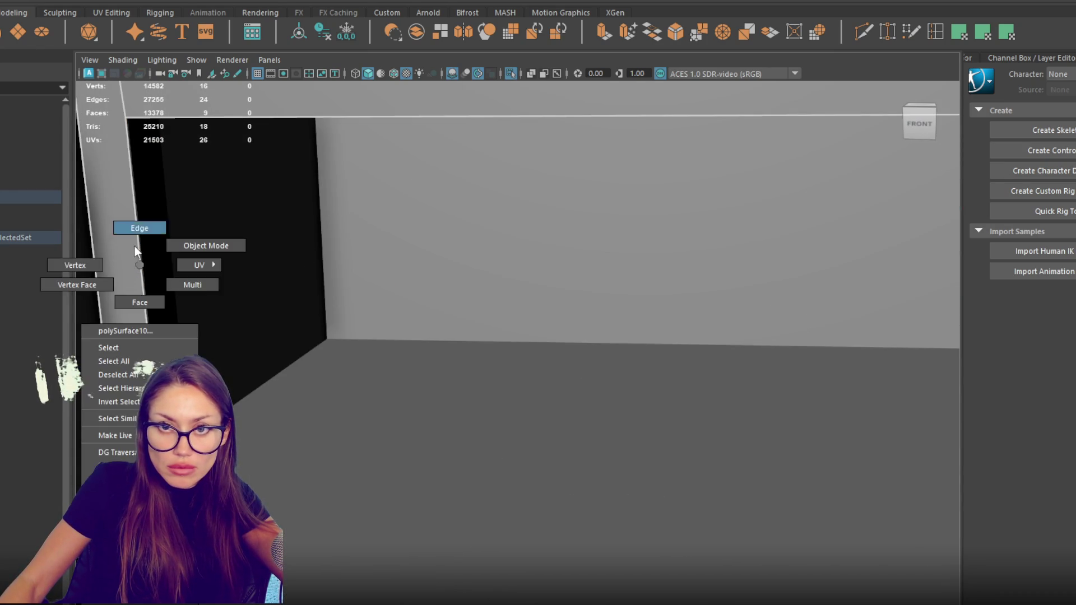
{"action": "left_click", "coordinate": [457, 258]}
{"action": "left_click", "coordinate": [130, 2]}
{"action": "left_click", "coordinate": [135, 23]}
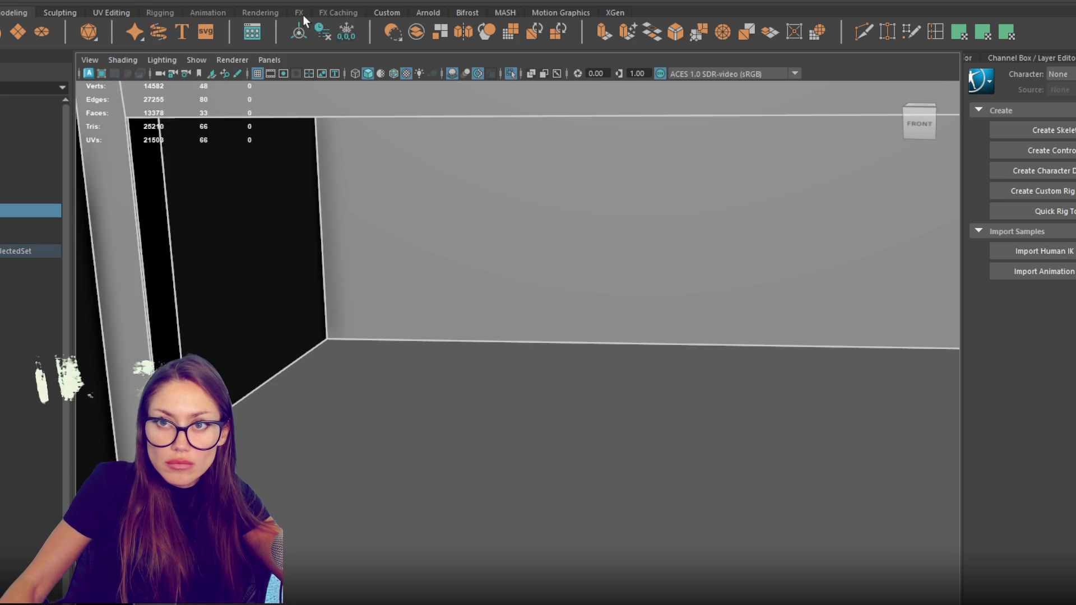
Bridge the first pair of opposite wall border edges to close a gap.
{"action": "right_click", "coordinate": [378, 263]}
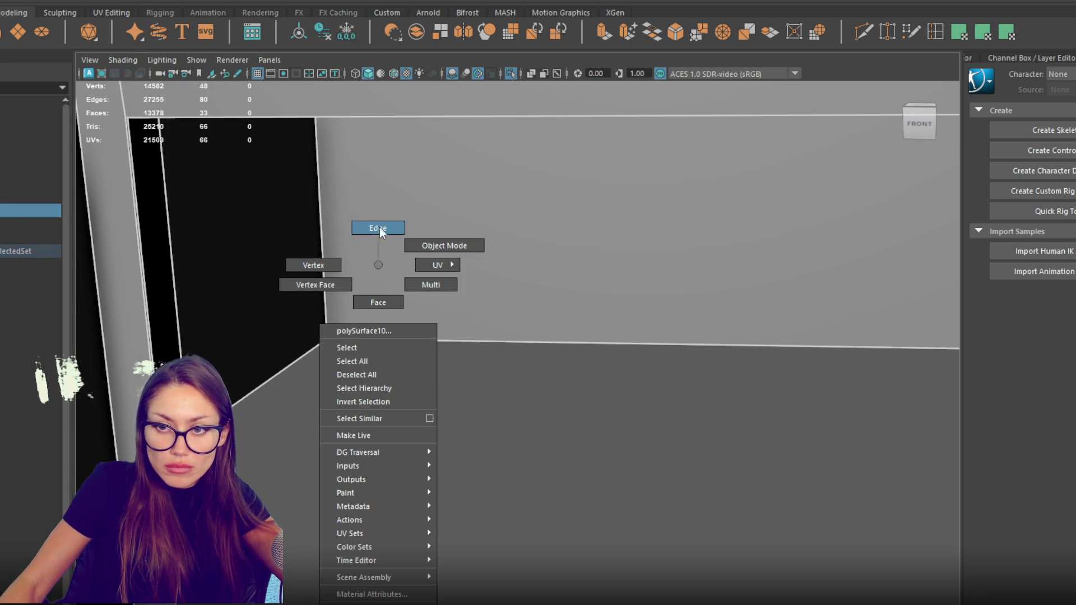
{"action": "left_click", "coordinate": [374, 227]}
{"action": "left_click", "coordinate": [138, 266]}
{"action": "left_click", "coordinate": [168, 243], "text": "shift"}
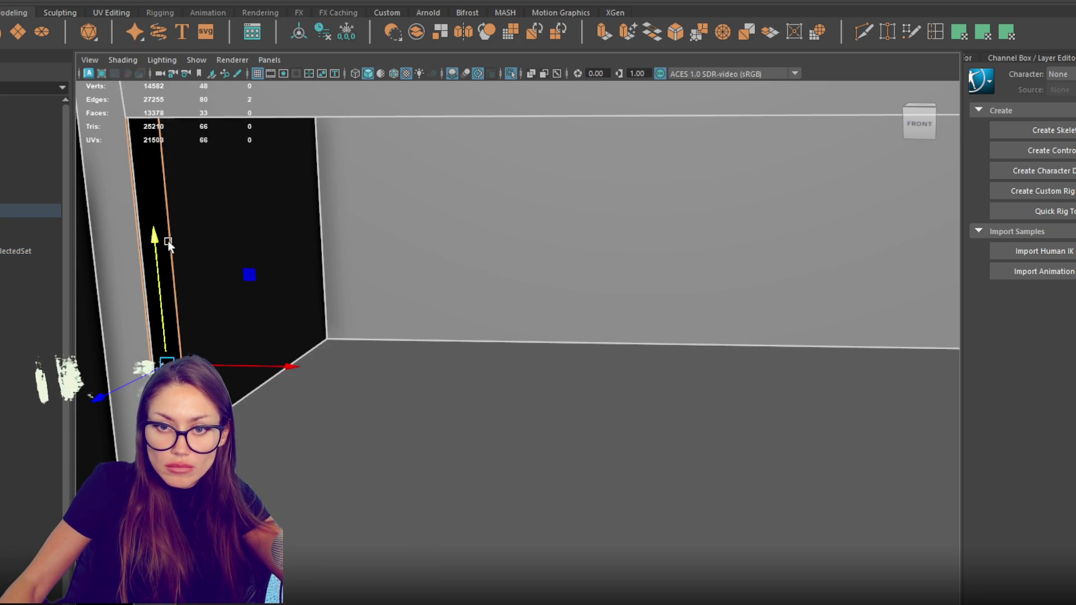
{"action": "left_click", "coordinate": [653, 32]}
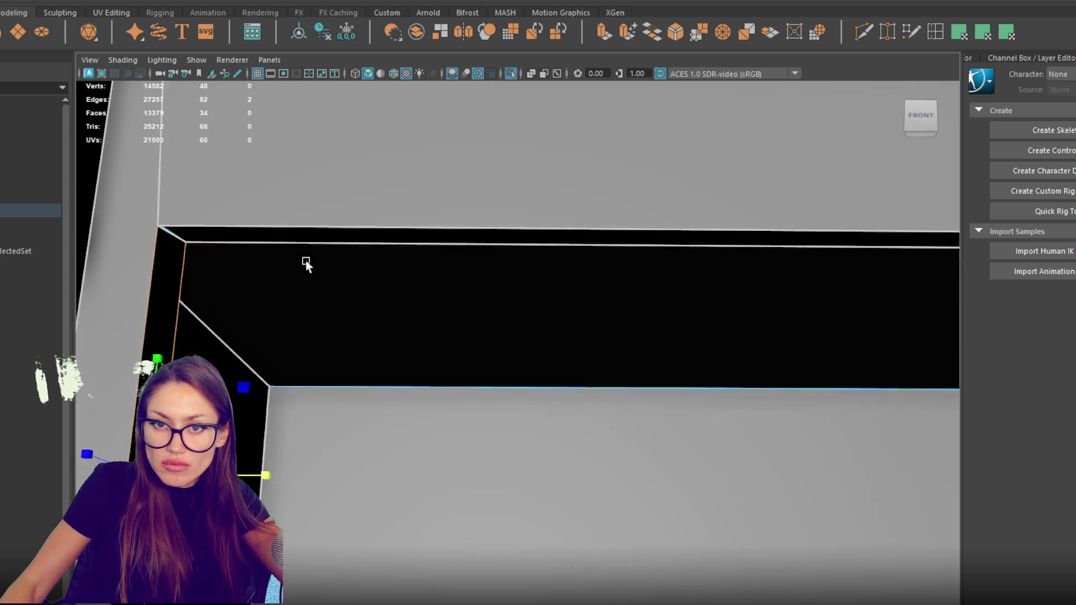
{"action": "mouse_move", "coordinate": [226, 367]}
{"action": "left_mouse_down"}
{"action": "mouse_move", "coordinate": [306, 264]}
{"action": "mouse_move", "coordinate": [348, 287]}
{"action": "left_mouse_up"}
{"action": "mouse_move", "coordinate": [459, 302]}
{"action": "left_mouse_down"}
{"action": "mouse_move", "coordinate": [545, 279]}
{"action": "mouse_move", "coordinate": [371, 387]}
{"action": "mouse_move", "coordinate": [269, 285]}
{"action": "mouse_move", "coordinate": [389, 271]}
{"action": "mouse_move", "coordinate": [384, 257]}
{"action": "mouse_move", "coordinate": [480, 277]}
{"action": "mouse_move", "coordinate": [600, 273]}
{"action": "mouse_move", "coordinate": [410, 280]}
{"action": "mouse_move", "coordinate": [584, 504]}
{"action": "mouse_move", "coordinate": [413, 324]}
{"action": "mouse_move", "coordinate": [260, 408]}
{"action": "mouse_move", "coordinate": [455, 370]}
{"action": "mouse_move", "coordinate": [394, 433]}
{"action": "left_mouse_up"}
Bridge the ceiling gap and the narrow vertical strip gap with new faces.
{"action": "left_click", "coordinate": [280, 262]}
{"action": "left_click", "coordinate": [412, 323], "text": "shift"}
{"action": "right_click", "coordinate": [412, 321], "text": "shift"}
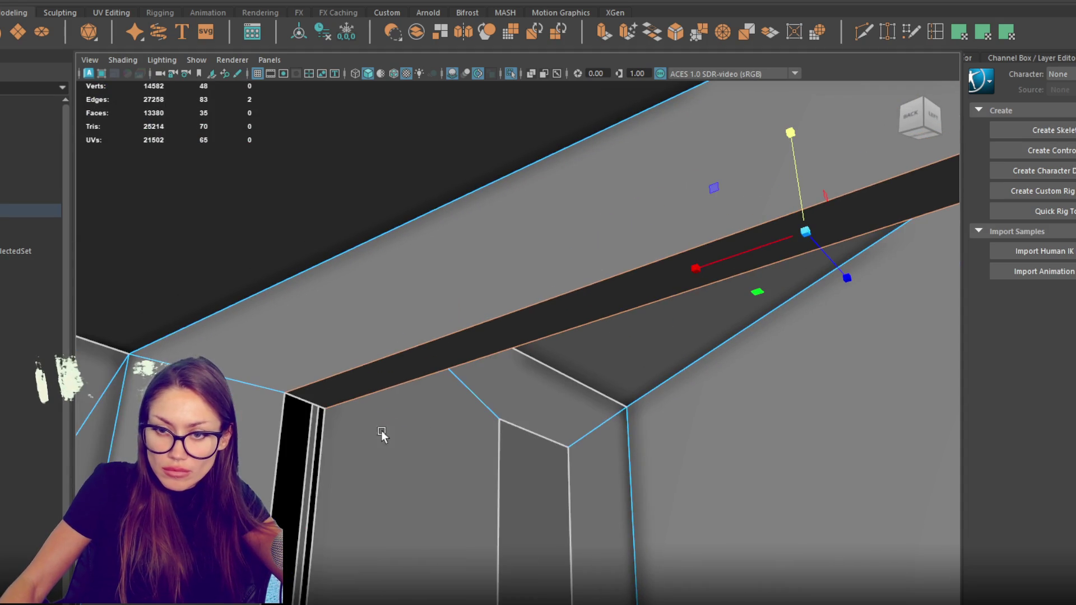
{"action": "left_click", "coordinate": [279, 423]}
{"action": "right_click", "coordinate": [321, 435], "text": "shift"}
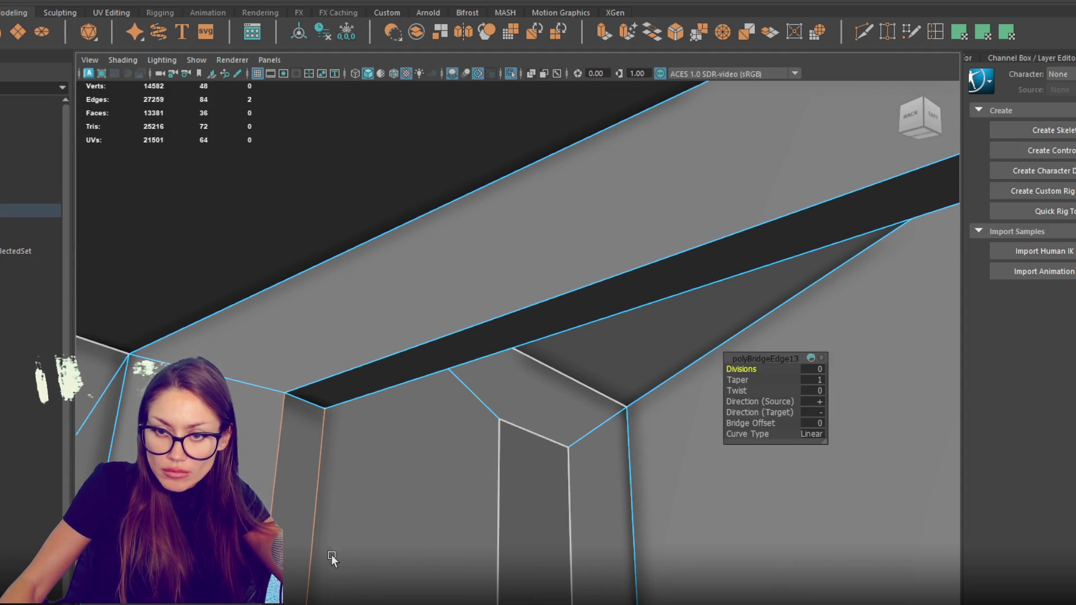
{"action": "mouse_move", "coordinate": [320, 435]}
{"action": "left_mouse_down"}
{"action": "mouse_move", "coordinate": [123, 383]}
{"action": "mouse_move", "coordinate": [406, 377]}
{"action": "mouse_move", "coordinate": [368, 411]}
{"action": "mouse_move", "coordinate": [341, 411]}
{"action": "mouse_move", "coordinate": [605, 387]}
{"action": "mouse_move", "coordinate": [332, 425]}
{"action": "left_mouse_up"}
{"action": "scroll", "coordinate": [102, 383], "scroll_direction": "up", "scroll_amount": 5}
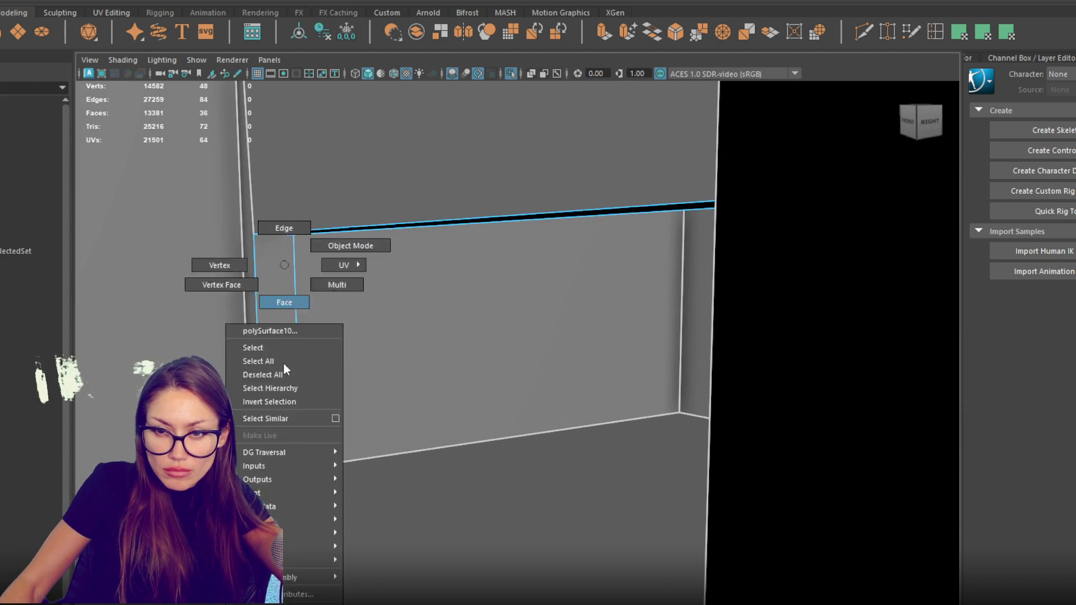
{"action": "right_click", "coordinate": [274, 343]}
Nudge the left strip face, then extrude, shrink and delete a wall face for the first doorway.
{"action": "left_click", "coordinate": [271, 299]}
{"action": "left_click", "coordinate": [288, 347]}
{"action": "mouse_move", "coordinate": [303, 377]}
{"action": "left_mouse_down"}
{"action": "mouse_move", "coordinate": [446, 394]}
{"action": "mouse_move", "coordinate": [401, 373]}
{"action": "mouse_move", "coordinate": [476, 408]}
{"action": "mouse_move", "coordinate": [439, 423]}
{"action": "left_mouse_up"}
{"action": "right_click", "coordinate": [623, 320]}
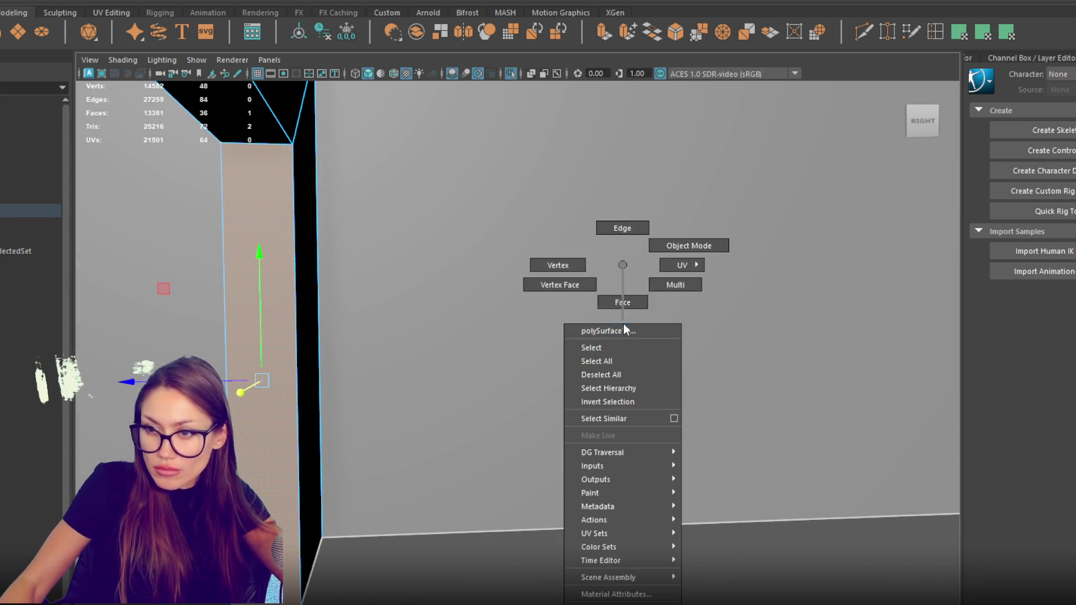
{"action": "right_click", "coordinate": [630, 315]}
{"action": "left_click", "coordinate": [641, 302]}
{"action": "left_click_drag", "start_coordinate": [641, 301], "coordinate": [477, 361]}
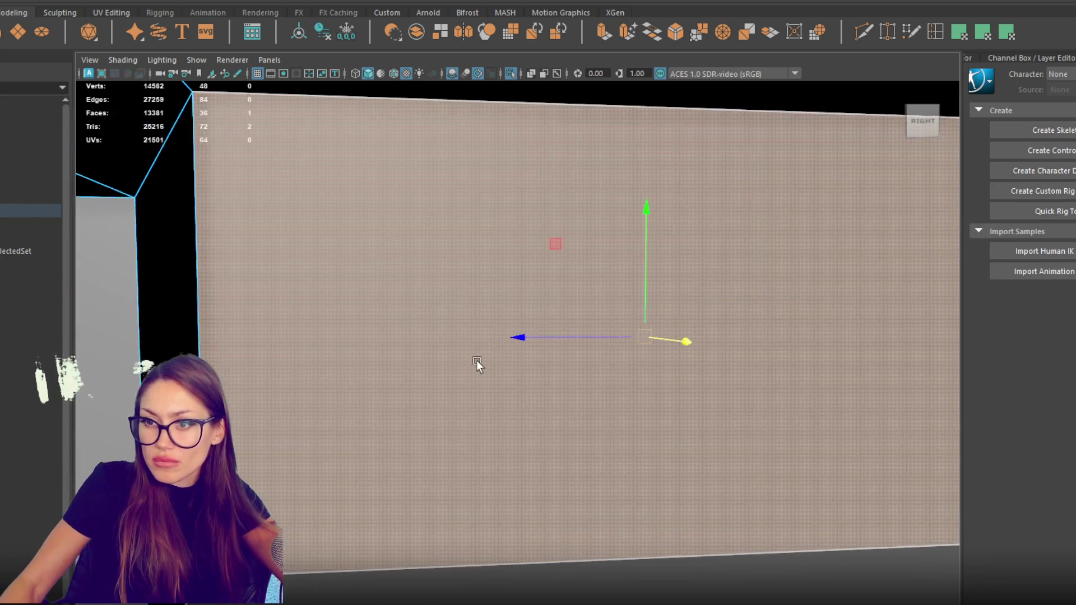
{"action": "left_click", "coordinate": [603, 32]}
{"action": "left_click_drag", "start_coordinate": [602, 335], "coordinate": [701, 336]}
{"action": "mouse_move", "coordinate": [651, 275]}
{"action": "left_mouse_down"}
{"action": "mouse_move", "coordinate": [640, 303]}
{"action": "mouse_move", "coordinate": [651, 485]}
{"action": "left_mouse_up"}
{"action": "key", "text": "Delete"}
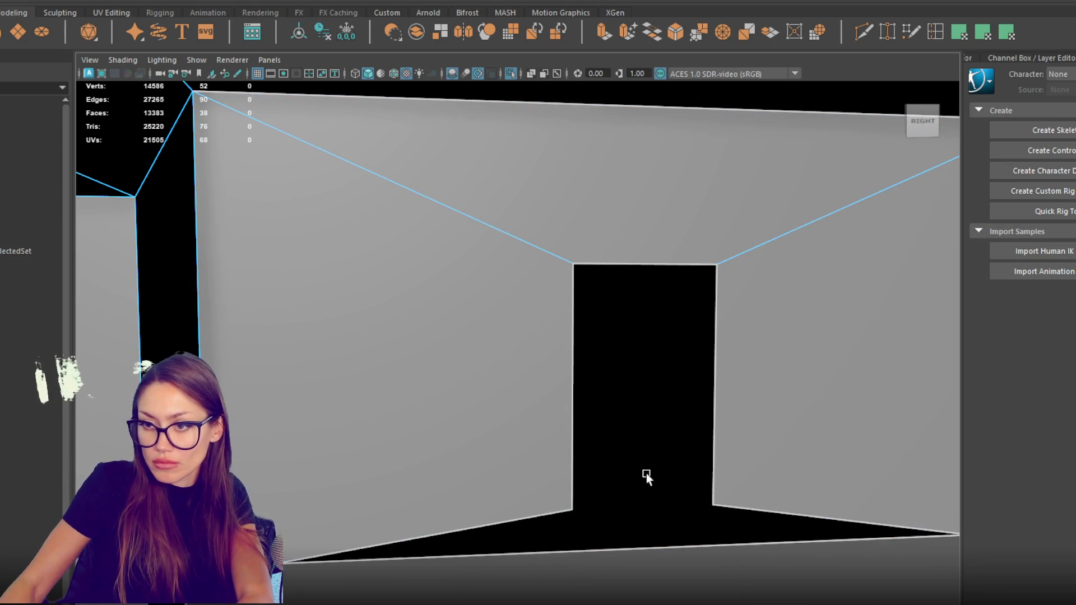
Cut a second doorway by extruding, shrinking, lowering and deleting another wall face, then return to shaded view.
{"action": "left_click", "coordinate": [655, 345]}
{"action": "key", "text": "4"}
{"action": "scroll", "coordinate": [653, 347], "scroll_direction": "down", "scroll_amount": 3}
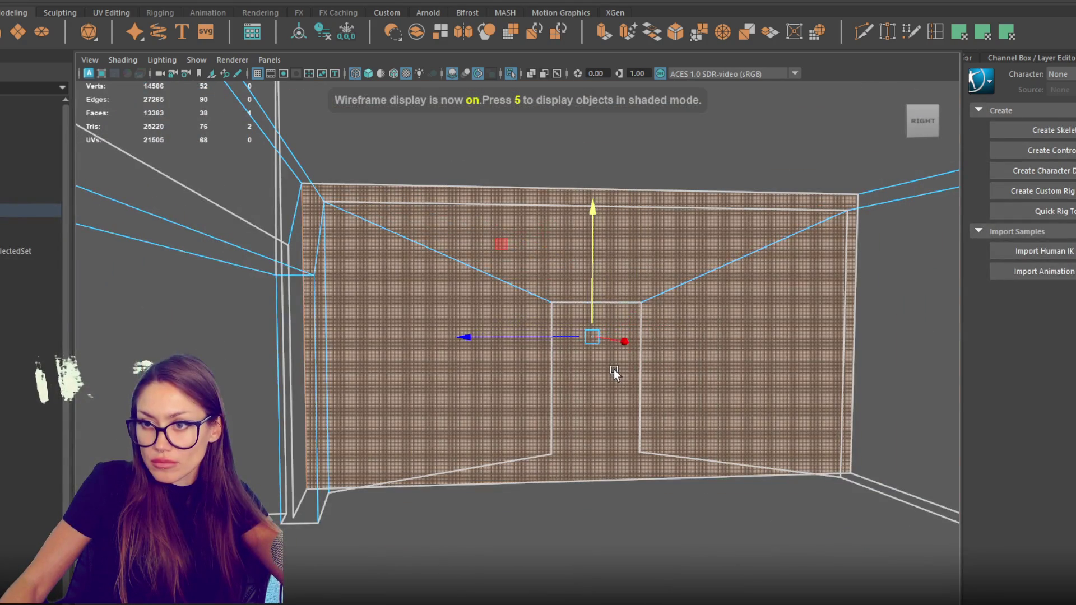
{"action": "key", "text": "ctrl+e"}
{"action": "mouse_move", "coordinate": [594, 345]}
{"action": "left_mouse_down"}
{"action": "mouse_move", "coordinate": [429, 365]}
{"action": "mouse_move", "coordinate": [542, 337]}
{"action": "mouse_move", "coordinate": [598, 338]}
{"action": "left_mouse_up"}
{"action": "key", "text": "w"}
{"action": "left_click_drag", "start_coordinate": [598, 277], "coordinate": [589, 312]}
{"action": "key", "text": "Delete"}
{"action": "scroll", "coordinate": [578, 334], "scroll_direction": "down", "scroll_amount": 5}
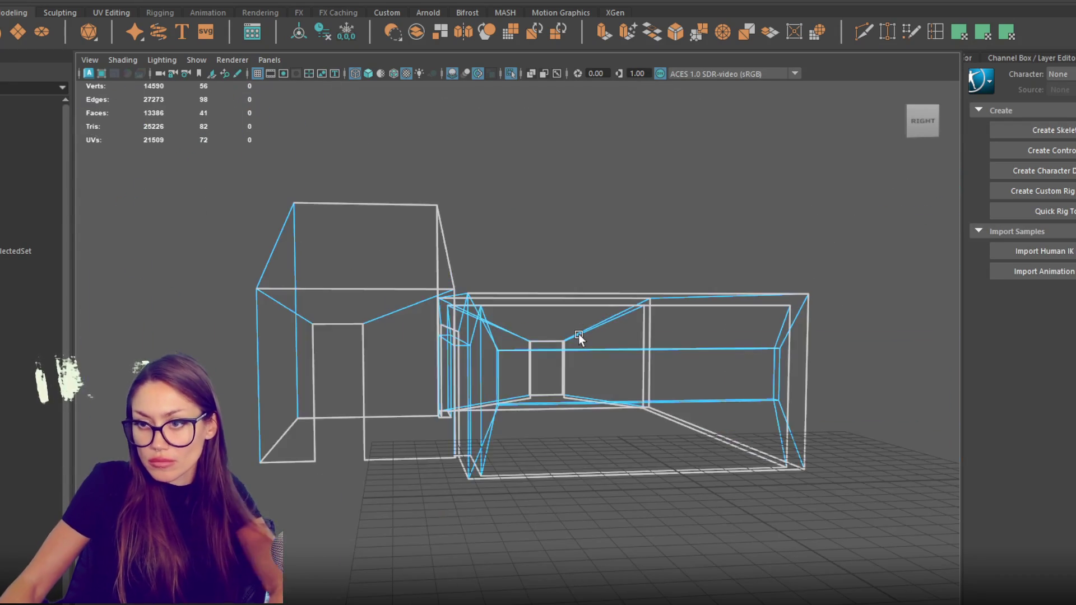
{"action": "key", "text": "5"}
{"action": "key", "text": "F8"}
{"action": "left_click", "coordinate": [651, 230]}
{"action": "mouse_move", "coordinate": [651, 229]}
{"action": "left_mouse_down"}
{"action": "mouse_move", "coordinate": [613, 258]}
{"action": "mouse_move", "coordinate": [366, 253]}
{"action": "mouse_move", "coordinate": [374, 234]}
{"action": "mouse_move", "coordinate": [607, 252]}
{"action": "mouse_move", "coordinate": [640, 243]}
{"action": "mouse_move", "coordinate": [405, 239]}
{"action": "mouse_move", "coordinate": [377, 261]}
{"action": "mouse_move", "coordinate": [439, 276]}
{"action": "mouse_move", "coordinate": [409, 198]}
{"action": "mouse_move", "coordinate": [466, 172]}
{"action": "mouse_move", "coordinate": [635, 186]}
{"action": "mouse_move", "coordinate": [608, 368]}
{"action": "left_mouse_up"}
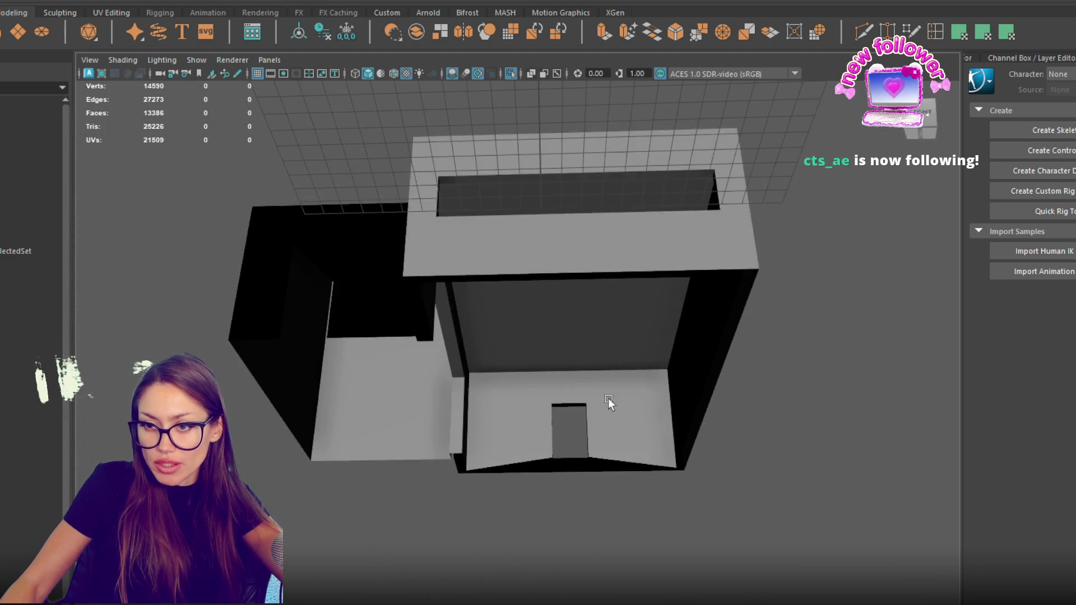
Delete the small floor face under the front doorway.
{"action": "left_click", "coordinate": [608, 367]}
{"action": "right_click", "coordinate": [802, 264]}
{"action": "left_click", "coordinate": [752, 289]}
{"action": "right_click", "coordinate": [564, 410]}
{"action": "left_click", "coordinate": [569, 297]}
{"action": "left_click", "coordinate": [570, 464]}
{"action": "key", "text": "Delete"}
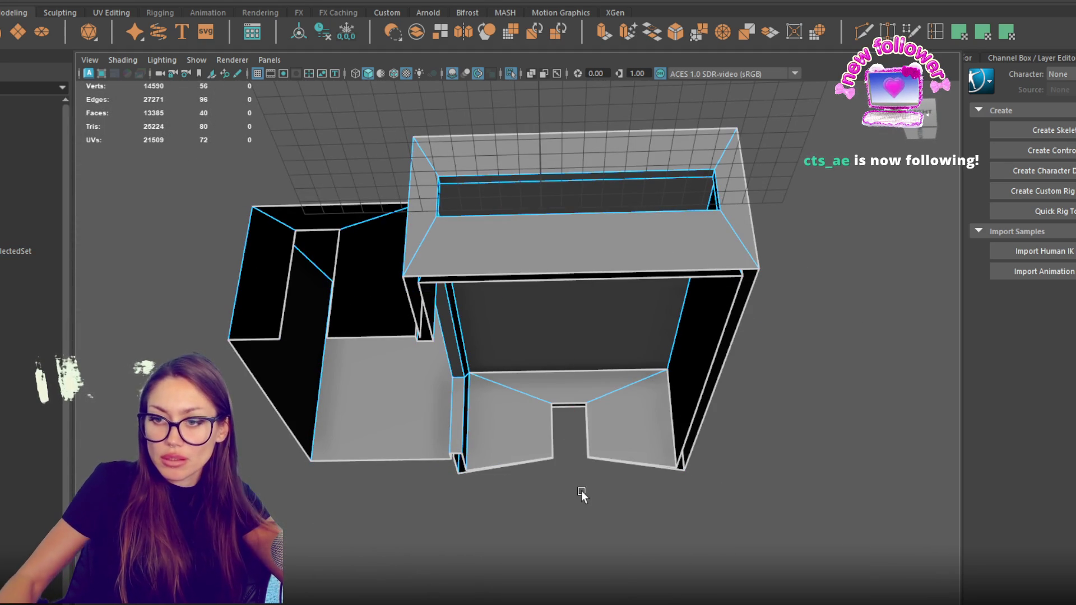
In wireframe Vertex mode, select the top vertices of the left and right door jambs.
{"action": "right_click", "coordinate": [805, 203]}
{"action": "left_click", "coordinate": [739, 199]}
{"action": "left_click_drag", "start_coordinate": [618, 446], "coordinate": [545, 394]}
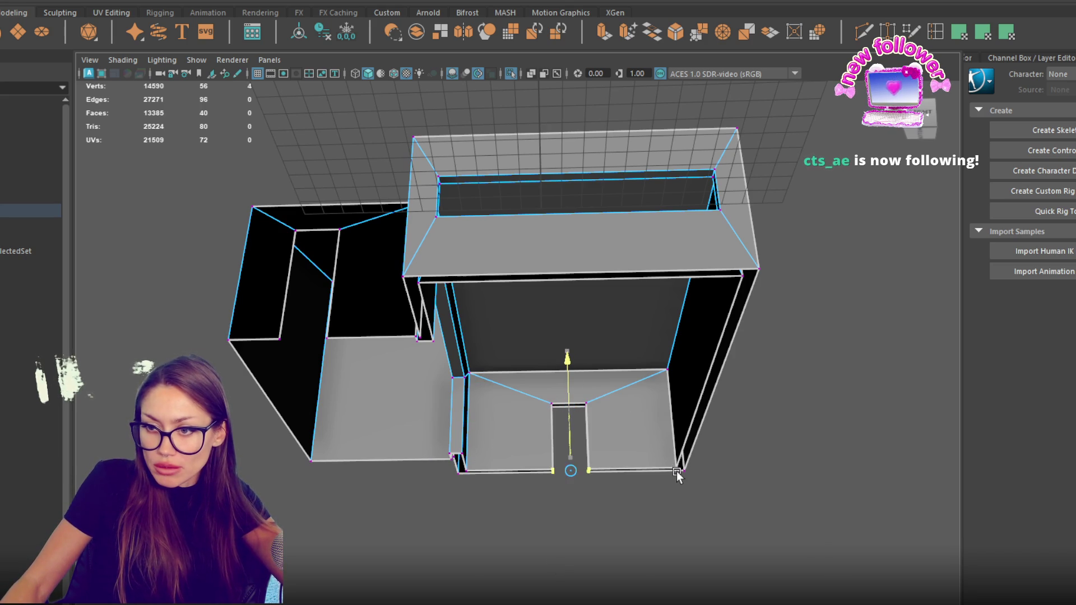
{"action": "mouse_move", "coordinate": [676, 446]}
{"action": "left_mouse_down"}
{"action": "mouse_move", "coordinate": [472, 490]}
{"action": "mouse_move", "coordinate": [381, 495]}
{"action": "left_mouse_up"}
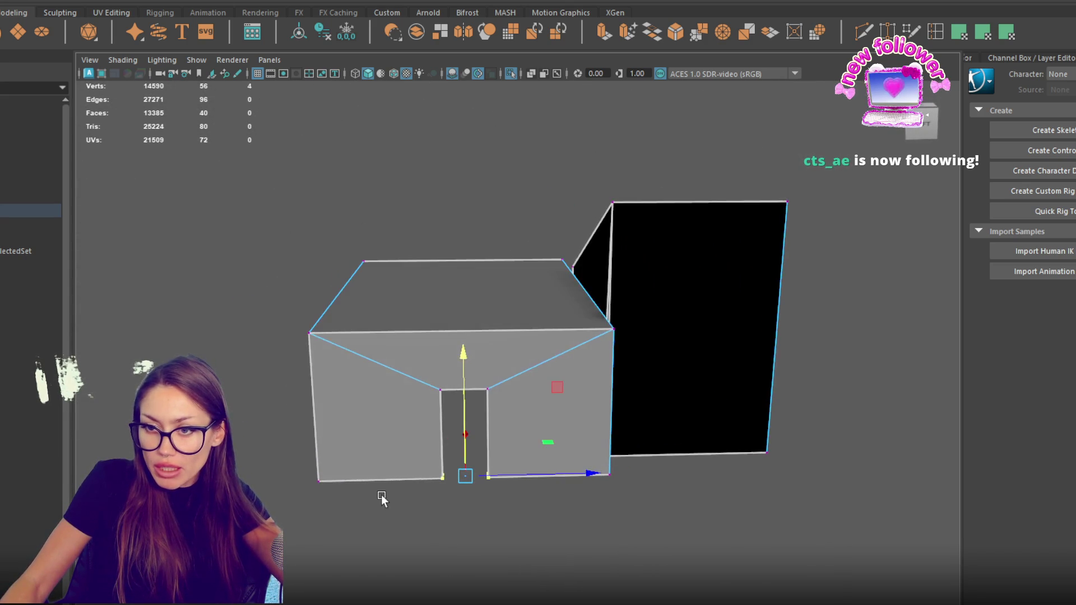
{"action": "key", "text": "4"}
{"action": "left_click_drag", "start_coordinate": [493, 479], "coordinate": [493, 480]}
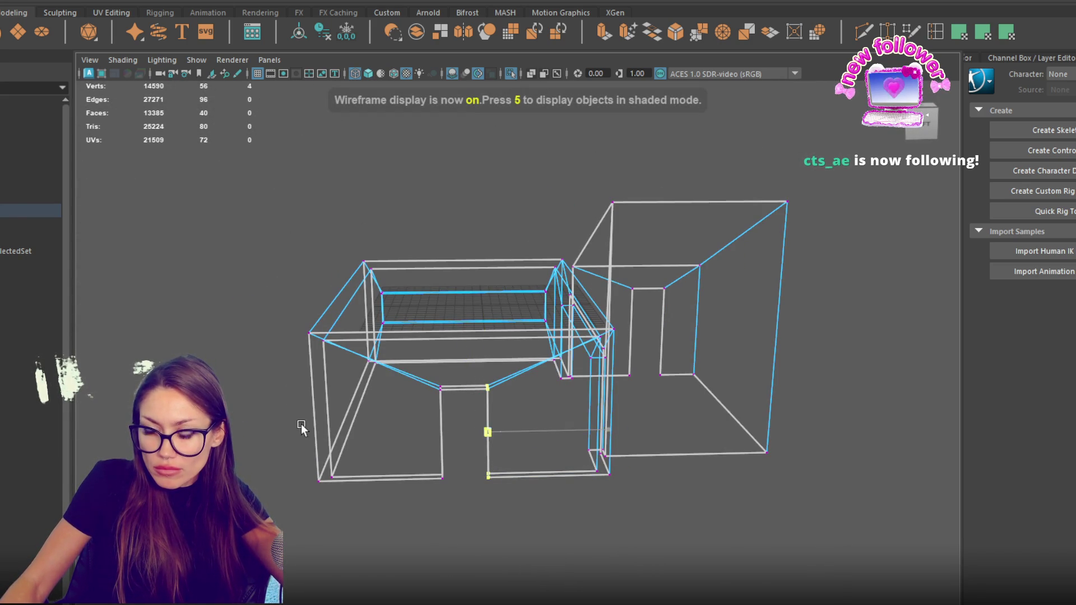
{"action": "left_click_drag", "start_coordinate": [435, 385], "coordinate": [480, 436]}
{"action": "left_click", "coordinate": [499, 427]}
{"action": "left_click_drag", "start_coordinate": [460, 372], "coordinate": [408, 493]}
{"action": "left_click", "coordinate": [412, 399]}
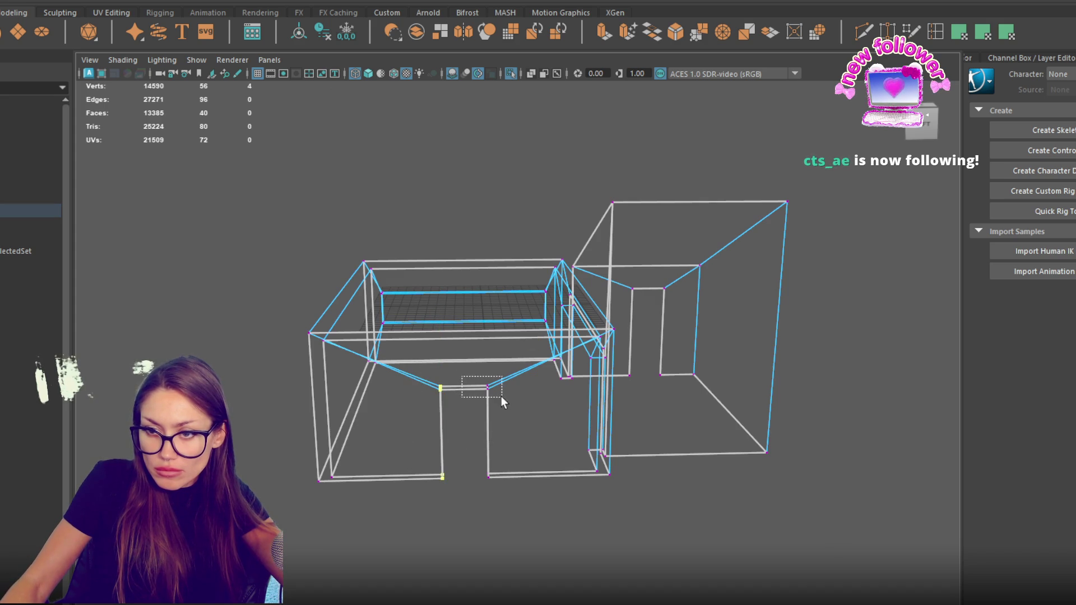
{"action": "left_click_drag", "start_coordinate": [476, 379], "coordinate": [503, 402]}
{"action": "left_click_drag", "start_coordinate": [379, 379], "coordinate": [454, 443]}
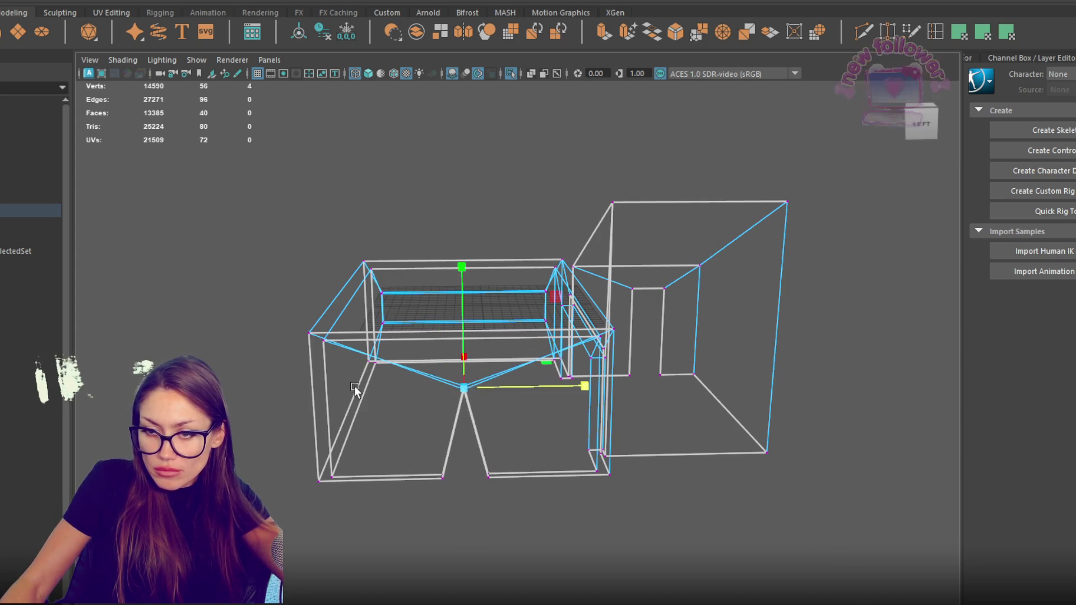
Duplicate the whole building mesh with Ctrl+D, move the copy forward and rotate it.
{"action": "key", "text": "F8"}
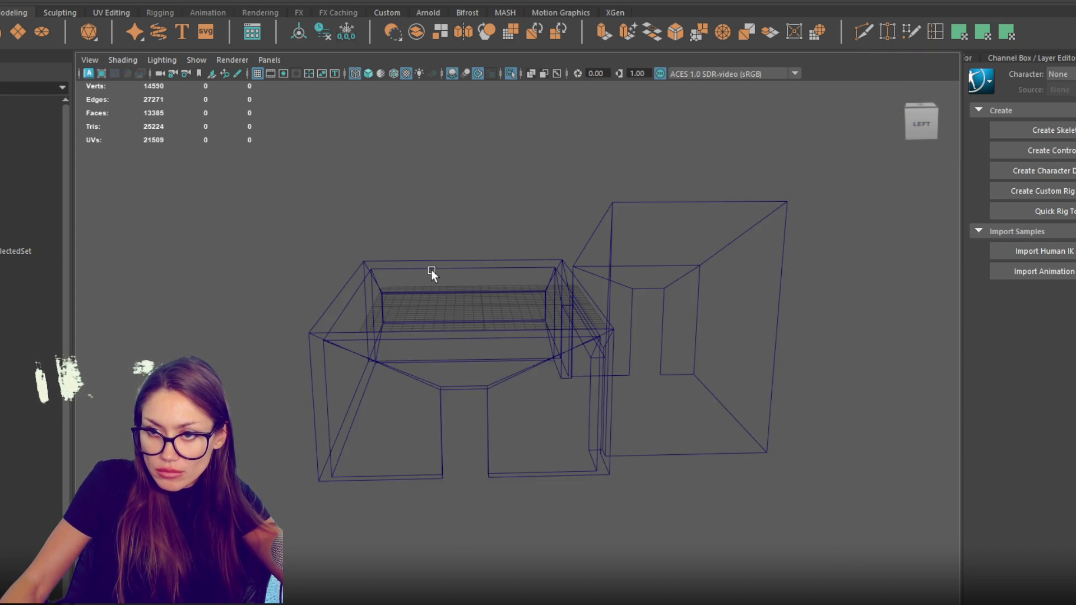
{"action": "left_click", "coordinate": [436, 270]}
{"action": "key", "text": "ctrl+d"}
{"action": "mouse_move", "coordinate": [528, 280]}
{"action": "left_mouse_down"}
{"action": "mouse_move", "coordinate": [593, 446]}
{"action": "mouse_move", "coordinate": [396, 452]}
{"action": "left_mouse_up"}
{"action": "scroll", "coordinate": [593, 446], "scroll_direction": "down", "scroll_amount": 5}
{"action": "key", "text": "e"}
{"action": "right_click", "coordinate": [301, 275]}
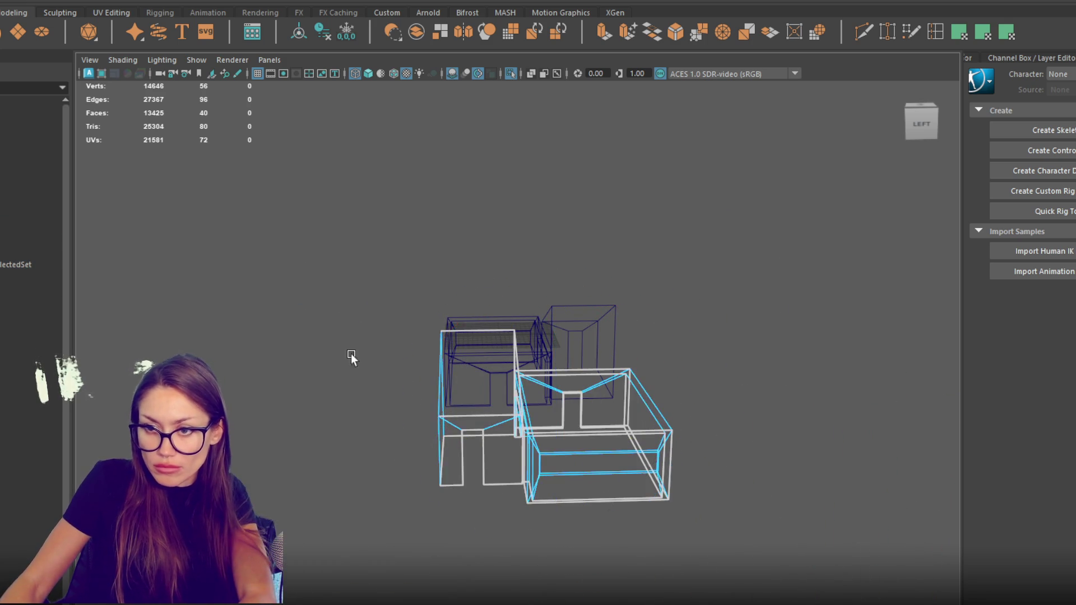
Undo an over-broad face deletion, then delete only the duplicated box's lower faces.
{"action": "key", "text": "Delete"}
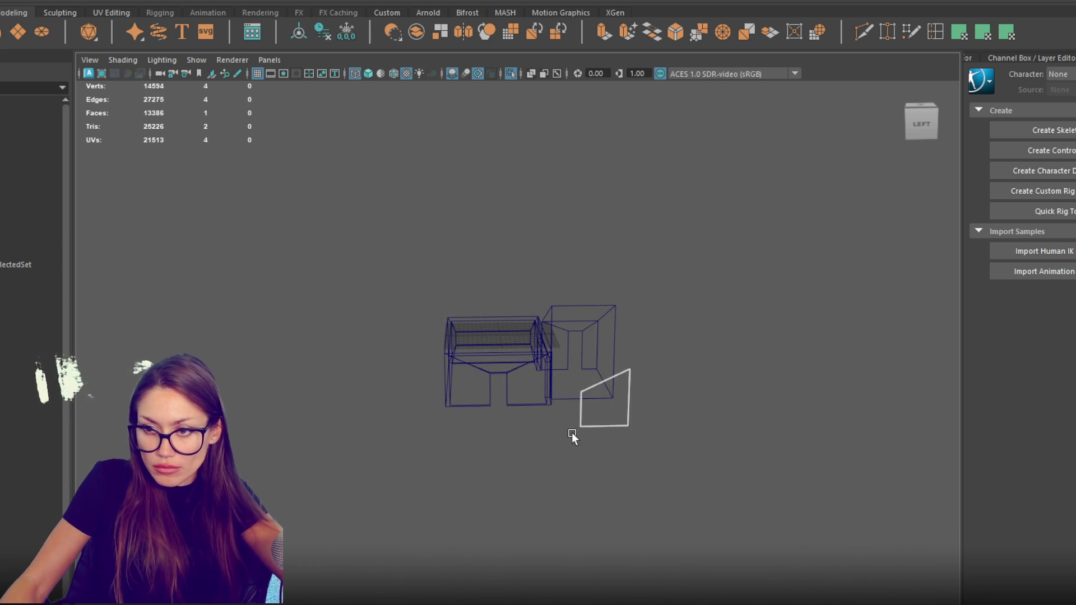
{"action": "key", "text": "ctrl+z"}
{"action": "scroll", "coordinate": [572, 433], "scroll_direction": "up", "scroll_amount": 3}
{"action": "mouse_move", "coordinate": [436, 456]}
{"action": "left_mouse_down"}
{"action": "mouse_move", "coordinate": [322, 425]}
{"action": "mouse_move", "coordinate": [439, 396]}
{"action": "mouse_move", "coordinate": [427, 243]}
{"action": "mouse_move", "coordinate": [230, 364]}
{"action": "left_mouse_up"}
{"action": "mouse_move", "coordinate": [269, 428]}
{"action": "left_mouse_down"}
{"action": "mouse_move", "coordinate": [356, 565]}
{"action": "mouse_move", "coordinate": [444, 573]}
{"action": "mouse_move", "coordinate": [410, 538]}
{"action": "mouse_move", "coordinate": [661, 385]}
{"action": "mouse_move", "coordinate": [509, 478]}
{"action": "left_mouse_up"}
{"action": "key", "text": "Delete"}
Bridge two wall edges to start closing the box's open end.
{"action": "right_click", "coordinate": [594, 267]}
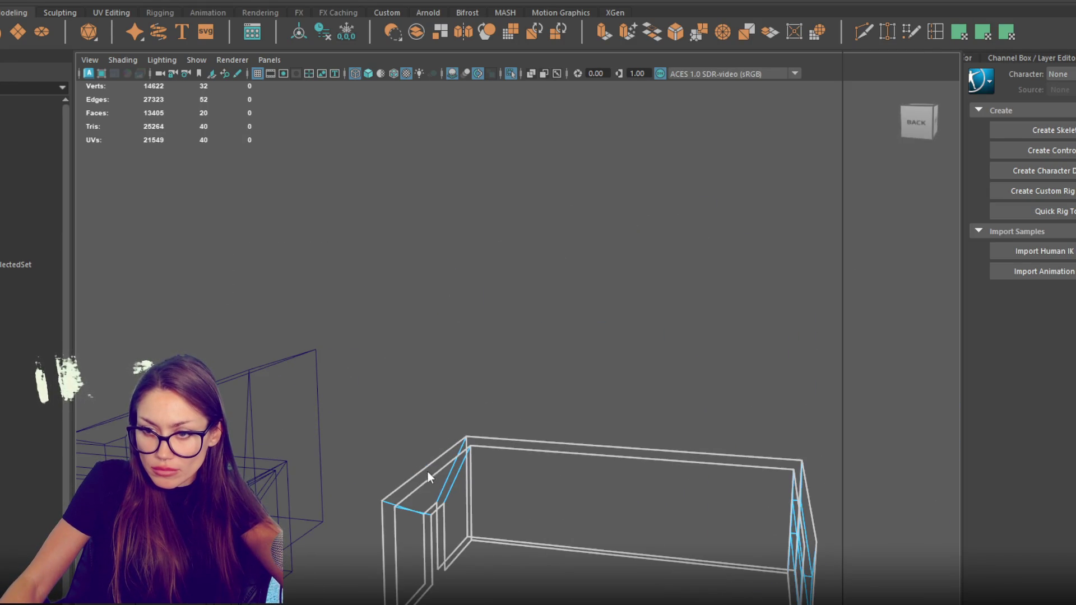
{"action": "left_click", "coordinate": [429, 472]}
{"action": "key", "text": "ctrl+a"}
{"action": "key", "text": "e"}
{"action": "right_click", "coordinate": [430, 264]}
{"action": "mouse_move", "coordinate": [423, 220]}
{"action": "left_mouse_down"}
{"action": "mouse_move", "coordinate": [373, 465]}
{"action": "mouse_move", "coordinate": [527, 493]}
{"action": "left_mouse_up"}
{"action": "left_click", "coordinate": [628, 420], "text": "shift"}
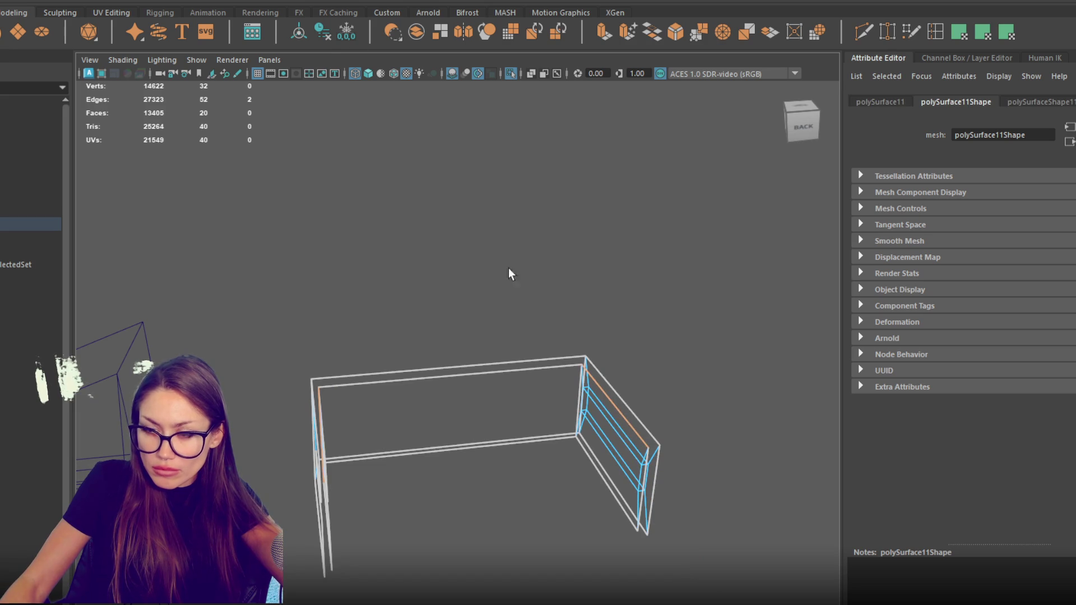
{"action": "left_click", "coordinate": [652, 32]}
{"action": "mouse_move", "coordinate": [710, 428]}
{"action": "left_mouse_down"}
{"action": "mouse_move", "coordinate": [500, 302]}
{"action": "mouse_move", "coordinate": [435, 290]}
{"action": "mouse_move", "coordinate": [365, 368]}
{"action": "mouse_move", "coordinate": [525, 265]}
{"action": "left_mouse_up"}
Bridge a second pair of vertical edges at the open end.
{"action": "right_click", "coordinate": [525, 265]}
{"action": "left_click", "coordinate": [344, 469]}
{"action": "mouse_move", "coordinate": [344, 470]}
{"action": "left_mouse_down"}
{"action": "mouse_move", "coordinate": [396, 500]}
{"action": "mouse_move", "coordinate": [353, 262]}
{"action": "mouse_move", "coordinate": [286, 411]}
{"action": "left_mouse_up"}
{"action": "right_click", "coordinate": [353, 261]}
{"action": "left_click", "coordinate": [354, 258]}
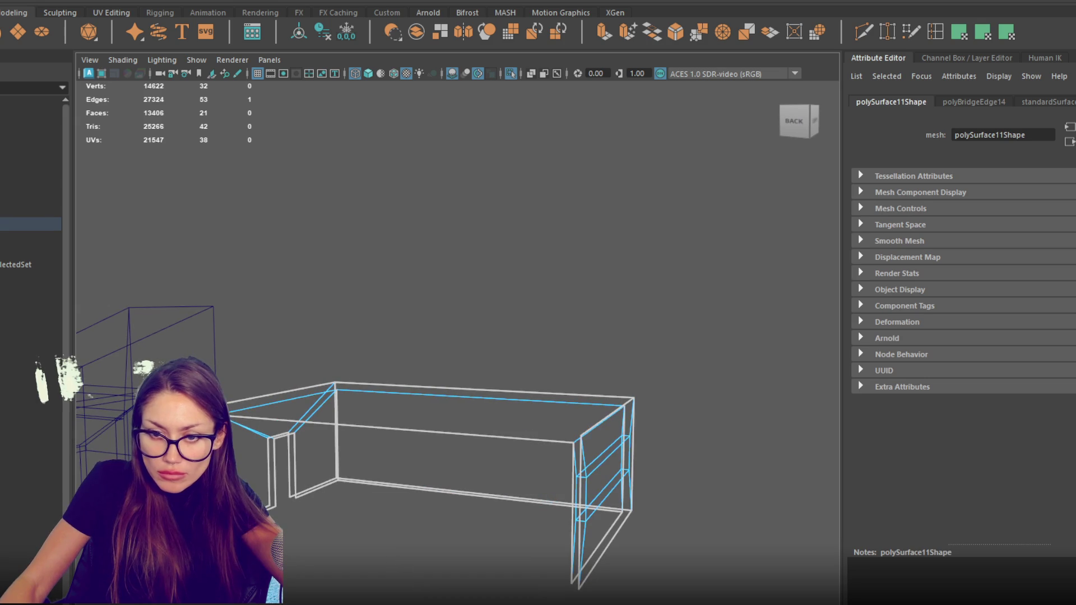
{"action": "left_click", "coordinate": [571, 551], "text": "shift"}
{"action": "left_click", "coordinate": [408, 488]}
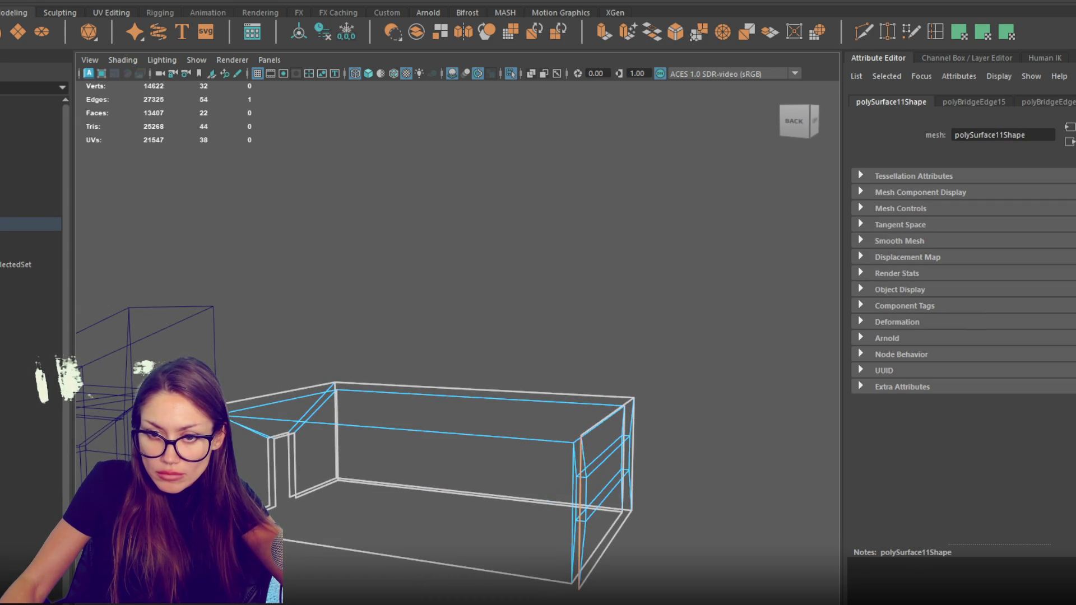
{"action": "key", "text": "g"}
Bridge the top-left edges to finish sealing the box's open end.
{"action": "left_click", "coordinate": [261, 391]}
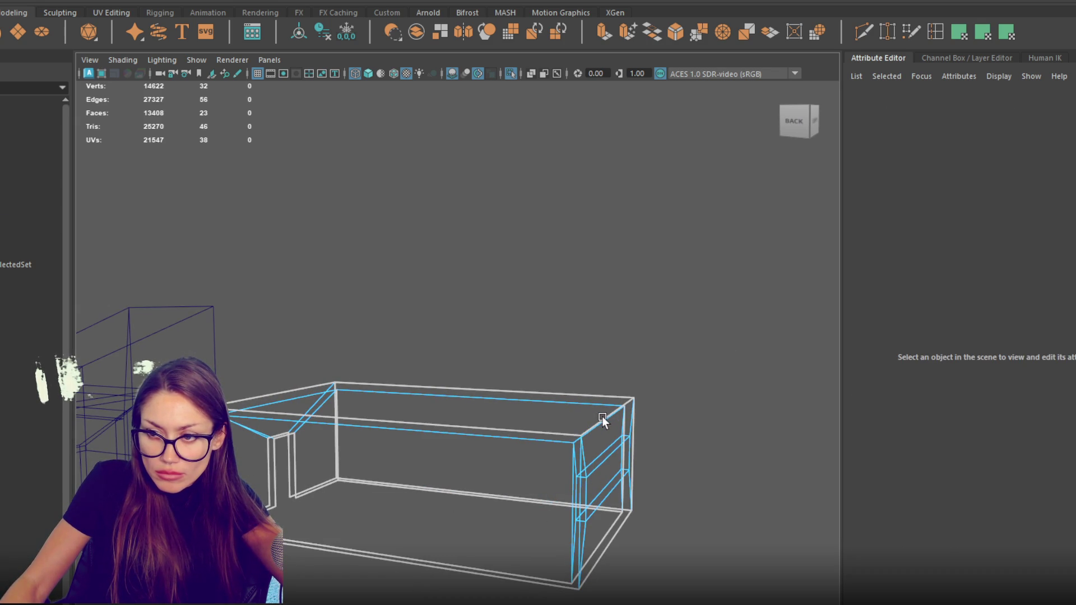
{"action": "left_click", "coordinate": [608, 416]}
{"action": "left_click_drag", "start_coordinate": [608, 416], "coordinate": [616, 458]}
{"action": "left_click", "coordinate": [255, 374], "text": "shift"}
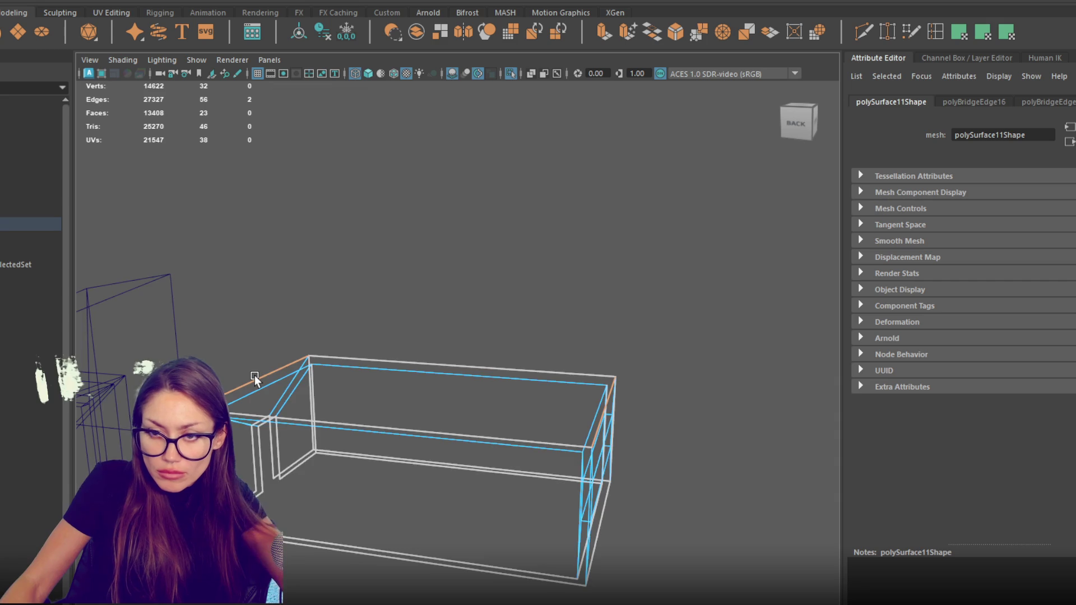
{"action": "key", "text": "5"}
{"action": "key", "text": "g"}
{"action": "scroll", "coordinate": [449, 355], "scroll_direction": "down", "scroll_amount": 5}
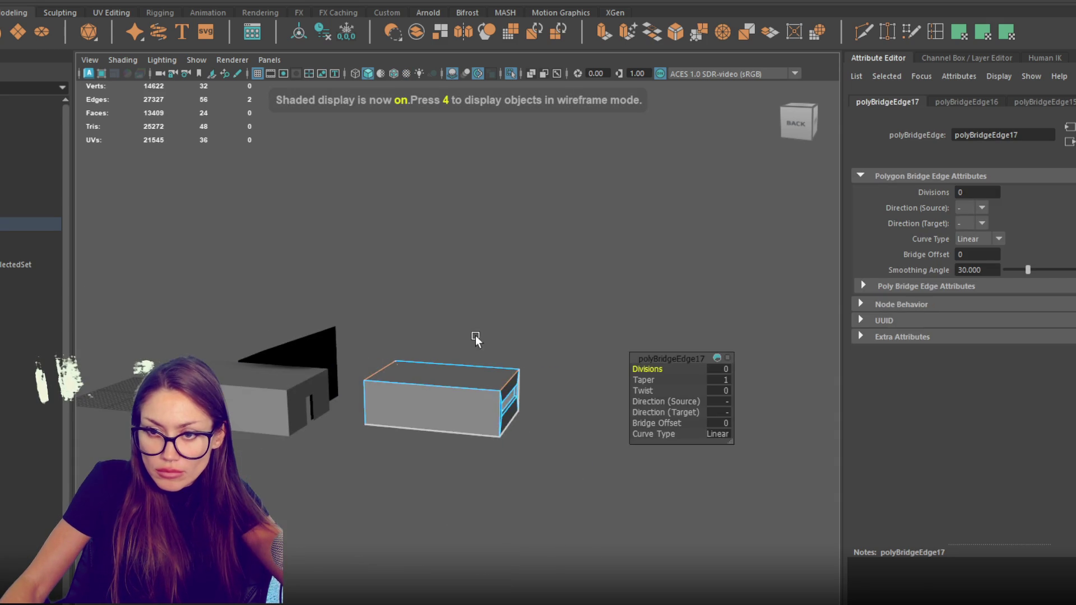
{"action": "left_click", "coordinate": [449, 354]}
Select the whole box as an object and slide it forward along Z.
{"action": "left_click", "coordinate": [441, 381]}
{"action": "left_click", "coordinate": [617, 286]}
{"action": "left_click", "coordinate": [426, 429]}
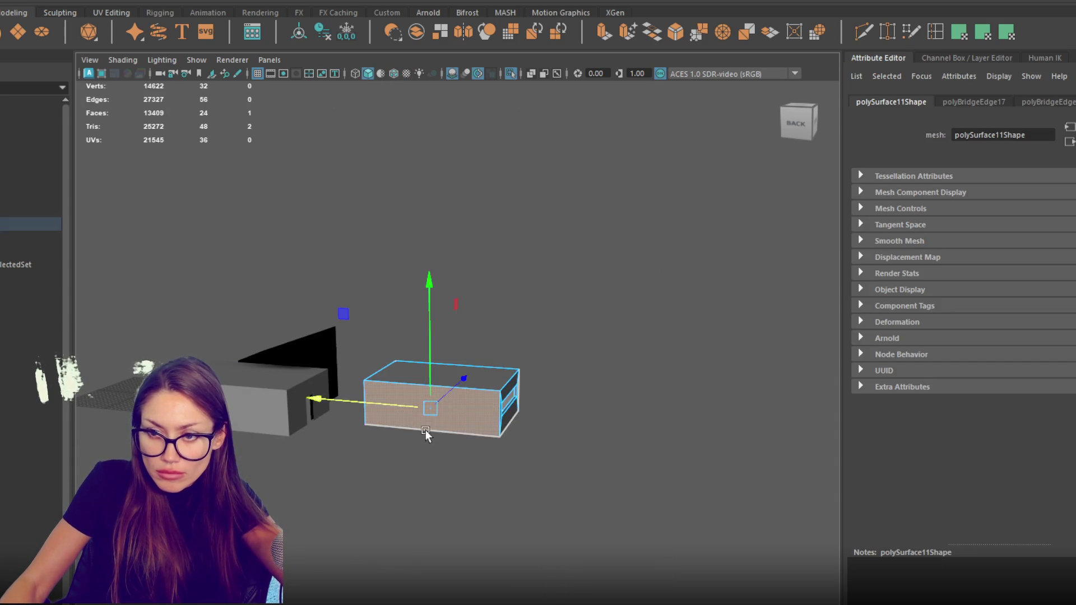
{"action": "right_click", "coordinate": [530, 262]}
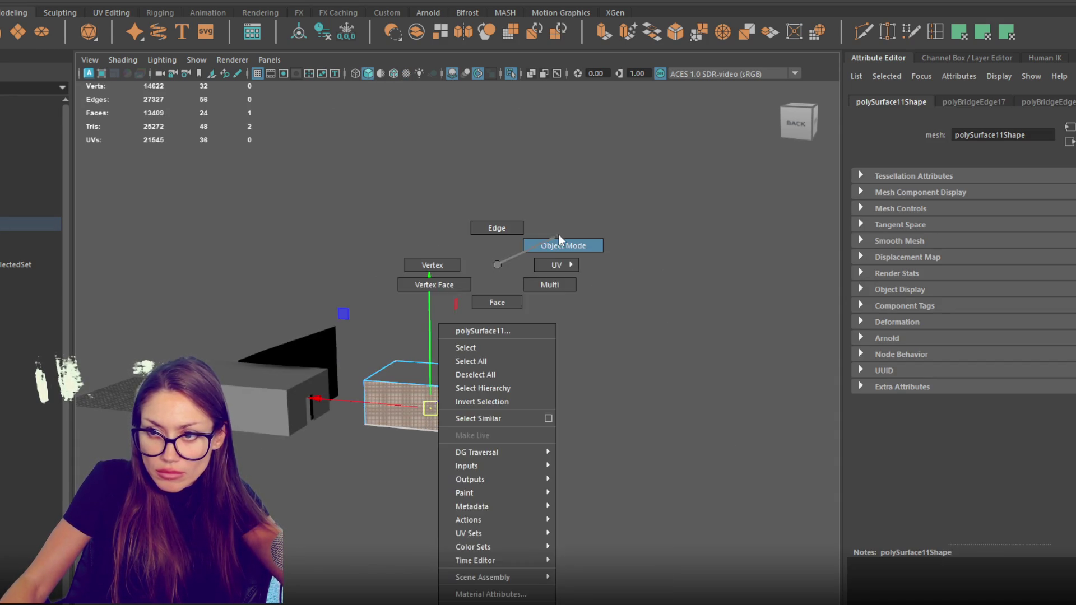
{"action": "left_click", "coordinate": [558, 243]}
{"action": "key", "text": "w"}
{"action": "left_click_drag", "start_coordinate": [454, 373], "coordinate": [425, 393]}
Shorten the box by moving its end and top vertices in Vertex mode.
{"action": "right_click", "coordinate": [517, 265]}
{"action": "left_click", "coordinate": [459, 264]}
{"action": "mouse_move", "coordinate": [623, 340]}
{"action": "left_mouse_down"}
{"action": "mouse_move", "coordinate": [473, 509]}
{"action": "mouse_move", "coordinate": [469, 460]}
{"action": "left_mouse_up"}
{"action": "key", "text": "4"}
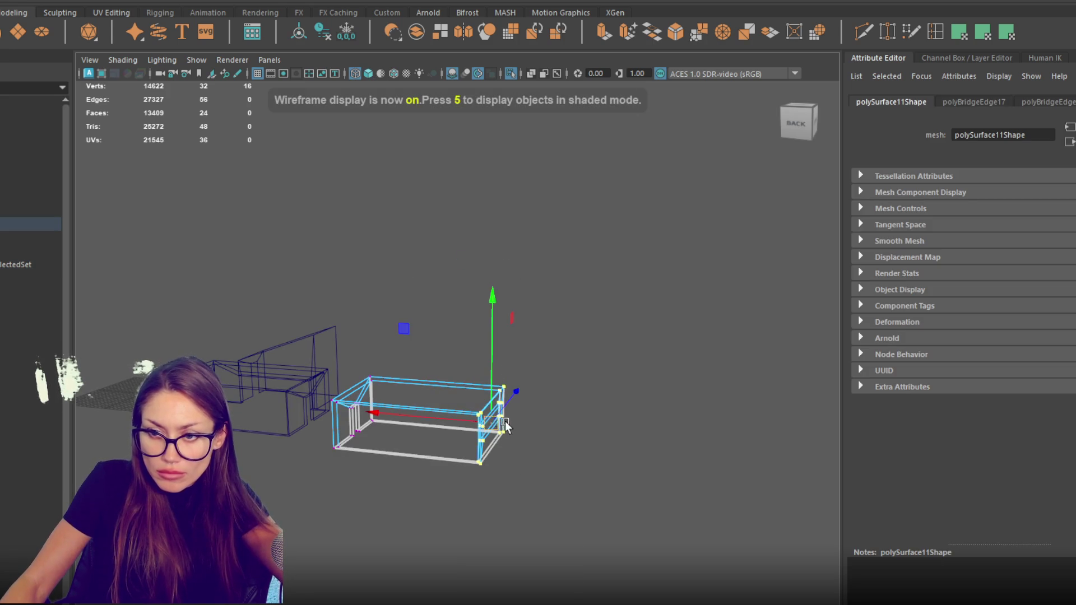
{"action": "mouse_move", "coordinate": [478, 423]}
{"action": "left_mouse_down"}
{"action": "mouse_move", "coordinate": [429, 424]}
{"action": "mouse_move", "coordinate": [425, 485]}
{"action": "mouse_move", "coordinate": [349, 496]}
{"action": "left_mouse_up"}
{"action": "left_click_drag", "start_coordinate": [402, 420], "coordinate": [409, 405]}
{"action": "left_click_drag", "start_coordinate": [457, 362], "coordinate": [370, 395]}
{"action": "left_click_drag", "start_coordinate": [399, 348], "coordinate": [396, 357]}
Reselect and frame the box, then check its position inside the hallway.
{"action": "right_click", "coordinate": [457, 269]}
{"action": "left_click", "coordinate": [564, 213]}
{"action": "left_click", "coordinate": [373, 457]}
{"action": "key", "text": "f"}
{"action": "mouse_move", "coordinate": [315, 463]}
{"action": "left_mouse_down", "text": "alt"}
{"action": "mouse_move", "coordinate": [532, 413]}
{"action": "mouse_move", "coordinate": [513, 389]}
{"action": "left_mouse_up", "text": "alt"}
{"action": "left_click", "coordinate": [469, 274]}
{"action": "left_click_drag", "start_coordinate": [469, 274], "coordinate": [442, 288], "text": "alt"}
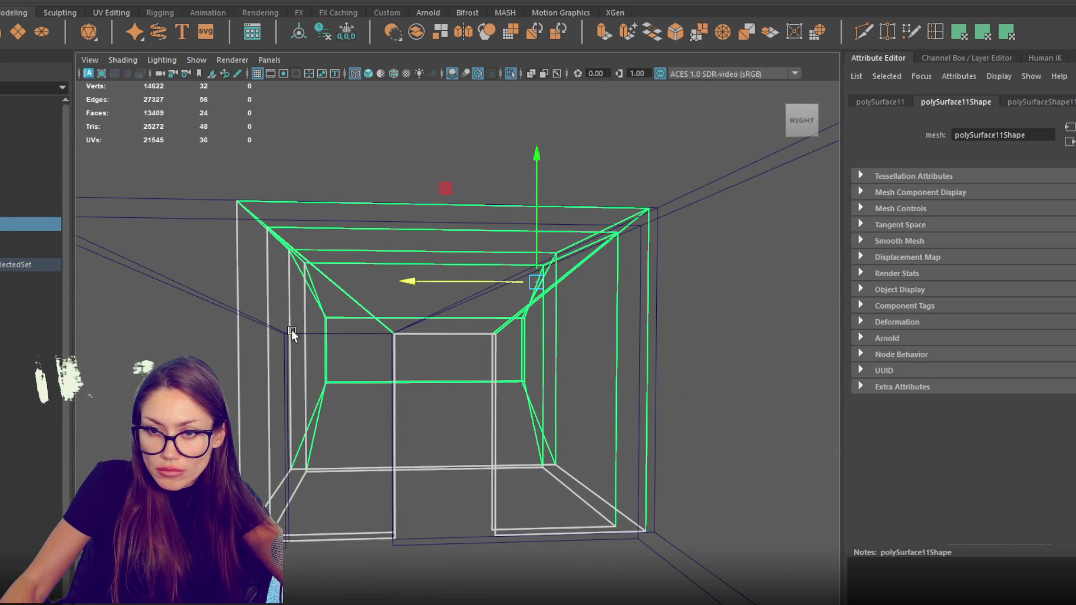
Move the outer hallway's front doorway vertices to the right along X.
{"action": "left_click", "coordinate": [292, 331]}
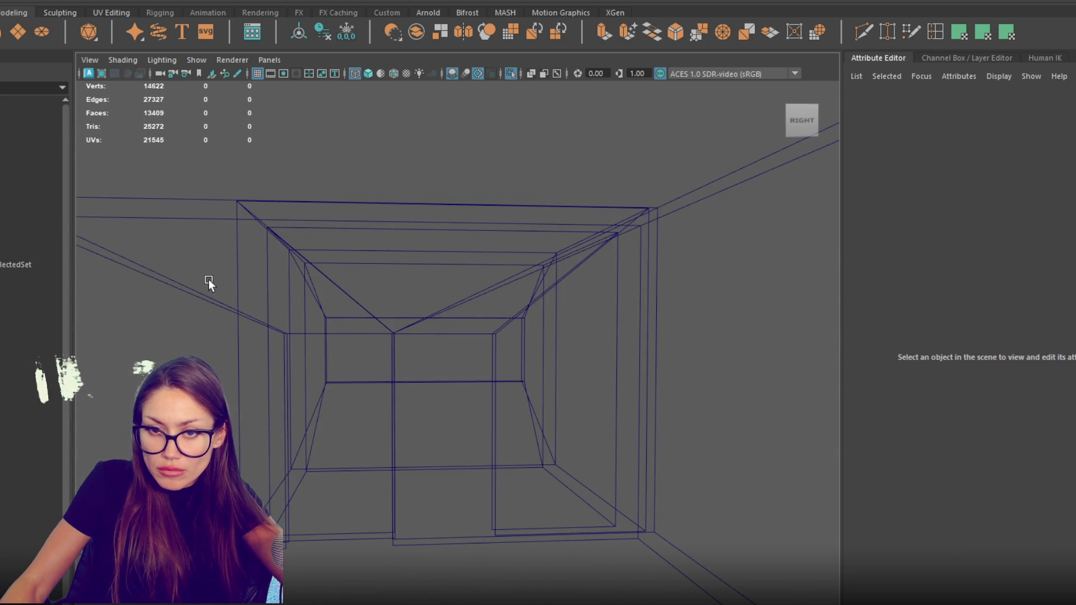
{"action": "left_click", "coordinate": [264, 219]}
{"action": "key", "text": "F9"}
{"action": "left_click", "coordinate": [274, 370]}
{"action": "left_click_drag", "start_coordinate": [274, 314], "coordinate": [406, 563]}
{"action": "left_click_drag", "start_coordinate": [314, 444], "coordinate": [421, 445]}
Delete the inner side faces of the small box polySurface11 to open it.
{"action": "left_click", "coordinate": [431, 224]}
{"action": "mouse_move", "coordinate": [431, 224]}
{"action": "left_mouse_down", "text": "alt"}
{"action": "mouse_move", "coordinate": [467, 224]}
{"action": "mouse_move", "coordinate": [417, 237]}
{"action": "left_mouse_up", "text": "alt"}
{"action": "key", "text": "5"}
{"action": "left_click", "coordinate": [325, 351]}
{"action": "left_click_drag", "start_coordinate": [326, 351], "coordinate": [508, 349], "text": "alt"}
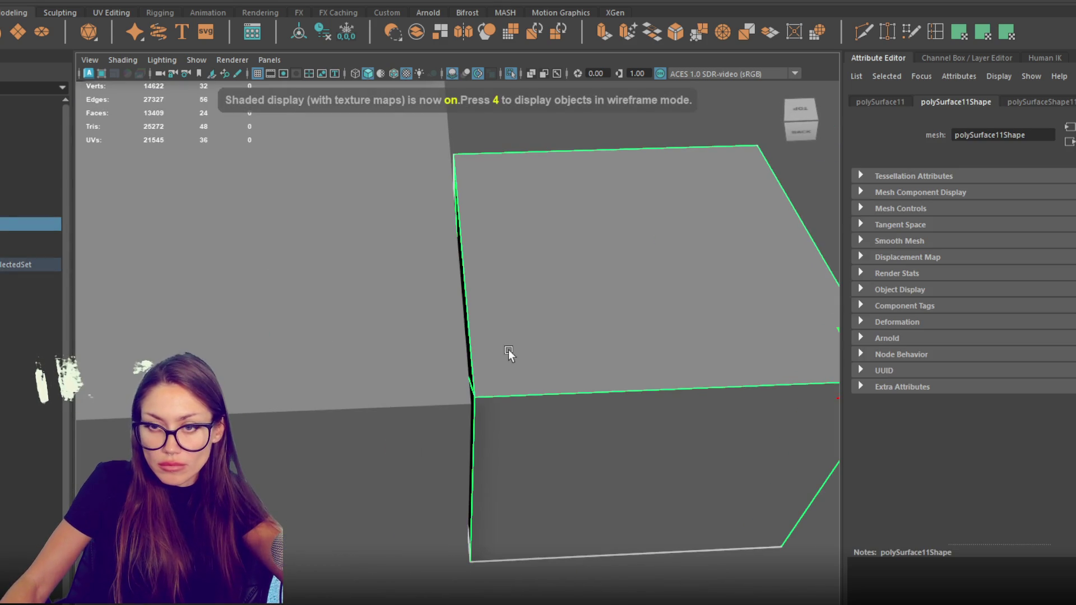
{"action": "left_click_drag", "start_coordinate": [695, 391], "coordinate": [601, 365], "text": "alt"}
{"action": "mouse_move", "coordinate": [695, 409]}
{"action": "left_mouse_down", "text": "alt"}
{"action": "mouse_move", "coordinate": [759, 398]}
{"action": "mouse_move", "coordinate": [492, 338]}
{"action": "left_mouse_up", "text": "alt"}
{"action": "right_click", "coordinate": [487, 255]}
{"action": "left_click_drag", "start_coordinate": [488, 286], "coordinate": [426, 314], "text": "alt"}
{"action": "left_click", "coordinate": [560, 421]}
{"action": "left_click", "coordinate": [392, 408]}
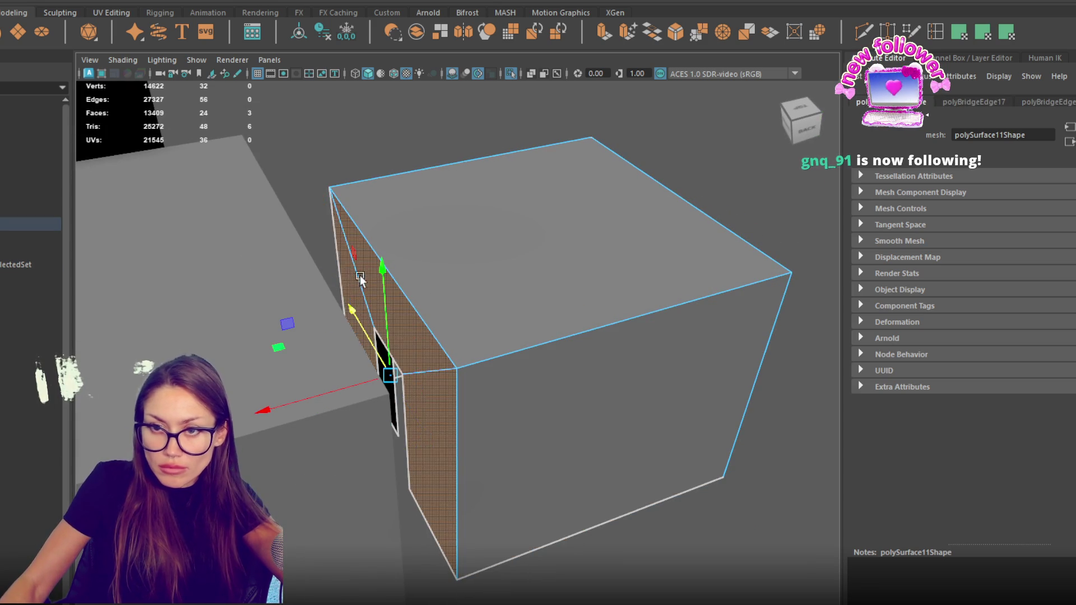
{"action": "key", "text": "Delete"}
Delete the neighbouring hallway box's strip faces at the joint.
{"action": "mouse_move", "coordinate": [368, 278]}
{"action": "left_mouse_down", "text": "alt"}
{"action": "mouse_move", "coordinate": [290, 286]}
{"action": "mouse_move", "coordinate": [315, 303]}
{"action": "mouse_move", "coordinate": [340, 292]}
{"action": "left_mouse_up", "text": "alt"}
{"action": "left_click", "coordinate": [315, 303]}
{"action": "right_click", "coordinate": [340, 291]}
{"action": "left_click", "coordinate": [336, 301]}
{"action": "left_click", "coordinate": [322, 387]}
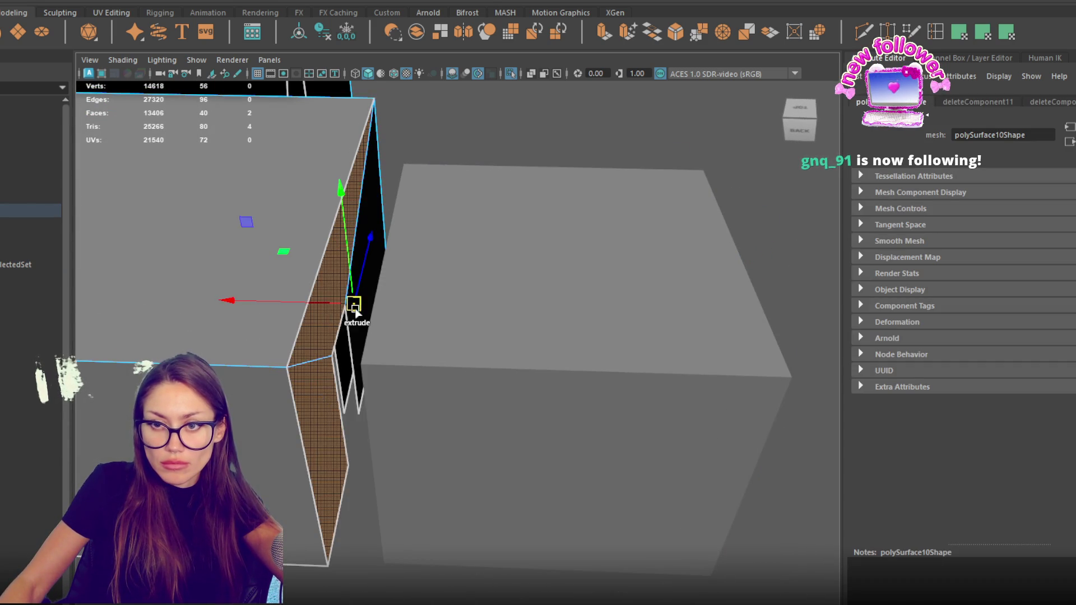
{"action": "key", "text": "Delete"}
Combine both boxes into one mesh and extrude the doorway edges.
{"action": "mouse_move", "coordinate": [412, 320]}
{"action": "left_mouse_down", "text": "alt"}
{"action": "mouse_move", "coordinate": [473, 324]}
{"action": "mouse_move", "coordinate": [399, 299]}
{"action": "mouse_move", "coordinate": [439, 308]}
{"action": "mouse_move", "coordinate": [409, 307]}
{"action": "left_mouse_up", "text": "alt"}
{"action": "mouse_move", "coordinate": [425, 308]}
{"action": "left_mouse_down"}
{"action": "mouse_move", "coordinate": [412, 322]}
{"action": "mouse_move", "coordinate": [428, 322]}
{"action": "mouse_move", "coordinate": [297, 288]}
{"action": "left_mouse_up"}
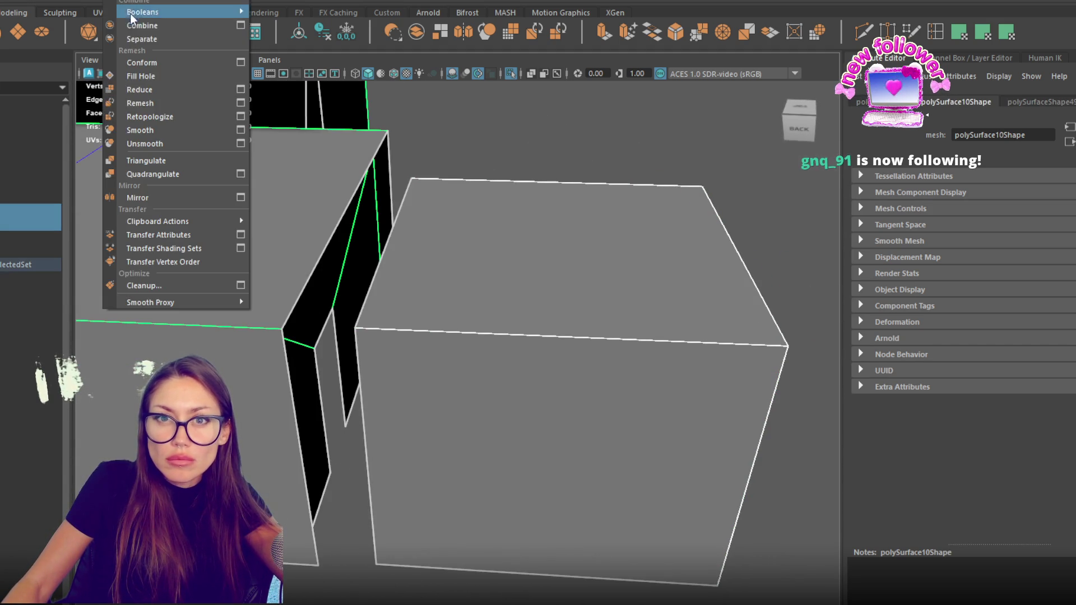
{"action": "left_click", "coordinate": [147, 12]}
{"action": "right_click", "coordinate": [519, 160]}
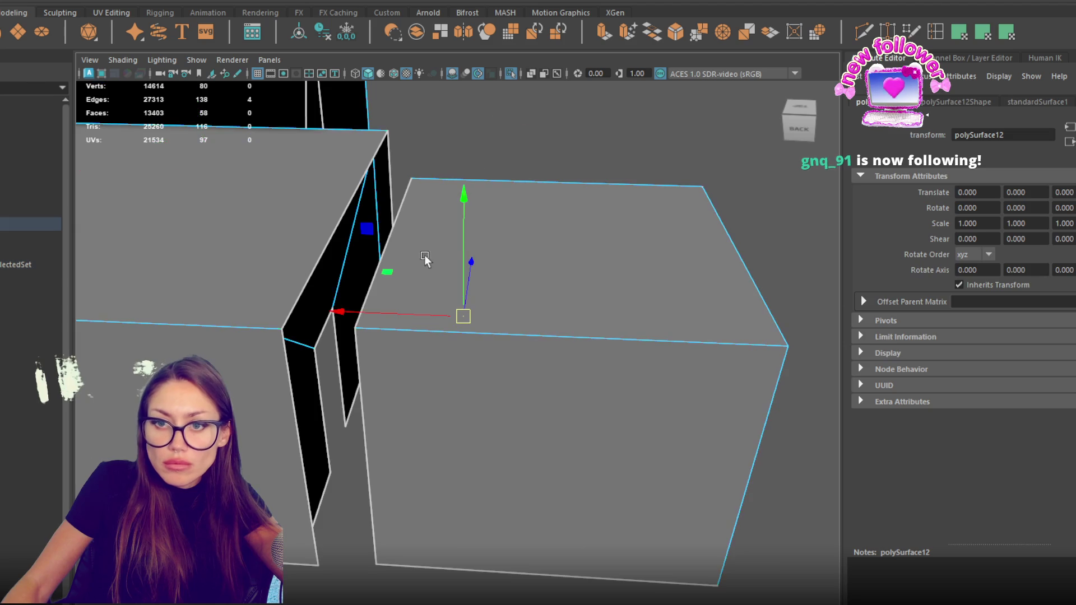
{"action": "mouse_move", "coordinate": [318, 395]}
{"action": "left_mouse_down"}
{"action": "mouse_move", "coordinate": [378, 385]}
{"action": "mouse_move", "coordinate": [416, 407]}
{"action": "left_mouse_up"}
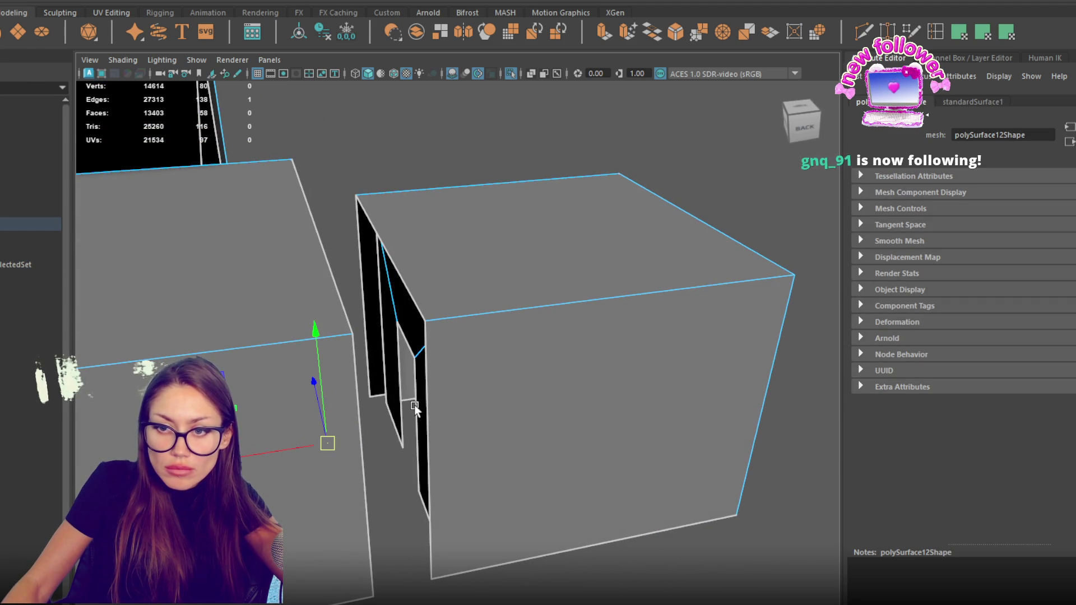
{"action": "left_click", "coordinate": [609, 40]}
{"action": "mouse_move", "coordinate": [506, 306]}
{"action": "left_mouse_down"}
{"action": "mouse_move", "coordinate": [487, 308]}
{"action": "mouse_move", "coordinate": [520, 277]}
{"action": "mouse_move", "coordinate": [593, 101]}
{"action": "left_mouse_up"}
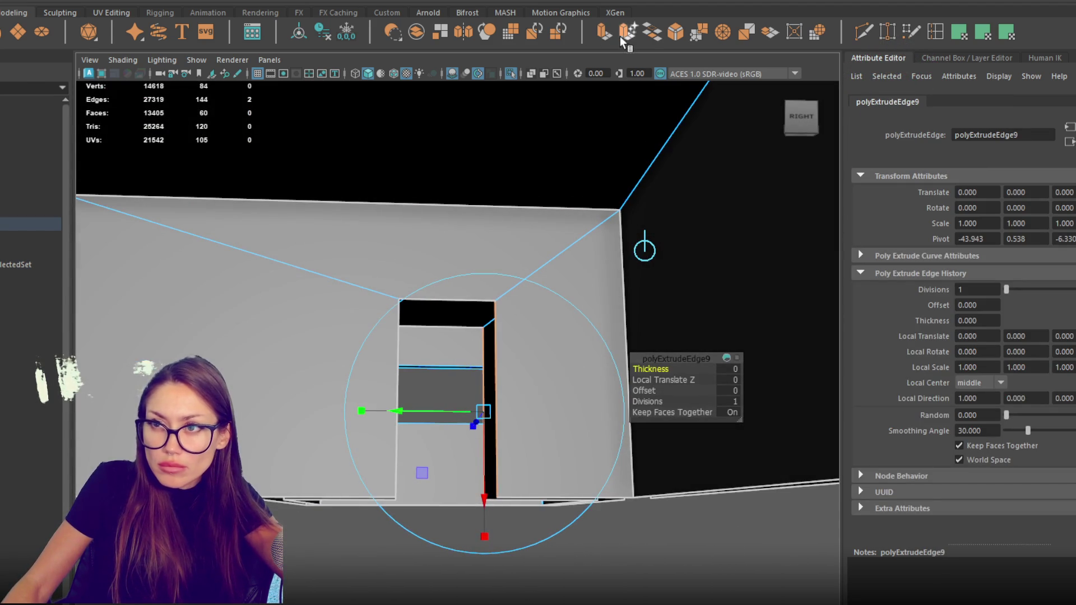
Undo the extrusion and bridge the doorway's top and left-side edge pairs.
{"action": "key", "text": "ctrl+z"}
{"action": "left_click_drag", "start_coordinate": [572, 140], "coordinate": [521, 388]}
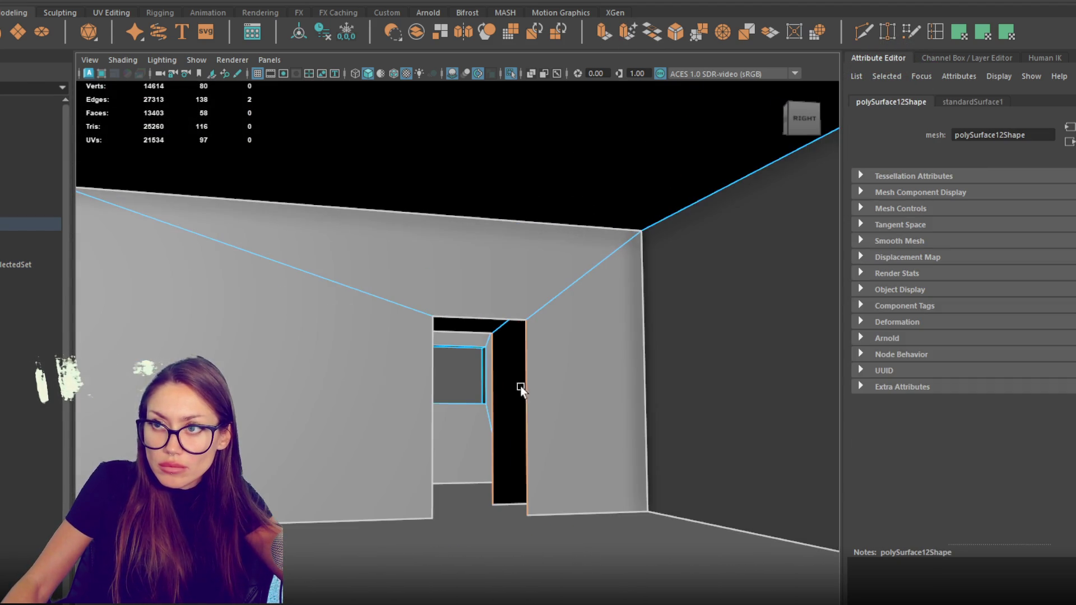
{"action": "left_click", "coordinate": [650, 33]}
{"action": "left_click", "coordinate": [472, 328]}
{"action": "left_click", "coordinate": [446, 345], "text": "shift"}
{"action": "key", "text": "g"}
{"action": "left_click_drag", "start_coordinate": [445, 344], "coordinate": [388, 385]}
{"action": "left_click", "coordinate": [388, 385]}
{"action": "left_click", "coordinate": [372, 392], "text": "shift"}
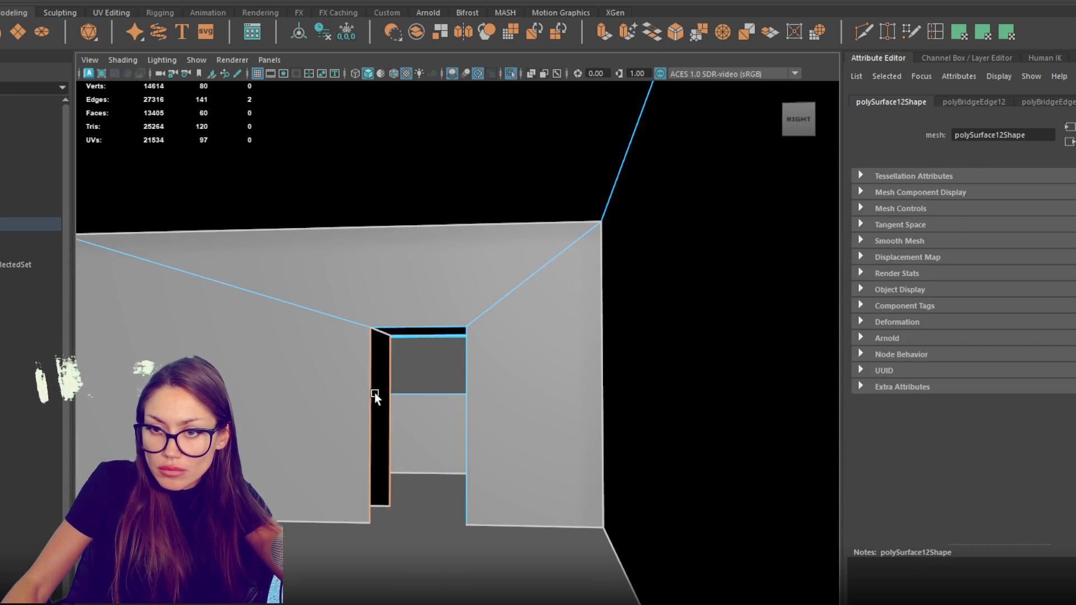
{"action": "key", "text": "g"}
Bridge the right doorway edges to fill the black side opening.
{"action": "right_click", "coordinate": [382, 265]}
{"action": "left_click", "coordinate": [372, 375]}
{"action": "left_click_drag", "start_coordinate": [372, 376], "coordinate": [785, 318]}
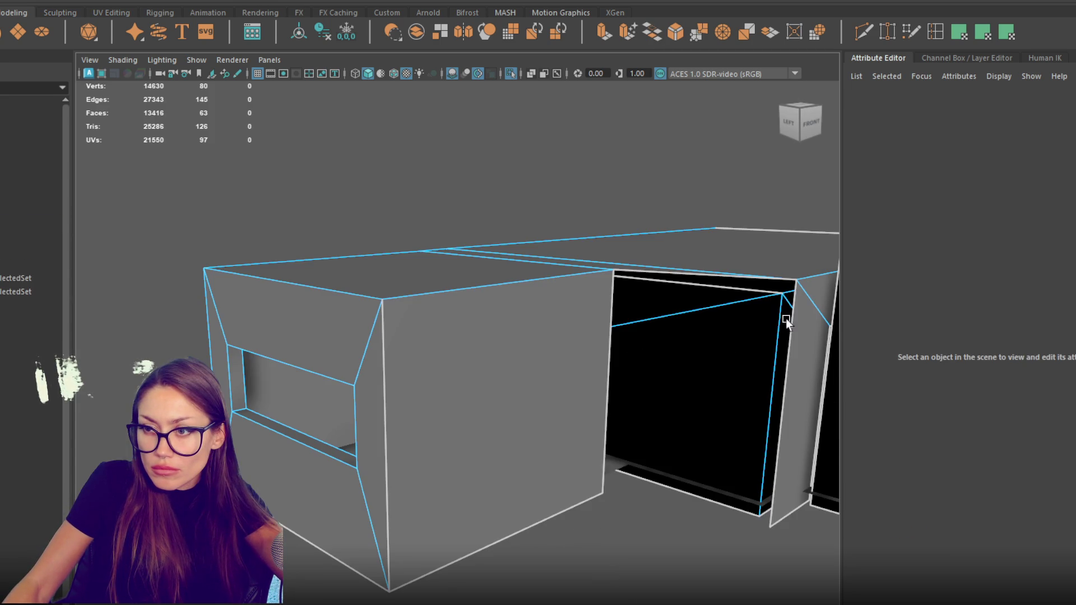
{"action": "left_click", "coordinate": [785, 318]}
{"action": "left_click", "coordinate": [604, 344]}
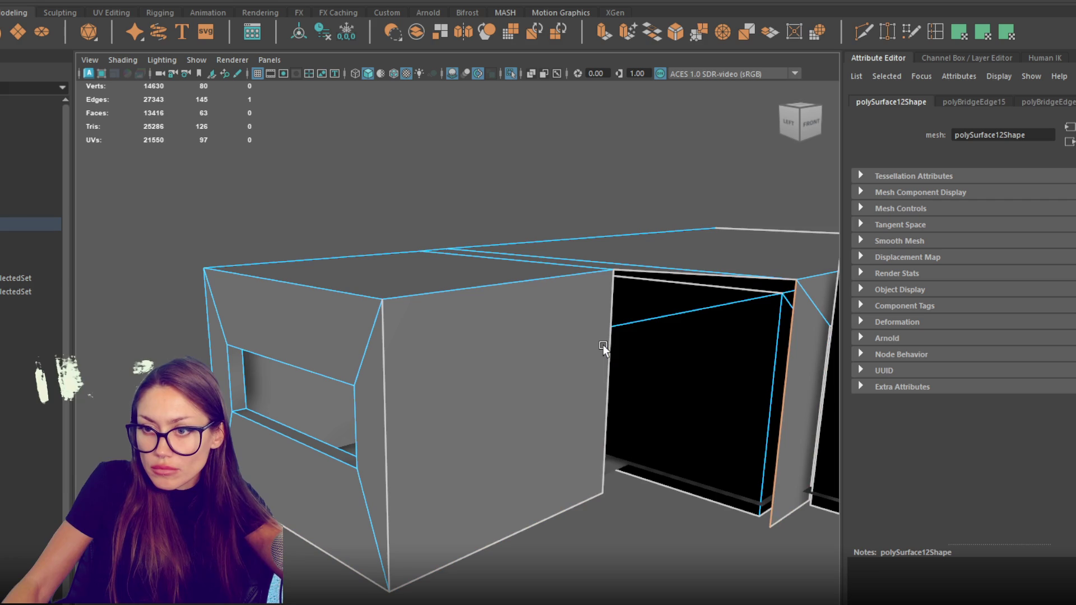
{"action": "left_click", "coordinate": [785, 379], "text": "shift"}
{"action": "key", "text": "g"}
{"action": "mouse_move", "coordinate": [785, 378]}
{"action": "left_mouse_down"}
{"action": "mouse_move", "coordinate": [521, 389]}
{"action": "mouse_move", "coordinate": [456, 232]}
{"action": "mouse_move", "coordinate": [290, 371]}
{"action": "mouse_move", "coordinate": [242, 368]}
{"action": "mouse_move", "coordinate": [359, 341]}
{"action": "left_mouse_up"}
Return to object mode and inspect the combined hallway mesh from below.
{"action": "right_click", "coordinate": [455, 232]}
{"action": "left_click", "coordinate": [451, 226]}
{"action": "left_click", "coordinate": [359, 342]}
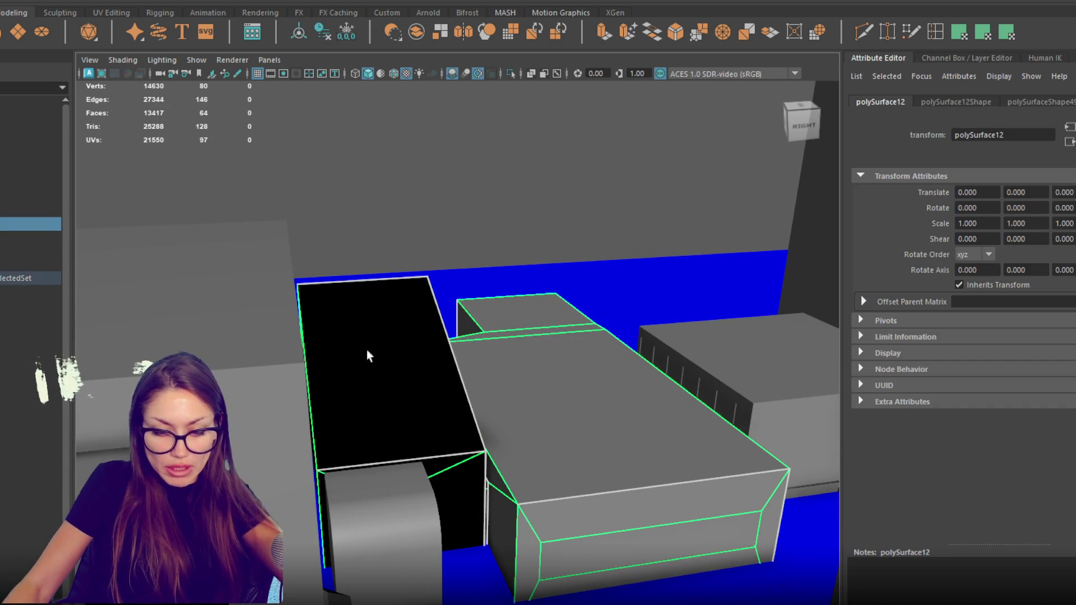
{"action": "mouse_move", "coordinate": [547, 408]}
{"action": "left_mouse_down"}
{"action": "mouse_move", "coordinate": [453, 433]}
{"action": "mouse_move", "coordinate": [443, 313]}
{"action": "mouse_move", "coordinate": [439, 380]}
{"action": "mouse_move", "coordinate": [379, 409]}
{"action": "mouse_move", "coordinate": [440, 404]}
{"action": "mouse_move", "coordinate": [452, 377]}
{"action": "left_mouse_up"}
{"action": "left_click", "coordinate": [509, 241]}
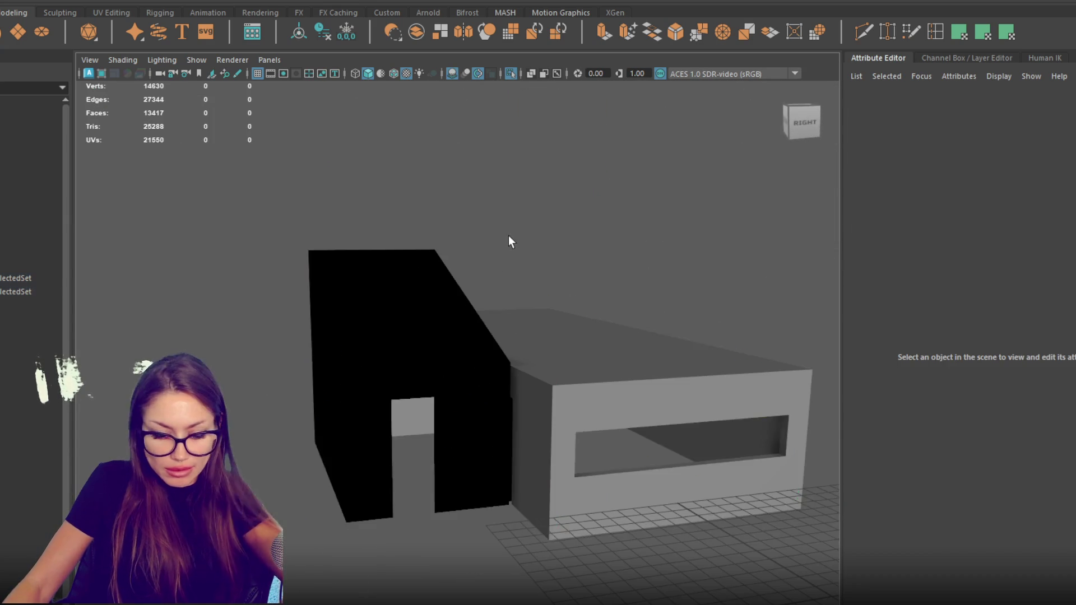
{"action": "scroll", "coordinate": [509, 242], "scroll_direction": "up", "scroll_amount": 5}
{"action": "left_click", "coordinate": [356, 249]}
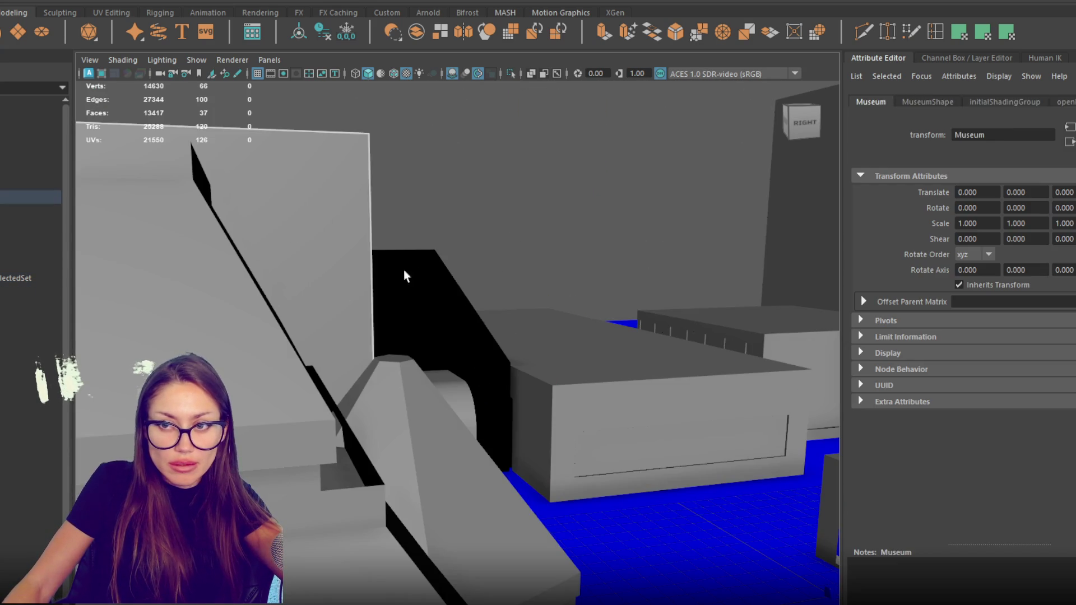
{"action": "key", "text": "Down"}
{"action": "left_click", "coordinate": [31, 238]}
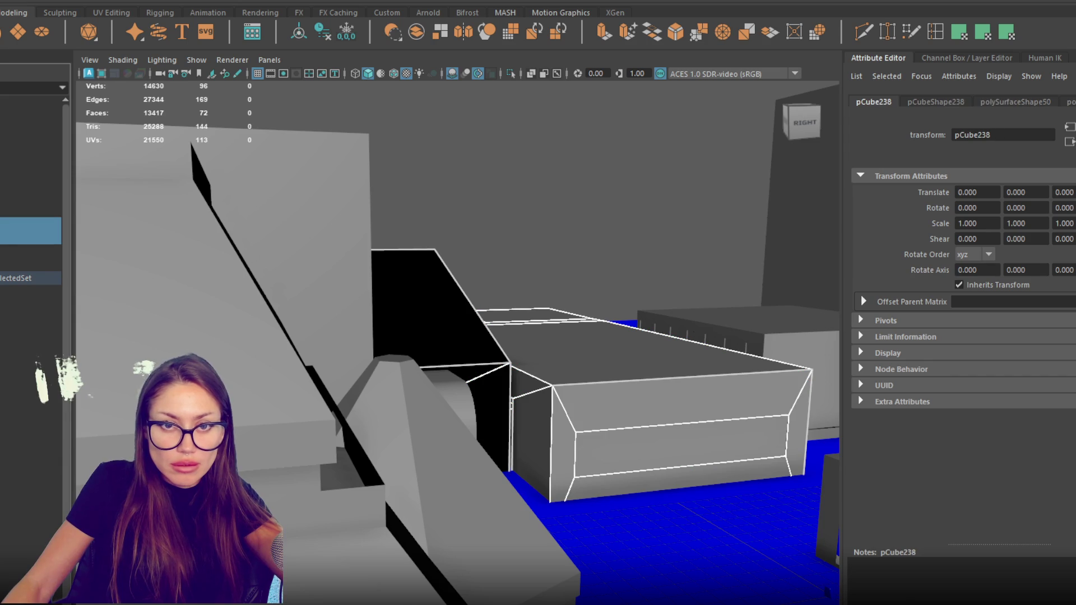
{"action": "key", "text": "Up"}
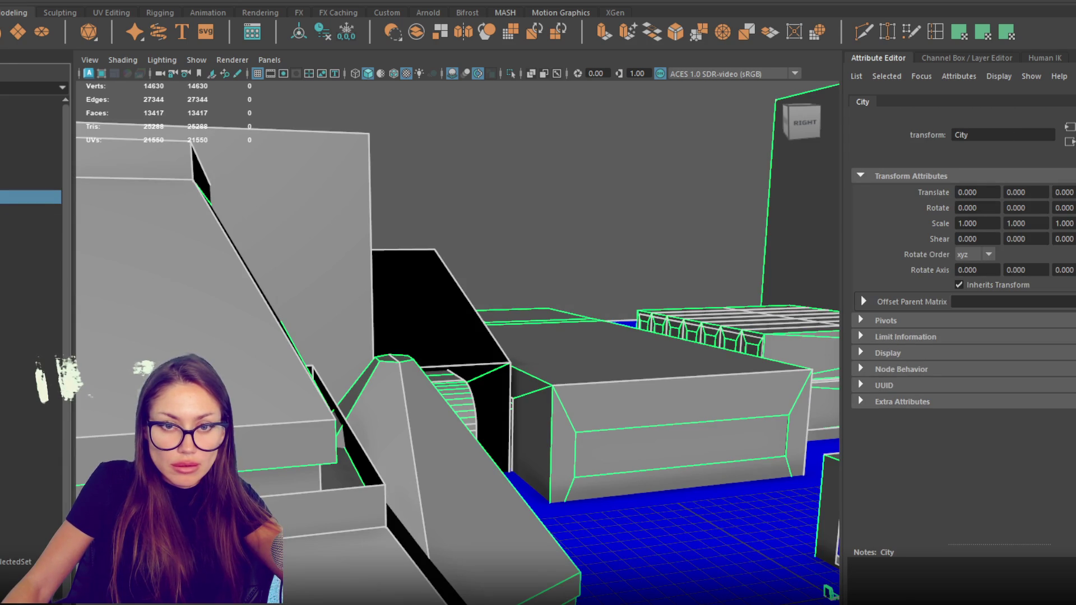
{"action": "left_click", "coordinate": [31, 509]}
{"action": "key", "text": "f"}
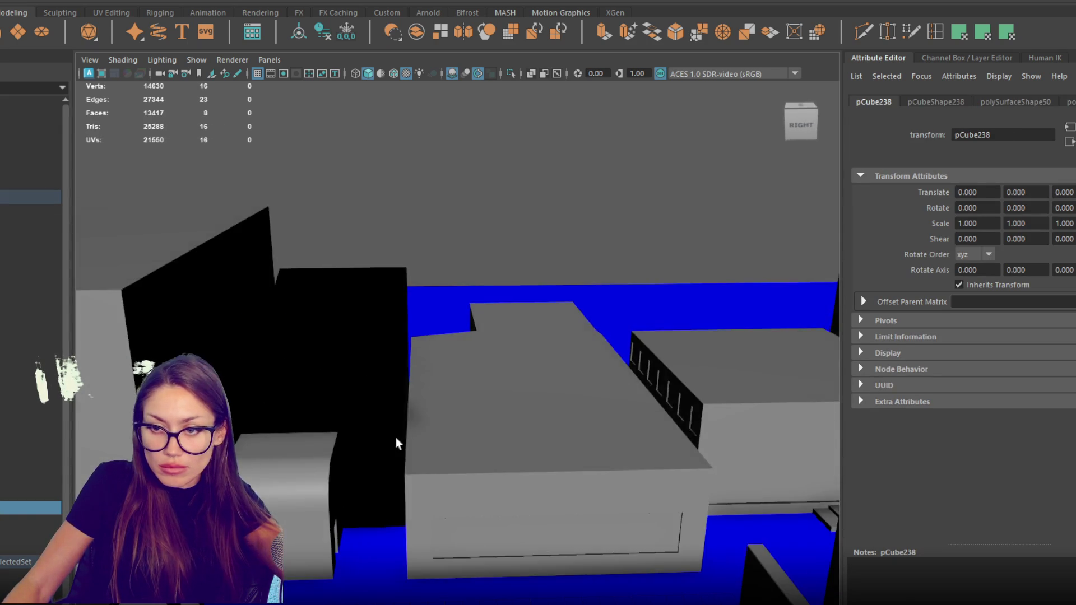
{"action": "key", "text": "4"}
{"action": "key", "text": "Up"}
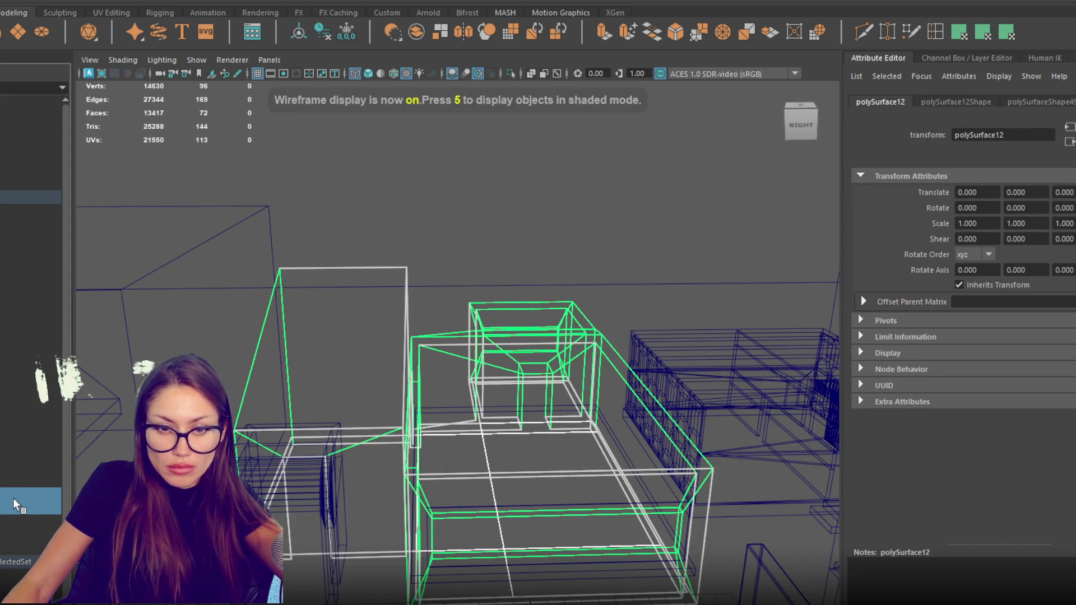
{"action": "left_click", "coordinate": [416, 270]}
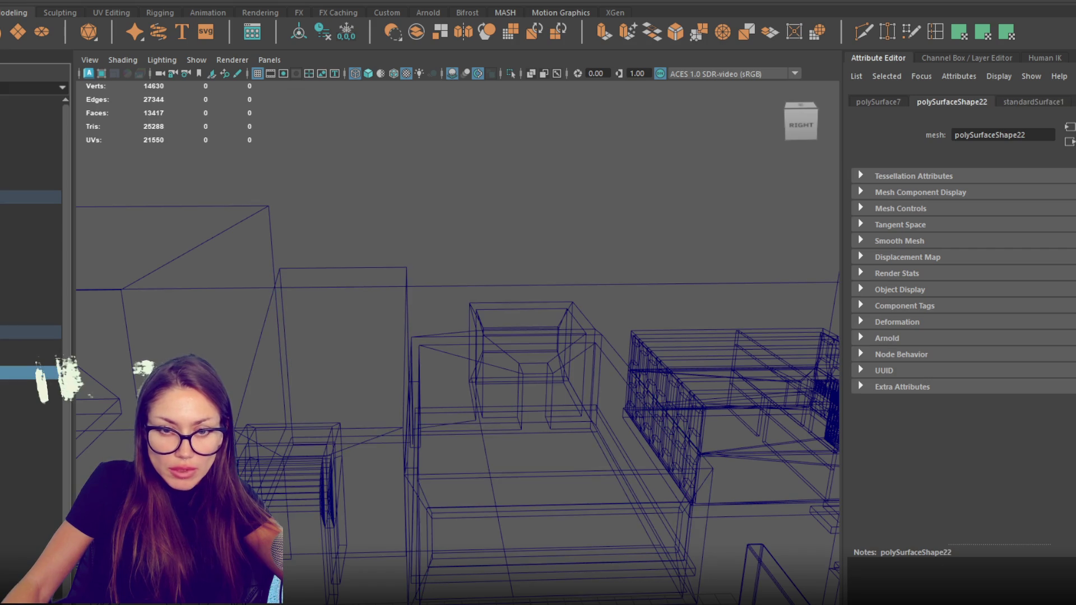
{"action": "key", "text": "7"}
{"action": "left_click", "coordinate": [473, 217]}
{"action": "key", "text": "6"}
{"action": "mouse_move", "coordinate": [473, 240]}
{"action": "left_mouse_down"}
{"action": "mouse_move", "coordinate": [312, 301]}
{"action": "mouse_move", "coordinate": [227, 311]}
{"action": "mouse_move", "coordinate": [456, 257]}
{"action": "left_mouse_up"}
{"action": "scroll", "coordinate": [460, 258], "scroll_direction": "down", "scroll_amount": 3}
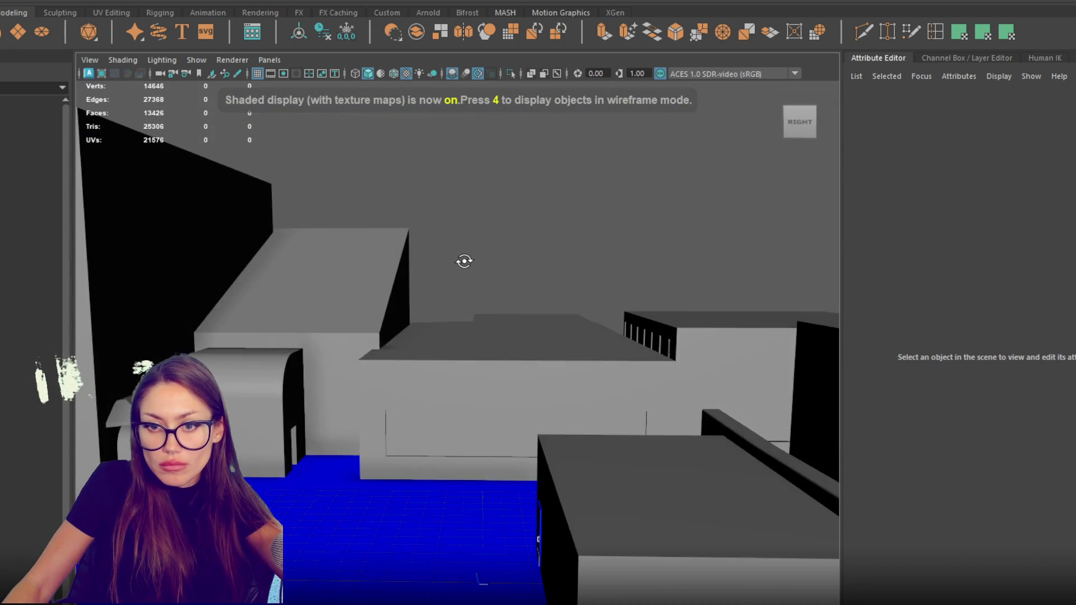
{"action": "mouse_move", "coordinate": [349, 367]}
{"action": "left_mouse_down"}
{"action": "mouse_move", "coordinate": [413, 346]}
{"action": "mouse_move", "coordinate": [470, 363]}
{"action": "left_mouse_up"}
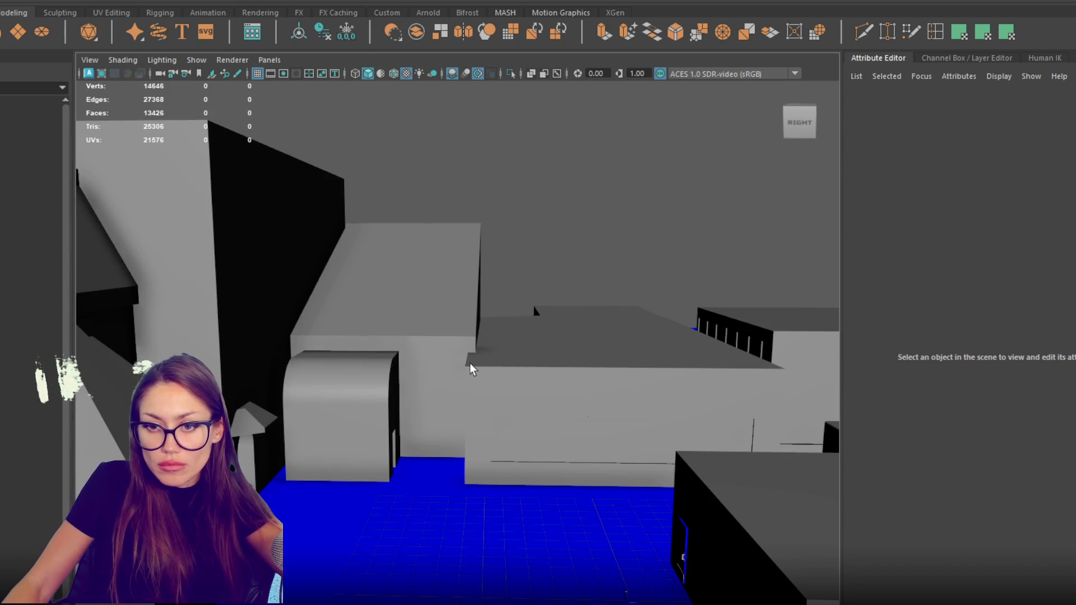
{"action": "left_click", "coordinate": [37, 196]}
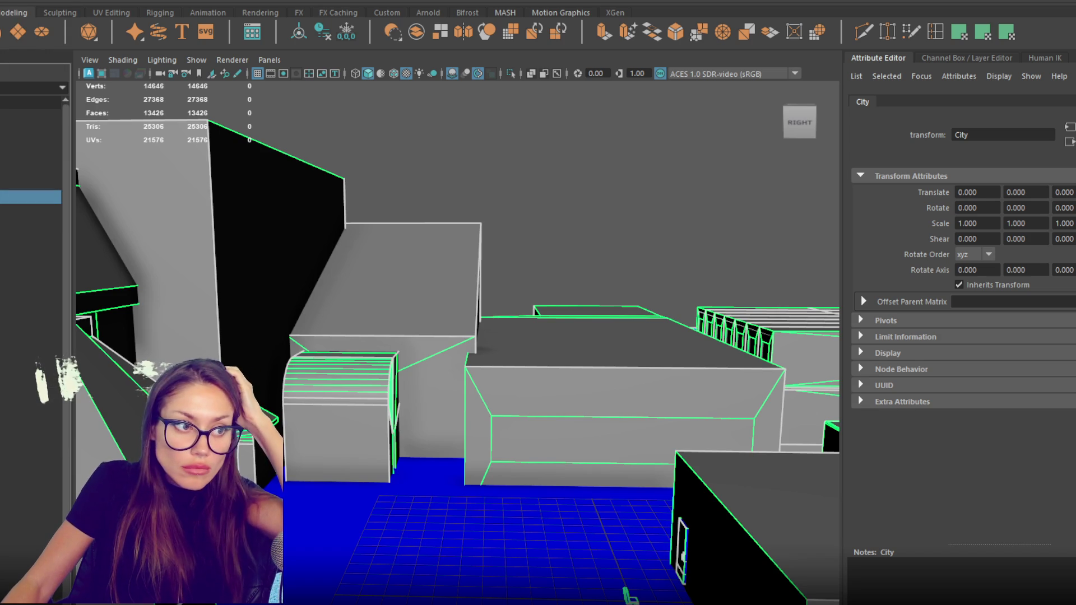
{"action": "scroll", "coordinate": [634, 478], "scroll_direction": "up", "scroll_amount": 5}
{"action": "mouse_move", "coordinate": [623, 455]}
{"action": "left_mouse_down"}
{"action": "mouse_move", "coordinate": [605, 421]}
{"action": "mouse_move", "coordinate": [501, 448]}
{"action": "left_mouse_up"}
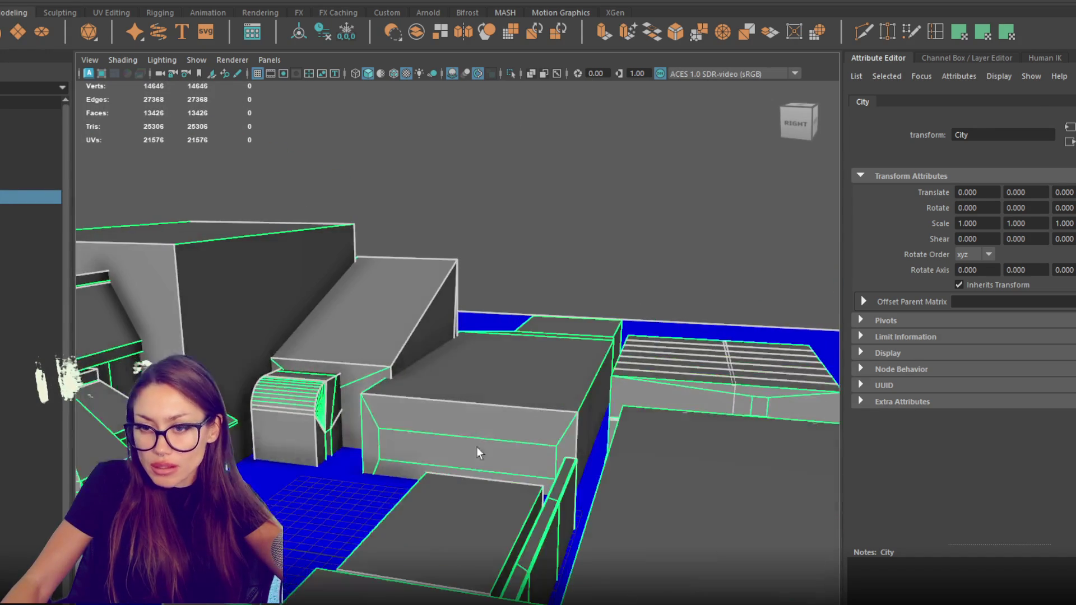
{"action": "left_click", "coordinate": [468, 453]}
Duplicate the Window object and slide the copy along X.
{"action": "key", "text": "ctrl+d"}
{"action": "key", "text": "w"}
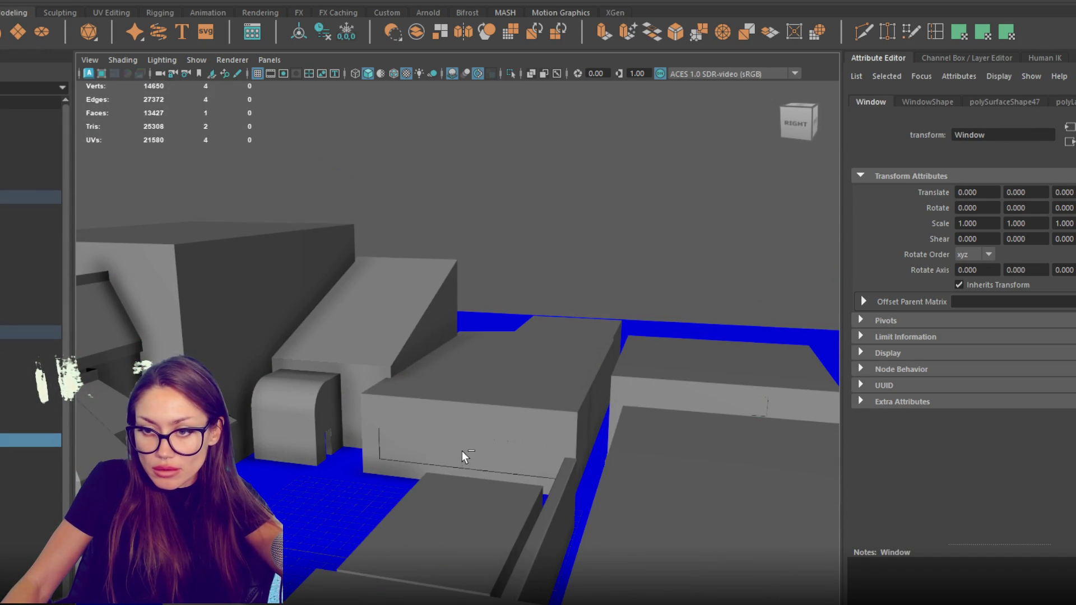
{"action": "left_click_drag", "start_coordinate": [471, 448], "coordinate": [505, 443]}
{"action": "key", "text": "f"}
{"action": "left_click_drag", "start_coordinate": [629, 365], "coordinate": [434, 372]}
{"action": "mouse_move", "coordinate": [352, 381]}
{"action": "left_mouse_down"}
{"action": "mouse_move", "coordinate": [467, 371]}
{"action": "mouse_move", "coordinate": [381, 358]}
{"action": "mouse_move", "coordinate": [420, 348]}
{"action": "mouse_move", "coordinate": [412, 342]}
{"action": "left_mouse_up"}
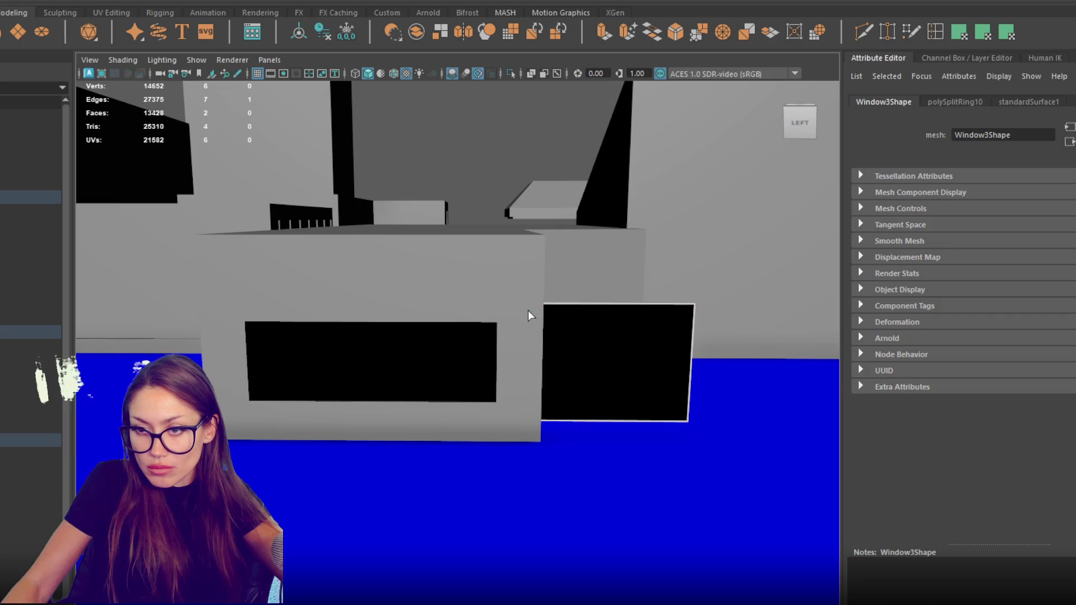
Delete the window's black faces and snap Window3 onto the wall surface.
{"action": "right_click", "coordinate": [587, 266]}
{"action": "key", "text": "Delete"}
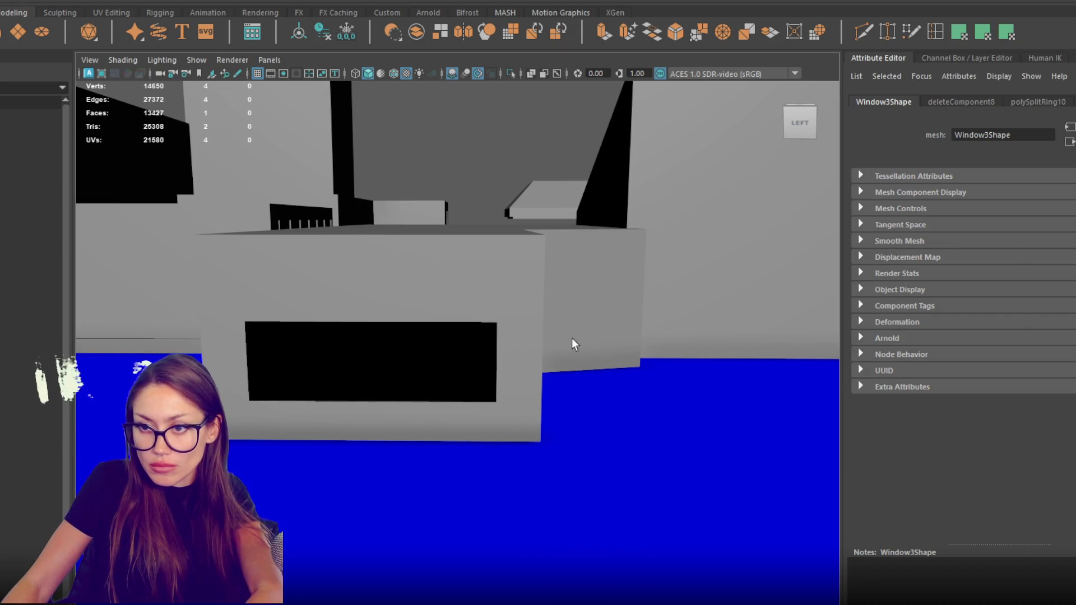
{"action": "right_click", "coordinate": [402, 365]}
{"action": "left_click", "coordinate": [512, 240]}
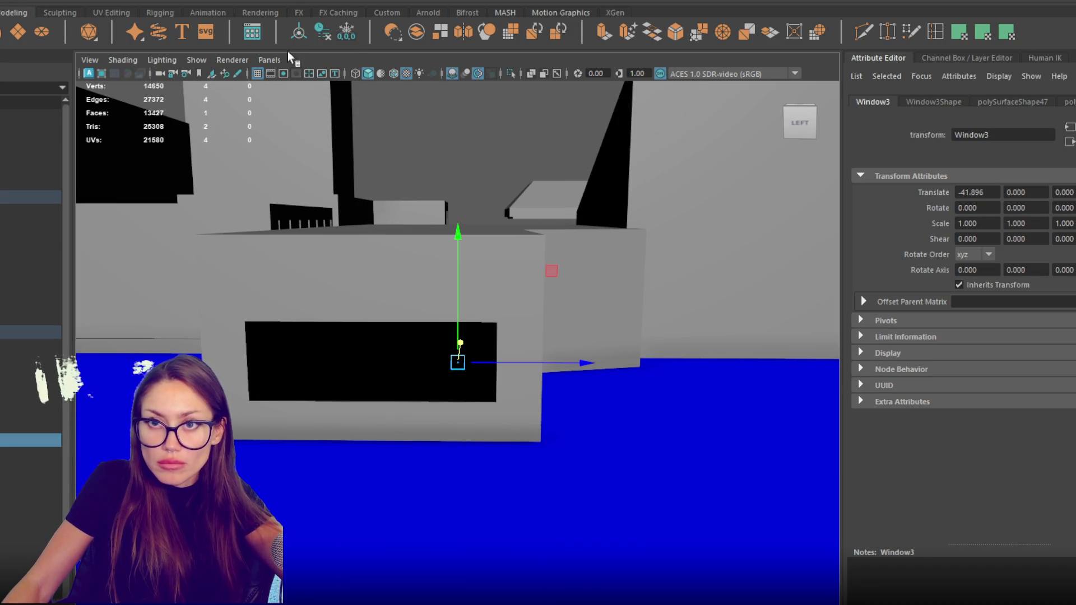
{"action": "left_click", "coordinate": [331, 34]}
{"action": "key", "text": "f"}
{"action": "left_click_drag", "start_coordinate": [396, 240], "coordinate": [456, 312]}
{"action": "left_click", "coordinate": [501, 348]}
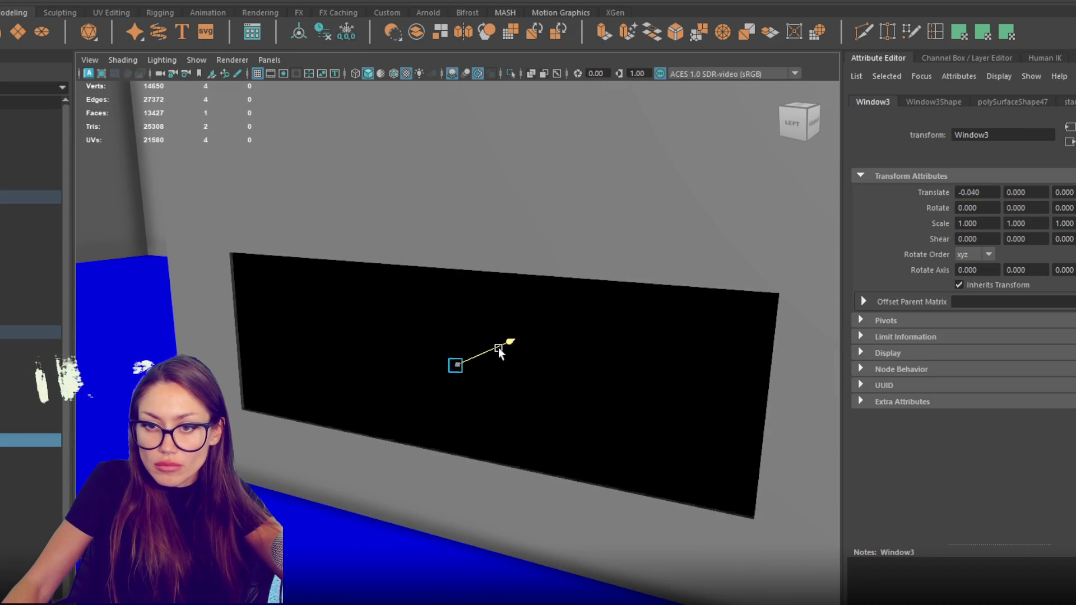
Duplicate the window, rotate the copy to -180 on Y, and push it into the wall.
{"action": "key", "text": "ctrl+d"}
{"action": "key", "text": "e"}
{"action": "scroll", "coordinate": [513, 392], "scroll_direction": "down", "scroll_amount": 2}
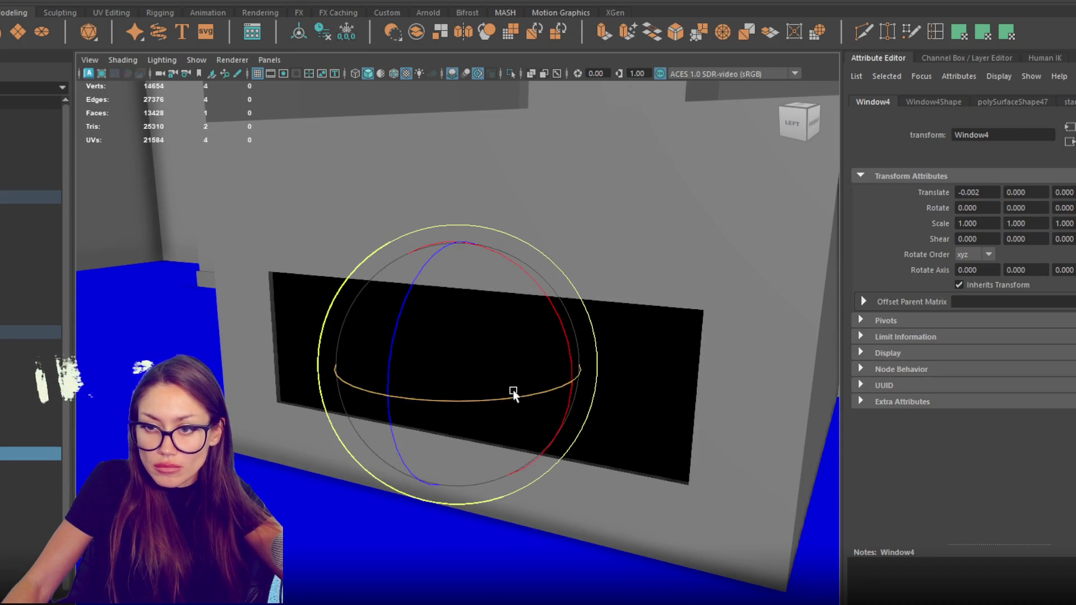
{"action": "mouse_move", "coordinate": [513, 393]}
{"action": "left_mouse_down"}
{"action": "mouse_move", "coordinate": [409, 392]}
{"action": "mouse_move", "coordinate": [336, 372]}
{"action": "mouse_move", "coordinate": [358, 372]}
{"action": "left_mouse_up"}
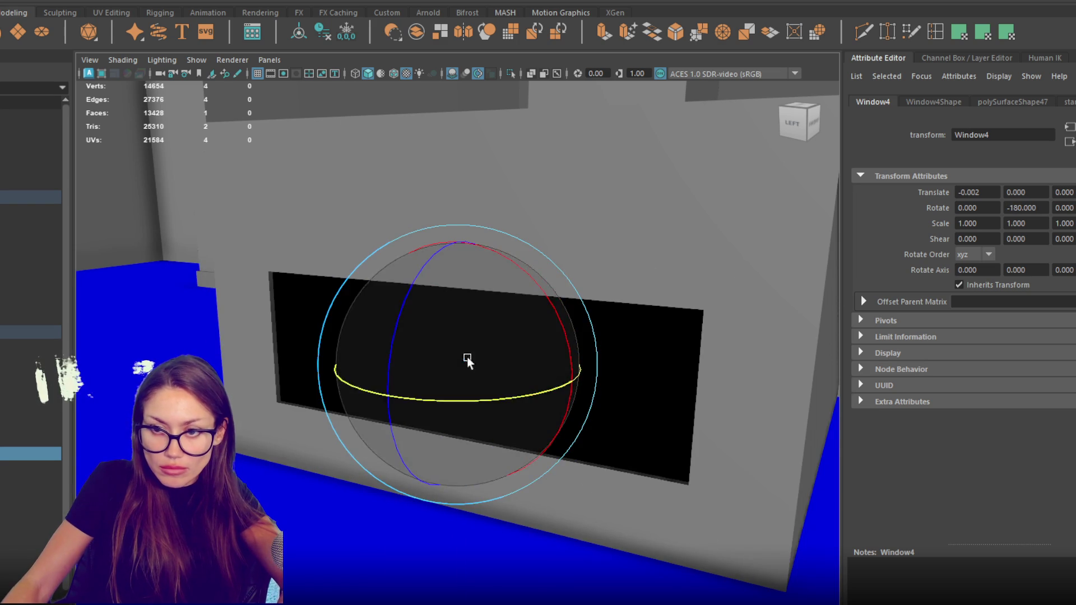
{"action": "key", "text": "w"}
{"action": "left_click_drag", "start_coordinate": [485, 355], "coordinate": [483, 351]}
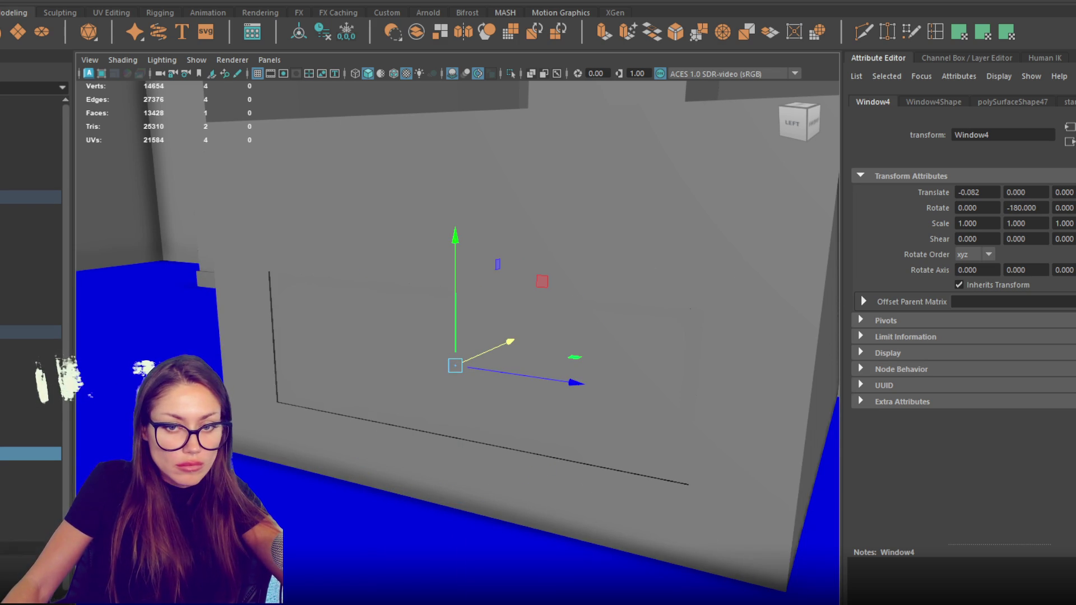
Select the original window and its parent Window group, viewing from the other side.
{"action": "left_click", "coordinate": [17, 440], "text": "ctrl"}
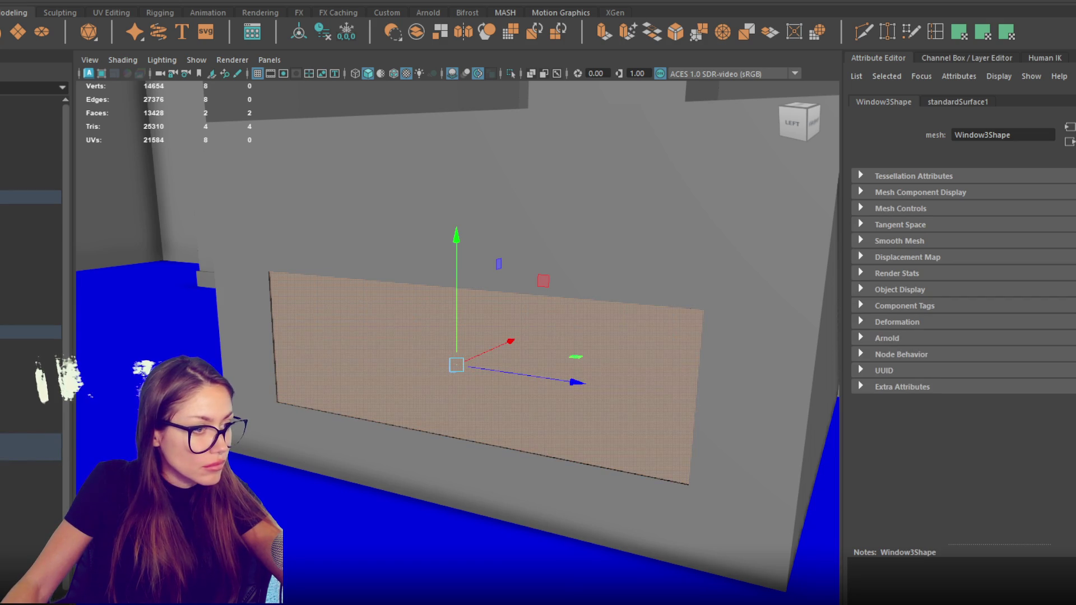
{"action": "right_click", "coordinate": [452, 266]}
{"action": "left_click", "coordinate": [7, 345]}
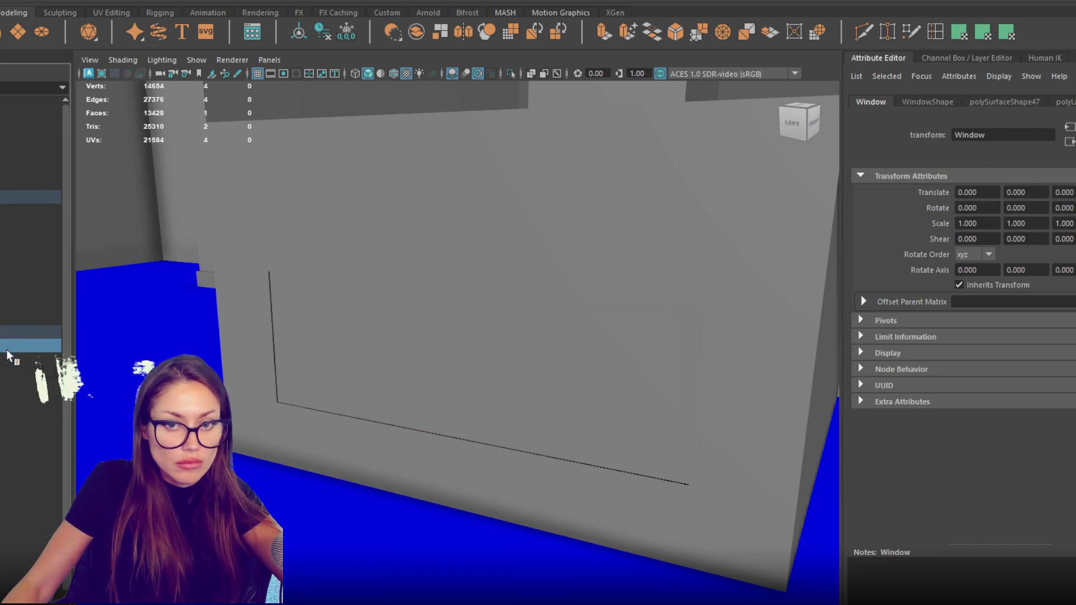
{"action": "mouse_move", "coordinate": [691, 240]}
{"action": "left_mouse_down", "text": "alt"}
{"action": "mouse_move", "coordinate": [758, 196]}
{"action": "mouse_move", "coordinate": [560, 196]}
{"action": "mouse_move", "coordinate": [534, 215]}
{"action": "mouse_move", "coordinate": [447, 342]}
{"action": "mouse_move", "coordinate": [574, 385]}
{"action": "mouse_move", "coordinate": [413, 310]}
{"action": "mouse_move", "coordinate": [586, 462]}
{"action": "left_mouse_up", "text": "alt"}
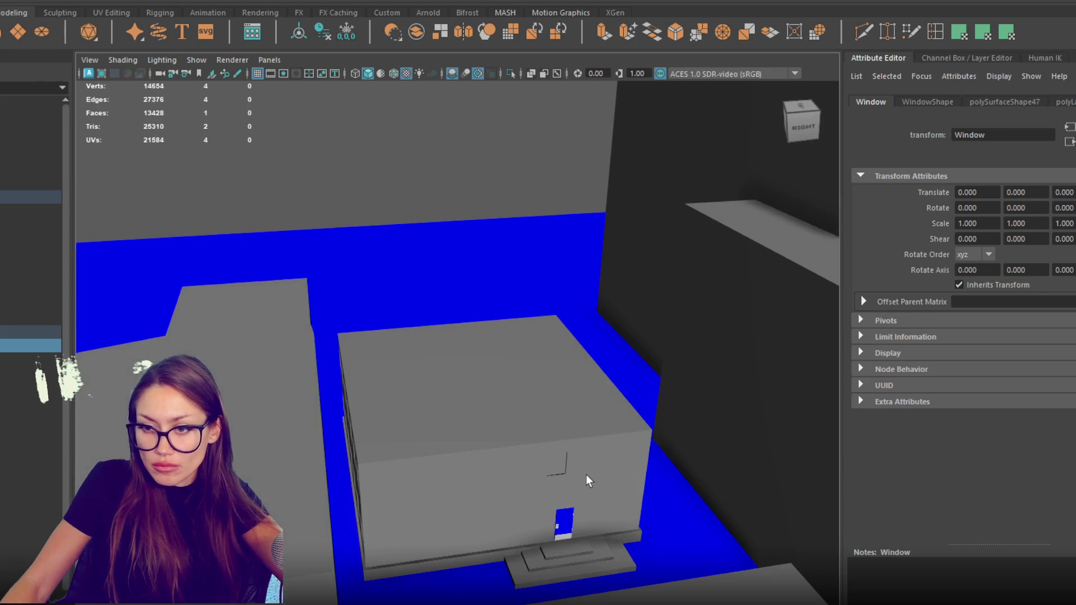
Duplicate the Door and slide the copy along the wall beside the corner.
{"action": "left_click", "coordinate": [567, 519]}
{"action": "key", "text": "ctrl+d"}
{"action": "key", "text": "w"}
{"action": "mouse_move", "coordinate": [504, 535]}
{"action": "left_mouse_down"}
{"action": "mouse_move", "coordinate": [337, 555]}
{"action": "mouse_move", "coordinate": [292, 536]}
{"action": "mouse_move", "coordinate": [299, 477]}
{"action": "mouse_move", "coordinate": [377, 384]}
{"action": "mouse_move", "coordinate": [532, 375]}
{"action": "mouse_move", "coordinate": [518, 340]}
{"action": "left_mouse_up"}
{"action": "key", "text": "f"}
{"action": "mouse_move", "coordinate": [684, 476]}
{"action": "left_mouse_down", "text": "alt"}
{"action": "mouse_move", "coordinate": [710, 496]}
{"action": "mouse_move", "coordinate": [472, 428]}
{"action": "mouse_move", "coordinate": [557, 416]}
{"action": "left_mouse_up", "text": "alt"}
{"action": "left_click_drag", "start_coordinate": [776, 419], "coordinate": [416, 361]}
Delete the floor-edge baseboard strip (polySurface9).
{"action": "left_click", "coordinate": [321, 431]}
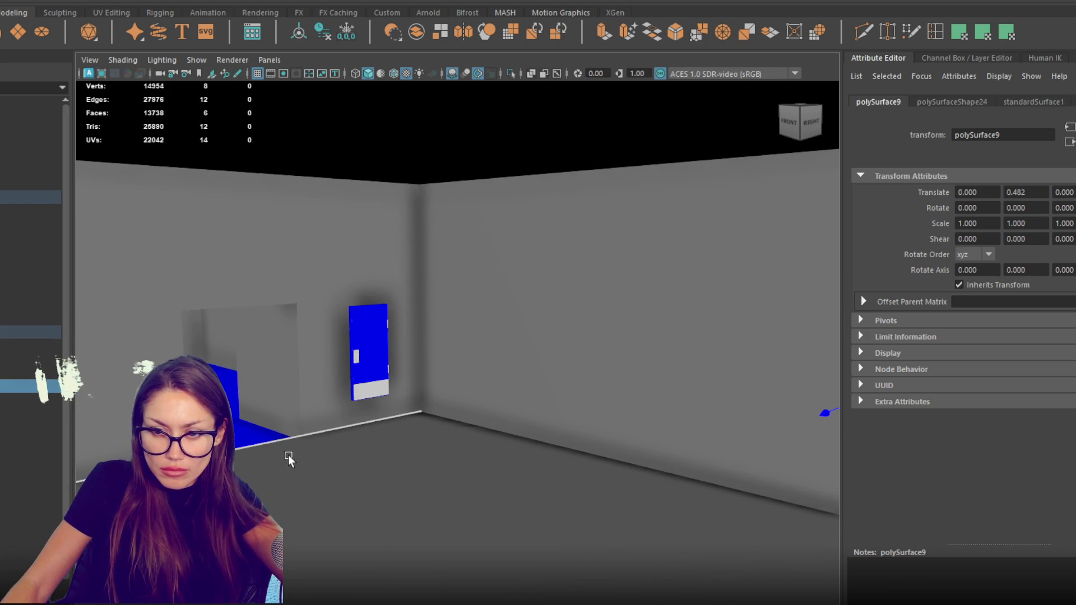
{"action": "left_click", "coordinate": [311, 470]}
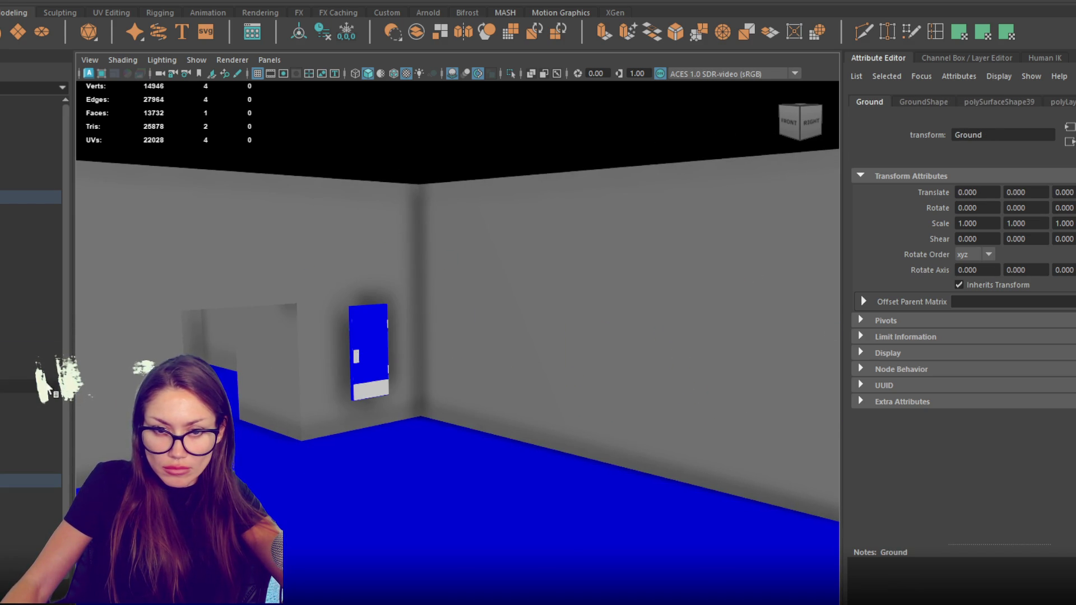
{"action": "left_click", "coordinate": [306, 438]}
{"action": "key", "text": "4"}
{"action": "mouse_move", "coordinate": [301, 397]}
{"action": "left_mouse_down"}
{"action": "mouse_move", "coordinate": [403, 386]}
{"action": "mouse_move", "coordinate": [415, 408]}
{"action": "mouse_move", "coordinate": [404, 412]}
{"action": "mouse_move", "coordinate": [416, 362]}
{"action": "left_mouse_up"}
{"action": "scroll", "coordinate": [407, 404], "scroll_direction": "up", "scroll_amount": 5}
{"action": "scroll", "coordinate": [418, 359], "scroll_direction": "down", "scroll_amount": 5}
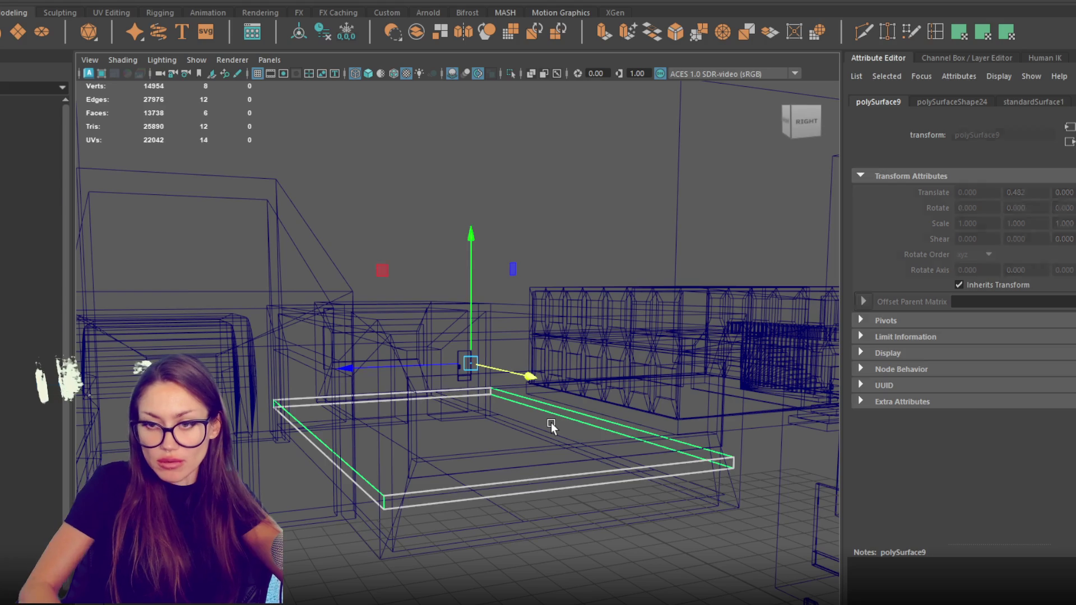
{"action": "key", "text": "Delete"}
{"action": "scroll", "coordinate": [553, 368], "scroll_direction": "up", "scroll_amount": 5}
{"action": "scroll", "coordinate": [390, 370], "scroll_direction": "up", "scroll_amount": 3}
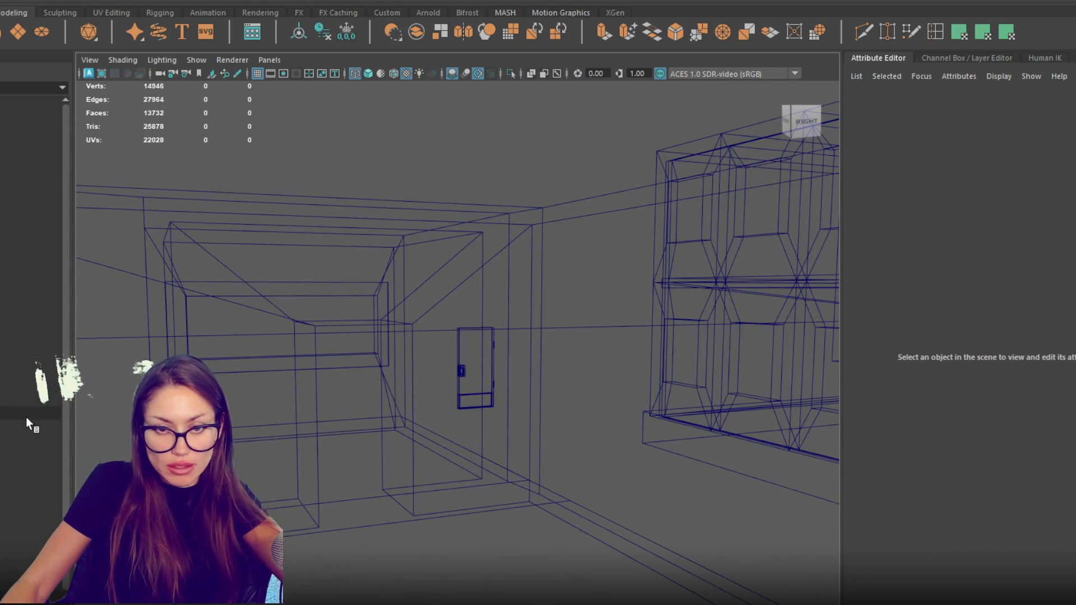
Reposition the door copy out of the wall, down to the floor at the doorway.
{"action": "left_click", "coordinate": [15, 413]}
{"action": "left_click", "coordinate": [466, 401]}
{"action": "left_click", "coordinate": [465, 401]}
{"action": "left_click_drag", "start_coordinate": [487, 399], "coordinate": [728, 445]}
{"action": "mouse_move", "coordinate": [619, 409]}
{"action": "left_mouse_down"}
{"action": "mouse_move", "coordinate": [309, 455]}
{"action": "mouse_move", "coordinate": [291, 425]}
{"action": "mouse_move", "coordinate": [251, 412]}
{"action": "left_mouse_up"}
{"action": "key", "text": "6"}
{"action": "left_click", "coordinate": [250, 398]}
{"action": "key", "text": "ctrl+z"}
{"action": "left_click_drag", "start_coordinate": [215, 377], "coordinate": [331, 372]}
{"action": "left_click_drag", "start_coordinate": [367, 314], "coordinate": [362, 348]}
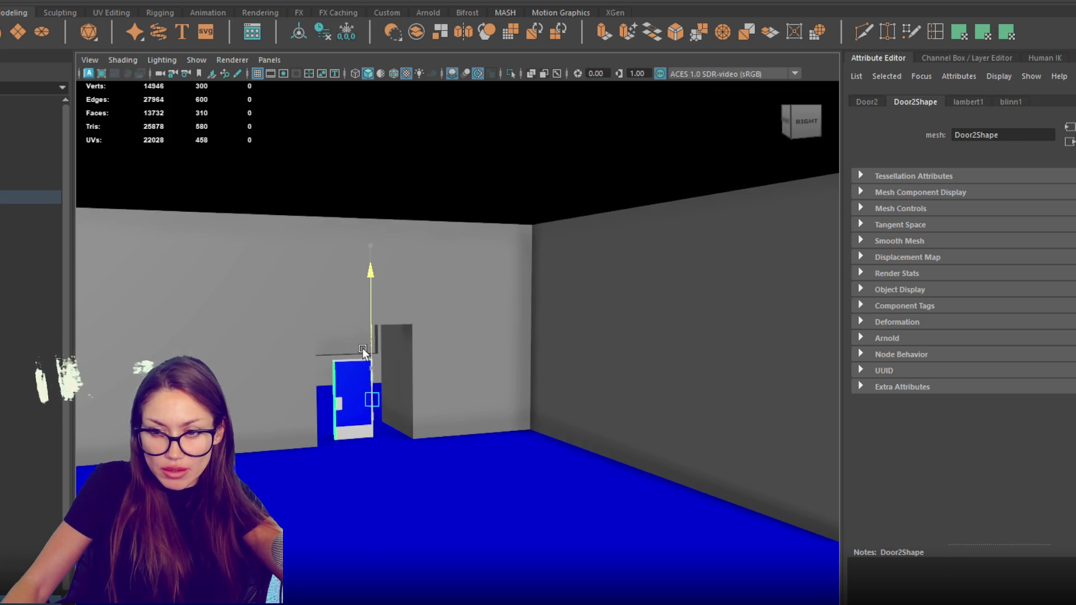
{"action": "left_click_drag", "start_coordinate": [392, 405], "coordinate": [401, 427]}
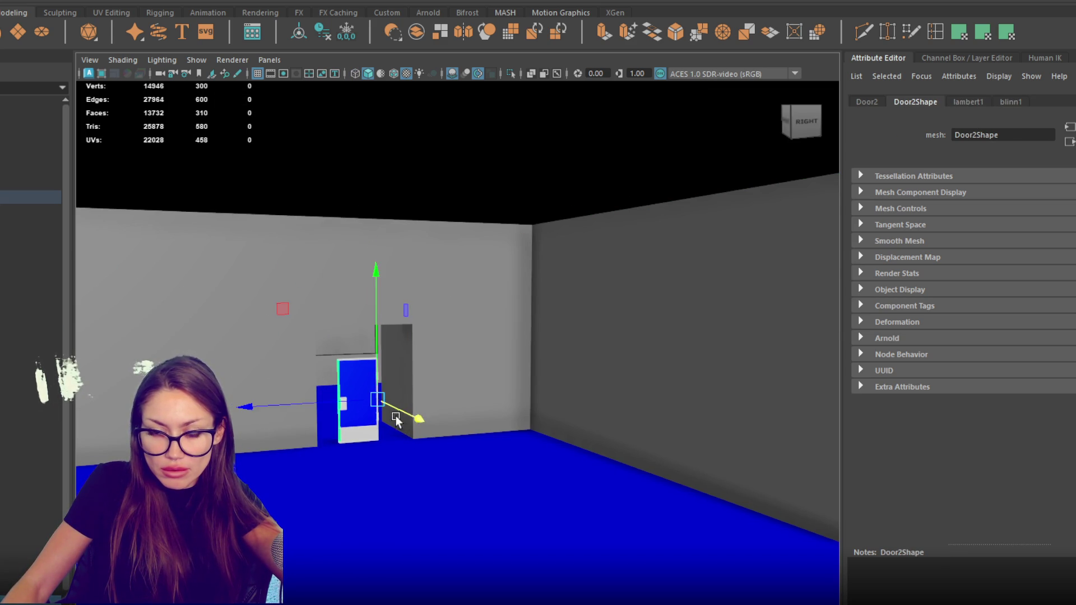
Select the doorway's side faces and scale them in X to narrow the opening.
{"action": "left_click", "coordinate": [410, 344]}
{"action": "right_click", "coordinate": [407, 355]}
{"action": "left_click", "coordinate": [401, 328]}
{"action": "scroll", "coordinate": [391, 364], "scroll_direction": "up", "scroll_amount": 3}
{"action": "left_click_drag", "start_coordinate": [391, 364], "coordinate": [269, 322], "text": "alt"}
{"action": "left_click", "coordinate": [461, 414], "text": "shift"}
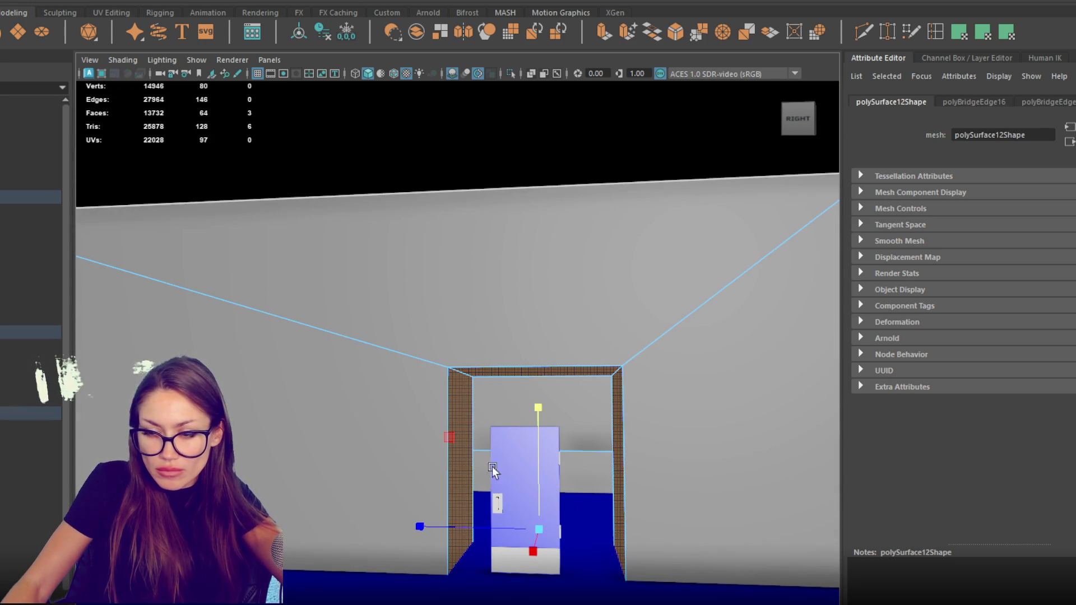
{"action": "mouse_move", "coordinate": [481, 533]}
{"action": "left_mouse_down"}
{"action": "mouse_move", "coordinate": [529, 532]}
{"action": "mouse_move", "coordinate": [492, 529]}
{"action": "left_mouse_up"}
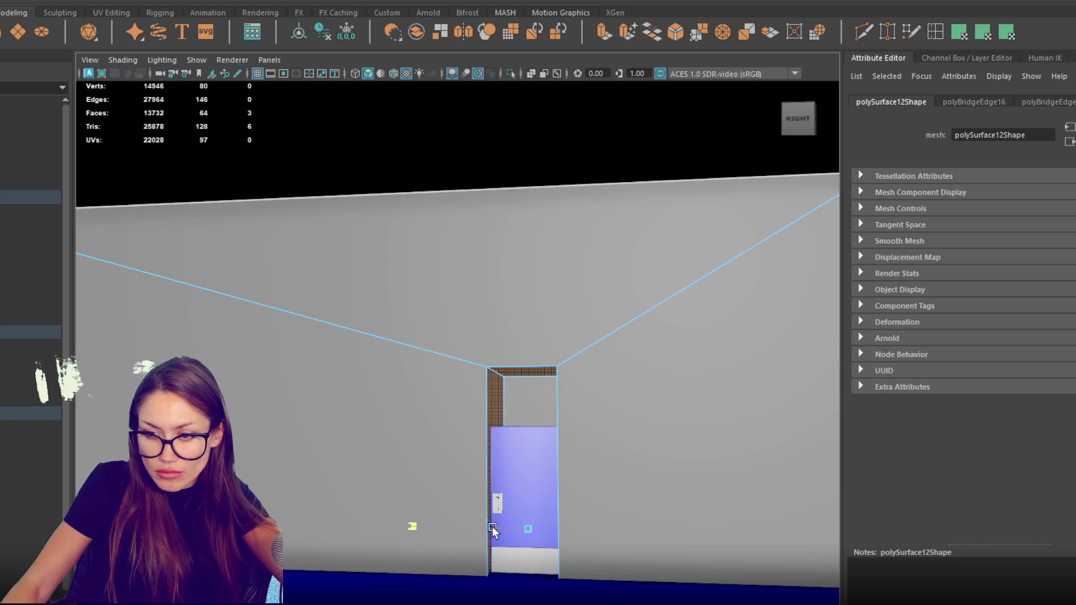
{"action": "scroll", "coordinate": [496, 529], "scroll_direction": "up", "scroll_amount": 5}
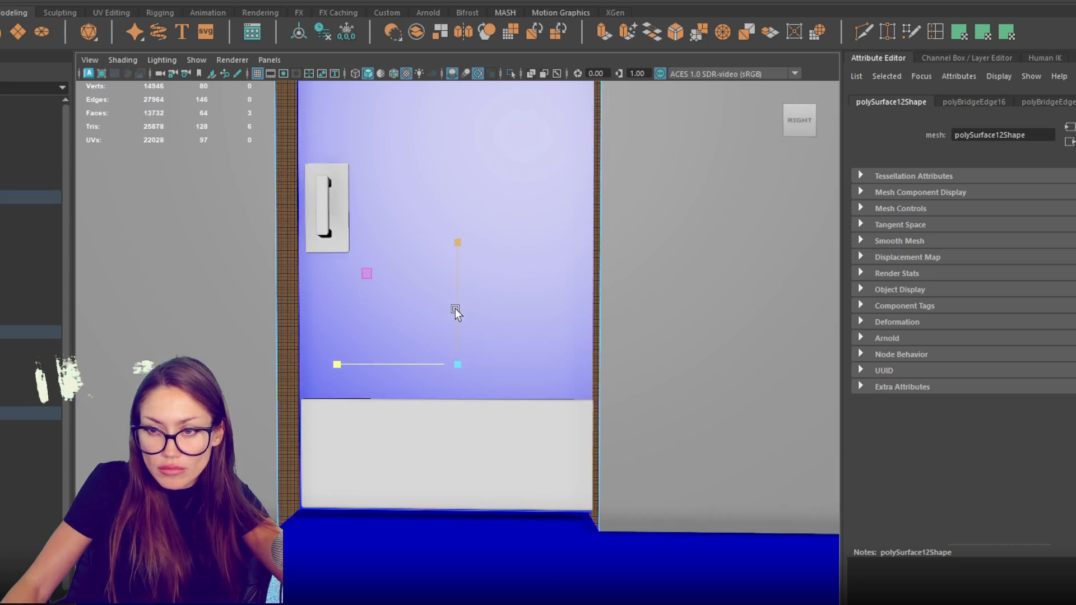
{"action": "left_click_drag", "start_coordinate": [455, 308], "coordinate": [403, 424]}
Move the doorway's top face down on Y to the door's height.
{"action": "key", "text": "w"}
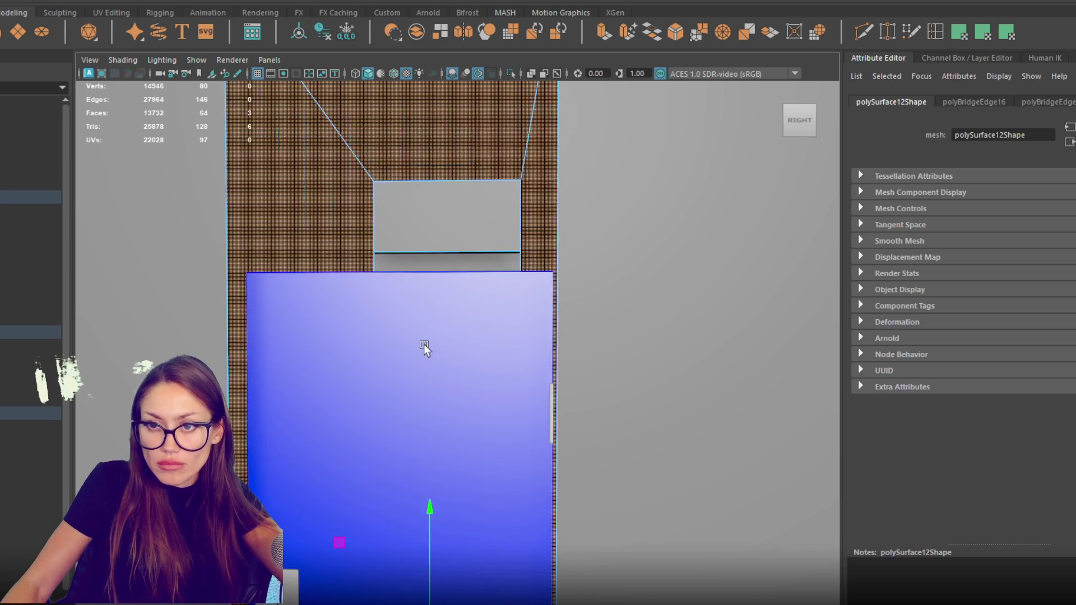
{"action": "left_click", "coordinate": [444, 109]}
{"action": "mouse_move", "coordinate": [426, 95]}
{"action": "left_mouse_down"}
{"action": "mouse_move", "coordinate": [421, 275]}
{"action": "mouse_move", "coordinate": [480, 306]}
{"action": "mouse_move", "coordinate": [252, 291]}
{"action": "mouse_move", "coordinate": [649, 384]}
{"action": "mouse_move", "coordinate": [612, 361]}
{"action": "mouse_move", "coordinate": [450, 371]}
{"action": "mouse_move", "coordinate": [494, 355]}
{"action": "mouse_move", "coordinate": [482, 366]}
{"action": "mouse_move", "coordinate": [793, 367]}
{"action": "mouse_move", "coordinate": [570, 375]}
{"action": "mouse_move", "coordinate": [499, 347]}
{"action": "mouse_move", "coordinate": [620, 340]}
{"action": "mouse_move", "coordinate": [575, 348]}
{"action": "left_mouse_up"}
{"action": "scroll", "coordinate": [358, 300], "scroll_direction": "down", "scroll_amount": 3}
{"action": "scroll", "coordinate": [250, 257], "scroll_direction": "up", "scroll_amount": 2}
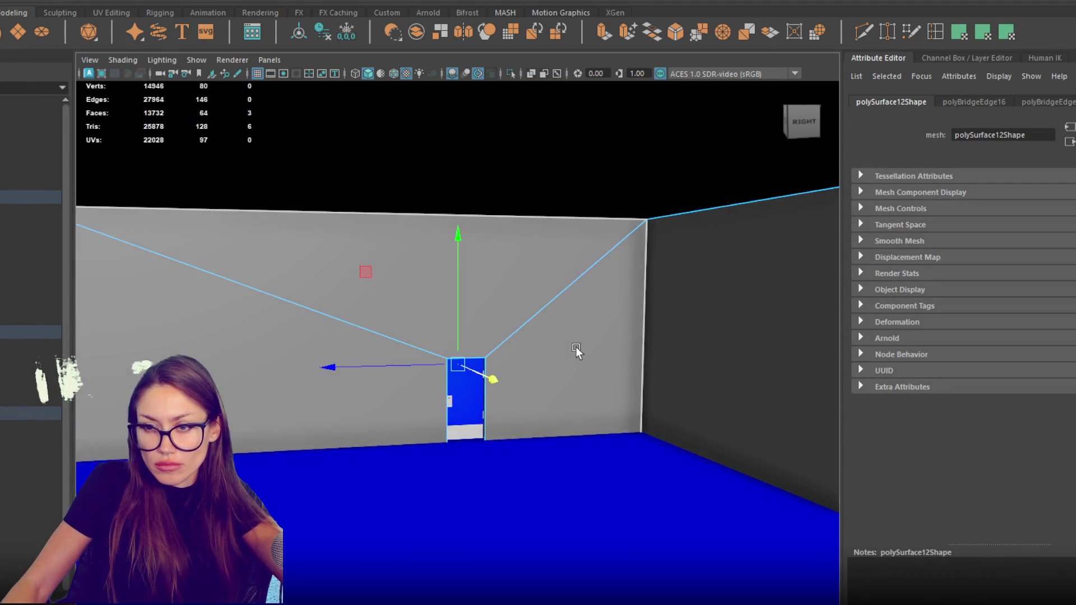
Return to object mode, delete the door copy Door2, and select the City group.
{"action": "left_click", "coordinate": [460, 398]}
{"action": "left_click", "coordinate": [455, 401]}
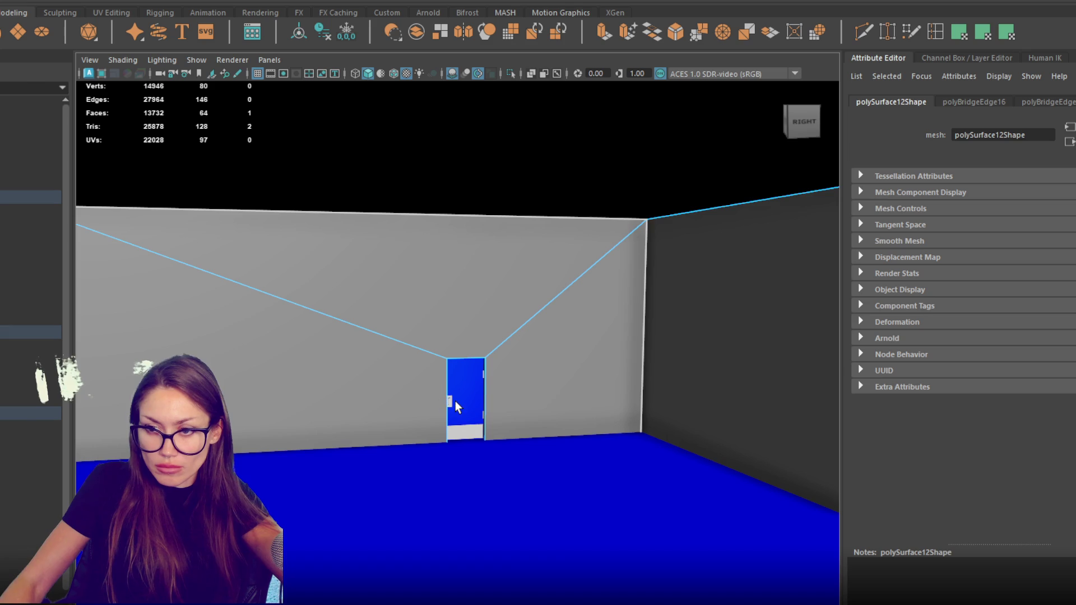
{"action": "right_click", "coordinate": [479, 263]}
{"action": "left_click", "coordinate": [548, 243]}
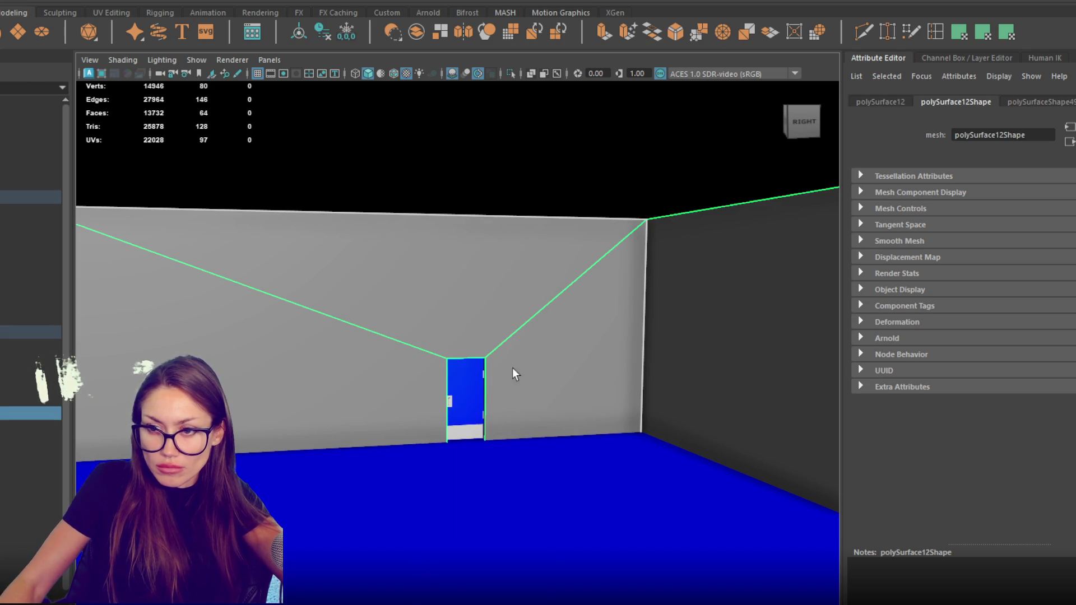
{"action": "left_click", "coordinate": [461, 397]}
{"action": "key", "text": "Delete"}
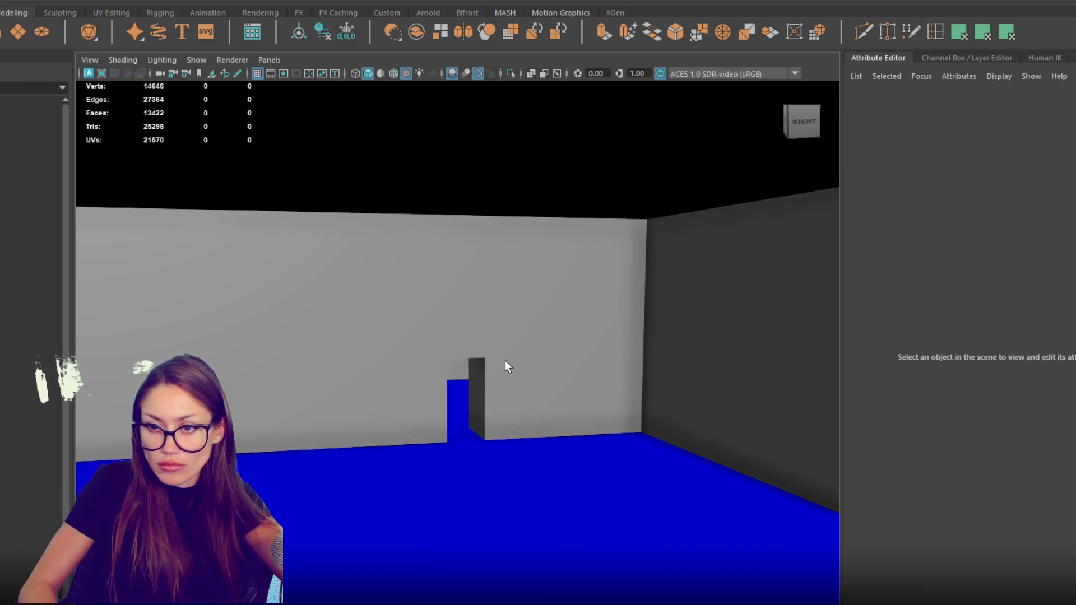
{"action": "scroll", "coordinate": [491, 354], "scroll_direction": "up", "scroll_amount": 5}
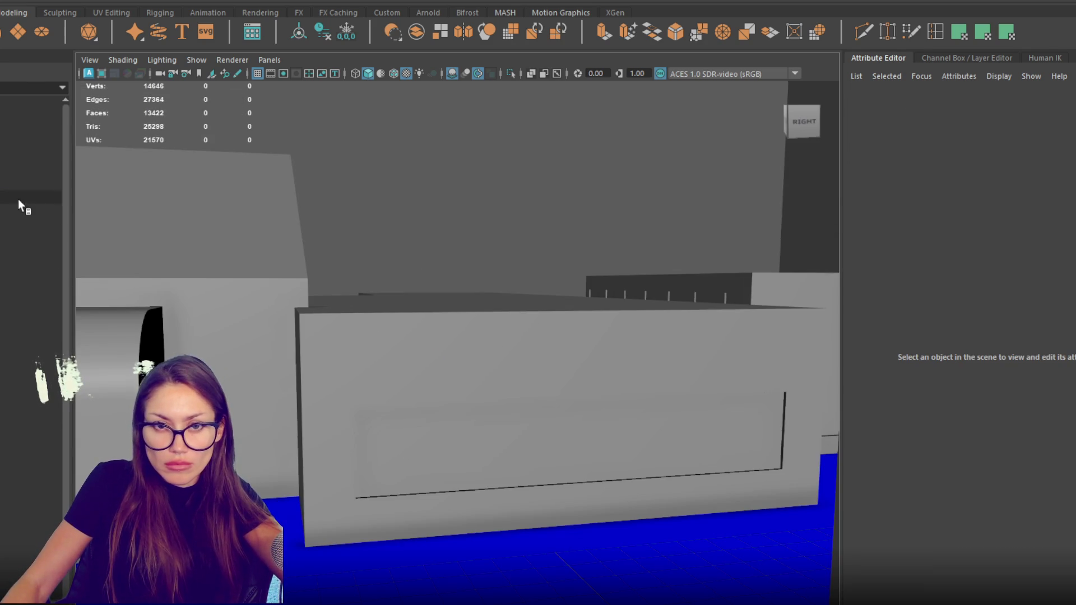
{"action": "left_click", "coordinate": [17, 197]}
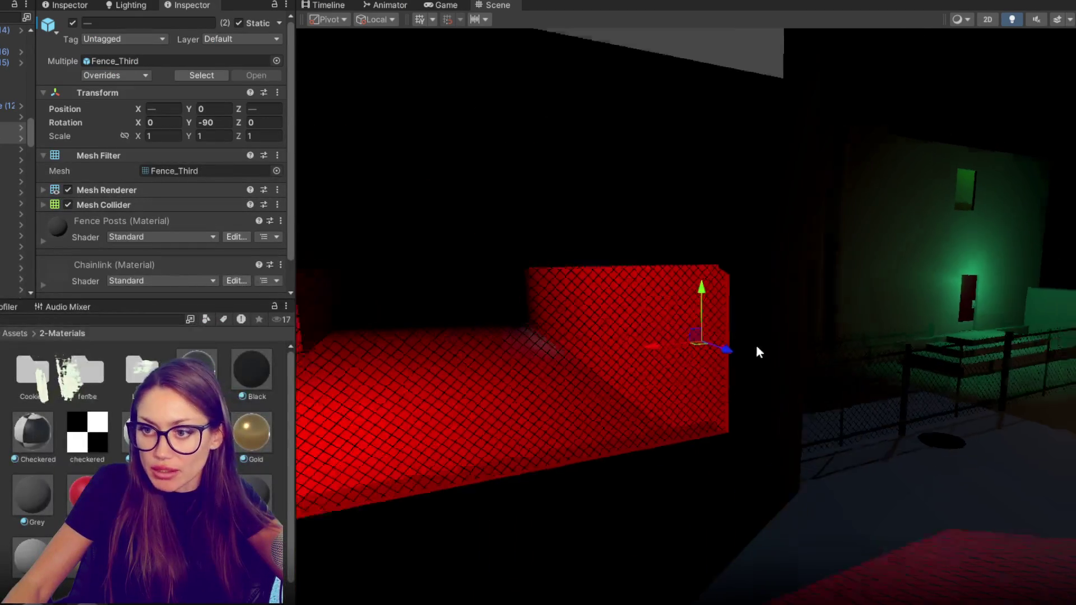
Fly the Scene view camera past the red fence into the red-lit club room.
{"action": "mouse_move", "coordinate": [759, 352]}
{"action": "left_mouse_down"}
{"action": "mouse_move", "coordinate": [639, 402]}
{"action": "mouse_move", "coordinate": [927, 412]}
{"action": "mouse_move", "coordinate": [910, 461]}
{"action": "mouse_move", "coordinate": [655, 200]}
{"action": "mouse_move", "coordinate": [574, 140]}
{"action": "mouse_move", "coordinate": [579, 117]}
{"action": "left_mouse_up"}
{"action": "left_click_drag", "start_coordinate": [344, 319], "coordinate": [687, 359]}
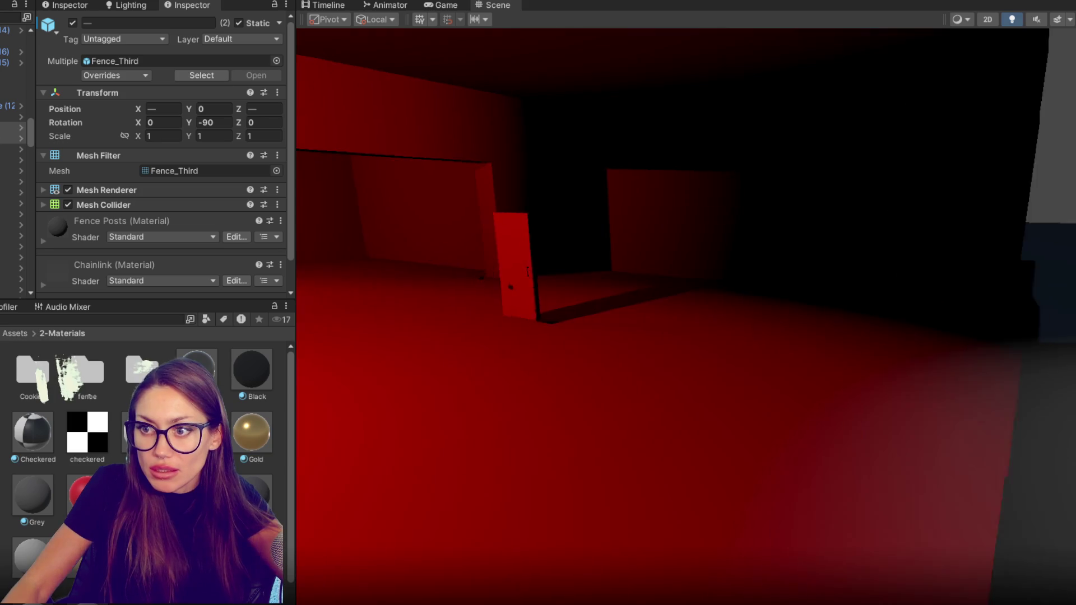
{"action": "mouse_move", "coordinate": [567, 325]}
{"action": "left_mouse_down"}
{"action": "mouse_move", "coordinate": [514, 312]}
{"action": "mouse_move", "coordinate": [970, 298]}
{"action": "mouse_move", "coordinate": [1024, 188]}
{"action": "mouse_move", "coordinate": [990, 233]}
{"action": "mouse_move", "coordinate": [939, 212]}
{"action": "mouse_move", "coordinate": [861, 207]}
{"action": "mouse_move", "coordinate": [951, 101]}
{"action": "mouse_move", "coordinate": [833, 197]}
{"action": "mouse_move", "coordinate": [848, 226]}
{"action": "left_mouse_up"}
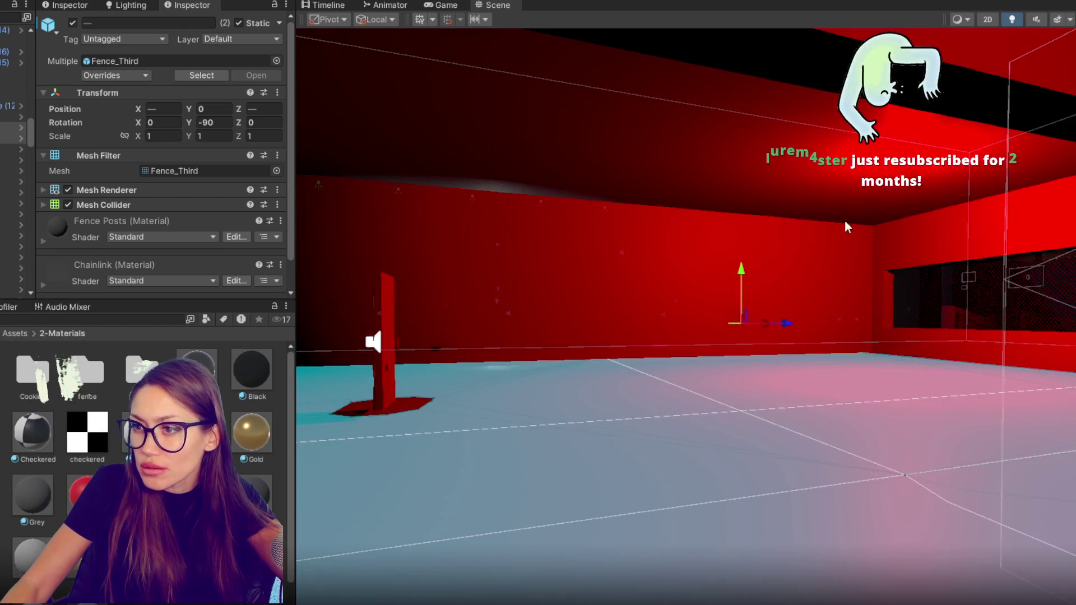
Reposition Lights - Club - Red (2) and edit its Intensity value.
{"action": "left_click", "coordinate": [912, 179]}
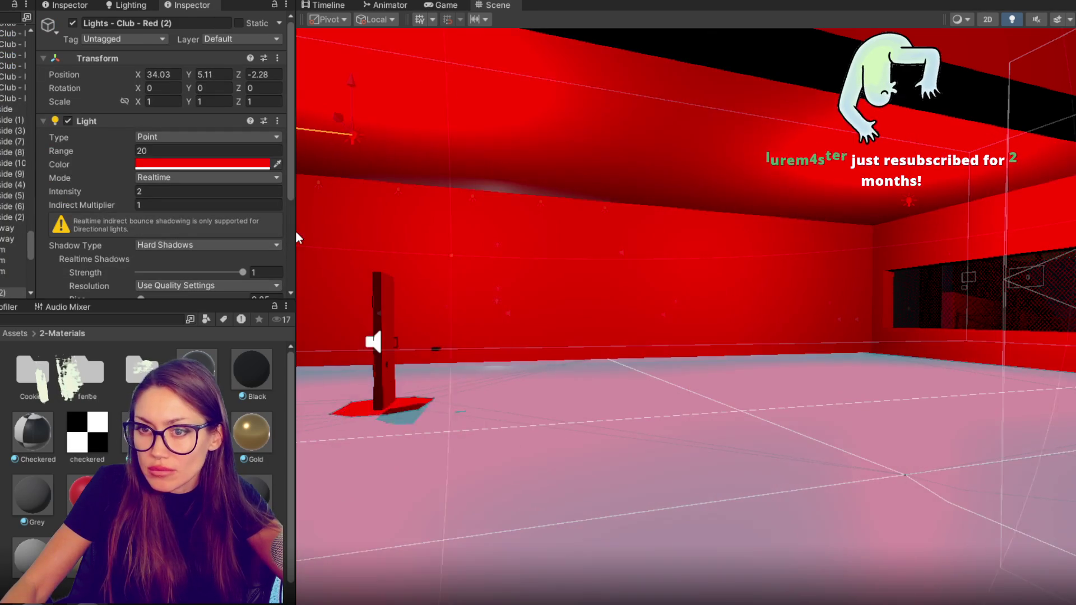
{"action": "mouse_move", "coordinate": [774, 241]}
{"action": "left_mouse_down"}
{"action": "mouse_move", "coordinate": [837, 240]}
{"action": "mouse_move", "coordinate": [745, 171]}
{"action": "mouse_move", "coordinate": [479, 190]}
{"action": "left_mouse_up"}
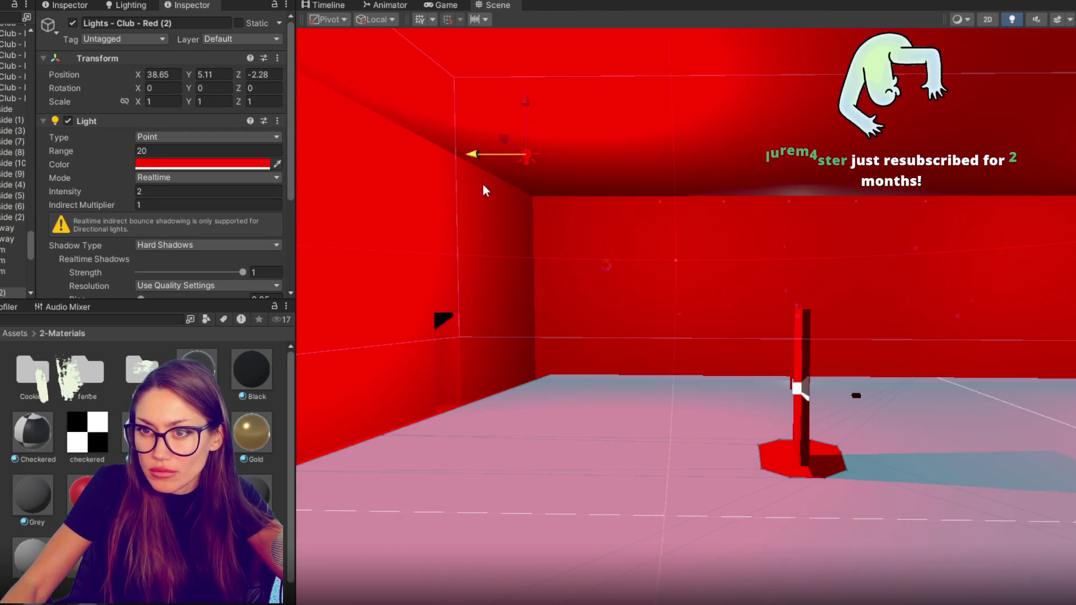
{"action": "double_click", "coordinate": [155, 190]}
{"action": "type", "text": "1"}
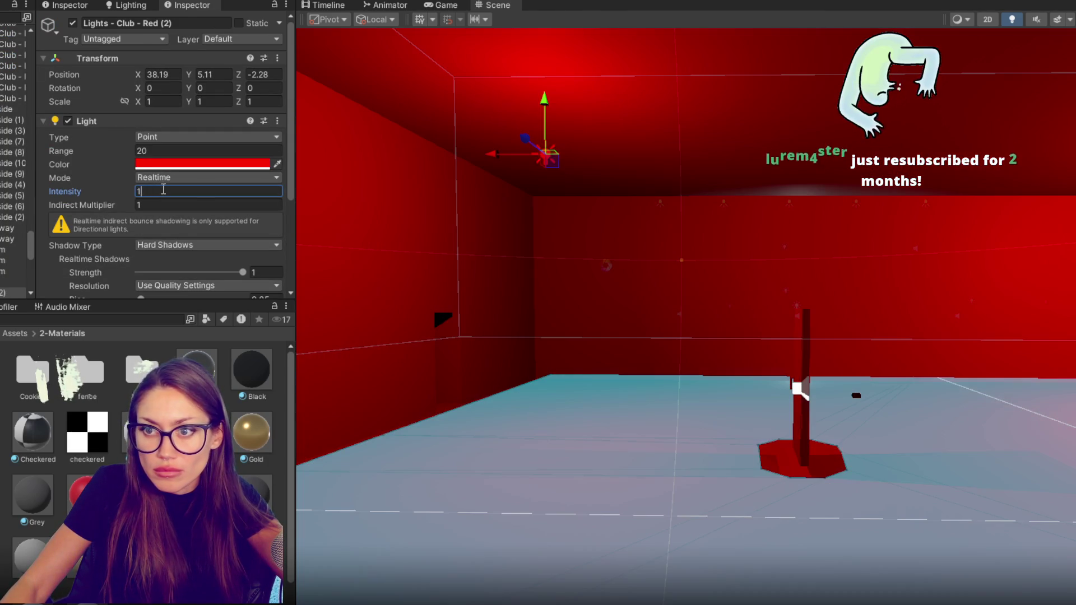
{"action": "left_click_drag", "start_coordinate": [549, 103], "coordinate": [545, 119]}
{"action": "mouse_move", "coordinate": [897, 212]}
{"action": "left_mouse_down"}
{"action": "mouse_move", "coordinate": [994, 223]}
{"action": "mouse_move", "coordinate": [878, 224]}
{"action": "left_mouse_up"}
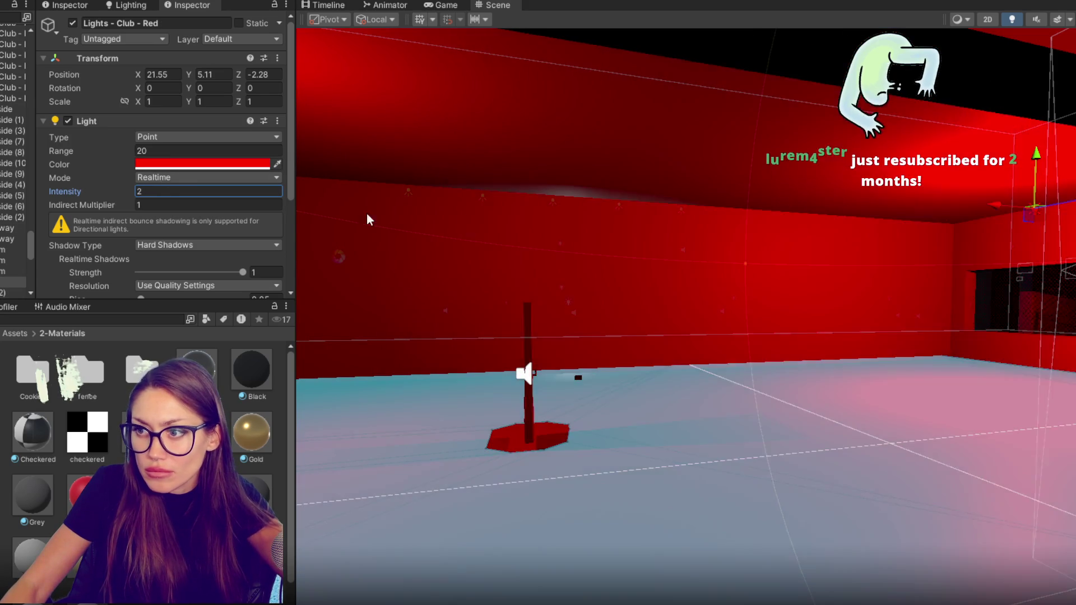
{"action": "scroll", "coordinate": [546, 216], "scroll_direction": "down", "scroll_amount": 5}
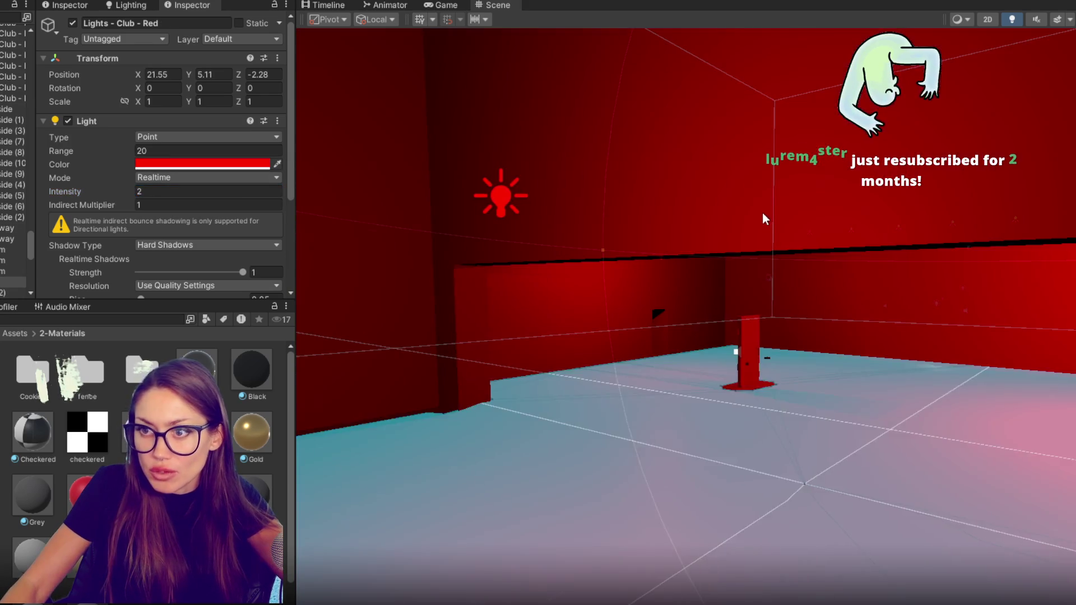
Move Lights - Club - Red (1) along Z and set its Intensity to .4.
{"action": "left_click", "coordinate": [586, 243]}
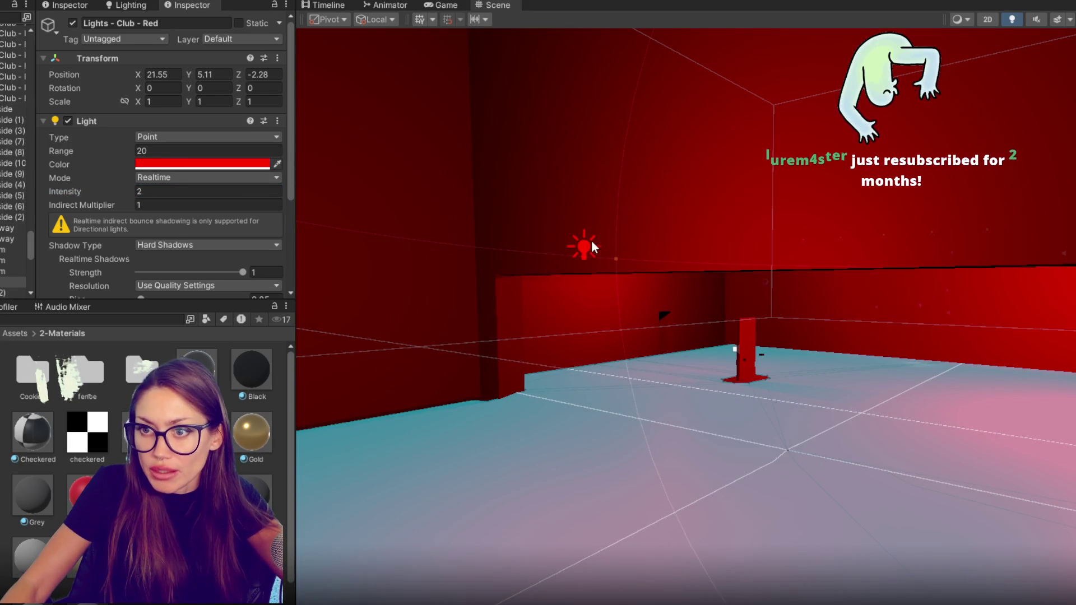
{"action": "left_click", "coordinate": [73, 23]}
{"action": "left_click", "coordinate": [73, 23]}
{"action": "mouse_move", "coordinate": [663, 247]}
{"action": "left_mouse_down"}
{"action": "mouse_move", "coordinate": [584, 272]}
{"action": "mouse_move", "coordinate": [729, 291]}
{"action": "left_mouse_up"}
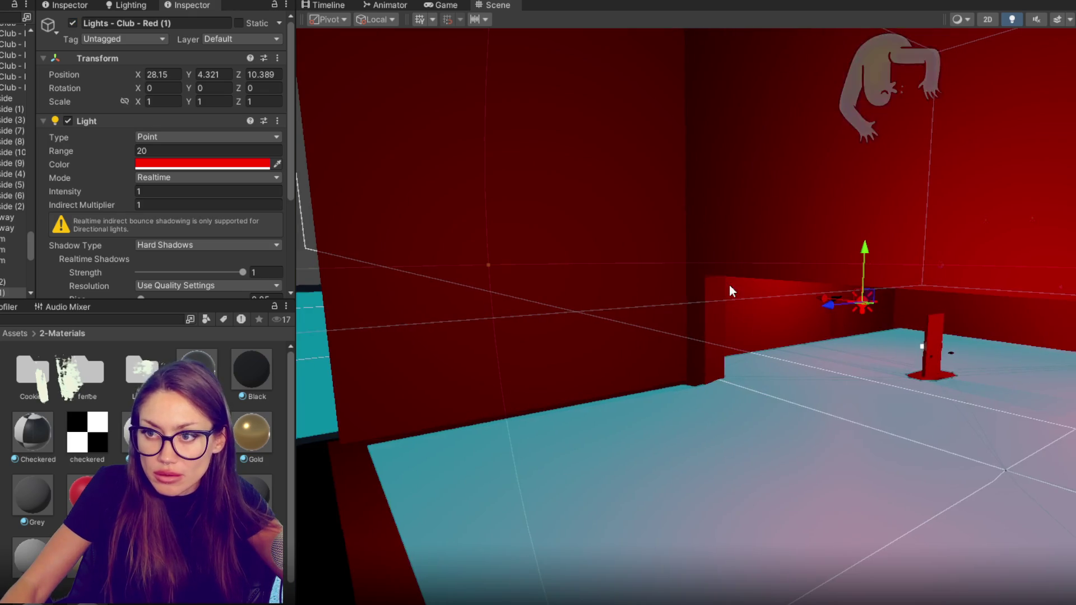
{"action": "left_click_drag", "start_coordinate": [832, 305], "coordinate": [738, 335]}
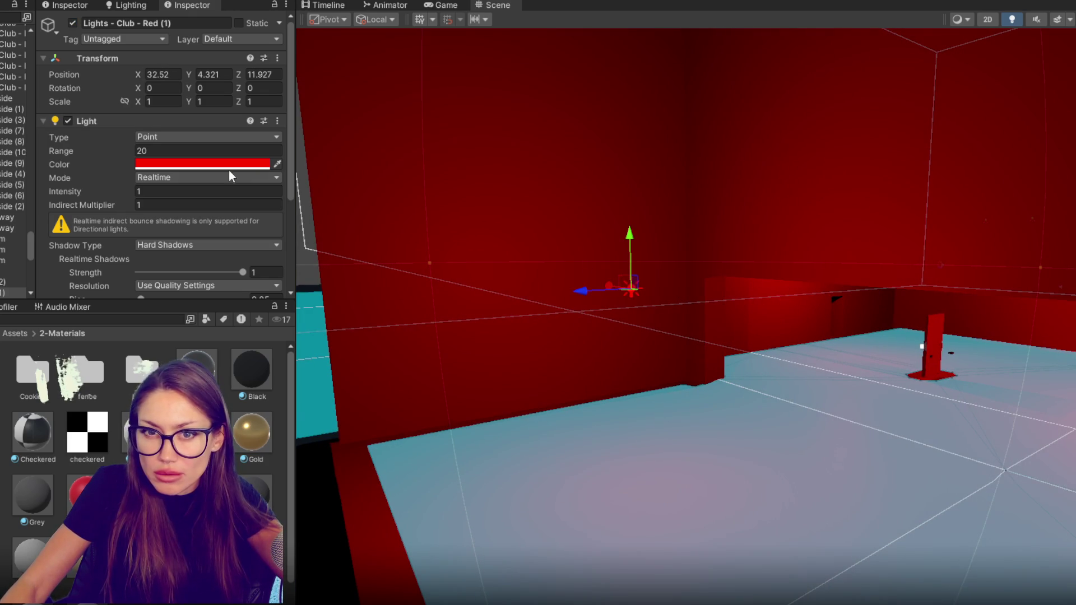
{"action": "type", "text": ".3"}
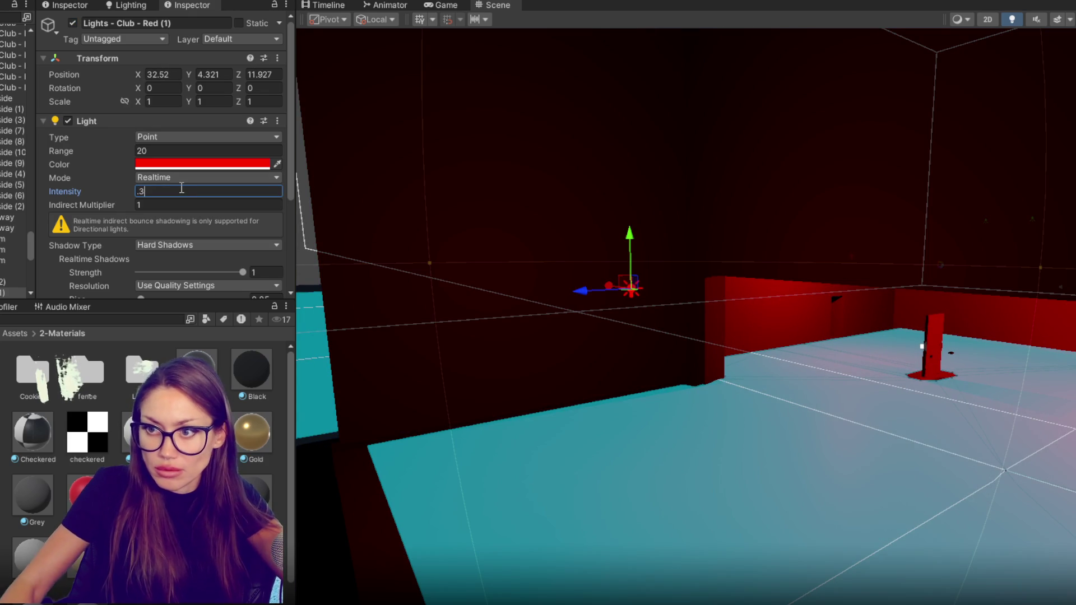
{"action": "key", "text": "BackSpace"}
{"action": "type", "text": "4"}
{"action": "mouse_move", "coordinate": [728, 280]}
{"action": "left_mouse_down"}
{"action": "mouse_move", "coordinate": [862, 273]}
{"action": "mouse_move", "coordinate": [771, 287]}
{"action": "left_mouse_up"}
Set the Red (2) club light's Intensity to .4, then select the VIP door.
{"action": "left_click", "coordinate": [867, 267]}
{"action": "left_click", "coordinate": [866, 267]}
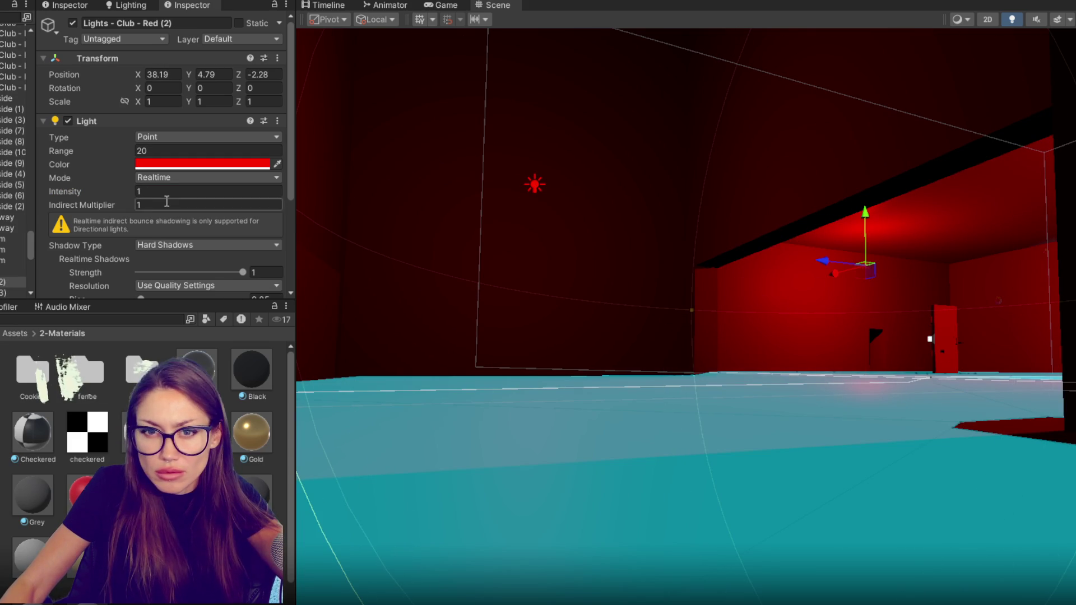
{"action": "type", "text": ".4"}
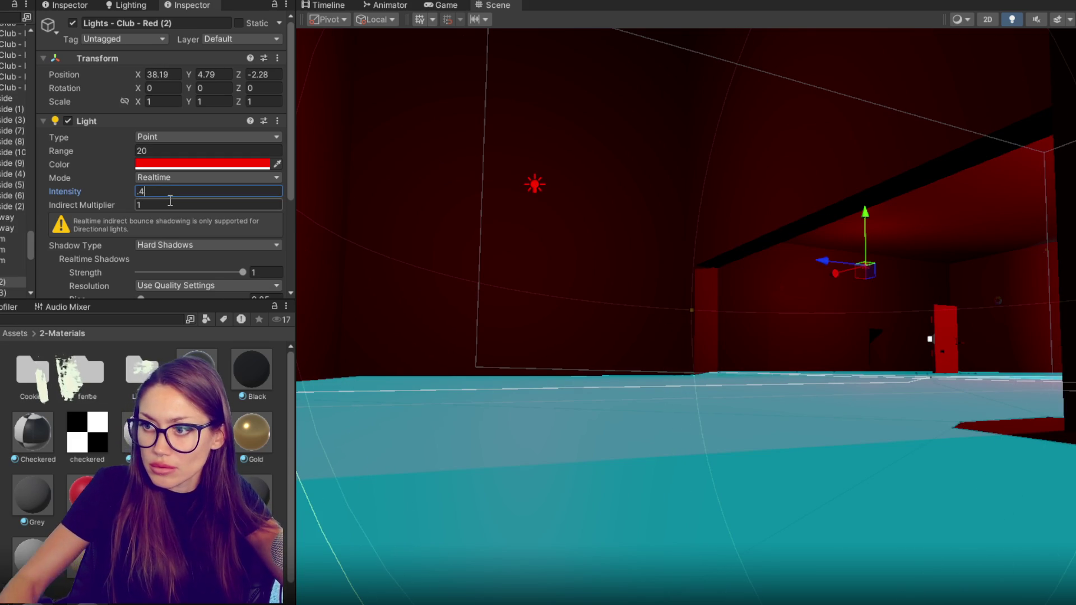
{"action": "left_click", "coordinate": [960, 351]}
{"action": "mouse_move", "coordinate": [940, 350]}
{"action": "left_mouse_down"}
{"action": "mouse_move", "coordinate": [928, 343]}
{"action": "mouse_move", "coordinate": [957, 342]}
{"action": "left_mouse_up"}
{"action": "scroll", "coordinate": [957, 342], "scroll_direction": "down", "scroll_amount": 5}
{"action": "left_click", "coordinate": [718, 388]}
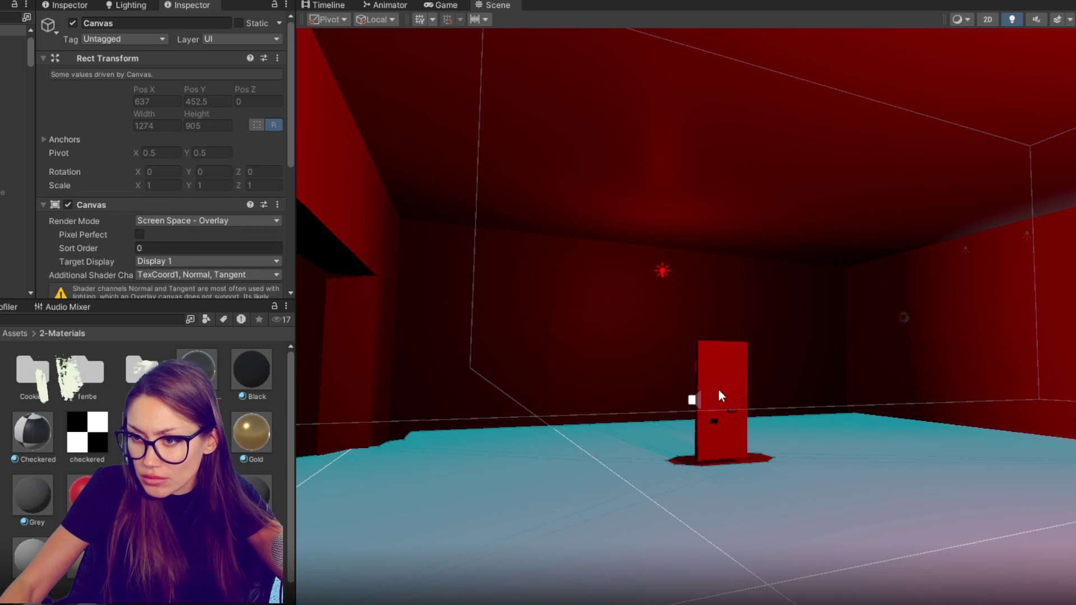
{"action": "scroll", "coordinate": [720, 392], "scroll_direction": "up", "scroll_amount": 4}
{"action": "left_click", "coordinate": [730, 501]}
Move the Door Club VIP along its X and Z axes.
{"action": "left_click", "coordinate": [693, 514]}
{"action": "left_click_drag", "start_coordinate": [693, 514], "coordinate": [528, 436]}
{"action": "left_click_drag", "start_coordinate": [595, 415], "coordinate": [758, 403]}
Frame the Special Device and move it across the floor.
{"action": "left_click", "coordinate": [745, 545]}
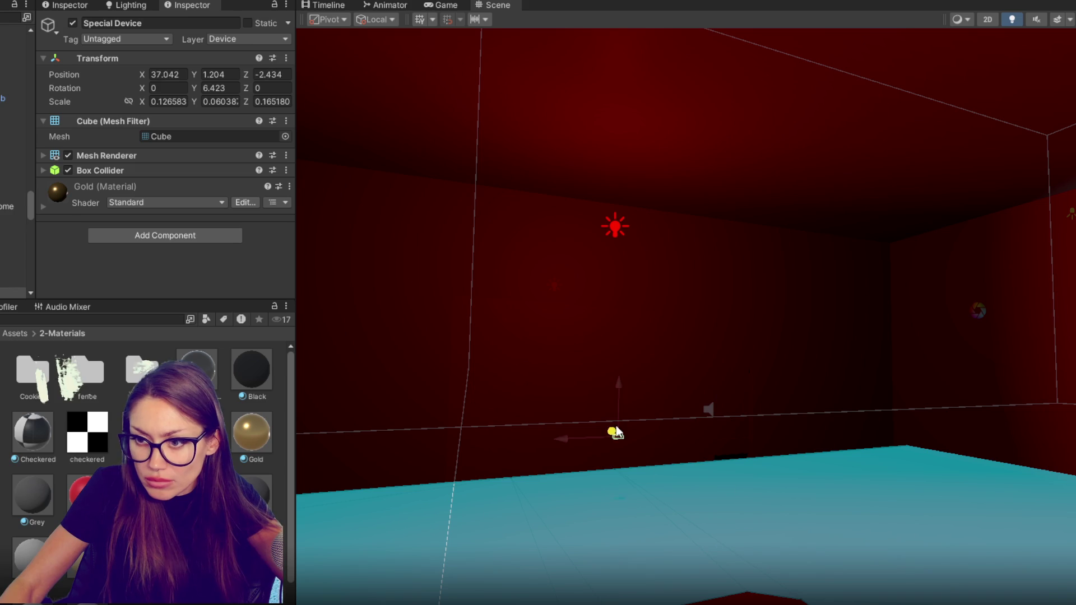
{"action": "key", "text": "f"}
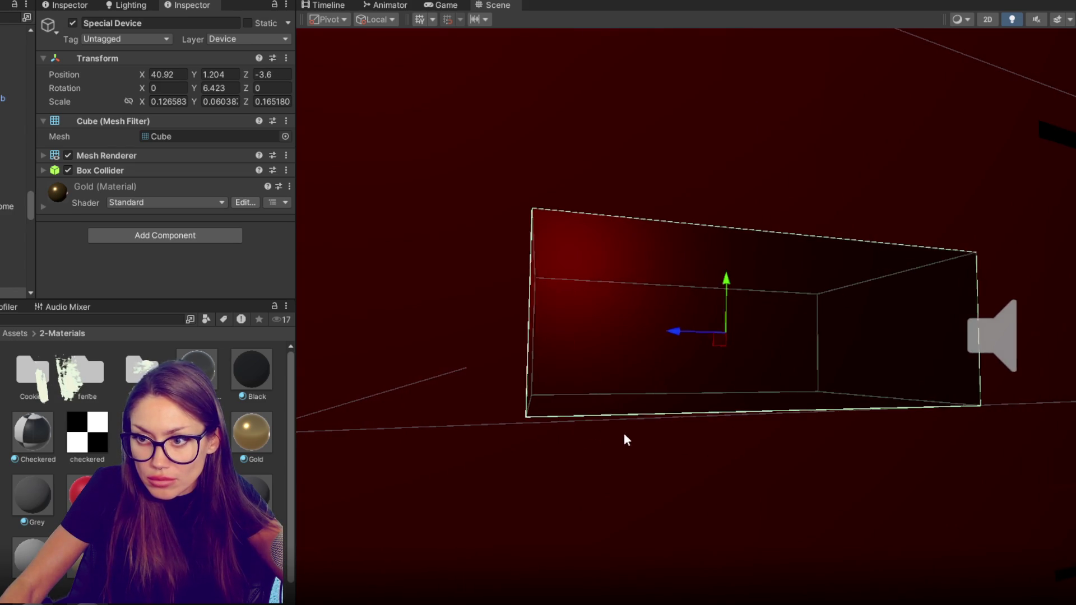
{"action": "scroll", "coordinate": [718, 369], "scroll_direction": "down", "scroll_amount": 3}
{"action": "scroll", "coordinate": [616, 335], "scroll_direction": "down", "scroll_amount": 3}
{"action": "mouse_move", "coordinate": [670, 312]}
{"action": "left_mouse_down", "text": "alt"}
{"action": "mouse_move", "coordinate": [730, 325]}
{"action": "mouse_move", "coordinate": [464, 162]}
{"action": "left_mouse_up", "text": "alt"}
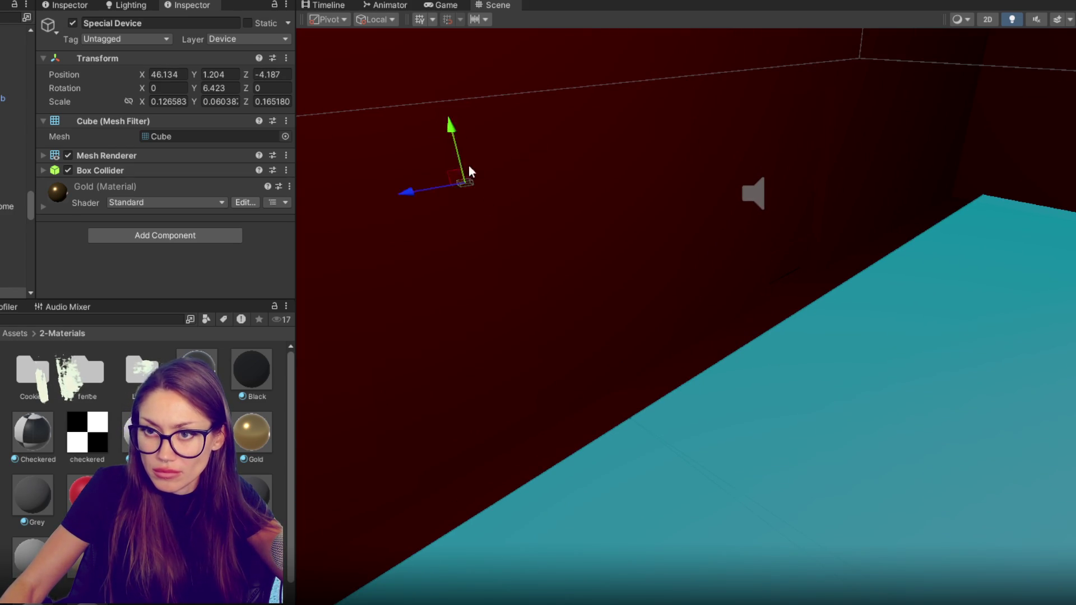
{"action": "key", "text": "f"}
{"action": "left_click_drag", "start_coordinate": [702, 317], "coordinate": [490, 194]}
{"action": "mouse_move", "coordinate": [501, 146]}
{"action": "left_mouse_down"}
{"action": "mouse_move", "coordinate": [524, 224]}
{"action": "mouse_move", "coordinate": [507, 152]}
{"action": "mouse_move", "coordinate": [334, 250]}
{"action": "left_mouse_up"}
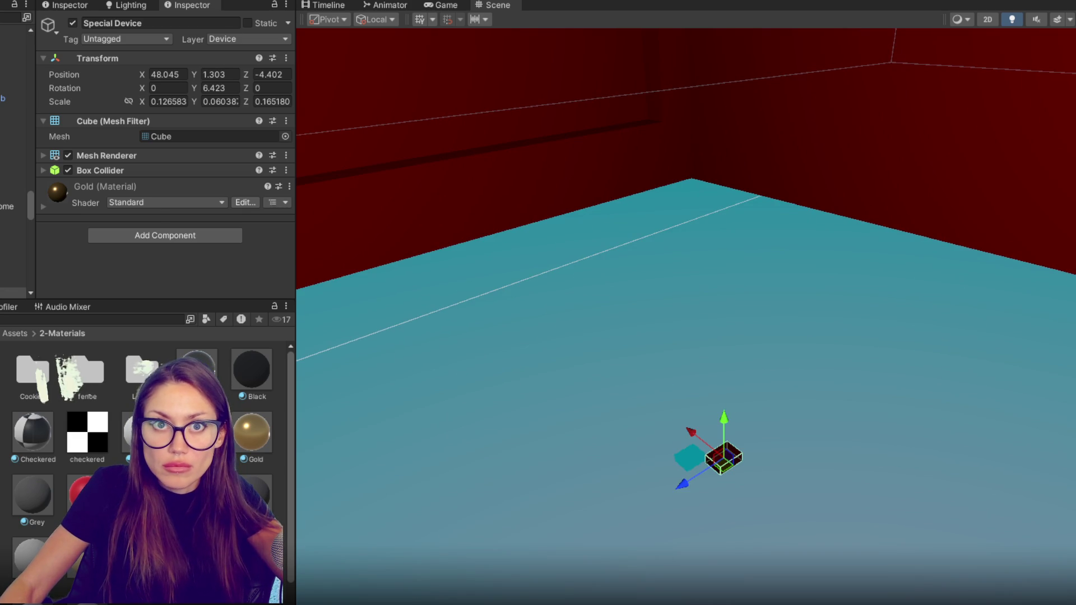
Drag the Table_Bar prefab from the Project into the red club room.
{"action": "left_click", "coordinate": [22, 1]}
{"action": "mouse_move", "coordinate": [23, 36]}
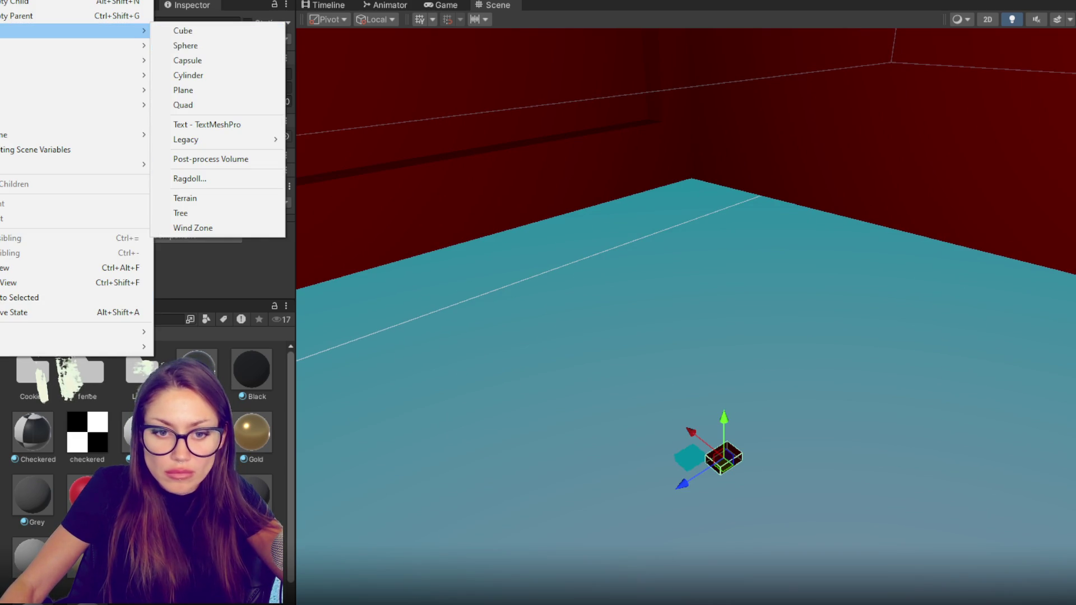
{"action": "key", "text": "Escape"}
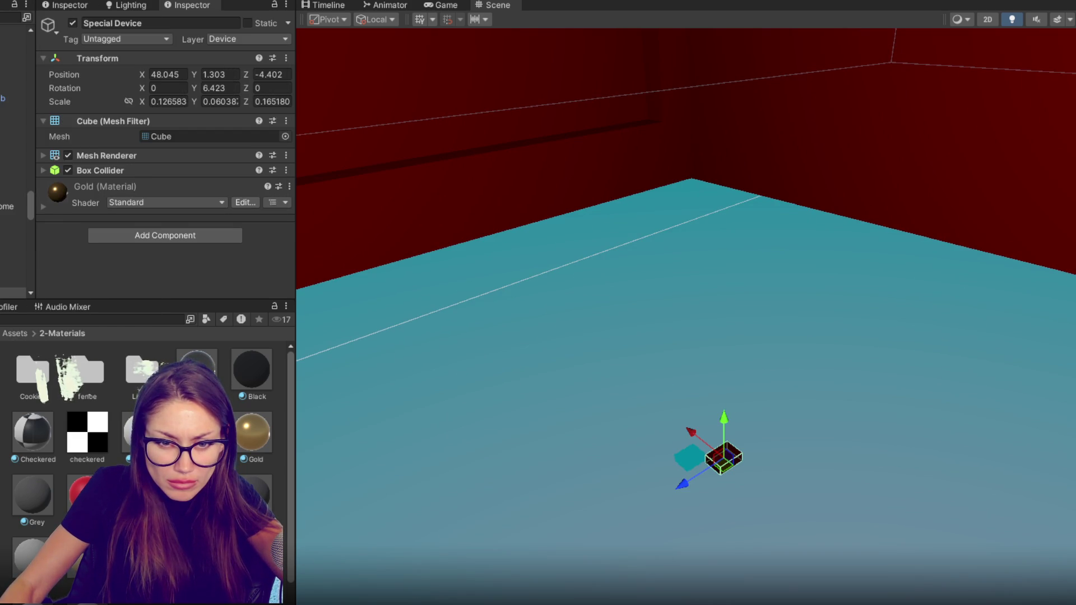
{"action": "mouse_move", "coordinate": [260, 432]}
{"action": "left_mouse_down"}
{"action": "mouse_move", "coordinate": [710, 253]}
{"action": "mouse_move", "coordinate": [622, 283]}
{"action": "left_mouse_up"}
Set the Special Device on the bar tabletop at 51.647, 1.116, -6.4047.
{"action": "left_click", "coordinate": [732, 464]}
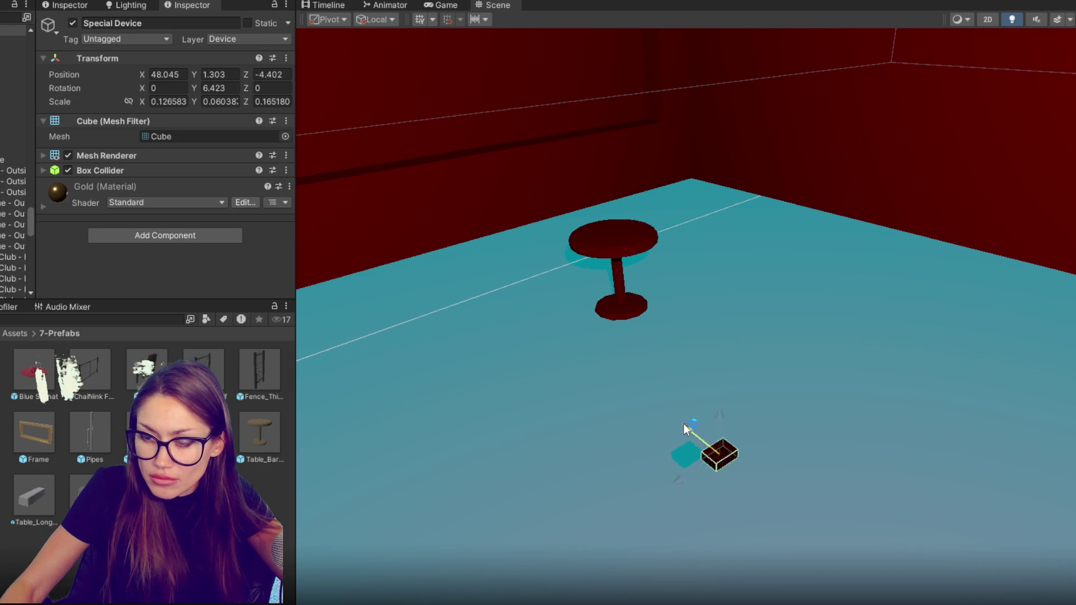
{"action": "left_click_drag", "start_coordinate": [692, 435], "coordinate": [508, 250]}
{"action": "left_click_drag", "start_coordinate": [457, 303], "coordinate": [560, 280]}
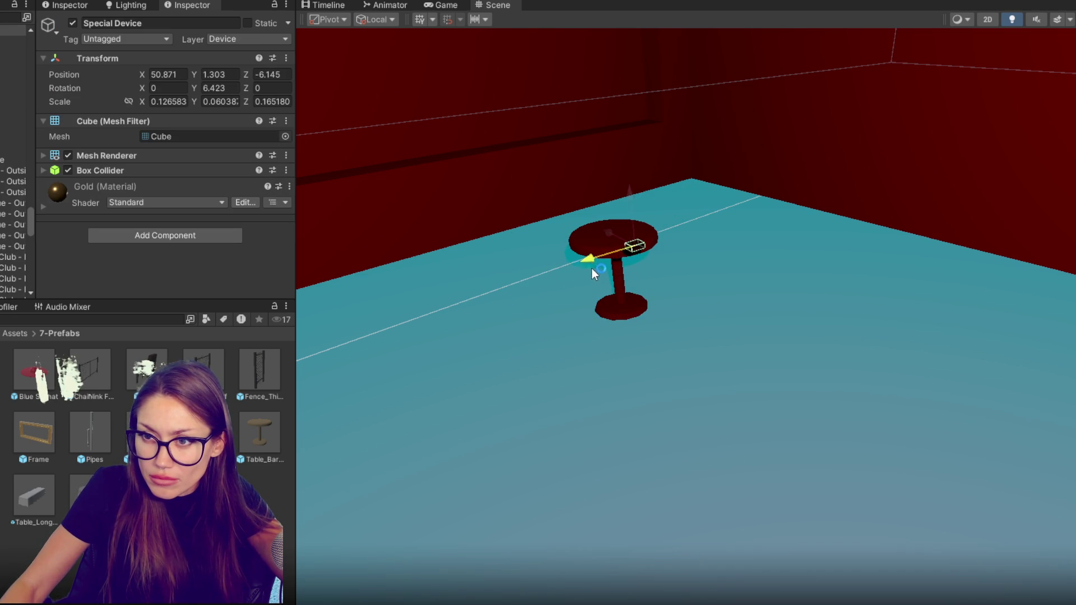
{"action": "left_click_drag", "start_coordinate": [599, 185], "coordinate": [592, 188]}
{"action": "key", "text": "f"}
{"action": "mouse_move", "coordinate": [708, 325]}
{"action": "left_mouse_down"}
{"action": "mouse_move", "coordinate": [551, 183]}
{"action": "mouse_move", "coordinate": [519, 224]}
{"action": "mouse_move", "coordinate": [534, 310]}
{"action": "mouse_move", "coordinate": [530, 274]}
{"action": "mouse_move", "coordinate": [616, 314]}
{"action": "mouse_move", "coordinate": [728, 216]}
{"action": "mouse_move", "coordinate": [718, 196]}
{"action": "left_mouse_up"}
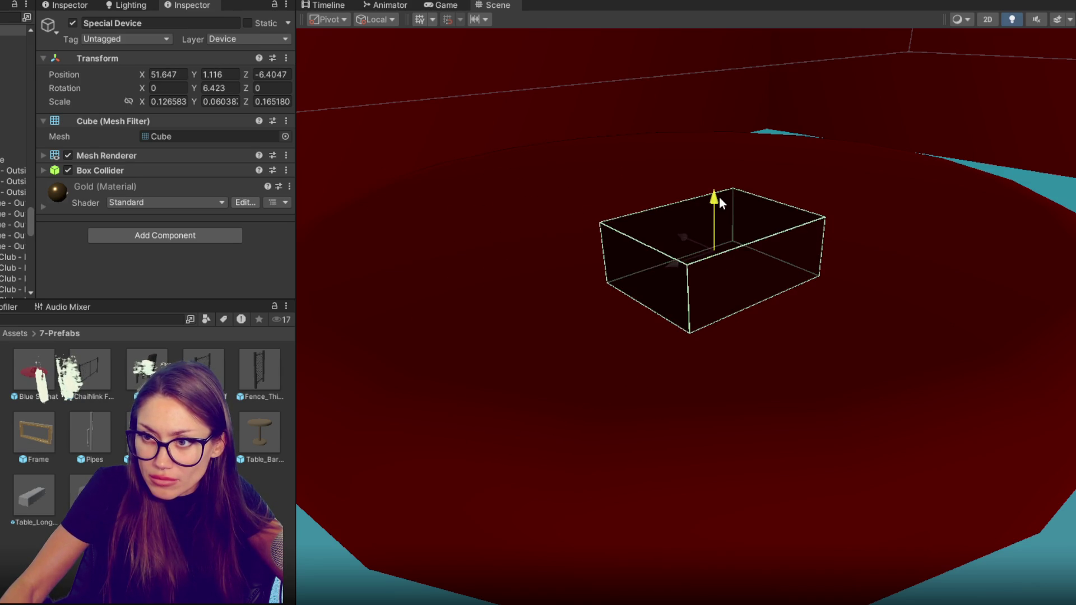
{"action": "scroll", "coordinate": [719, 196], "scroll_direction": "down", "scroll_amount": 10}
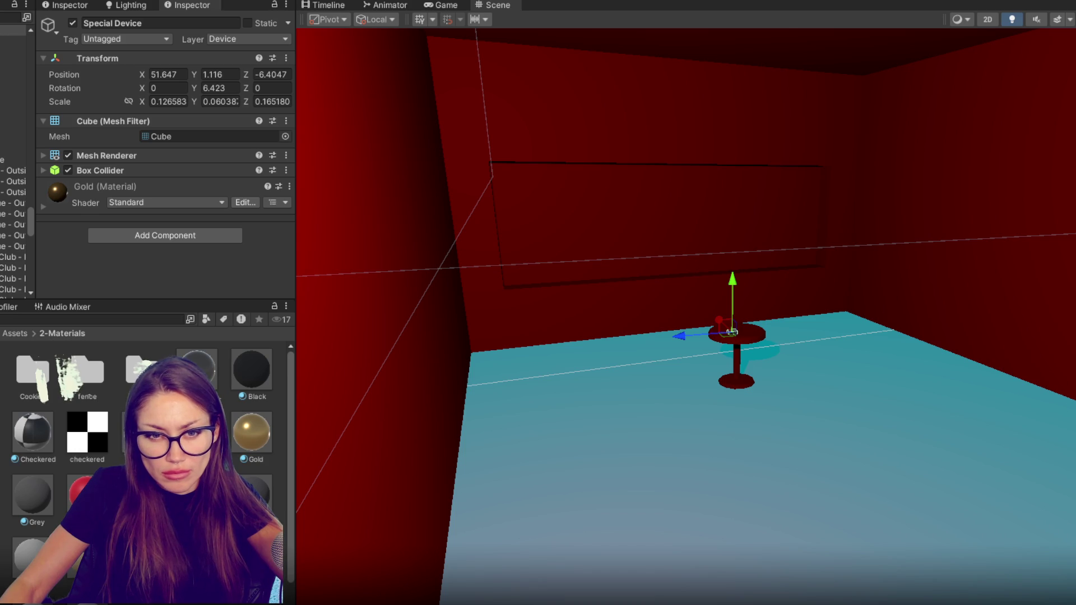
{"action": "double_click", "coordinate": [87, 372]}
Try the Fence Post and chainlink materials on objects in the scene.
{"action": "mouse_move", "coordinate": [253, 374]}
{"action": "left_mouse_down"}
{"action": "mouse_move", "coordinate": [617, 213]}
{"action": "mouse_move", "coordinate": [743, 206]}
{"action": "mouse_move", "coordinate": [514, 253]}
{"action": "left_mouse_up"}
{"action": "key", "text": "f"}
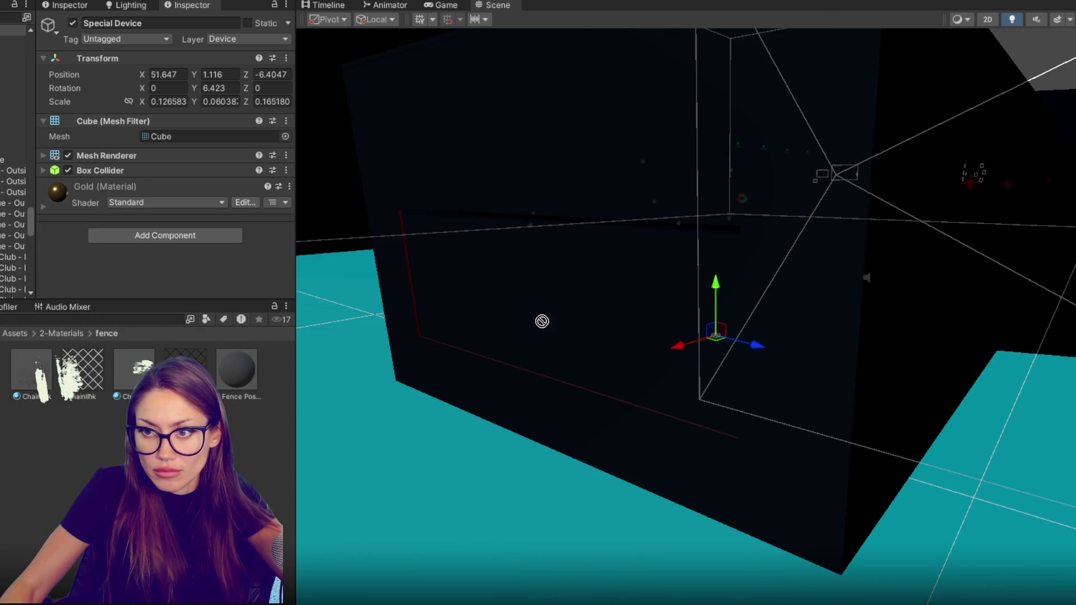
{"action": "left_click_drag", "start_coordinate": [108, 374], "coordinate": [603, 341]}
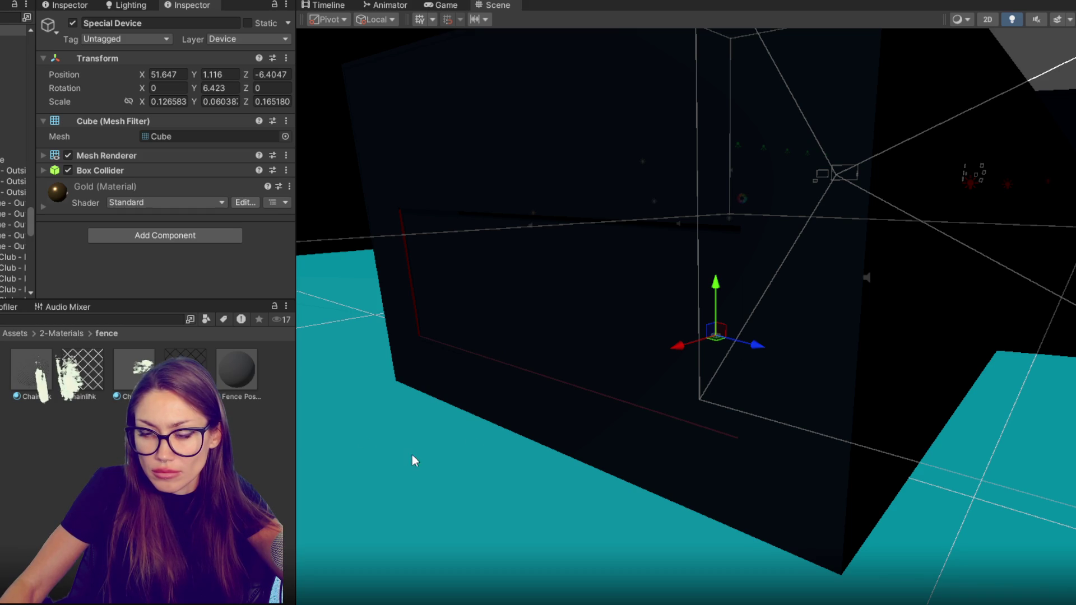
{"action": "left_click_drag", "start_coordinate": [512, 434], "coordinate": [863, 416]}
{"action": "mouse_move", "coordinate": [602, 436]}
{"action": "left_mouse_down"}
{"action": "mouse_move", "coordinate": [713, 388]}
{"action": "mouse_move", "coordinate": [507, 353]}
{"action": "mouse_move", "coordinate": [878, 338]}
{"action": "mouse_move", "coordinate": [552, 352]}
{"action": "mouse_move", "coordinate": [676, 342]}
{"action": "mouse_move", "coordinate": [771, 507]}
{"action": "mouse_move", "coordinate": [851, 437]}
{"action": "mouse_move", "coordinate": [647, 436]}
{"action": "mouse_move", "coordinate": [645, 378]}
{"action": "mouse_move", "coordinate": [646, 426]}
{"action": "left_mouse_up"}
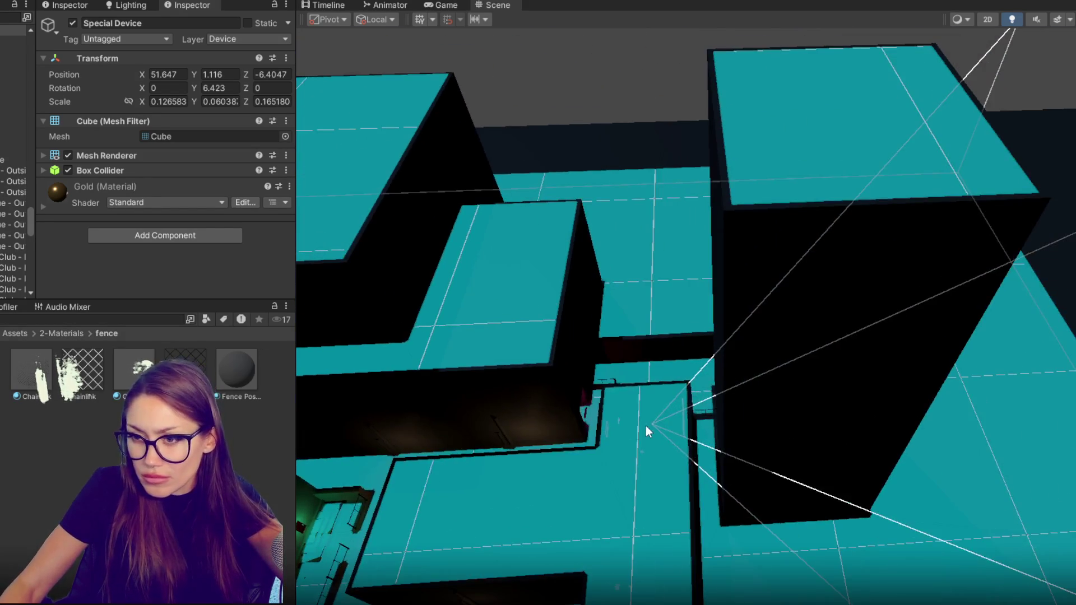
Shift Wall Concrete (1) slightly along Z beside the cyan ledge.
{"action": "left_click", "coordinate": [664, 340]}
{"action": "left_click_drag", "start_coordinate": [429, 456], "coordinate": [523, 450]}
{"action": "left_click", "coordinate": [496, 458]}
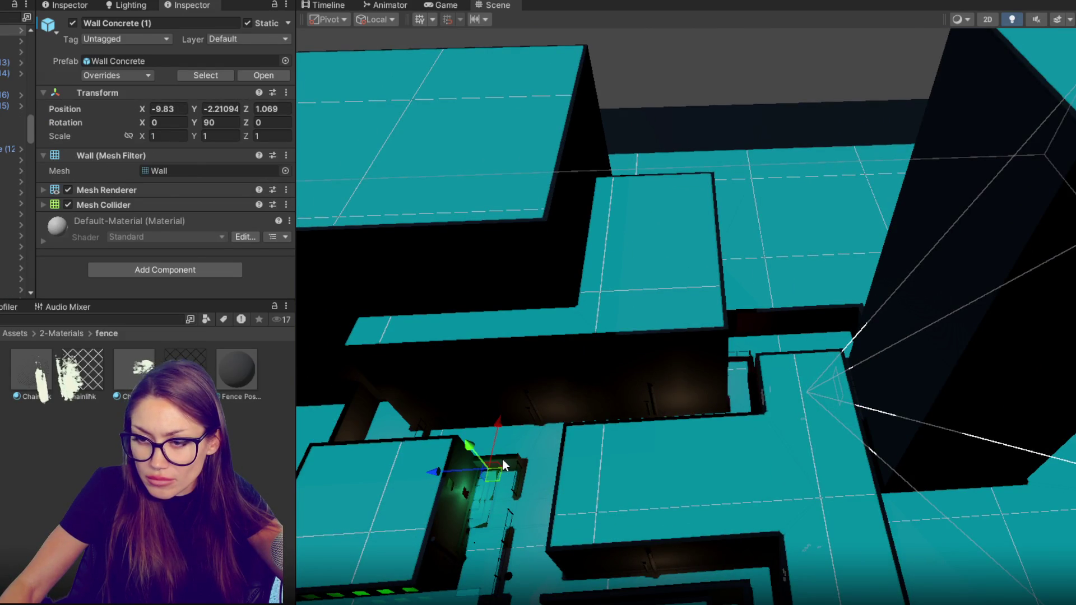
{"action": "key", "text": "f"}
{"action": "left_click_drag", "start_coordinate": [644, 314], "coordinate": [789, 262]}
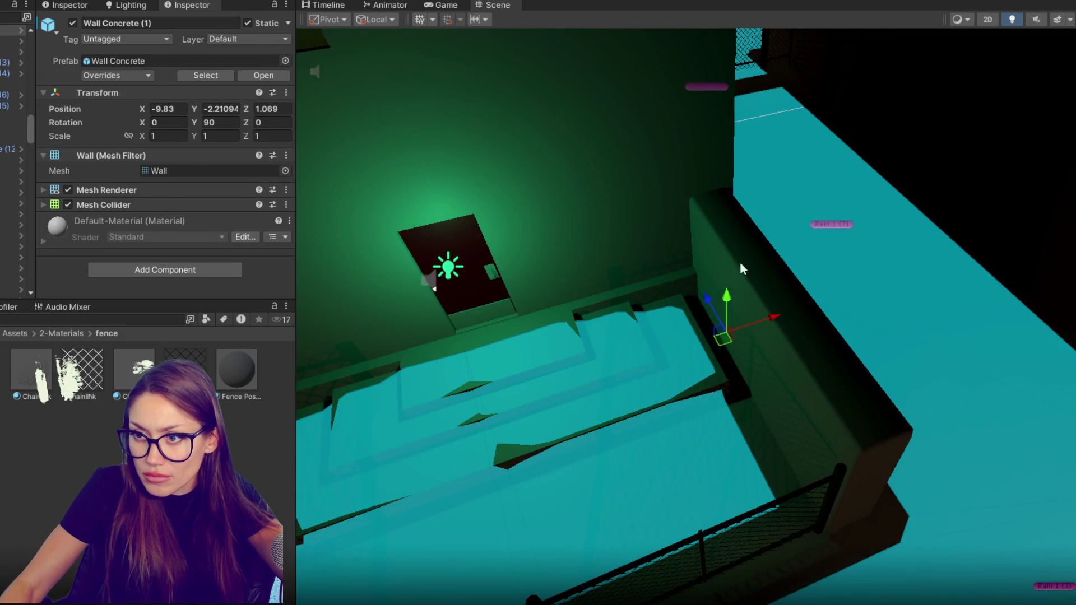
{"action": "left_click_drag", "start_coordinate": [710, 258], "coordinate": [473, 362]}
{"action": "mouse_move", "coordinate": [394, 481]}
{"action": "left_mouse_down"}
{"action": "mouse_move", "coordinate": [583, 376]}
{"action": "mouse_move", "coordinate": [659, 370]}
{"action": "left_mouse_up"}
Move Chainlink Fence (13) by the green-lit stairs along Z.
{"action": "left_click_drag", "start_coordinate": [596, 464], "coordinate": [768, 434]}
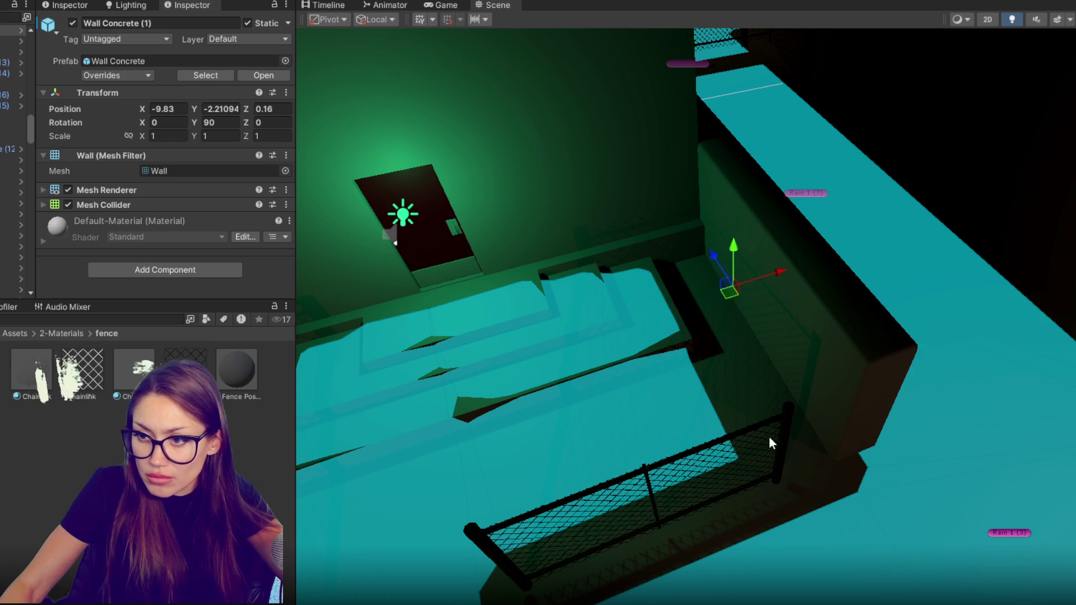
{"action": "left_click", "coordinate": [776, 442]}
{"action": "mouse_move", "coordinate": [680, 490]}
{"action": "left_mouse_down"}
{"action": "mouse_move", "coordinate": [780, 453]}
{"action": "mouse_move", "coordinate": [697, 329]}
{"action": "mouse_move", "coordinate": [663, 319]}
{"action": "mouse_move", "coordinate": [687, 358]}
{"action": "mouse_move", "coordinate": [627, 353]}
{"action": "mouse_move", "coordinate": [646, 364]}
{"action": "mouse_move", "coordinate": [730, 327]}
{"action": "left_mouse_up"}
Slide a concrete wall along X, undoing one bad move of Wall Concrete (5).
{"action": "left_click", "coordinate": [732, 329]}
{"action": "left_click", "coordinate": [916, 163]}
{"action": "left_click", "coordinate": [768, 274]}
{"action": "mouse_move", "coordinate": [805, 256]}
{"action": "left_mouse_down"}
{"action": "mouse_move", "coordinate": [906, 156]}
{"action": "mouse_move", "coordinate": [870, 149]}
{"action": "mouse_move", "coordinate": [865, 123]}
{"action": "mouse_move", "coordinate": [756, 296]}
{"action": "mouse_move", "coordinate": [829, 305]}
{"action": "mouse_move", "coordinate": [896, 266]}
{"action": "left_mouse_up"}
{"action": "key", "text": "ctrl+z"}
{"action": "mouse_move", "coordinate": [840, 294]}
{"action": "left_mouse_down"}
{"action": "mouse_move", "coordinate": [851, 425]}
{"action": "mouse_move", "coordinate": [826, 326]}
{"action": "mouse_move", "coordinate": [744, 392]}
{"action": "left_mouse_up"}
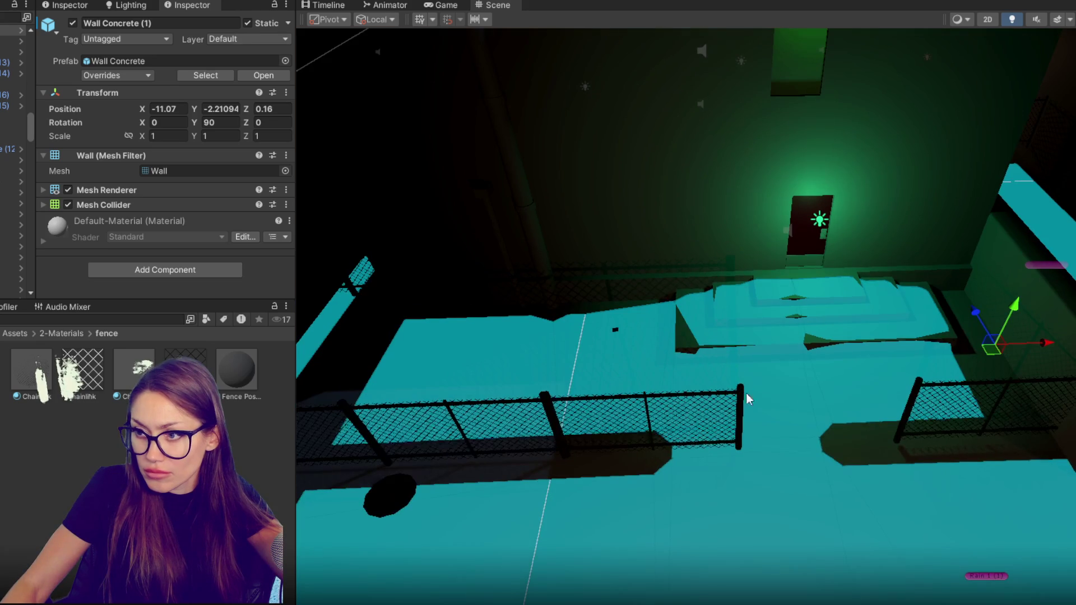
{"action": "left_click", "coordinate": [681, 308]}
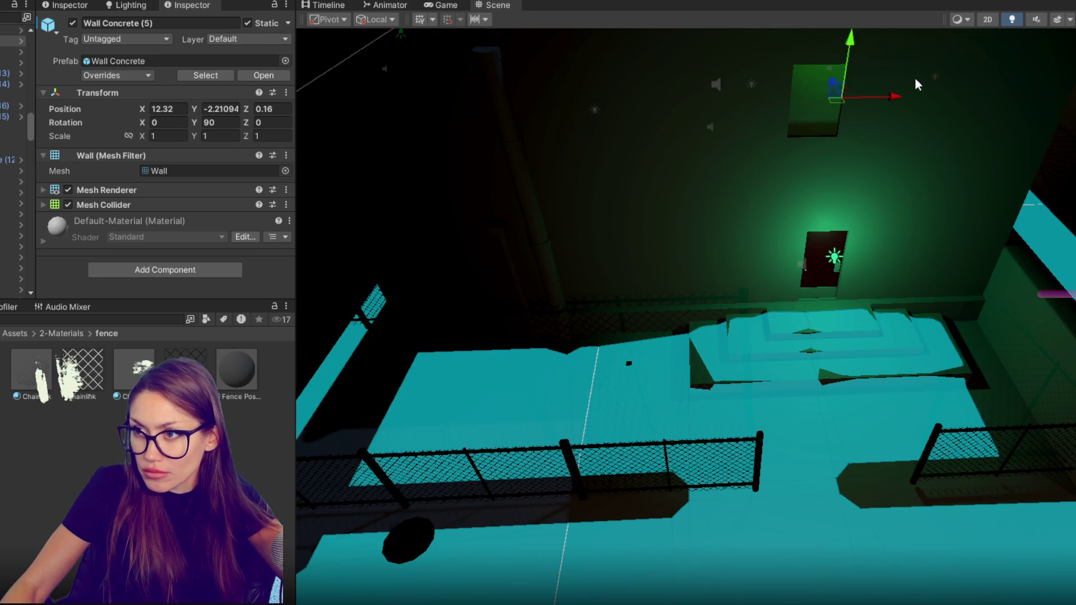
Rotate Wall Concrete (5) from 90 to 0 degrees, slide it along X, and duplicate it along Z.
{"action": "key", "text": "f"}
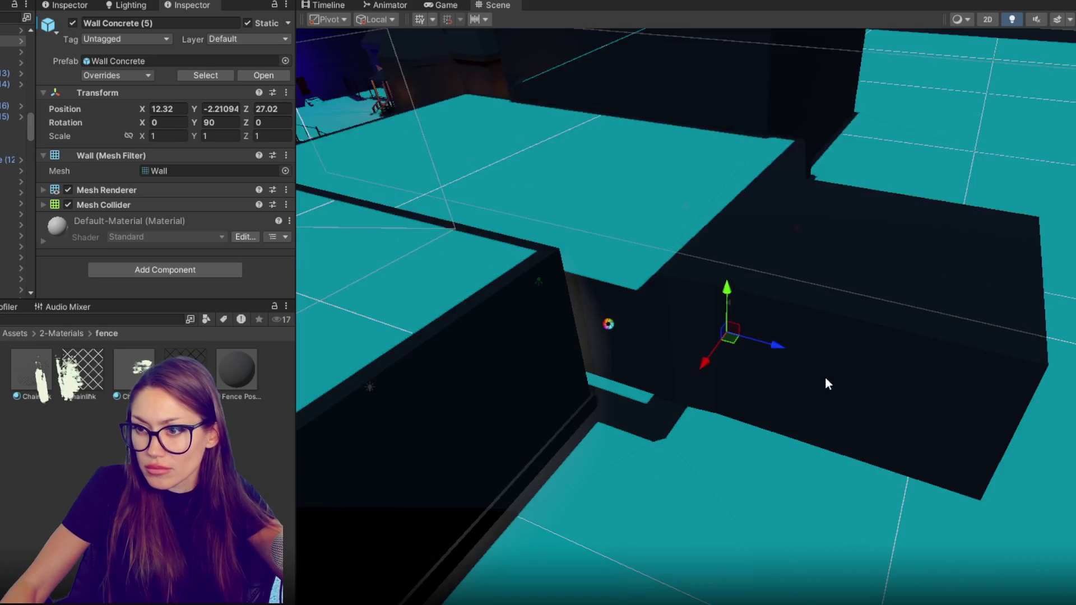
{"action": "mouse_move", "coordinate": [825, 377]}
{"action": "left_mouse_down"}
{"action": "mouse_move", "coordinate": [492, 345]}
{"action": "mouse_move", "coordinate": [658, 438]}
{"action": "mouse_move", "coordinate": [759, 459]}
{"action": "left_mouse_up"}
{"action": "key", "text": "e"}
{"action": "left_click_drag", "start_coordinate": [740, 501], "coordinate": [883, 417]}
{"action": "key", "text": "w"}
{"action": "left_click_drag", "start_coordinate": [760, 471], "coordinate": [689, 454]}
{"action": "key", "text": "ctrl+d"}
{"action": "mouse_move", "coordinate": [667, 413]}
{"action": "left_mouse_down"}
{"action": "mouse_move", "coordinate": [764, 305]}
{"action": "mouse_move", "coordinate": [493, 550]}
{"action": "mouse_move", "coordinate": [508, 543]}
{"action": "mouse_move", "coordinate": [375, 430]}
{"action": "mouse_move", "coordinate": [497, 413]}
{"action": "mouse_move", "coordinate": [872, 266]}
{"action": "mouse_move", "coordinate": [727, 329]}
{"action": "mouse_move", "coordinate": [671, 323]}
{"action": "mouse_move", "coordinate": [430, 201]}
{"action": "left_mouse_up"}
{"action": "key", "text": "ctrl+d"}
Duplicate the Tower pillar twice, moving one copy right along X and lowering Tower (2).
{"action": "left_click", "coordinate": [497, 132]}
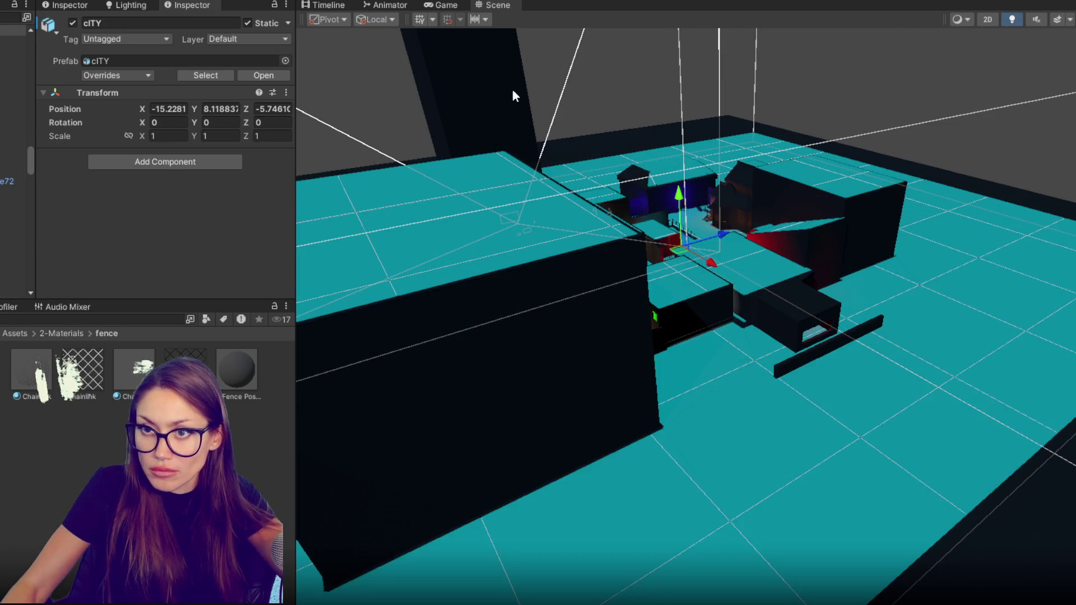
{"action": "left_click", "coordinate": [496, 108]}
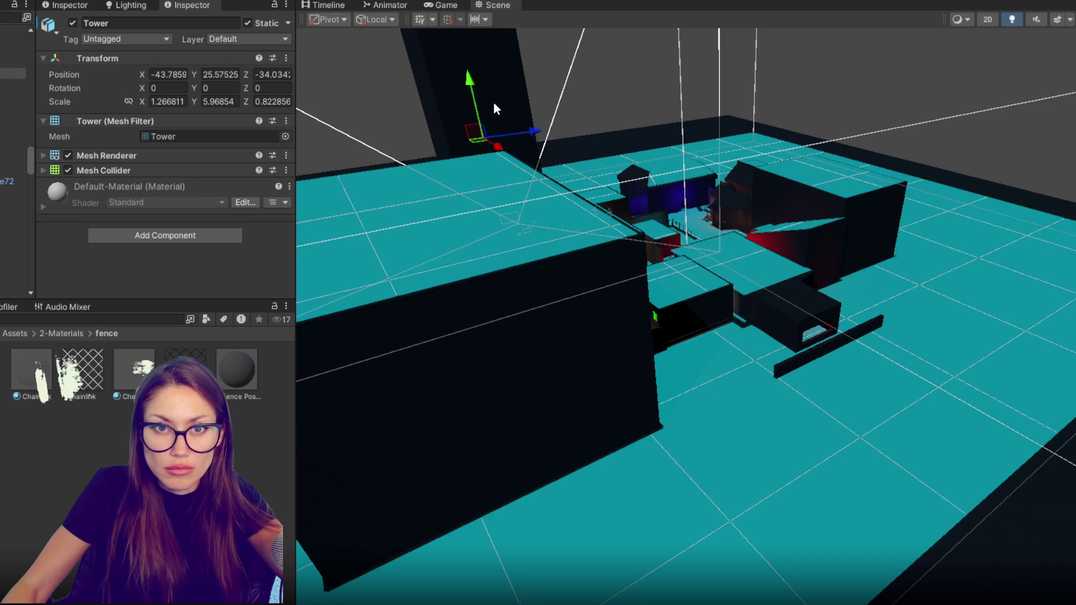
{"action": "key", "text": "ctrl+d"}
{"action": "mouse_move", "coordinate": [499, 147]}
{"action": "left_mouse_down"}
{"action": "mouse_move", "coordinate": [853, 414]}
{"action": "mouse_move", "coordinate": [894, 361]}
{"action": "mouse_move", "coordinate": [1040, 289]}
{"action": "mouse_move", "coordinate": [1052, 307]}
{"action": "mouse_move", "coordinate": [1073, 310]}
{"action": "mouse_move", "coordinate": [1062, 286]}
{"action": "mouse_move", "coordinate": [944, 354]}
{"action": "left_mouse_up"}
{"action": "key", "text": "ctrl+d"}
{"action": "left_click", "coordinate": [934, 377]}
{"action": "left_click", "coordinate": [1054, 283]}
{"action": "mouse_move", "coordinate": [956, 396]}
{"action": "left_mouse_down"}
{"action": "mouse_move", "coordinate": [692, 247]}
{"action": "mouse_move", "coordinate": [620, 284]}
{"action": "mouse_move", "coordinate": [644, 269]}
{"action": "mouse_move", "coordinate": [857, 343]}
{"action": "mouse_move", "coordinate": [828, 271]}
{"action": "mouse_move", "coordinate": [692, 173]}
{"action": "mouse_move", "coordinate": [547, 151]}
{"action": "mouse_move", "coordinate": [780, 335]}
{"action": "mouse_move", "coordinate": [1072, 77]}
{"action": "left_mouse_up"}
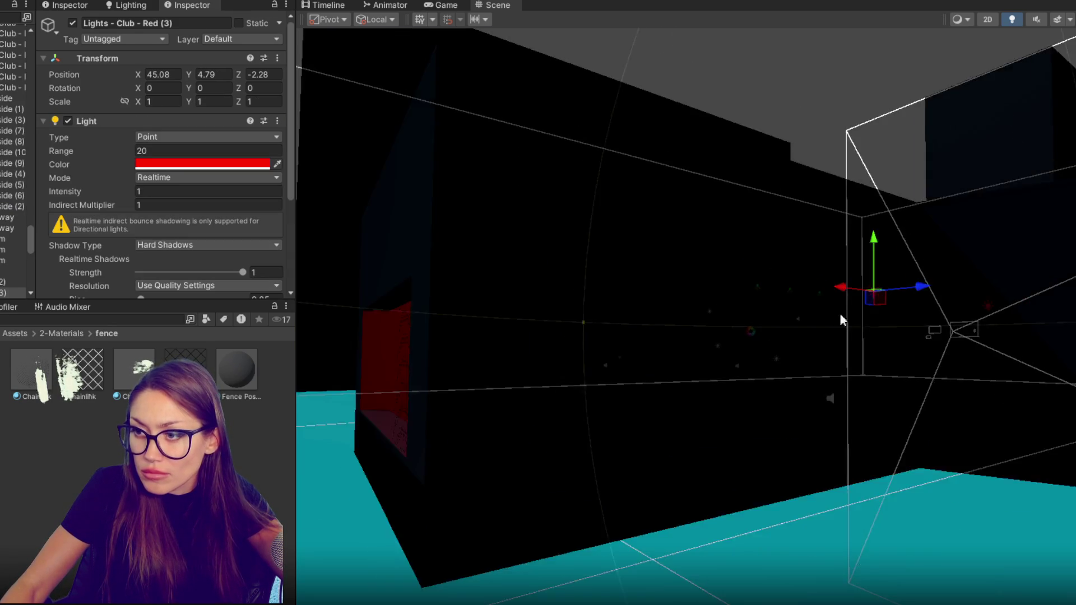
Move the red club light onto the red bar and place a copy along Z at 60.31, 4.79, -6.48.
{"action": "mouse_move", "coordinate": [444, 469]}
{"action": "left_mouse_down"}
{"action": "mouse_move", "coordinate": [493, 450]}
{"action": "mouse_move", "coordinate": [557, 484]}
{"action": "left_mouse_up"}
{"action": "key", "text": "ctrl+d"}
{"action": "left_click_drag", "start_coordinate": [590, 539], "coordinate": [504, 414]}
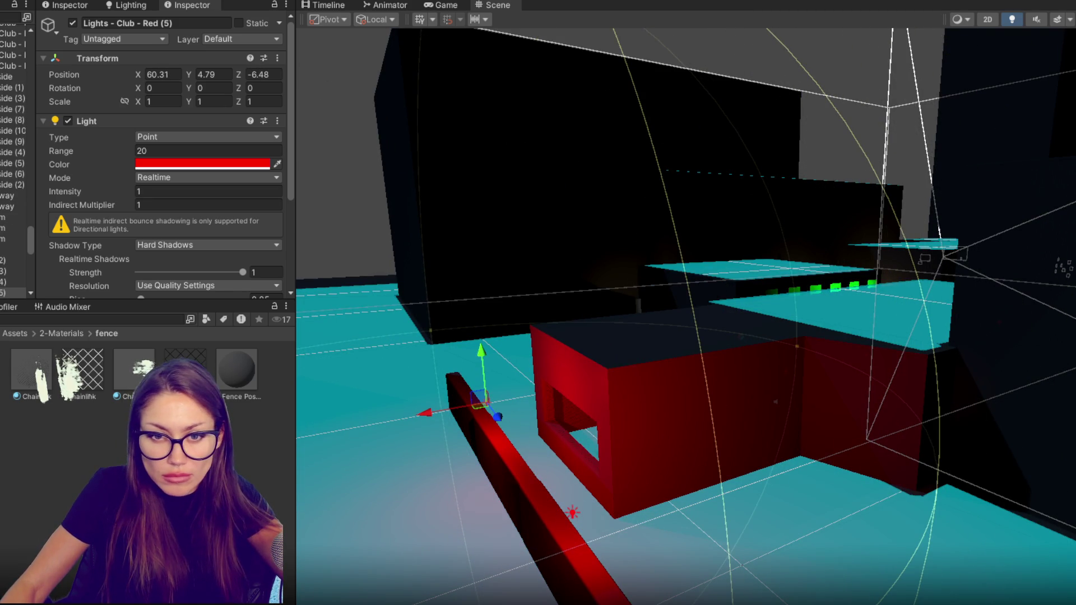
{"action": "scroll", "coordinate": [26, 168], "scroll_direction": "up", "scroll_amount": 3}
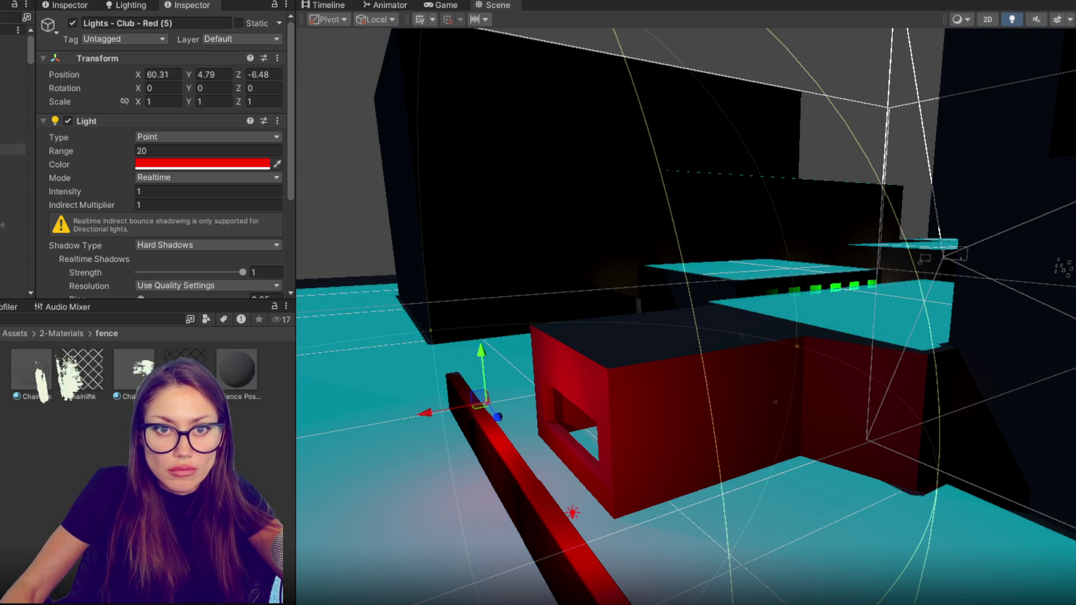
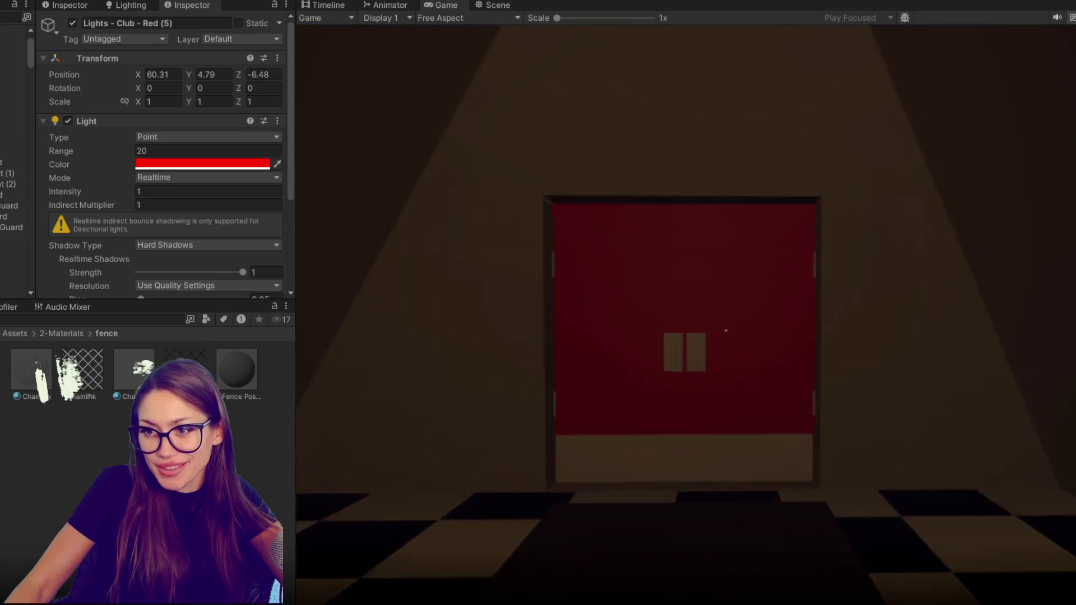
Walk through the lab doors and the red-lit corridor into the club front, then pick up the Red Bunhat.
{"action": "key", "text": "e"}
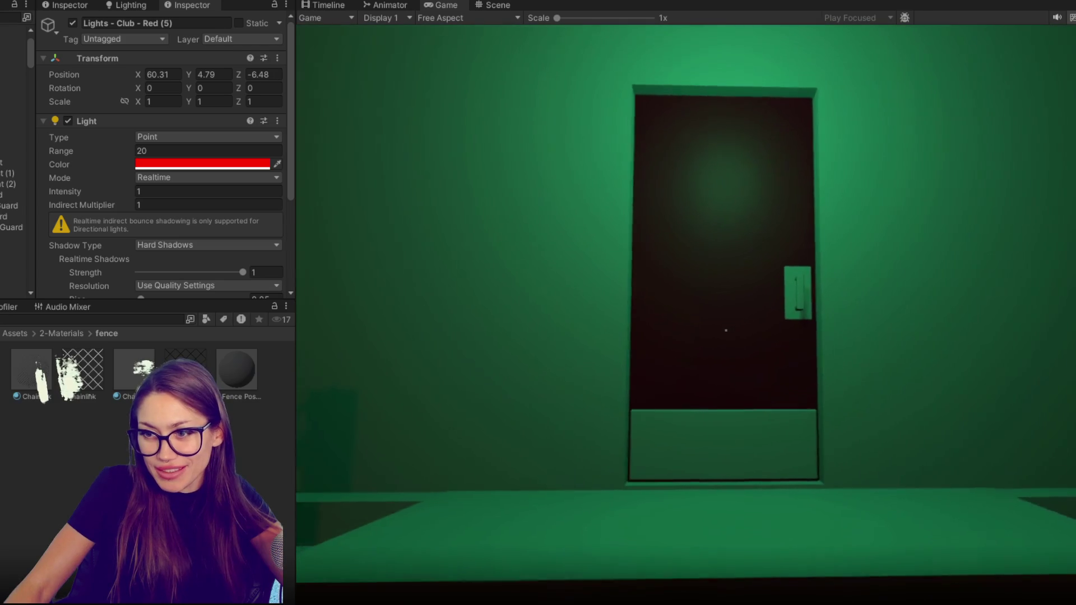
{"action": "key", "text": "e"}
{"action": "key", "text": "w"}
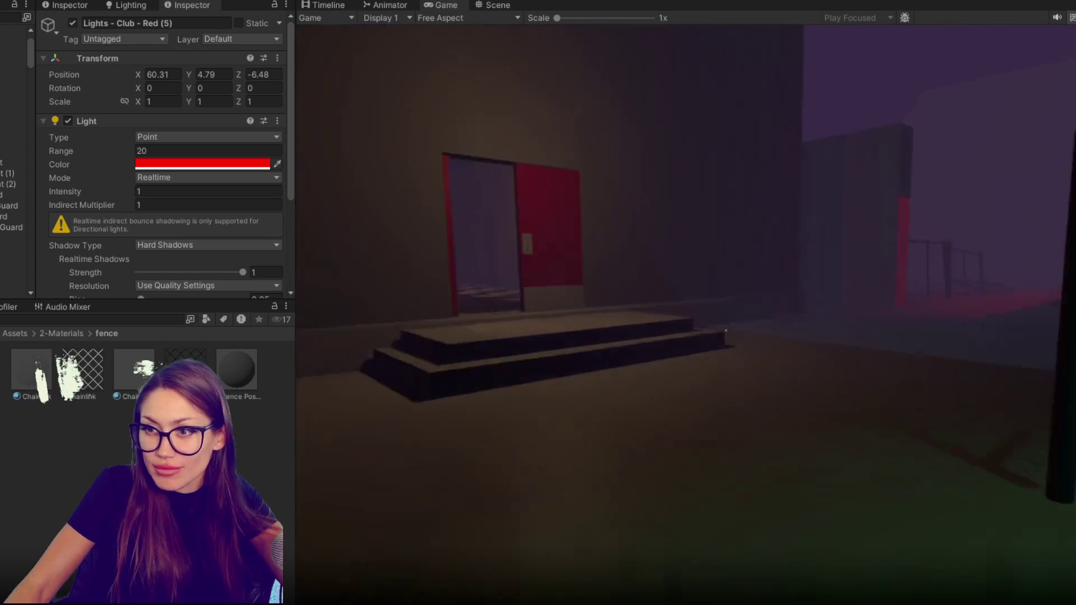
{"action": "key", "text": "w"}
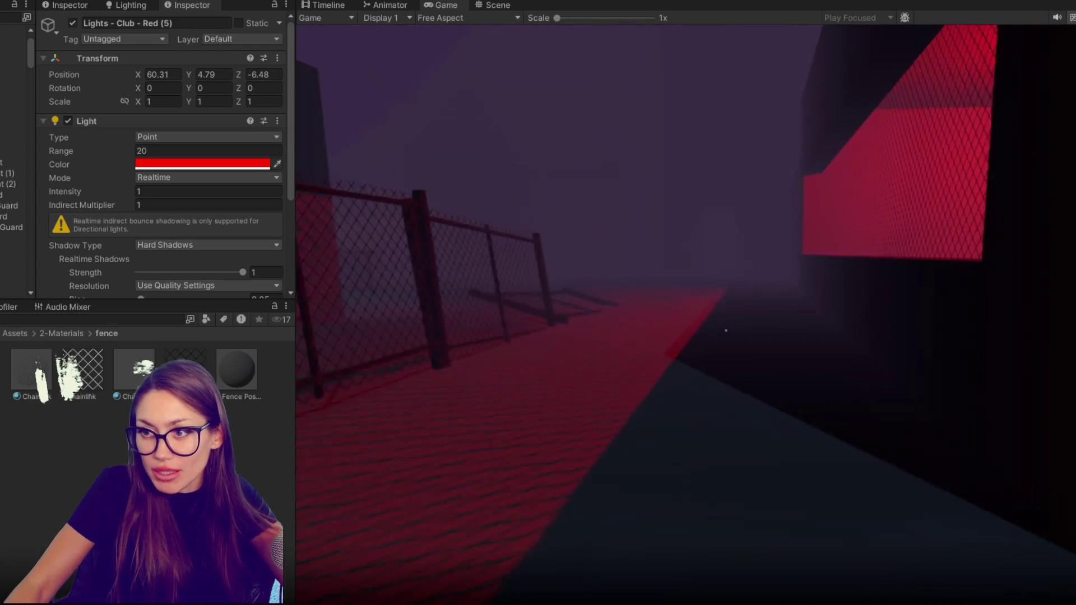
{"action": "key", "text": "w"}
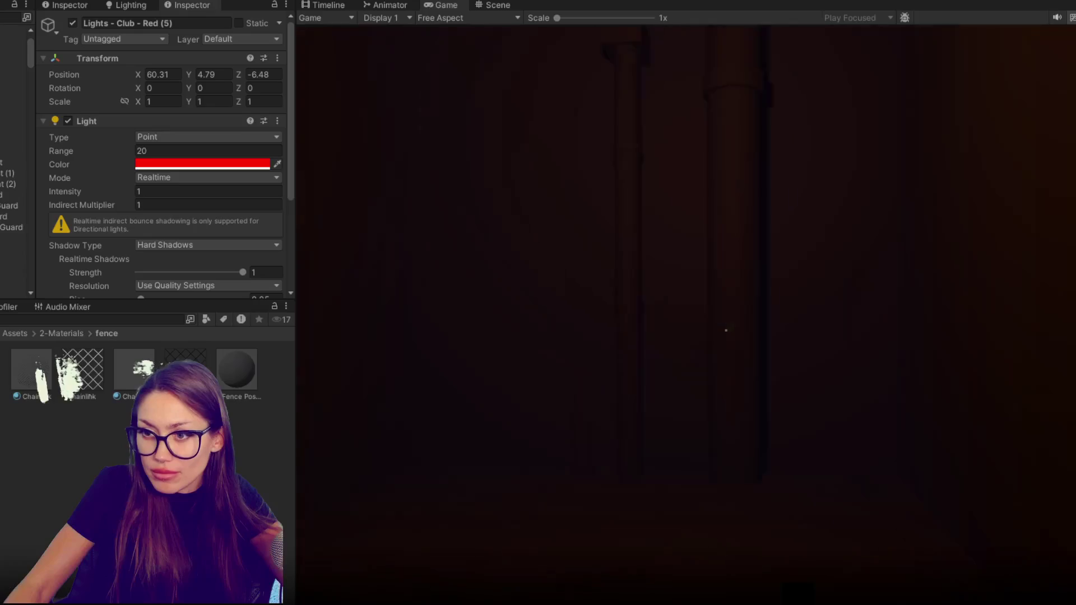
{"action": "key", "text": "e"}
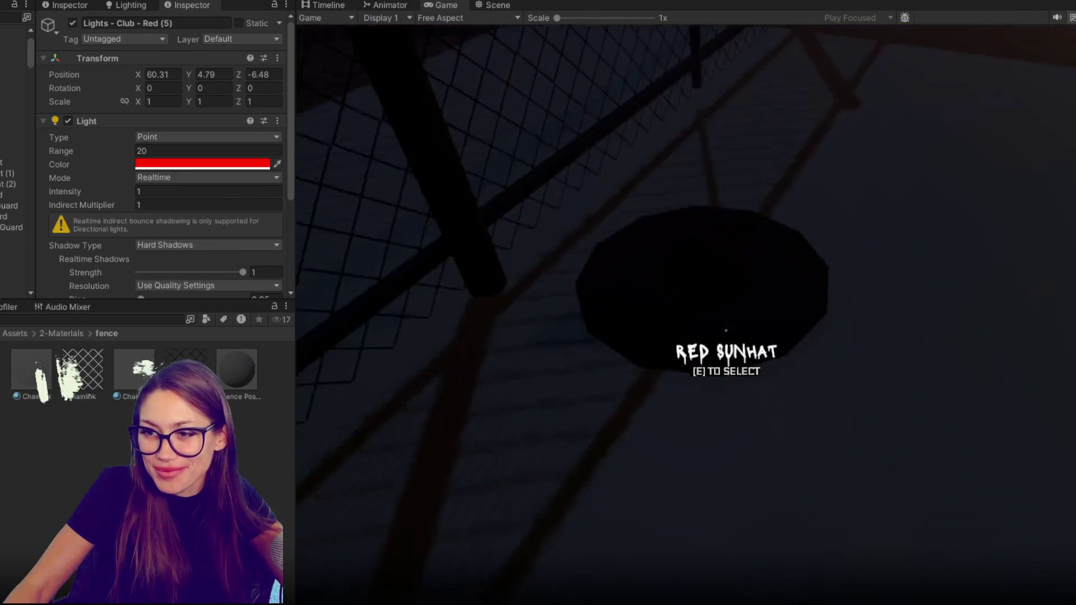
{"action": "key", "text": "e"}
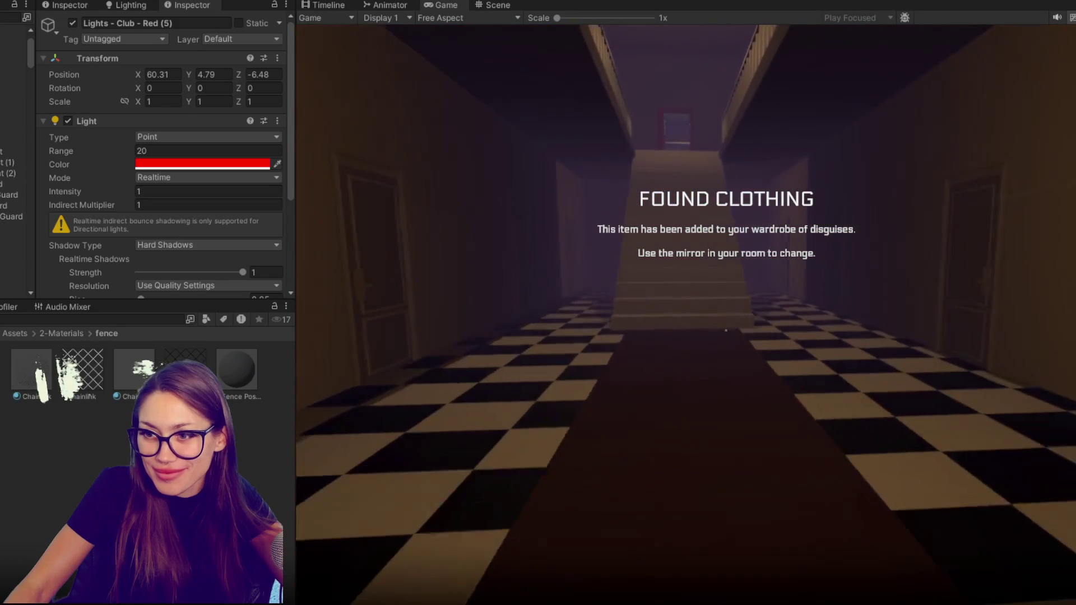
Climb the stairs past the Analyzer to the upstairs mirror and put on the red hat.
{"action": "key", "text": "w"}
{"action": "key", "text": "w"}
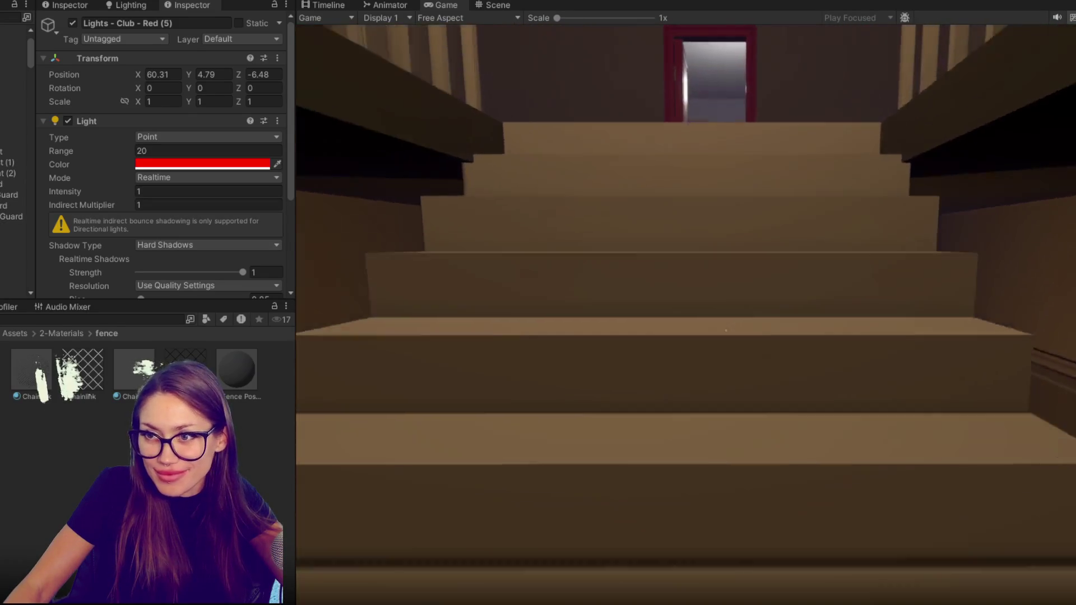
{"action": "key", "text": "w"}
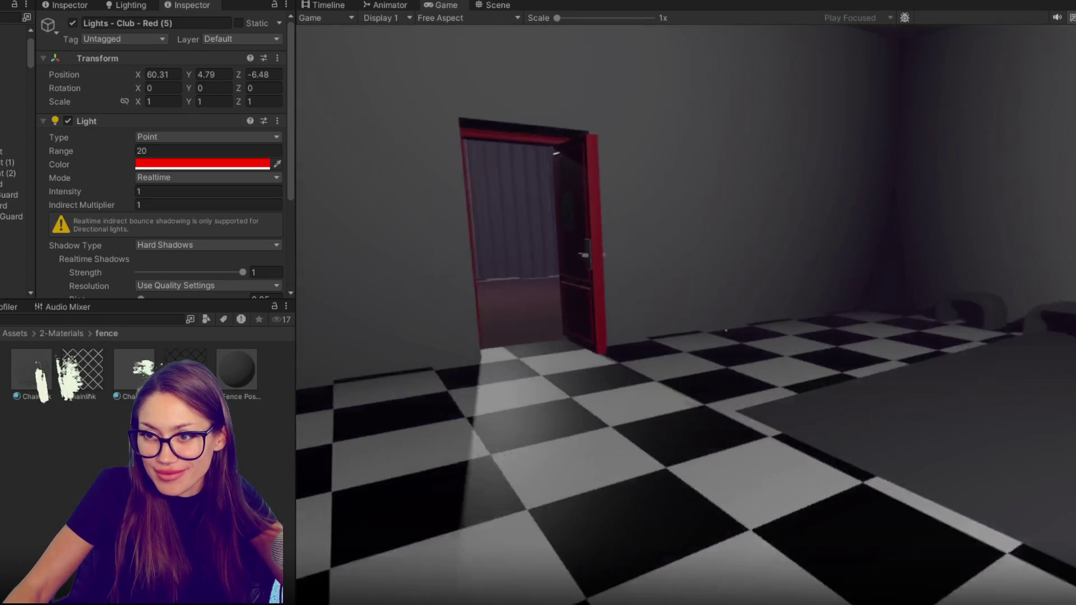
{"action": "key", "text": "w"}
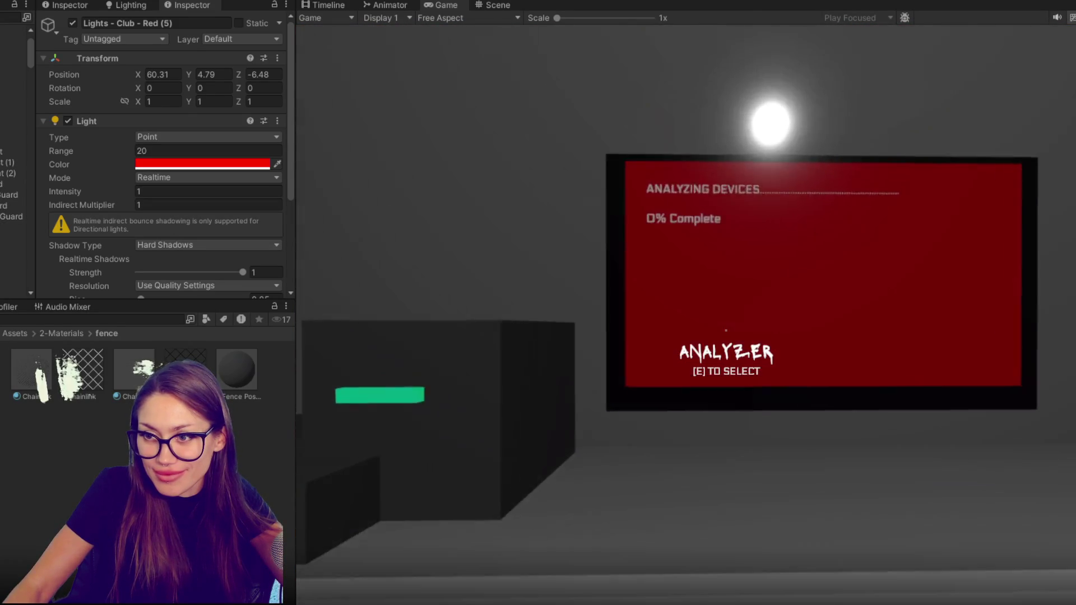
{"action": "key", "text": "w"}
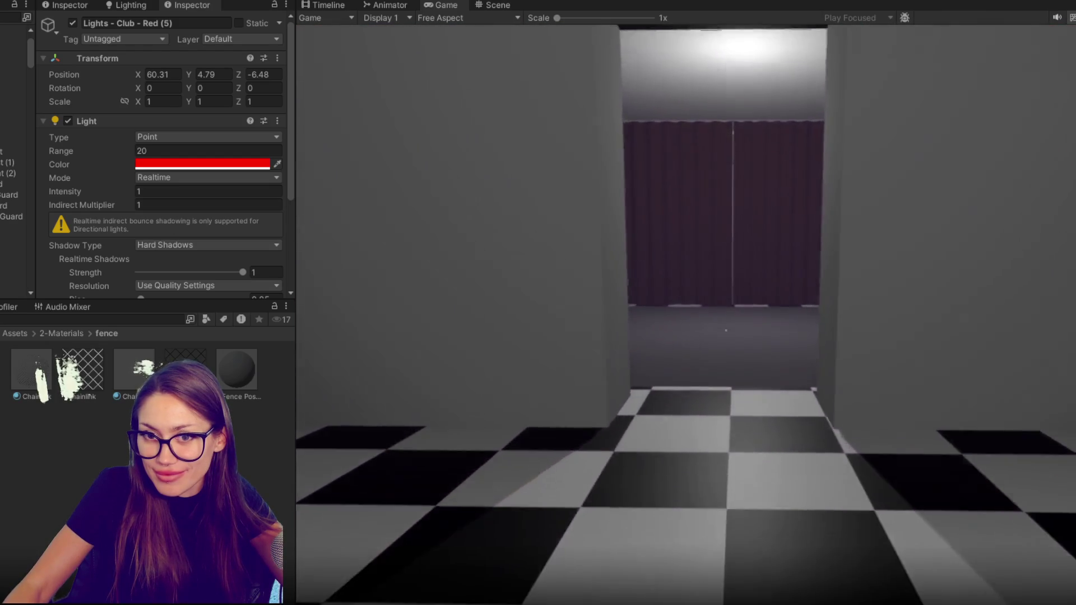
{"action": "key", "text": "w"}
{"action": "key", "text": "e"}
{"action": "left_click", "coordinate": [650, 140]}
{"action": "key", "text": "Escape"}
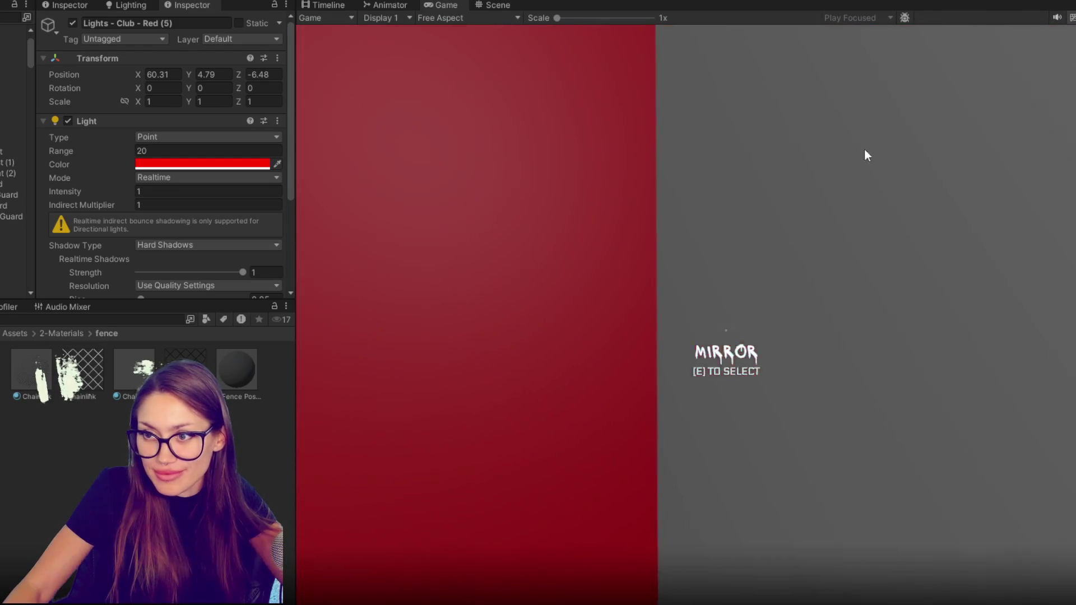
Walk back out through the red door, along the fenced path, and into the red-lit room.
{"action": "key", "text": "w"}
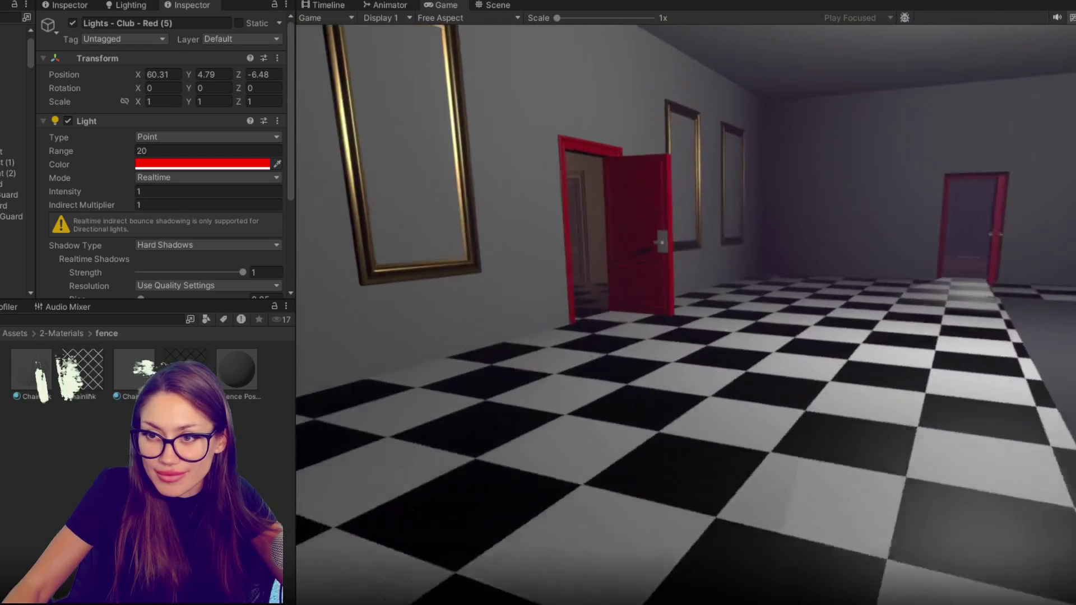
{"action": "key", "text": "w"}
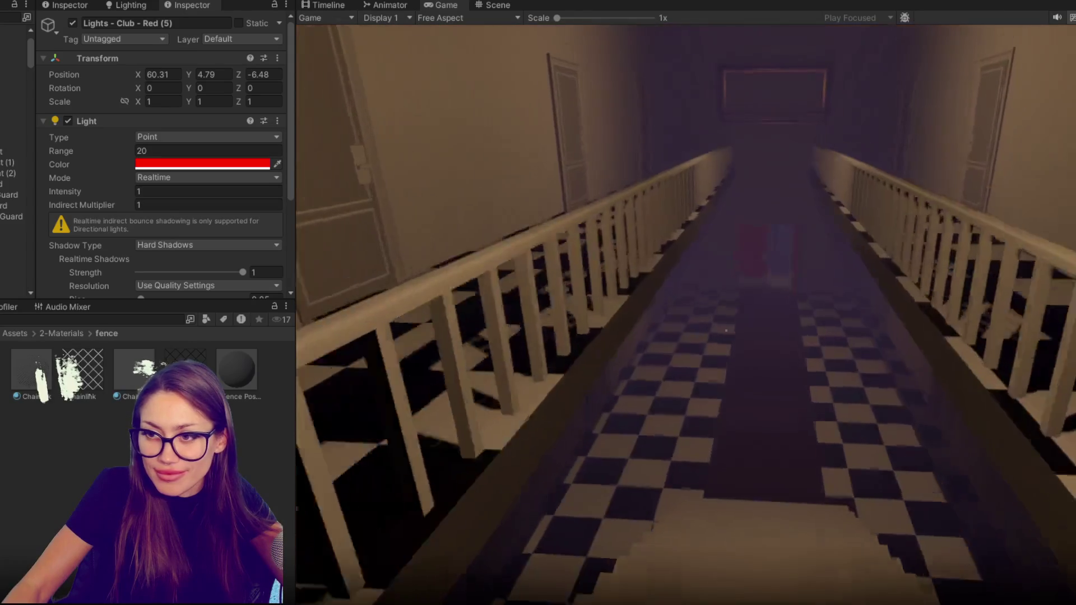
{"action": "key", "text": "w"}
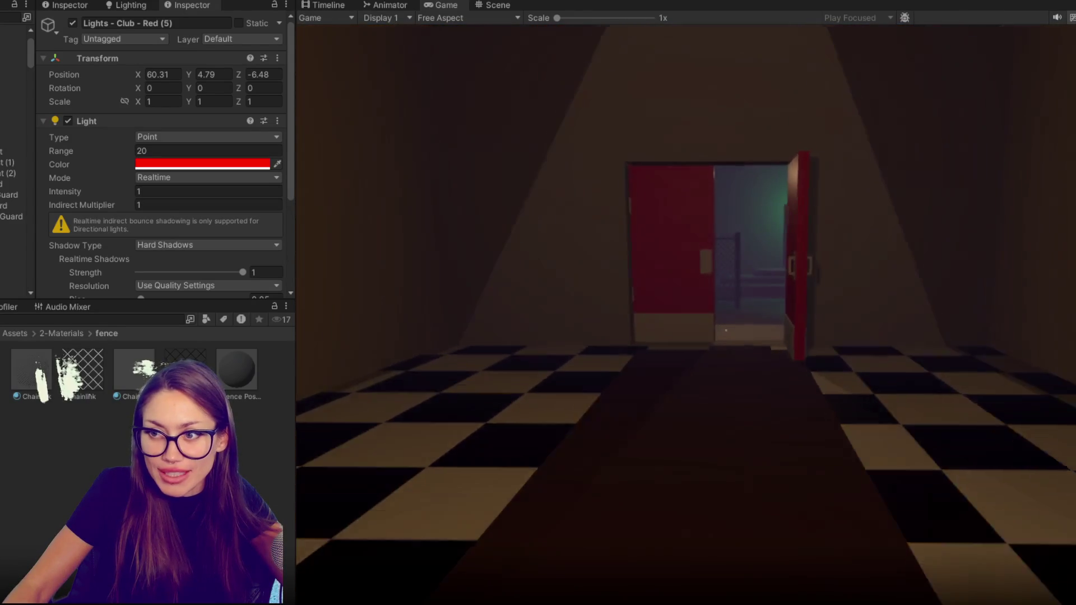
{"action": "key", "text": "w"}
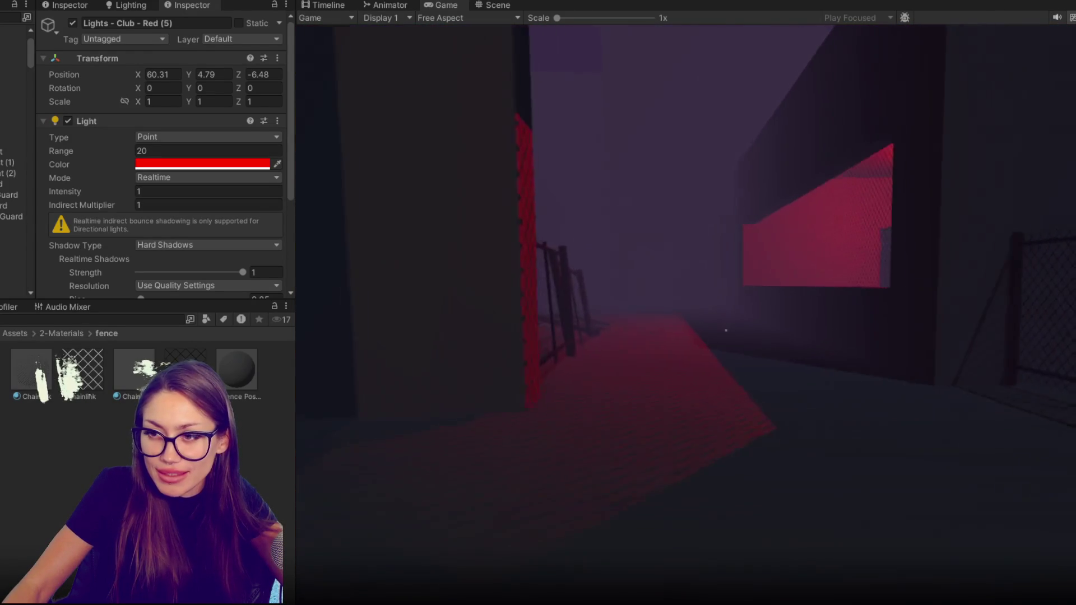
{"action": "key", "text": "w"}
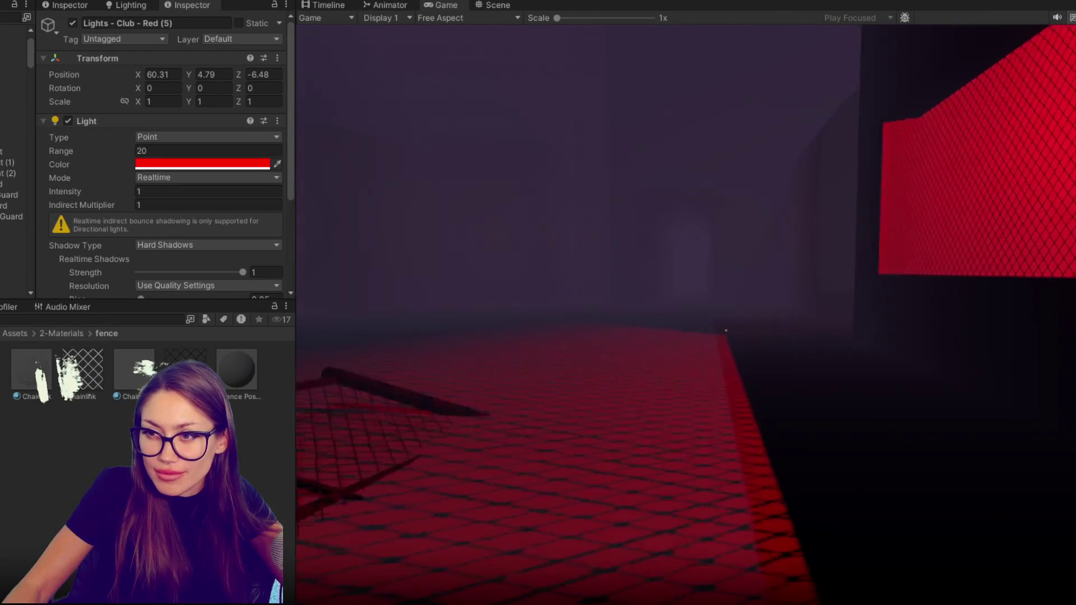
{"action": "key", "text": "w"}
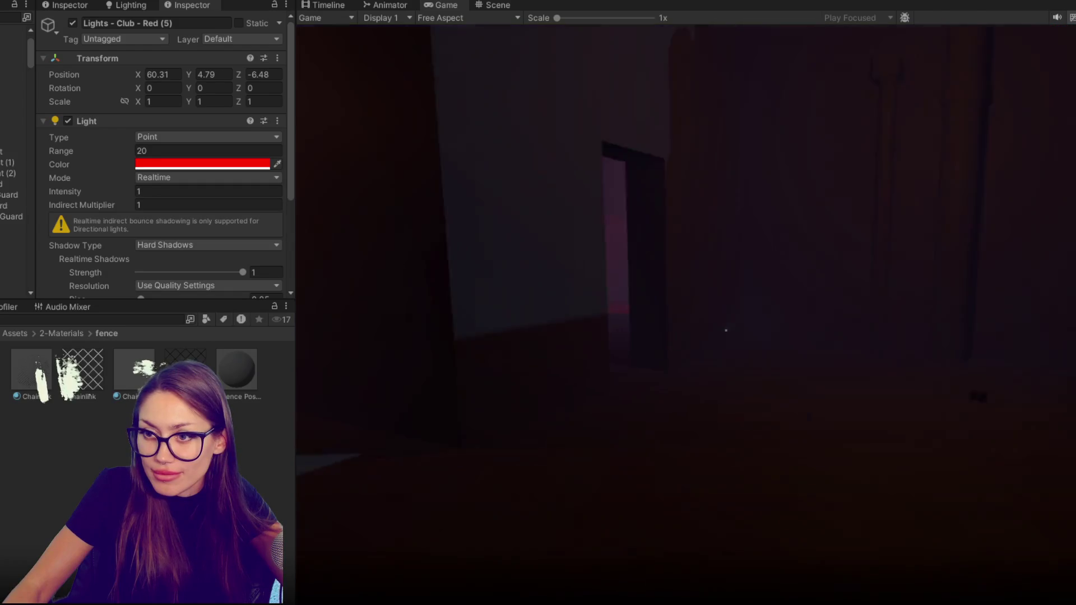
{"action": "key", "text": "w"}
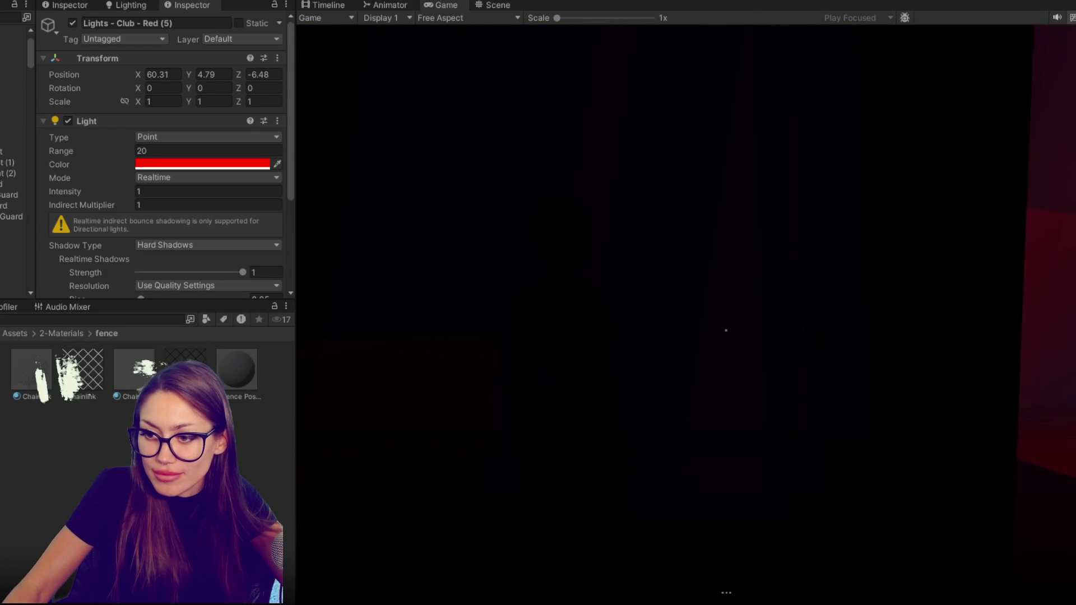
{"action": "key", "text": "w"}
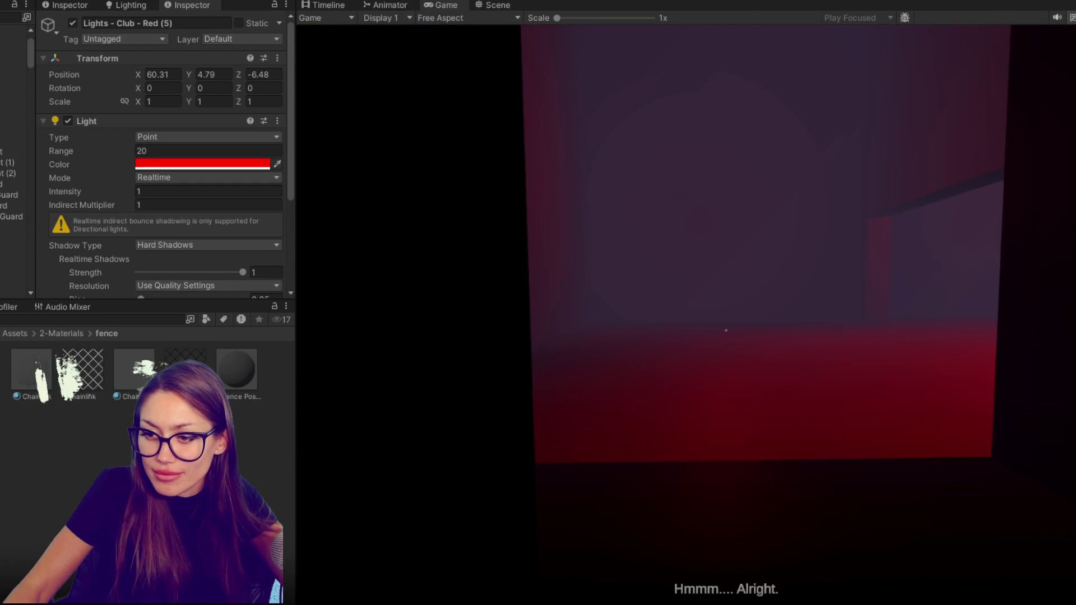
{"action": "key", "text": "w"}
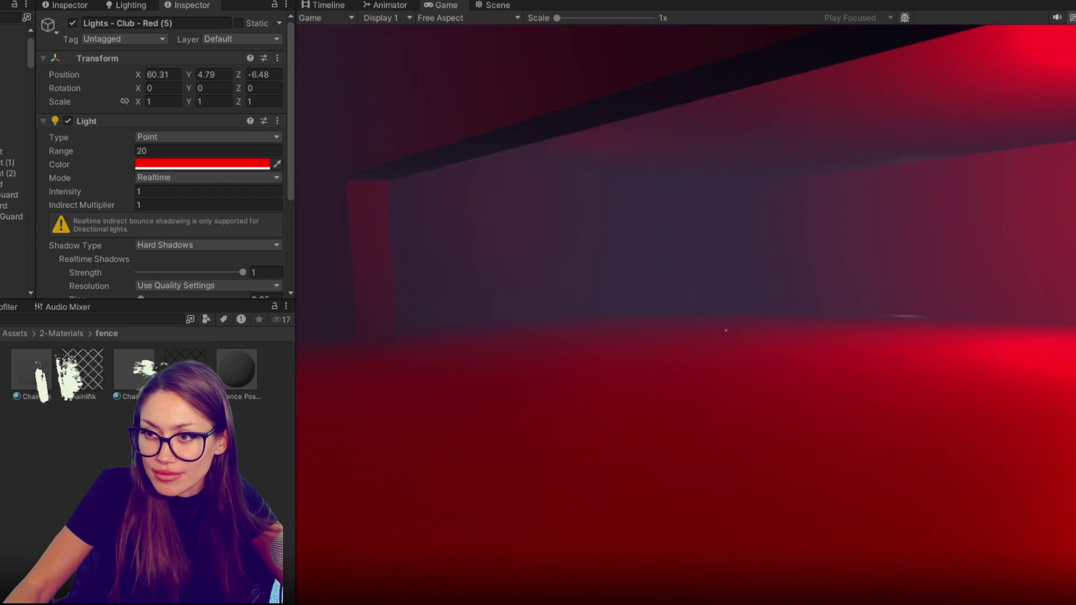
{"action": "key", "text": "w"}
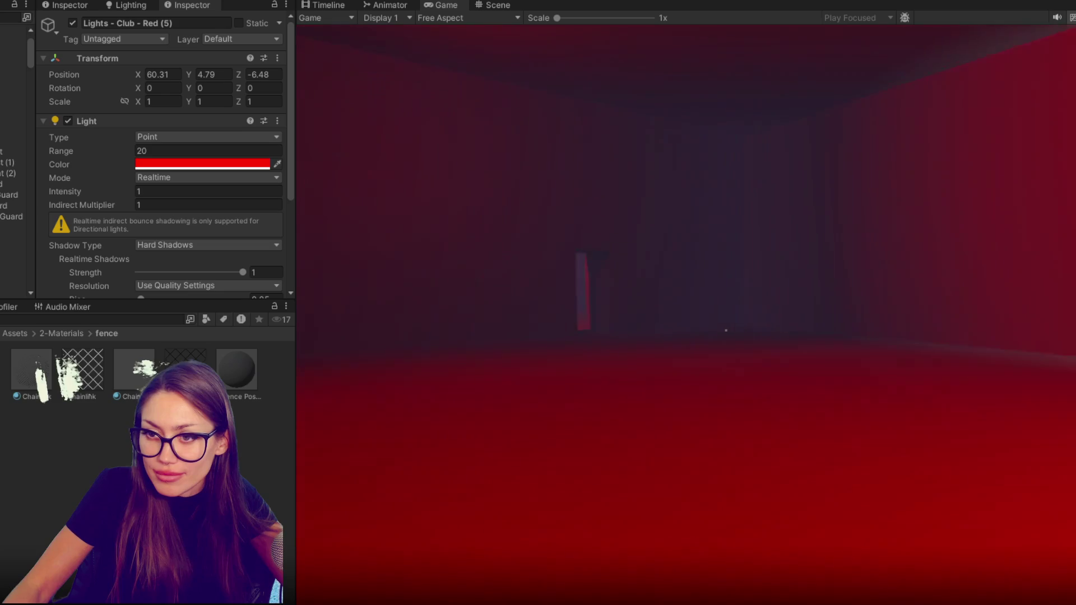
{"action": "key", "text": "w"}
{"action": "key", "text": "w"}
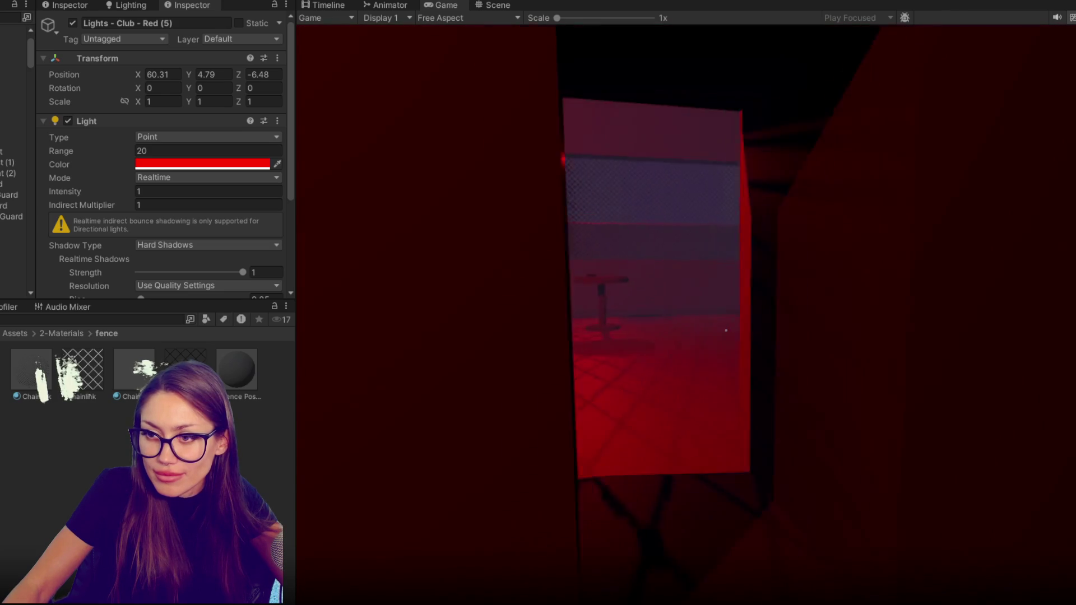
{"action": "key", "text": "w"}
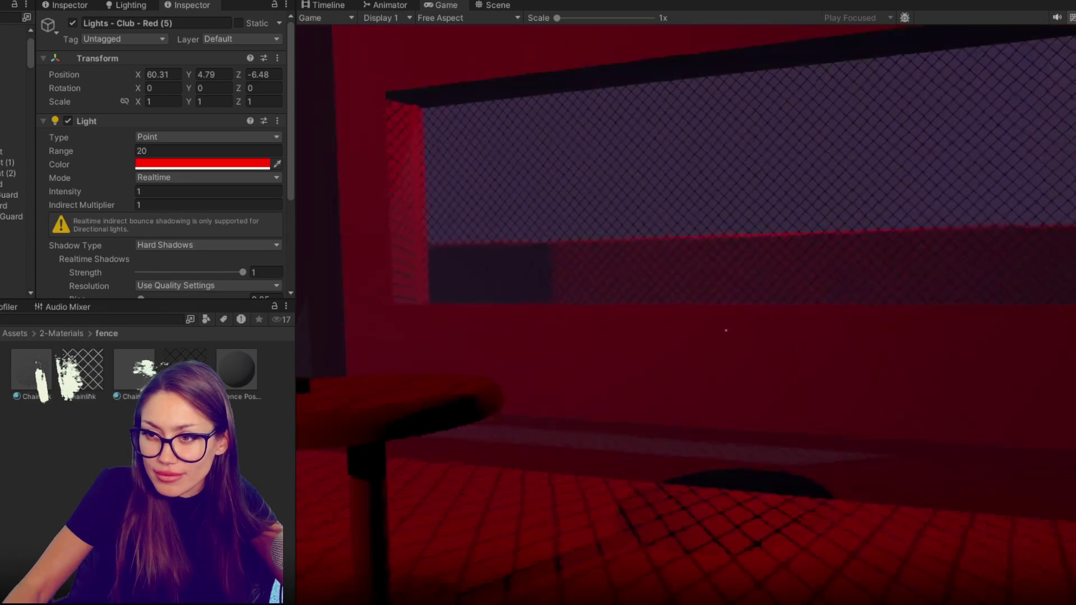
Follow the fence to the corner table and pick up the special device.
{"action": "key", "text": "s"}
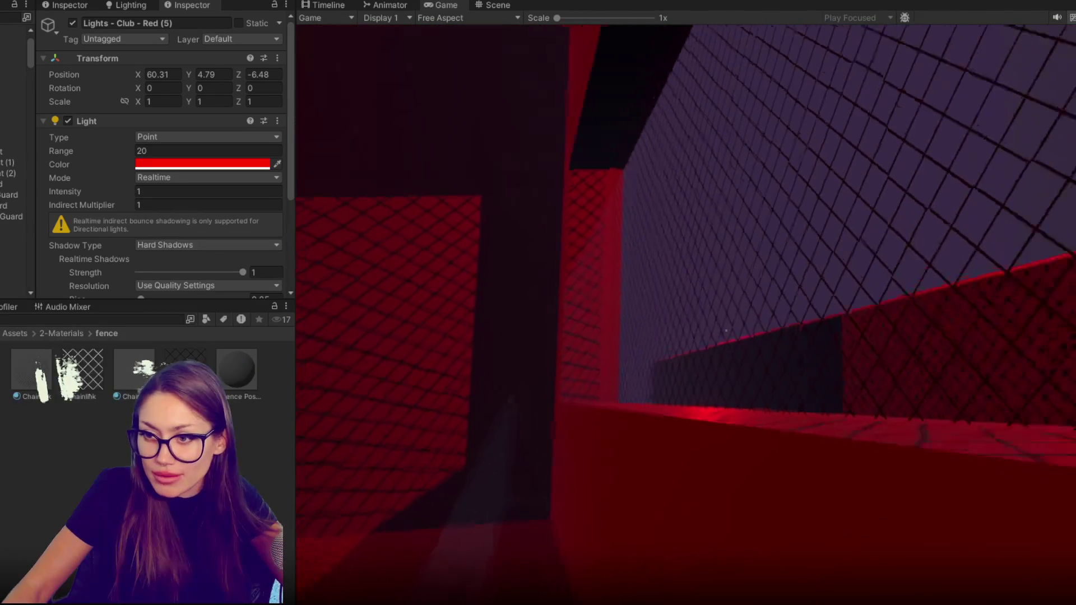
{"action": "key", "text": "w"}
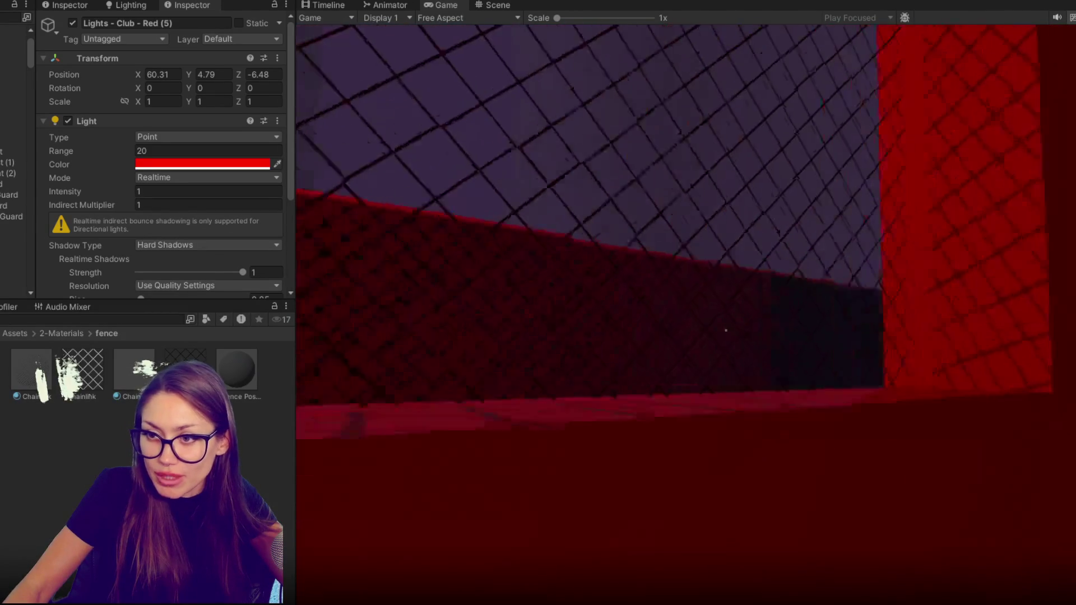
{"action": "key", "text": "w"}
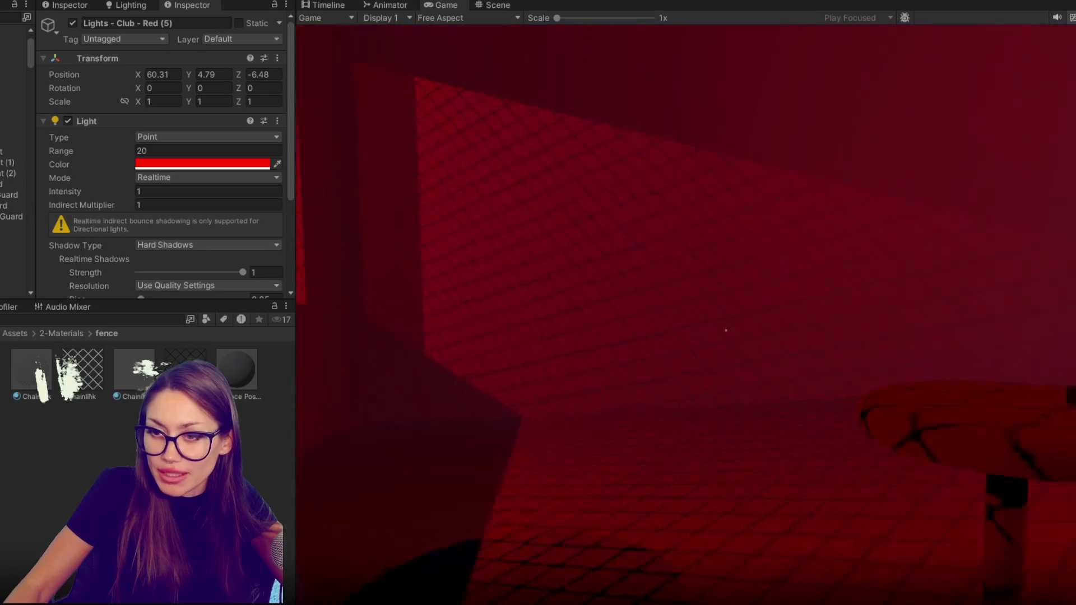
{"action": "key", "text": "e"}
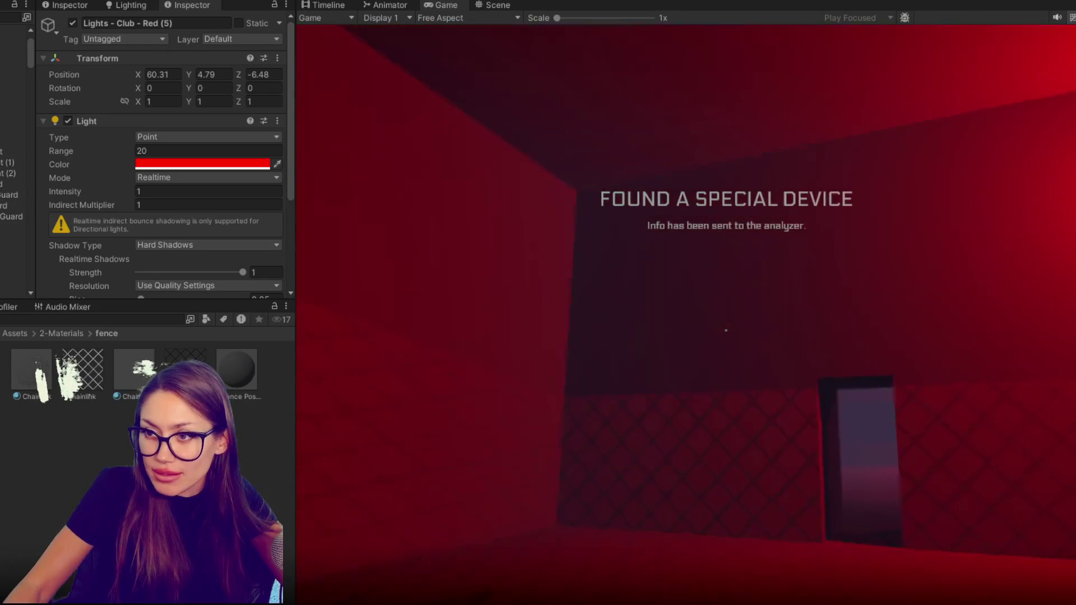
Walk through the dark corridor to the club front door, then return to the Scene view.
{"action": "key", "text": "w"}
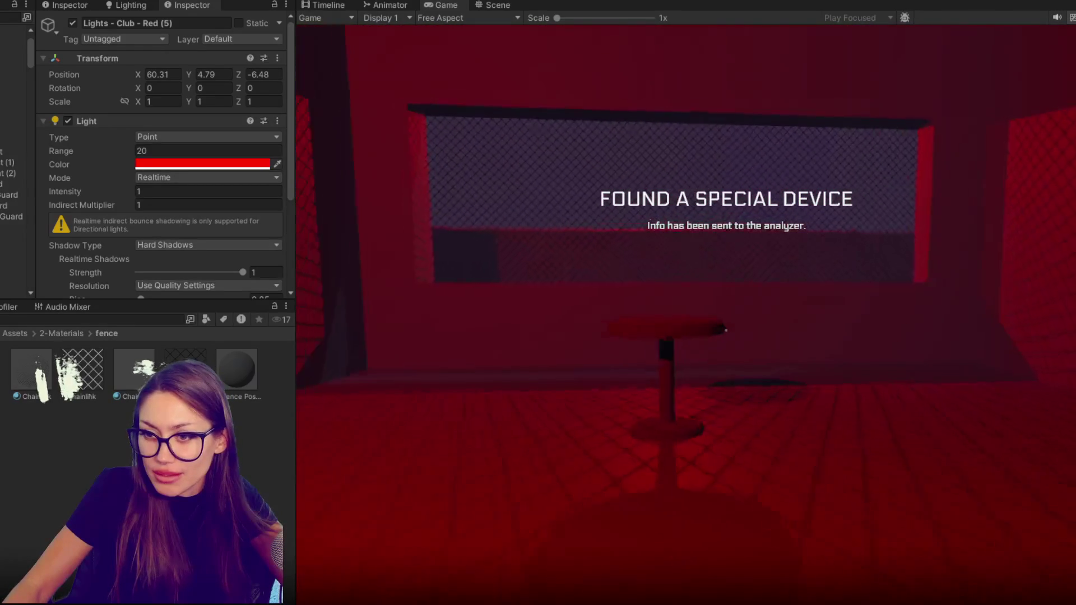
{"action": "key", "text": "w"}
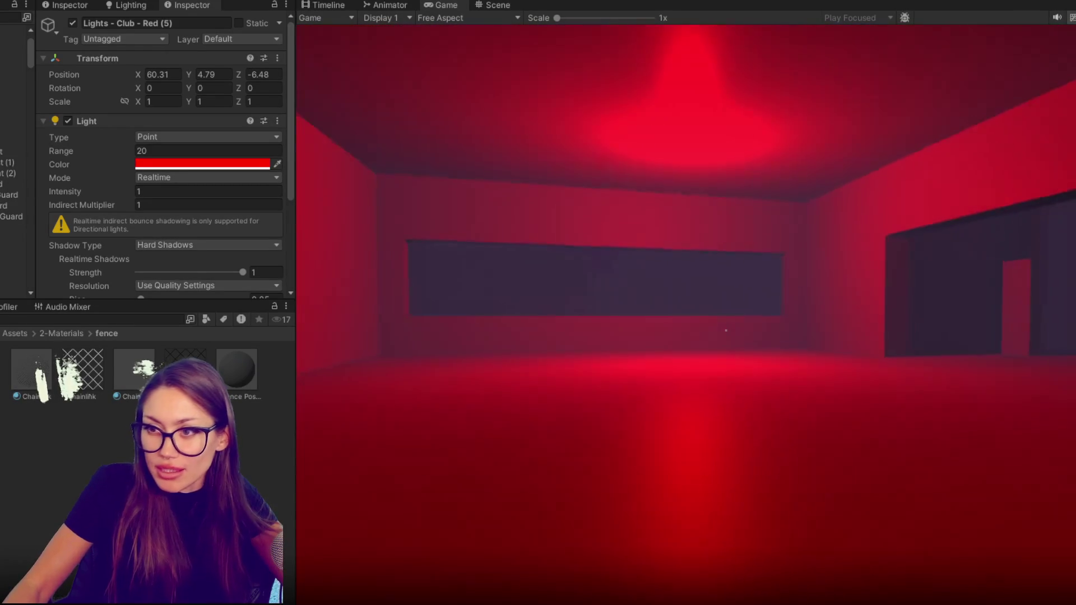
{"action": "key", "text": "w"}
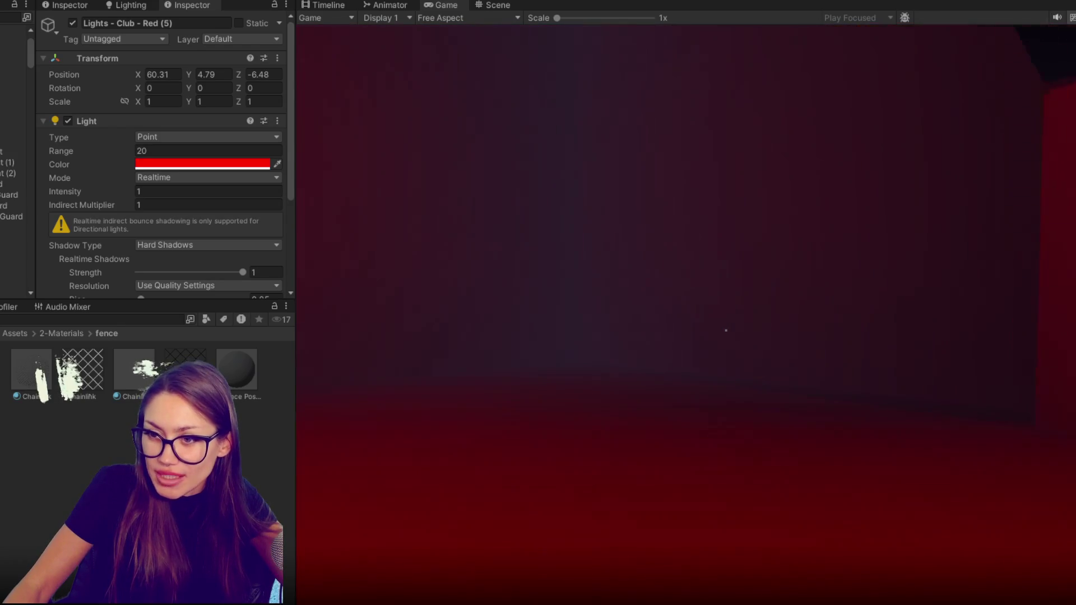
{"action": "key", "text": "w"}
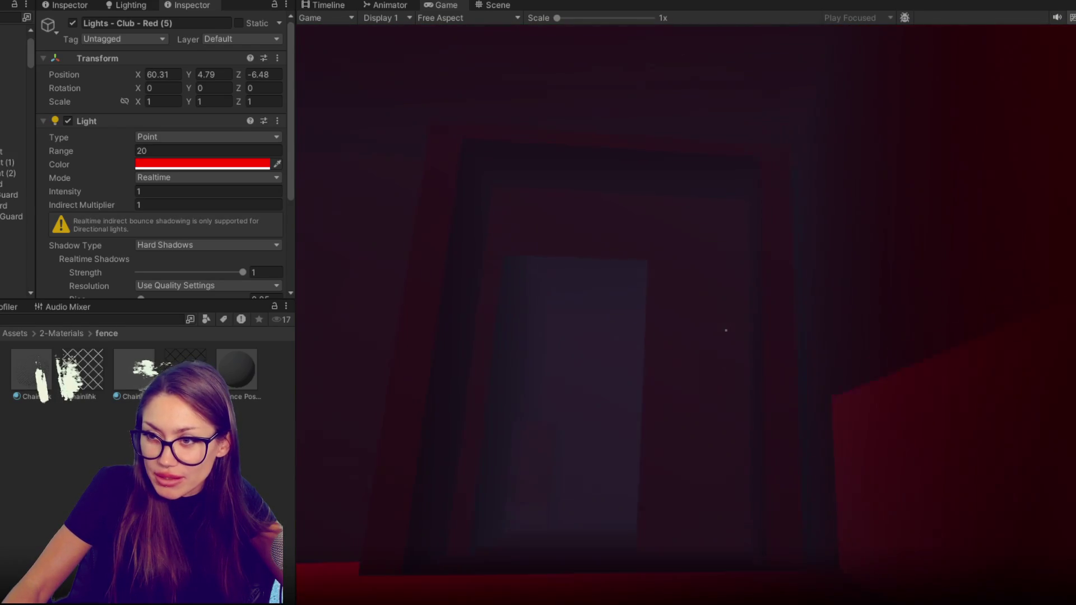
{"action": "key", "text": "w"}
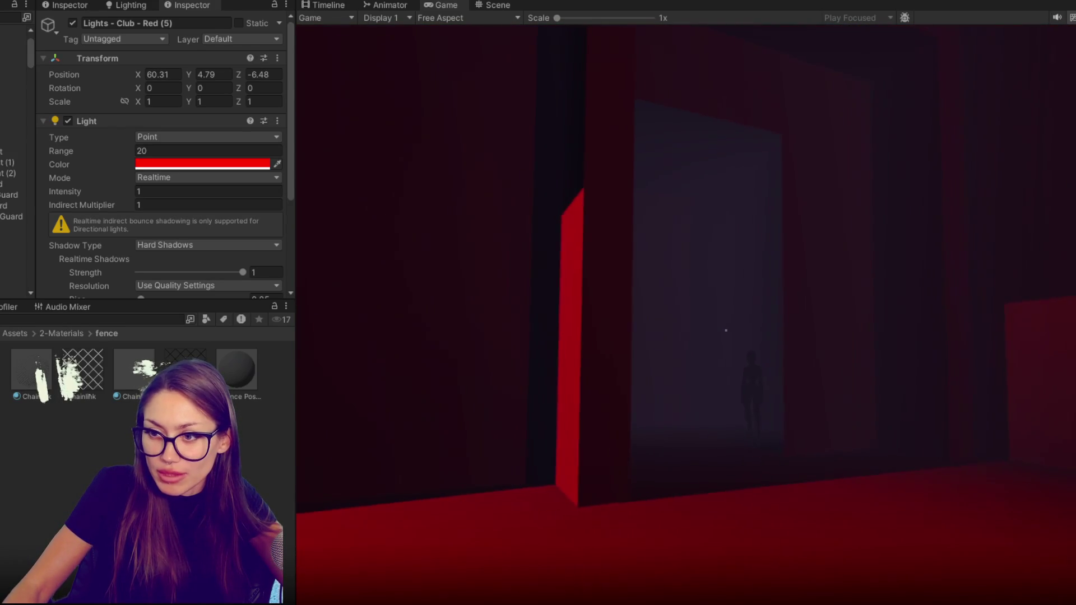
{"action": "key", "text": "w"}
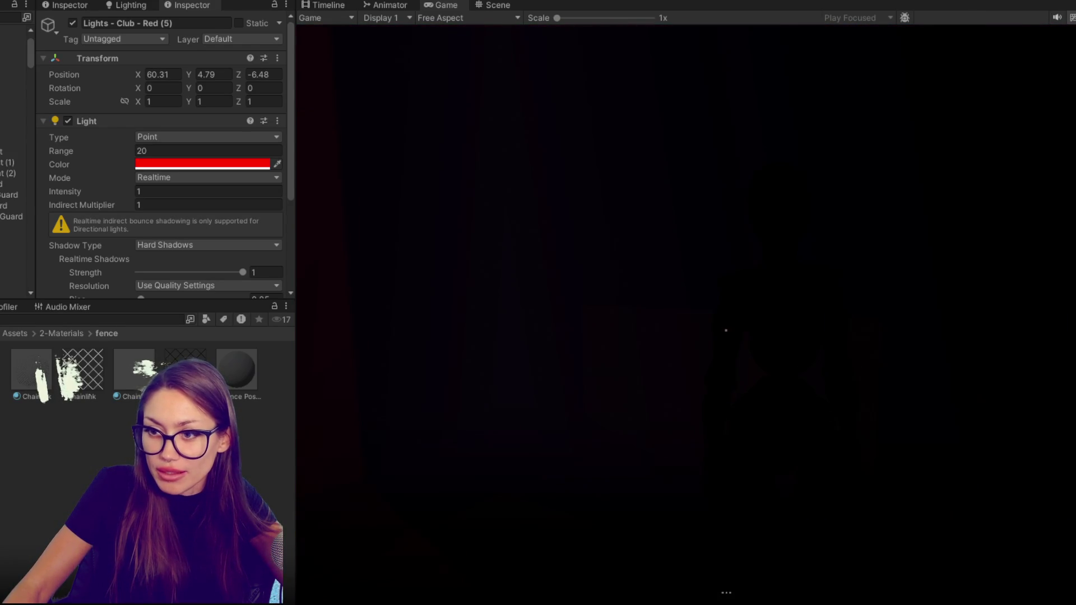
{"action": "key", "text": "e"}
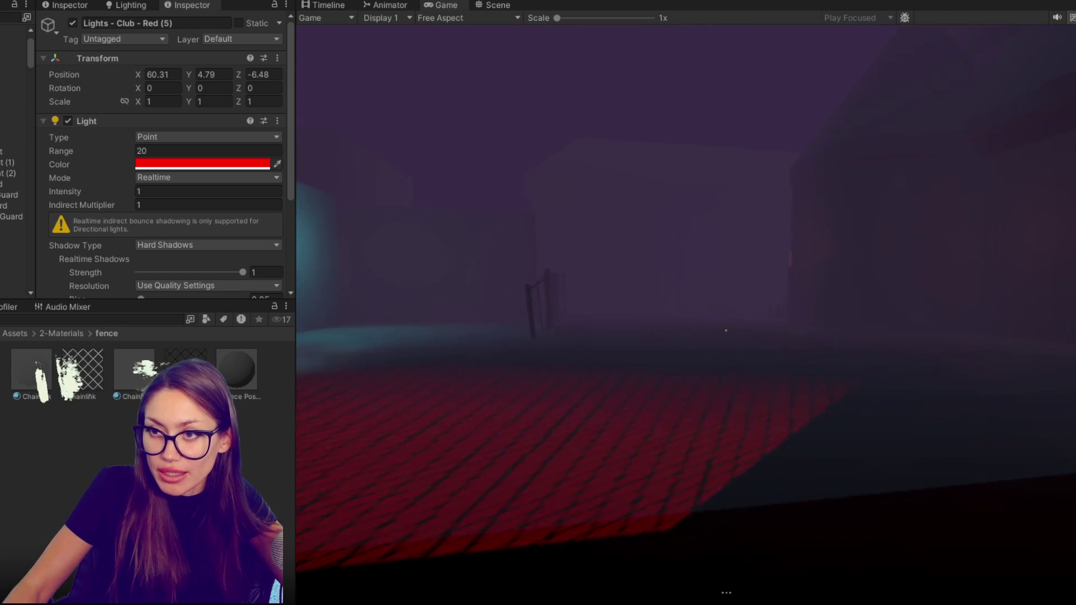
{"action": "left_click", "coordinate": [487, 6]}
{"action": "scroll", "coordinate": [692, 336], "scroll_direction": "up", "scroll_amount": 2}
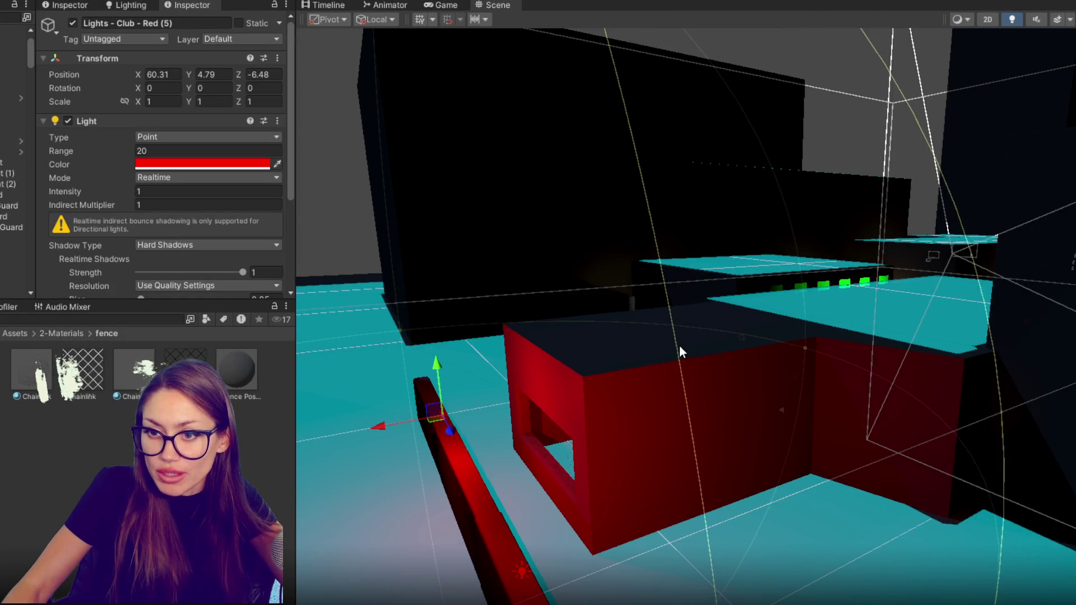
Rotate a concrete wall 90 degrees and place it in an L with the long red beam.
{"action": "left_click", "coordinate": [523, 557]}
{"action": "key", "text": "f"}
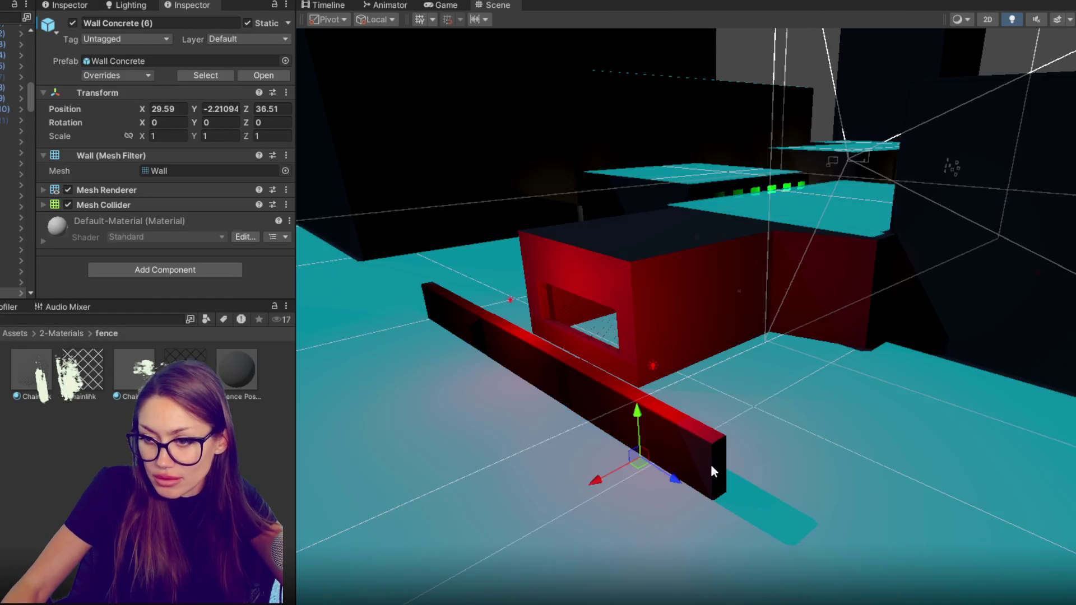
{"action": "mouse_move", "coordinate": [662, 484]}
{"action": "left_mouse_down"}
{"action": "mouse_move", "coordinate": [734, 459]}
{"action": "mouse_move", "coordinate": [800, 410]}
{"action": "mouse_move", "coordinate": [785, 388]}
{"action": "left_mouse_up"}
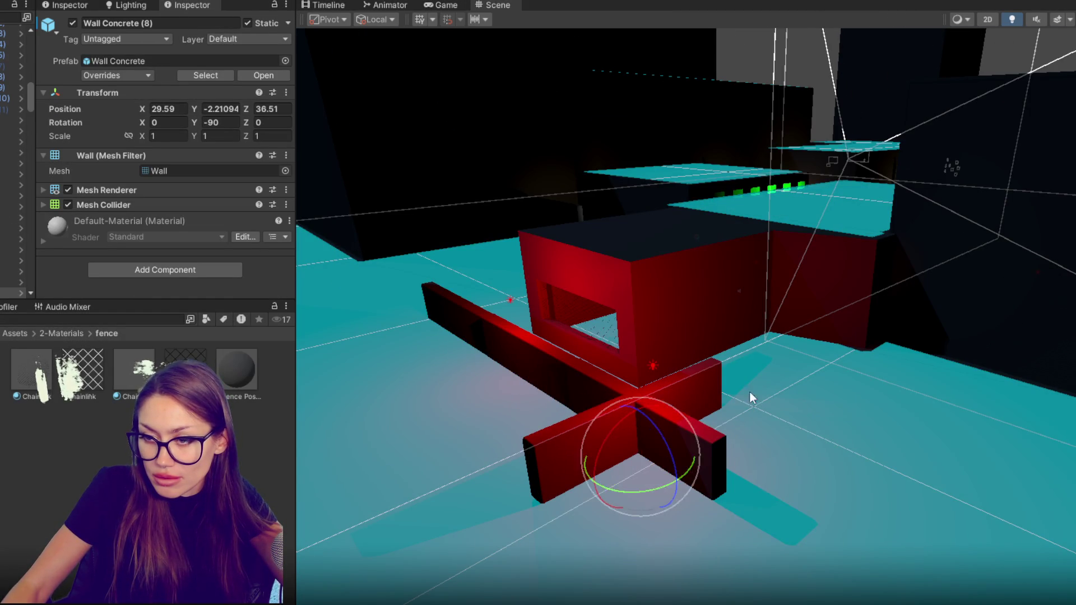
{"action": "mouse_move", "coordinate": [683, 434]}
{"action": "left_mouse_down"}
{"action": "mouse_move", "coordinate": [784, 405]}
{"action": "mouse_move", "coordinate": [823, 487]}
{"action": "left_mouse_up"}
Slide the long wall into position, then duplicate it and nudge the copy into place.
{"action": "left_click", "coordinate": [705, 448]}
{"action": "mouse_move", "coordinate": [603, 467]}
{"action": "left_mouse_down"}
{"action": "mouse_move", "coordinate": [773, 423]}
{"action": "mouse_move", "coordinate": [759, 430]}
{"action": "left_mouse_up"}
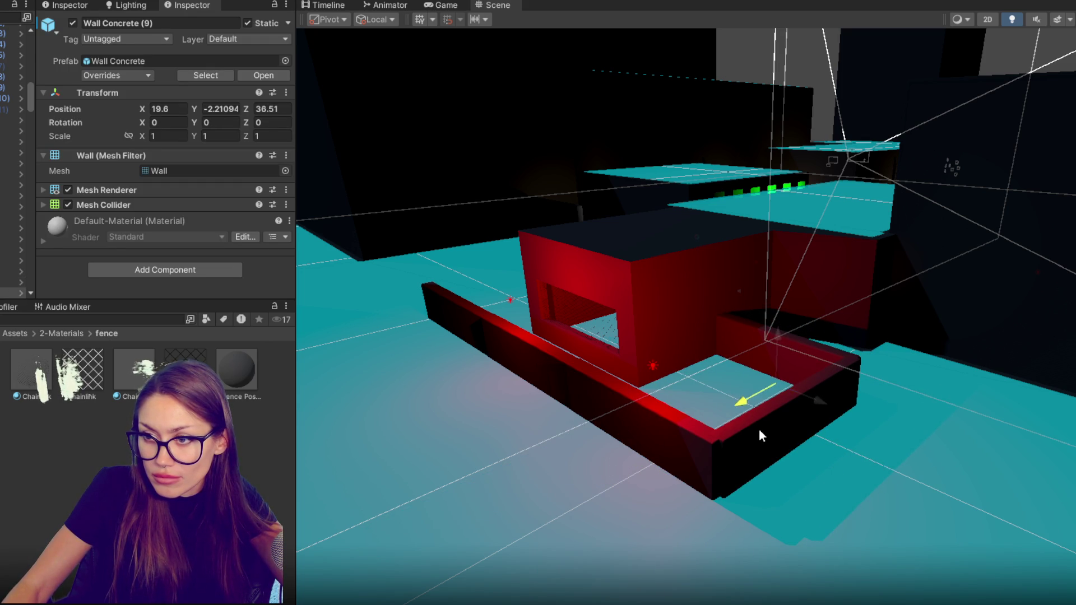
{"action": "left_click", "coordinate": [835, 415]}
{"action": "left_click", "coordinate": [805, 396]}
{"action": "mouse_move", "coordinate": [806, 396]}
{"action": "left_mouse_down"}
{"action": "mouse_move", "coordinate": [837, 404]}
{"action": "mouse_move", "coordinate": [577, 306]}
{"action": "left_mouse_up"}
{"action": "key", "text": "ctrl+d"}
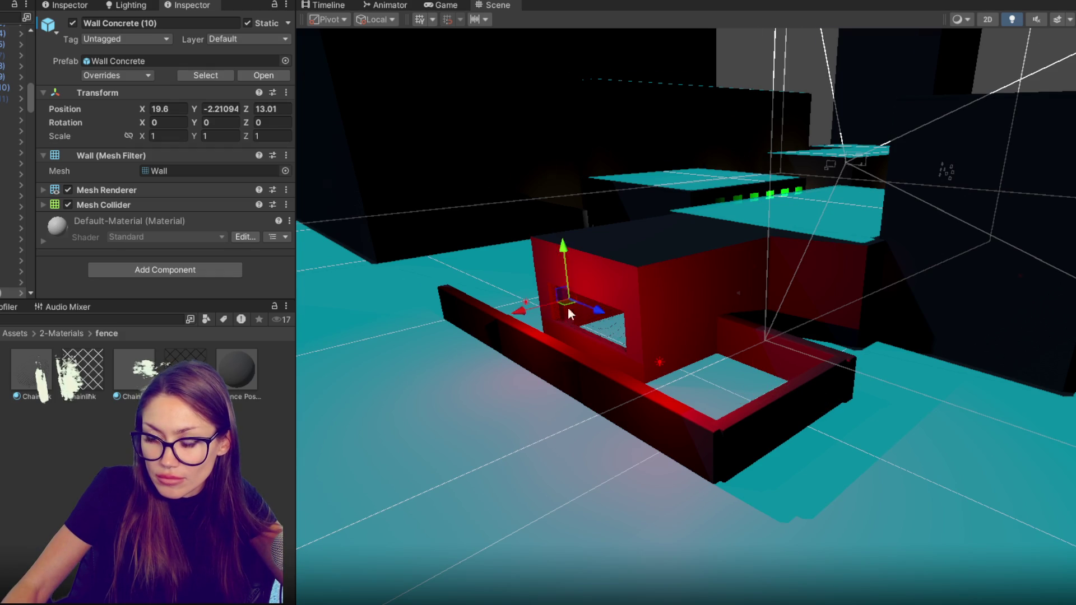
{"action": "left_click_drag", "start_coordinate": [699, 382], "coordinate": [704, 381]}
Rotate Wall Concrete (11) to -90 and move it to X 24.9, Z 11.77 to close the fence's open end.
{"action": "left_click", "coordinate": [675, 472]}
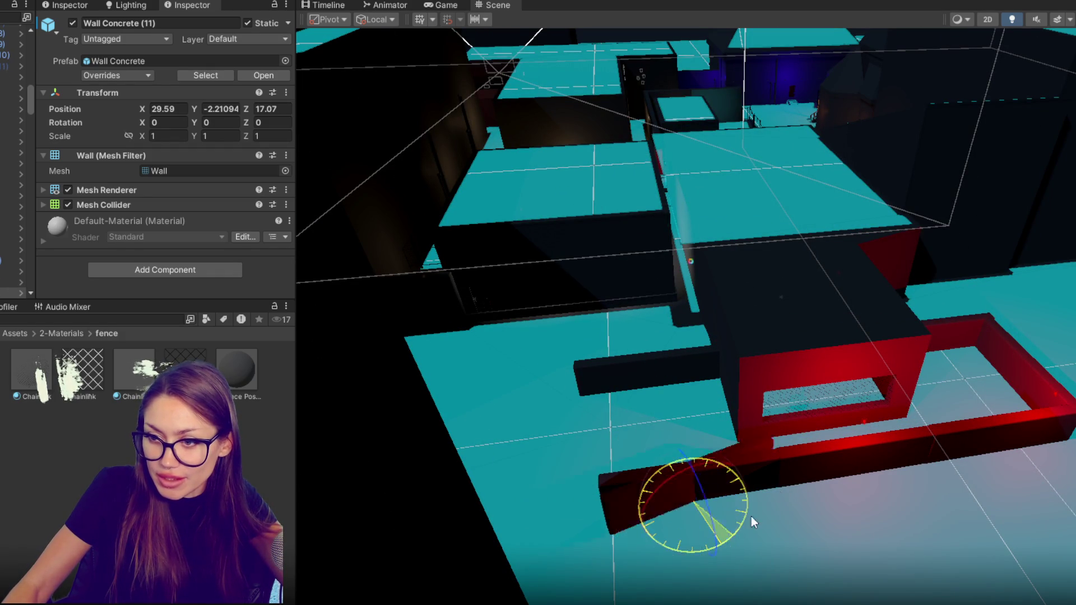
{"action": "left_click_drag", "start_coordinate": [735, 531], "coordinate": [825, 404]}
{"action": "mouse_move", "coordinate": [738, 492]}
{"action": "left_mouse_down"}
{"action": "mouse_move", "coordinate": [651, 503]}
{"action": "mouse_move", "coordinate": [612, 490]}
{"action": "mouse_move", "coordinate": [621, 414]}
{"action": "left_mouse_up"}
{"action": "mouse_move", "coordinate": [853, 391]}
{"action": "left_mouse_down"}
{"action": "mouse_move", "coordinate": [700, 326]}
{"action": "mouse_move", "coordinate": [664, 291]}
{"action": "mouse_move", "coordinate": [452, 300]}
{"action": "mouse_move", "coordinate": [659, 332]}
{"action": "mouse_move", "coordinate": [729, 325]}
{"action": "left_mouse_up"}
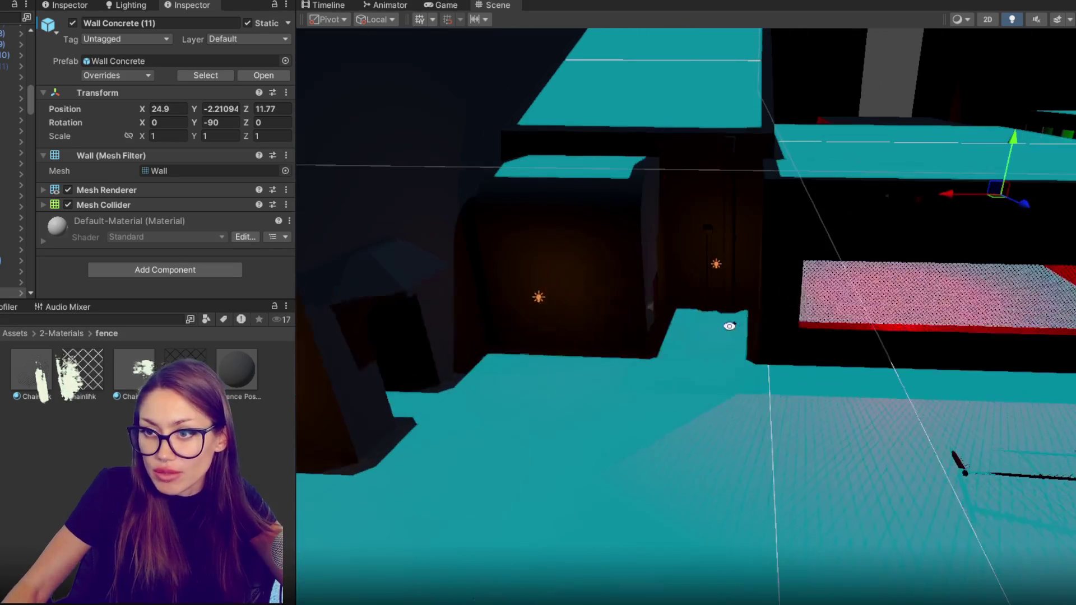
{"action": "left_click", "coordinate": [716, 263]}
Reposition the backdoor point light and set its intensity to 0.4.
{"action": "left_click_drag", "start_coordinate": [693, 264], "coordinate": [566, 256]}
{"action": "key", "text": "f"}
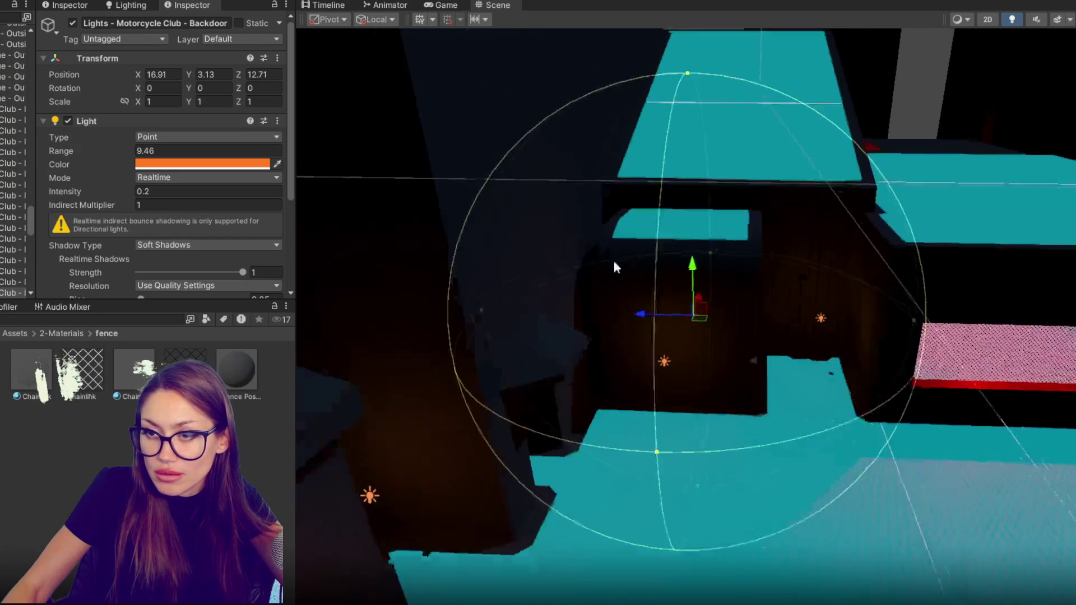
{"action": "scroll", "coordinate": [565, 265], "scroll_direction": "up", "scroll_amount": 10}
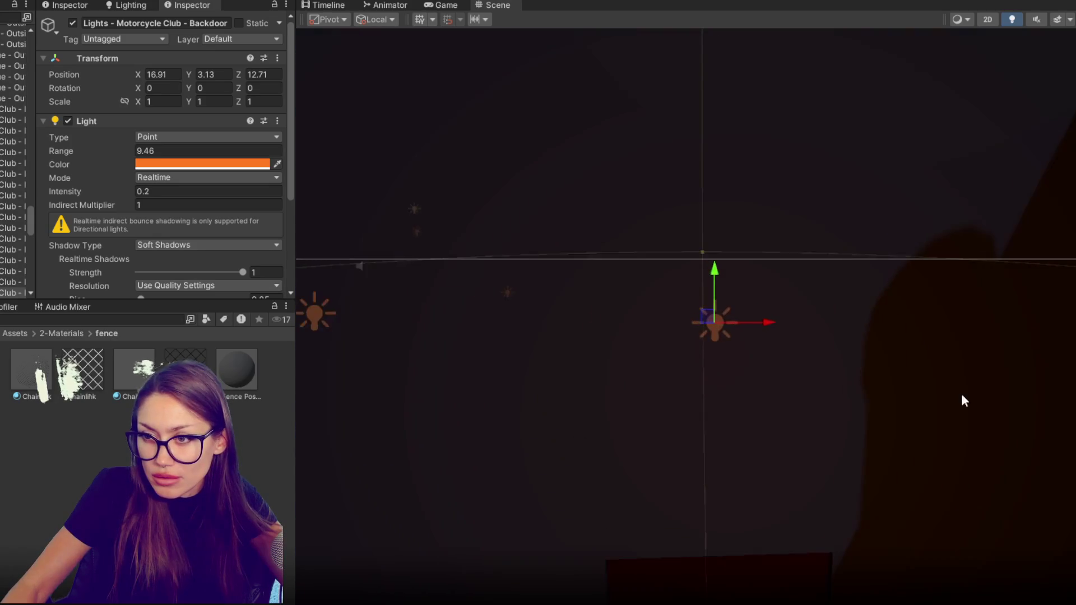
{"action": "scroll", "coordinate": [963, 400], "scroll_direction": "down", "scroll_amount": 5}
{"action": "mouse_move", "coordinate": [814, 327]}
{"action": "left_mouse_down"}
{"action": "mouse_move", "coordinate": [810, 336]}
{"action": "mouse_move", "coordinate": [896, 337]}
{"action": "mouse_move", "coordinate": [776, 329]}
{"action": "mouse_move", "coordinate": [817, 353]}
{"action": "mouse_move", "coordinate": [780, 336]}
{"action": "mouse_move", "coordinate": [760, 308]}
{"action": "left_mouse_up"}
{"action": "key", "text": "f"}
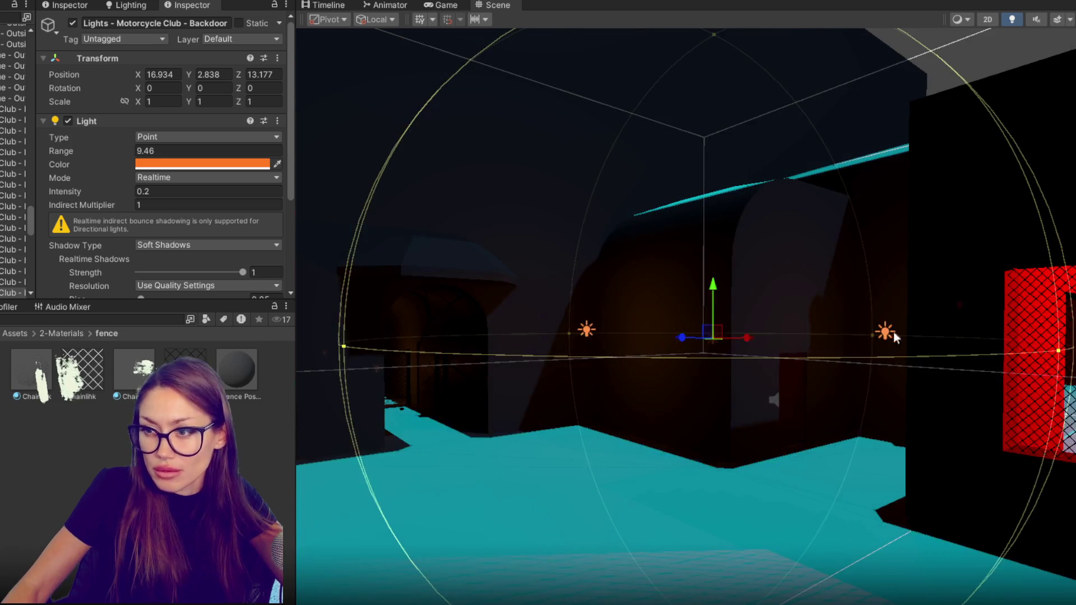
{"action": "left_click", "coordinate": [886, 335]}
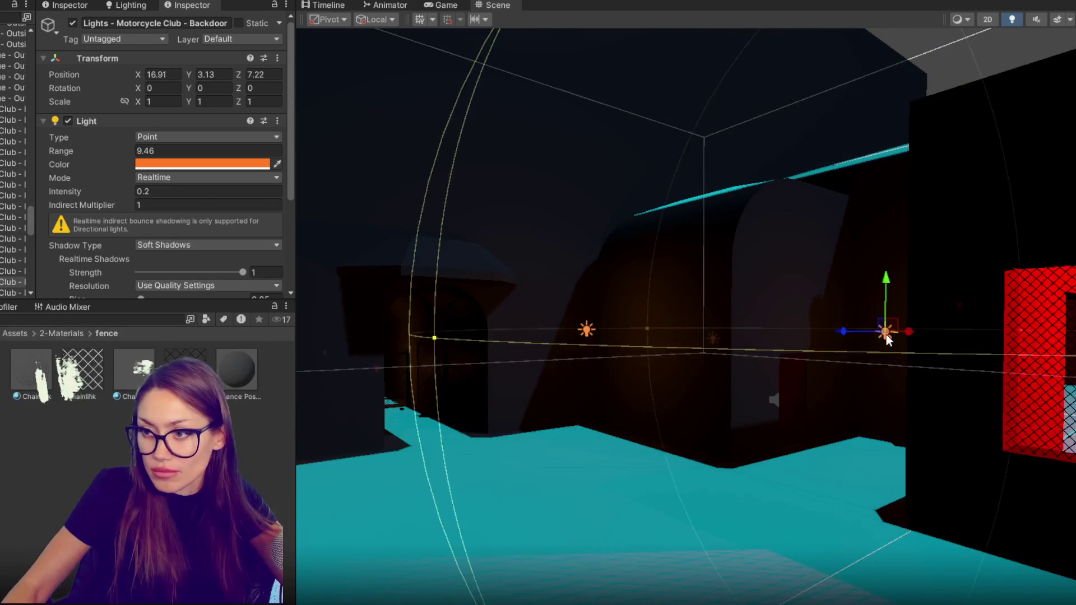
{"action": "mouse_move", "coordinate": [843, 325]}
{"action": "left_mouse_down"}
{"action": "mouse_move", "coordinate": [782, 324]}
{"action": "mouse_move", "coordinate": [827, 317]}
{"action": "mouse_move", "coordinate": [828, 330]}
{"action": "left_mouse_up"}
{"action": "left_click", "coordinate": [145, 191]}
{"action": "type", "text": "0.4"}
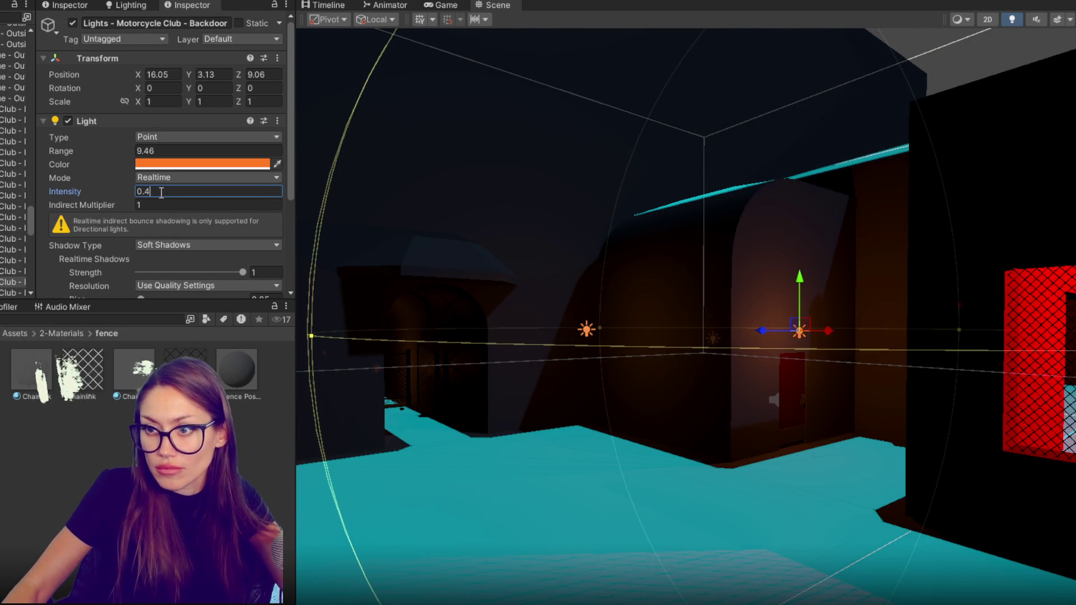
Try an orange colour on the blue point light, then revert it to blue.
{"action": "mouse_move", "coordinate": [684, 278]}
{"action": "left_mouse_down"}
{"action": "mouse_move", "coordinate": [678, 300]}
{"action": "mouse_move", "coordinate": [736, 306]}
{"action": "mouse_move", "coordinate": [588, 282]}
{"action": "mouse_move", "coordinate": [905, 297]}
{"action": "mouse_move", "coordinate": [646, 327]}
{"action": "mouse_move", "coordinate": [446, 307]}
{"action": "left_mouse_up"}
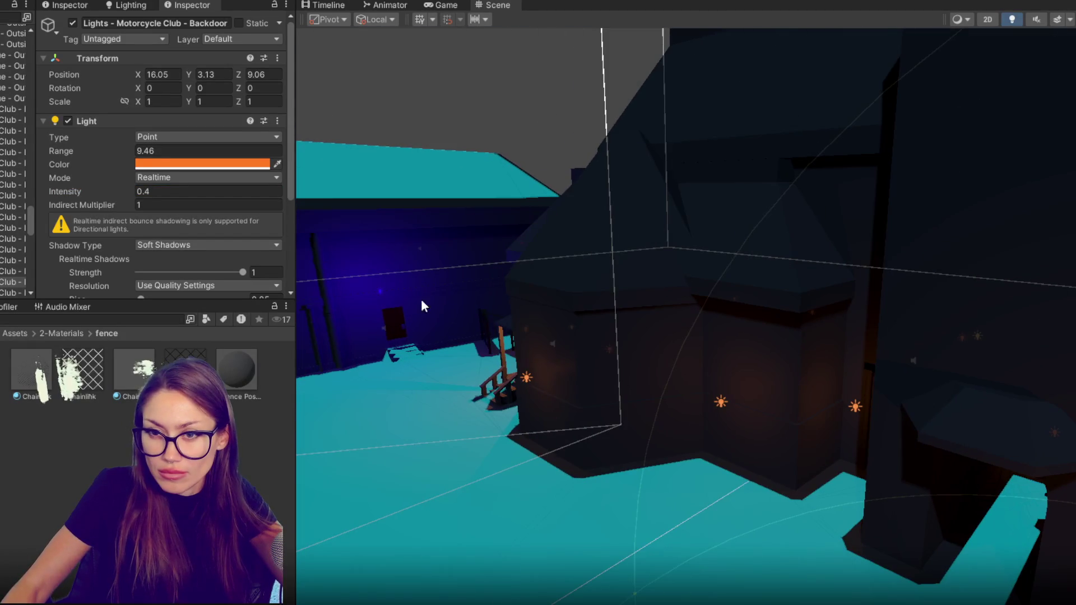
{"action": "left_click", "coordinate": [381, 292]}
{"action": "left_click", "coordinate": [211, 165]}
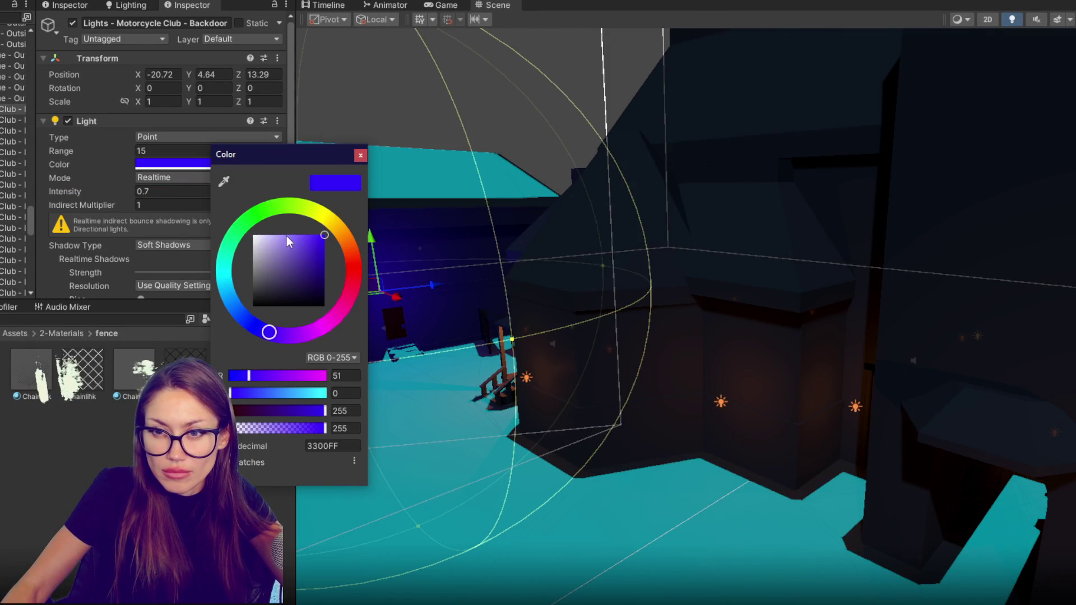
{"action": "mouse_move", "coordinate": [331, 226]}
{"action": "left_mouse_down"}
{"action": "mouse_move", "coordinate": [339, 238]}
{"action": "mouse_move", "coordinate": [293, 234]}
{"action": "left_mouse_up"}
{"action": "key", "text": "Escape"}
{"action": "left_click", "coordinate": [521, 168]}
{"action": "mouse_move", "coordinate": [521, 169]}
{"action": "left_mouse_down"}
{"action": "mouse_move", "coordinate": [657, 225]}
{"action": "mouse_move", "coordinate": [745, 233]}
{"action": "mouse_move", "coordinate": [615, 186]}
{"action": "mouse_move", "coordinate": [561, 186]}
{"action": "left_mouse_up"}
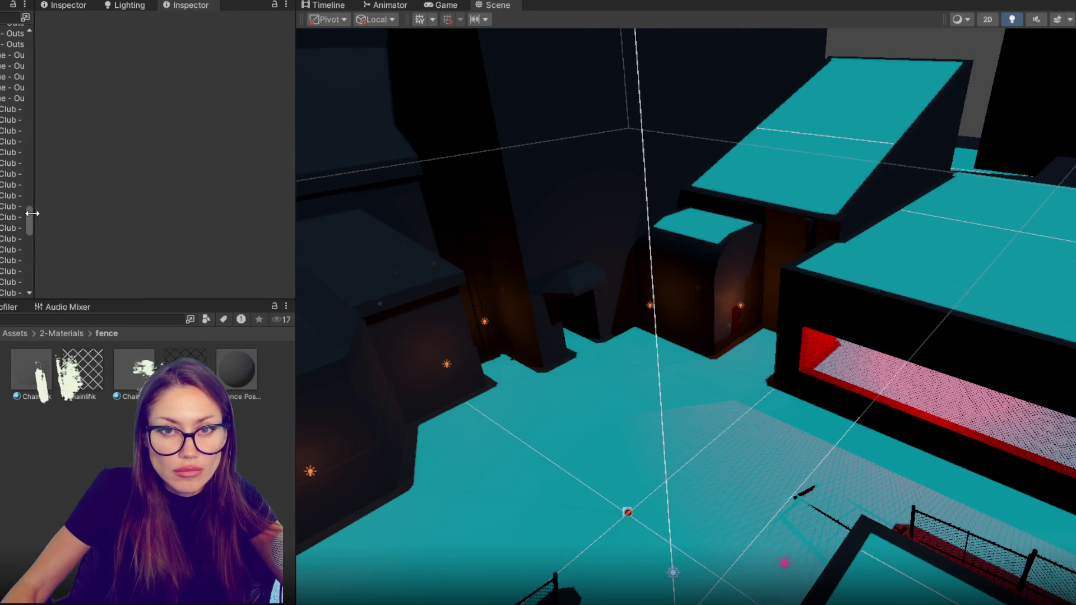
Widen the Hierarchy and rename Door_Interior to Door.
{"action": "left_click_drag", "start_coordinate": [32, 212], "coordinate": [48, 191]}
{"action": "left_click_drag", "start_coordinate": [43, 231], "coordinate": [43, 57]}
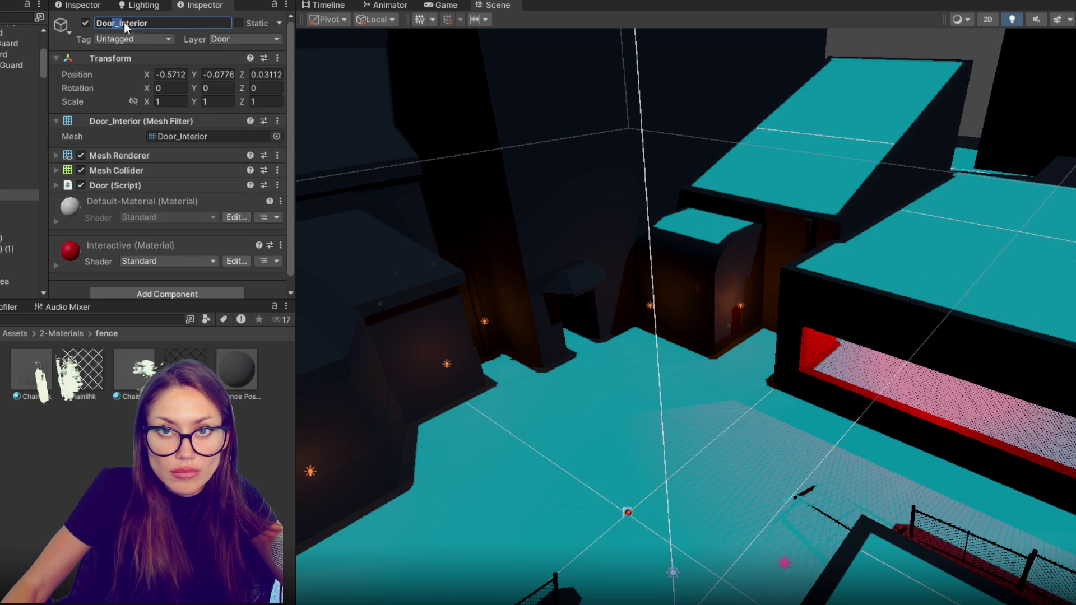
{"action": "type", "text": "Door"}
{"action": "key", "text": "Return"}
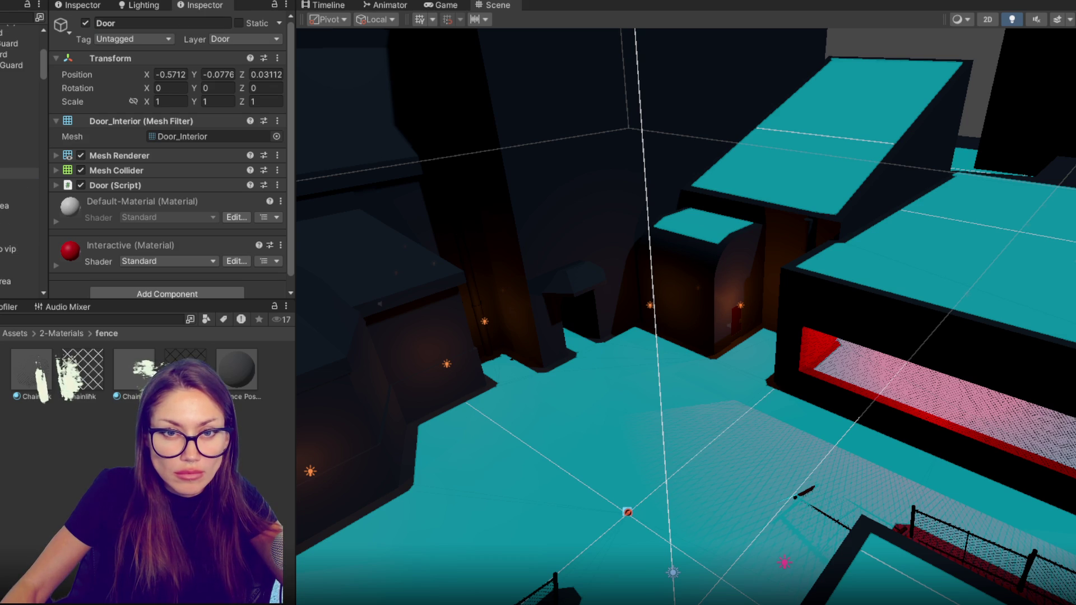
Compare the other door objects, including Door Lab Back and Door_Interior_Frame1, with Door.
{"action": "left_click", "coordinate": [20, 195]}
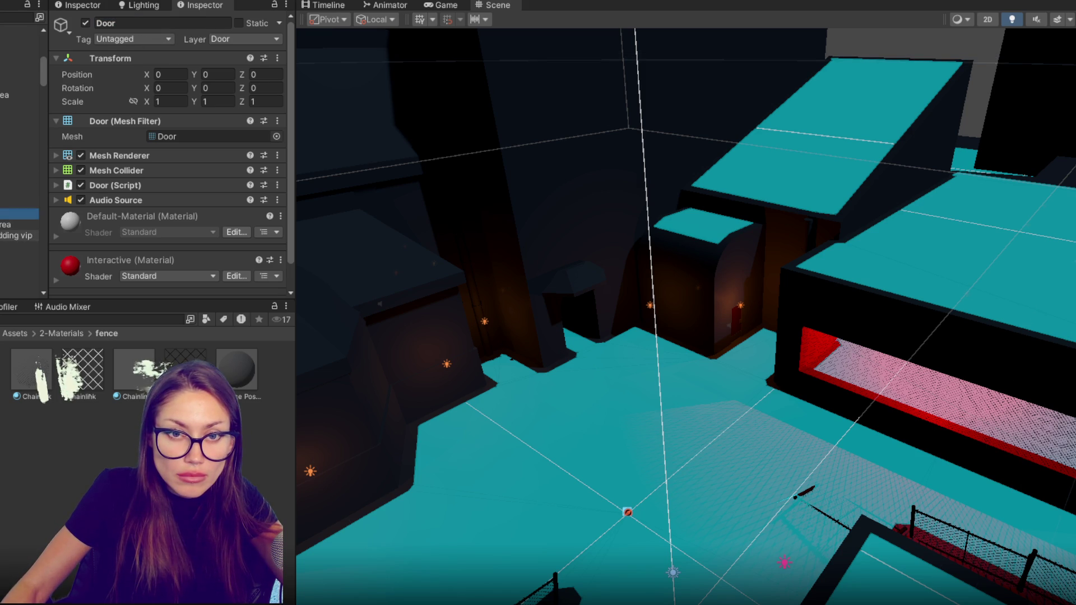
{"action": "left_click", "coordinate": [20, 257]}
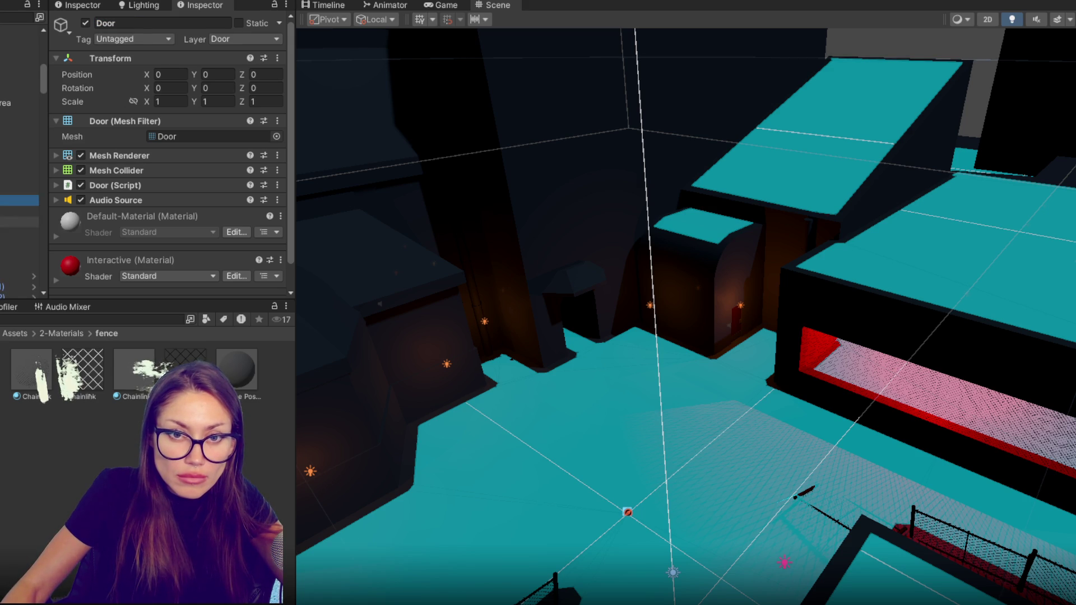
{"action": "key", "text": "Down"}
{"action": "key", "text": "Down"}
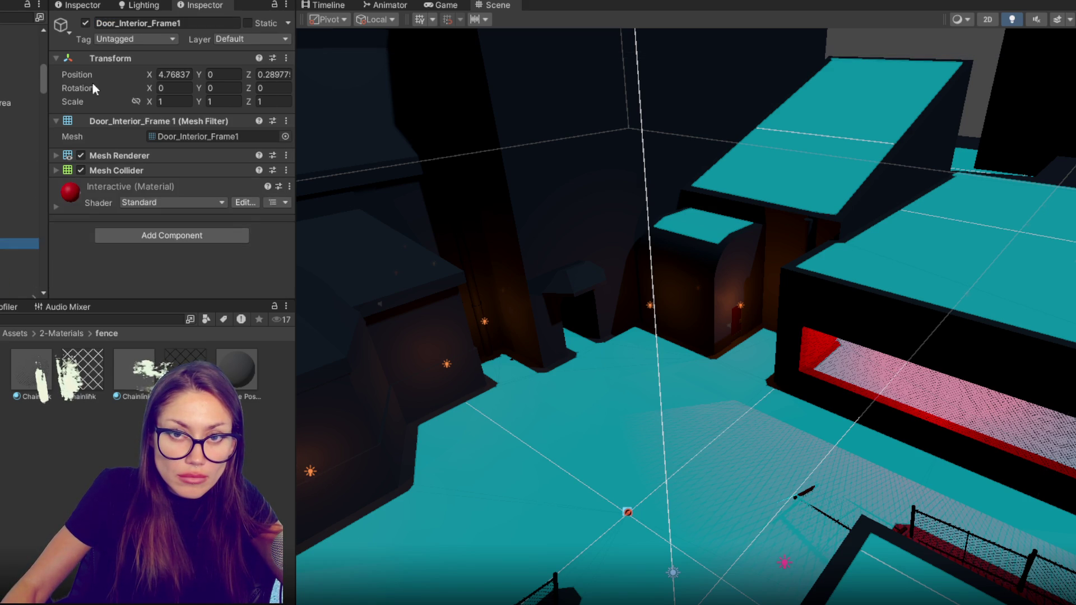
{"action": "key", "text": "Down"}
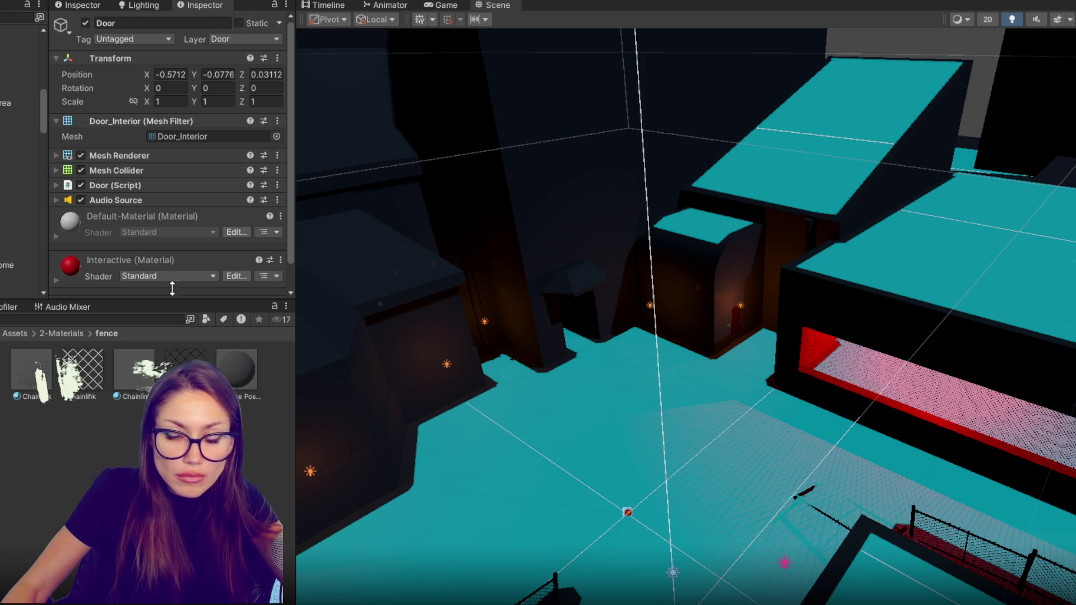
{"action": "key", "text": "ctrl+shift+b"}
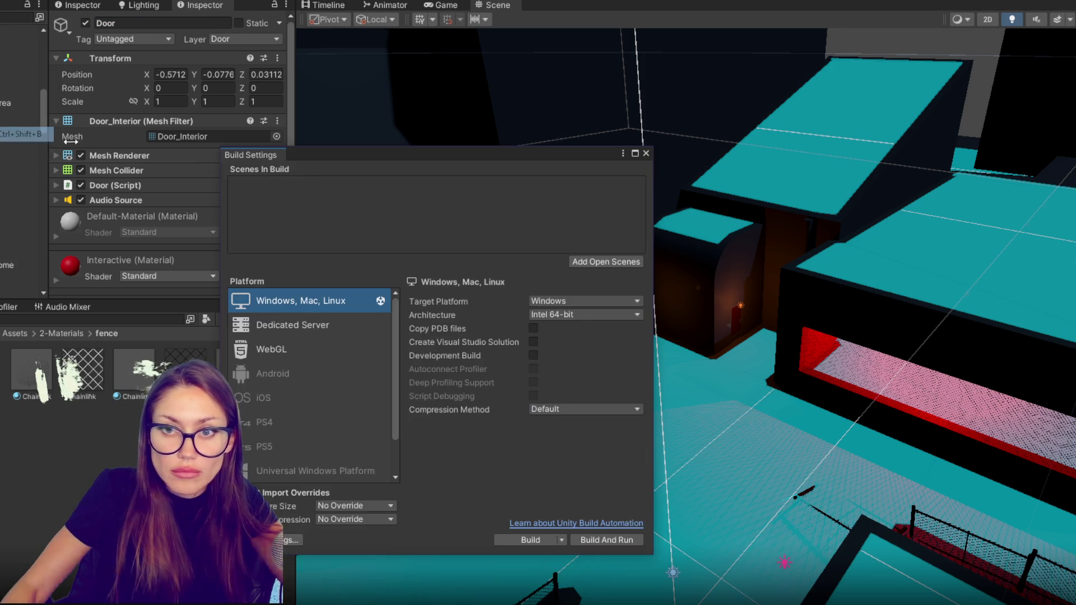
Build for Windows, Mac, Linux into a new 'Build PC' folder inside Collector LD58.
{"action": "left_click", "coordinate": [337, 342]}
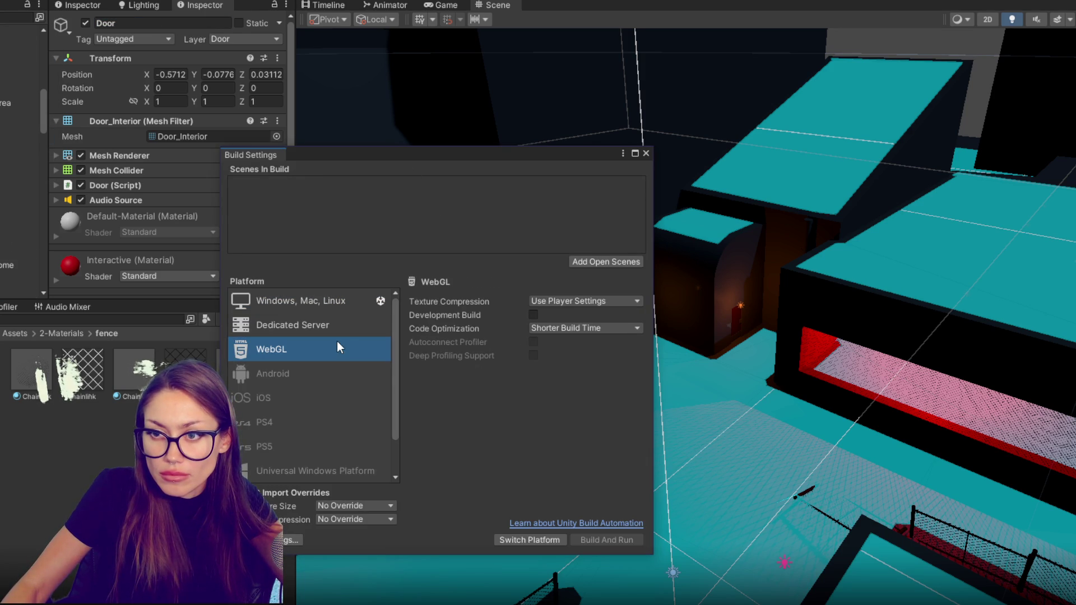
{"action": "left_click", "coordinate": [277, 310]}
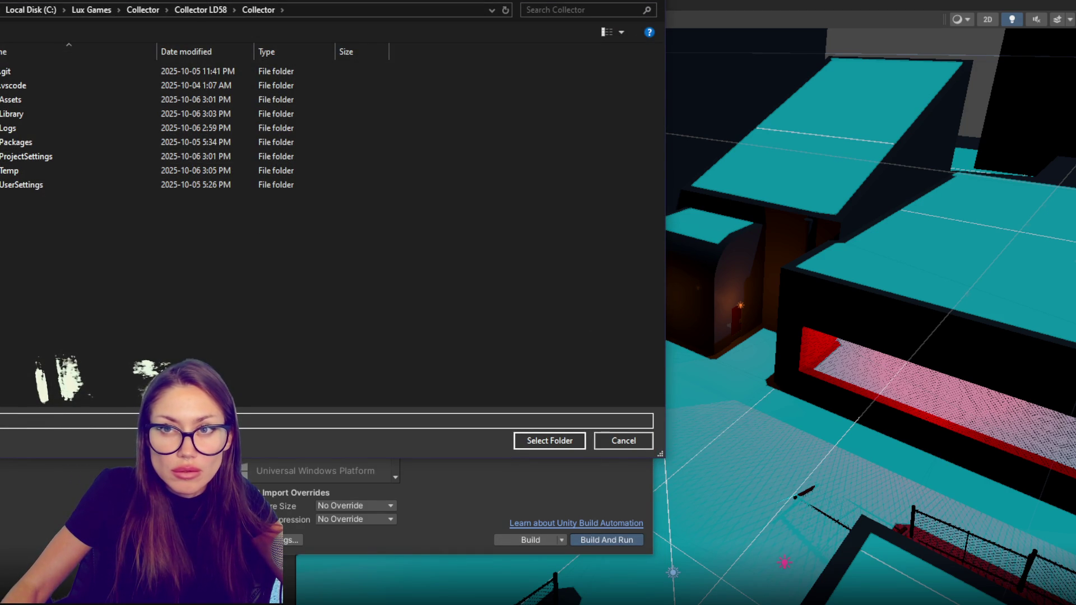
{"action": "left_click", "coordinate": [214, 15]}
{"action": "right_click", "coordinate": [202, 235]}
{"action": "mouse_move", "coordinate": [245, 398]}
{"action": "left_click", "coordinate": [371, 390]}
{"action": "type", "text": "Build PC"}
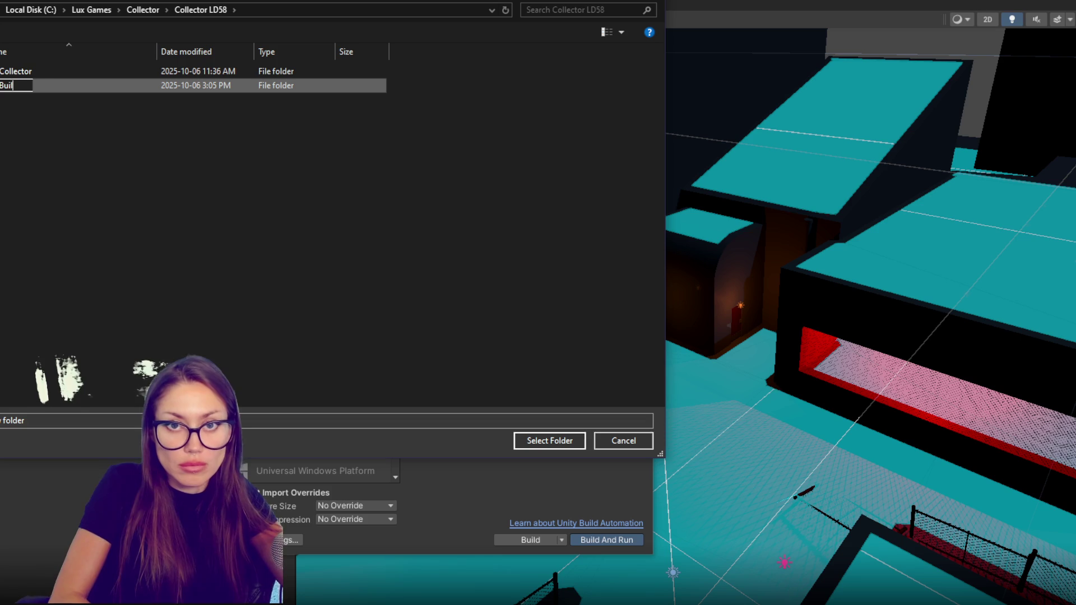
{"action": "key", "text": "Return"}
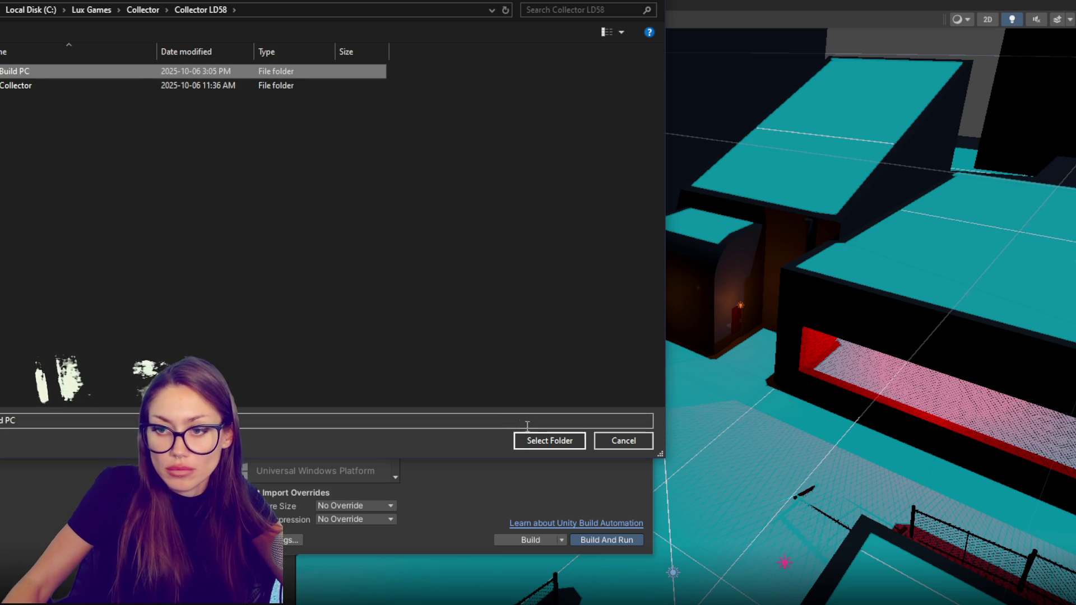
{"action": "left_click", "coordinate": [548, 441]}
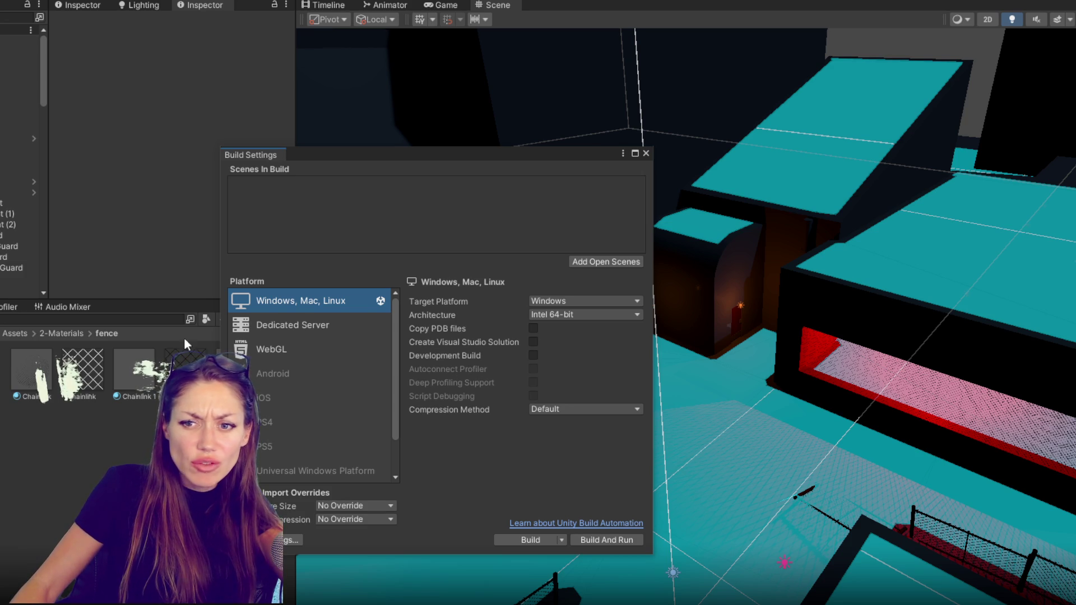
Reopen Build Settings, select WebGL and switch the target platform to it.
{"action": "left_click", "coordinate": [646, 152]}
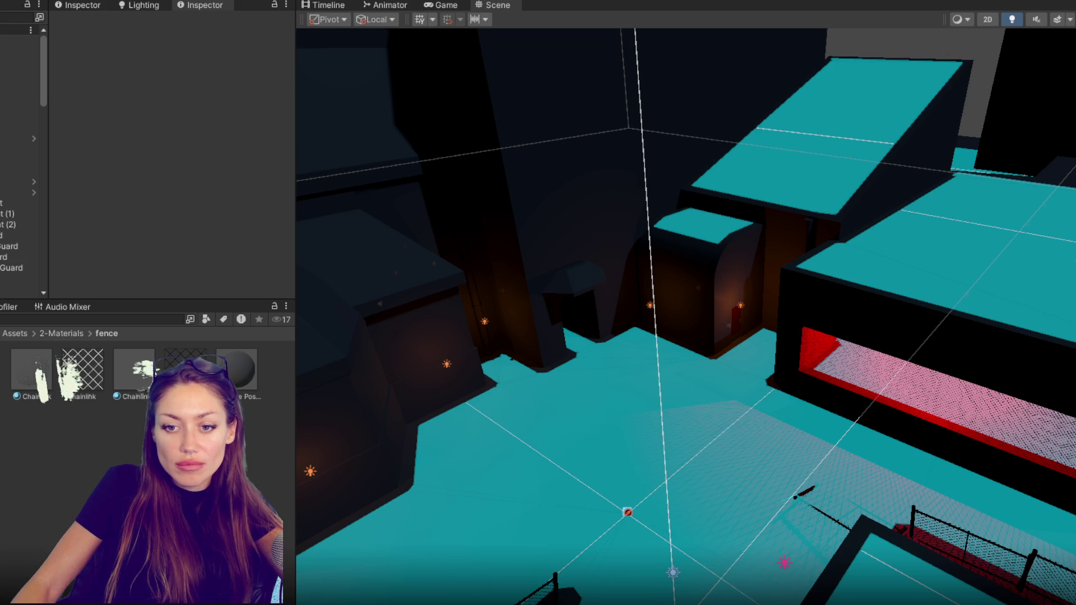
{"action": "left_click", "coordinate": [22, 135]}
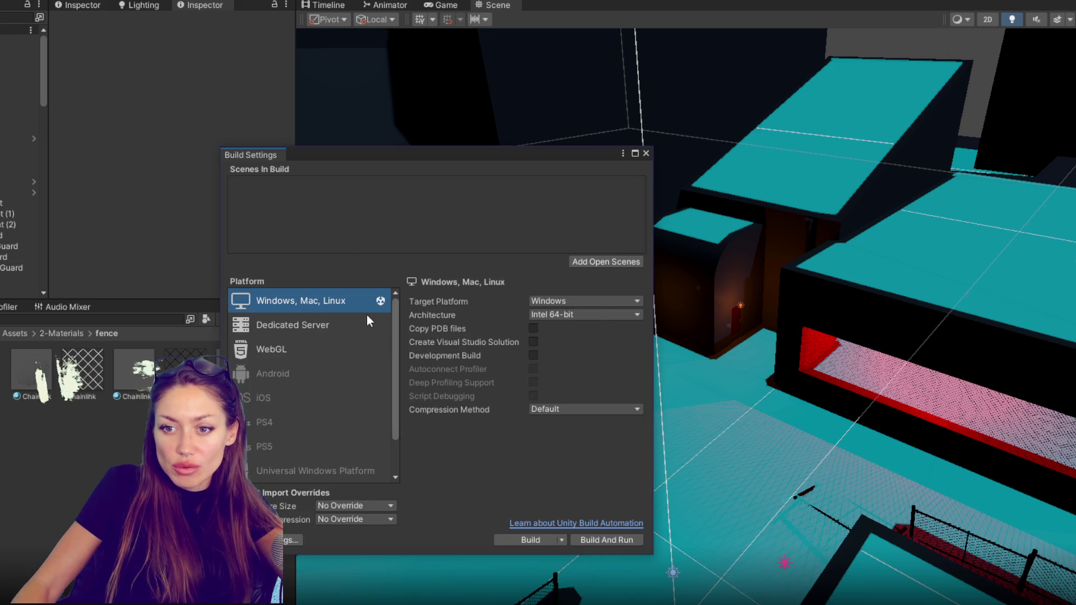
{"action": "left_click", "coordinate": [369, 349]}
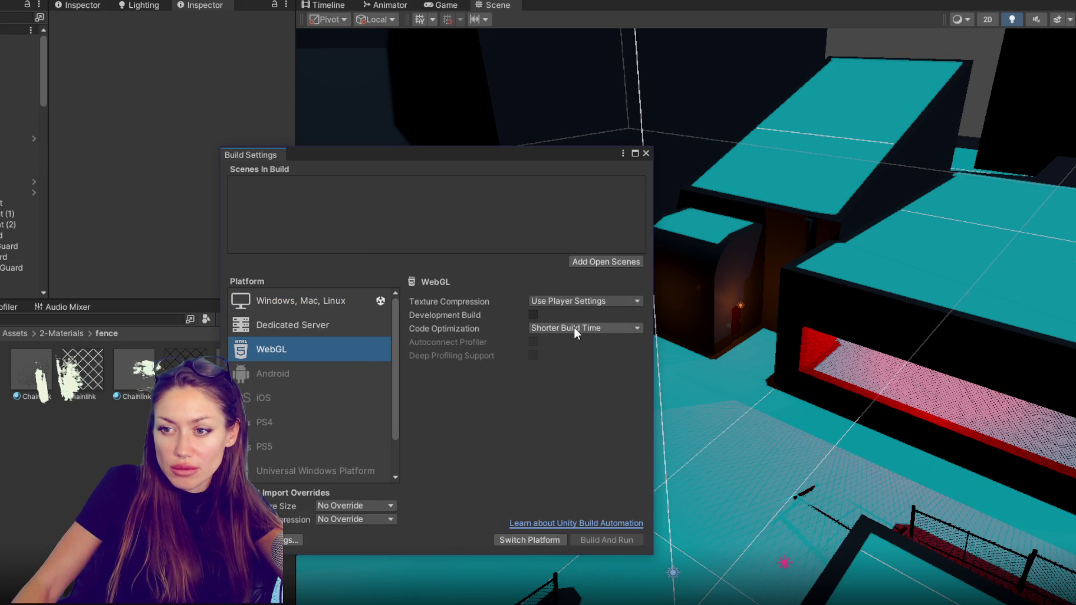
{"action": "left_click", "coordinate": [532, 540]}
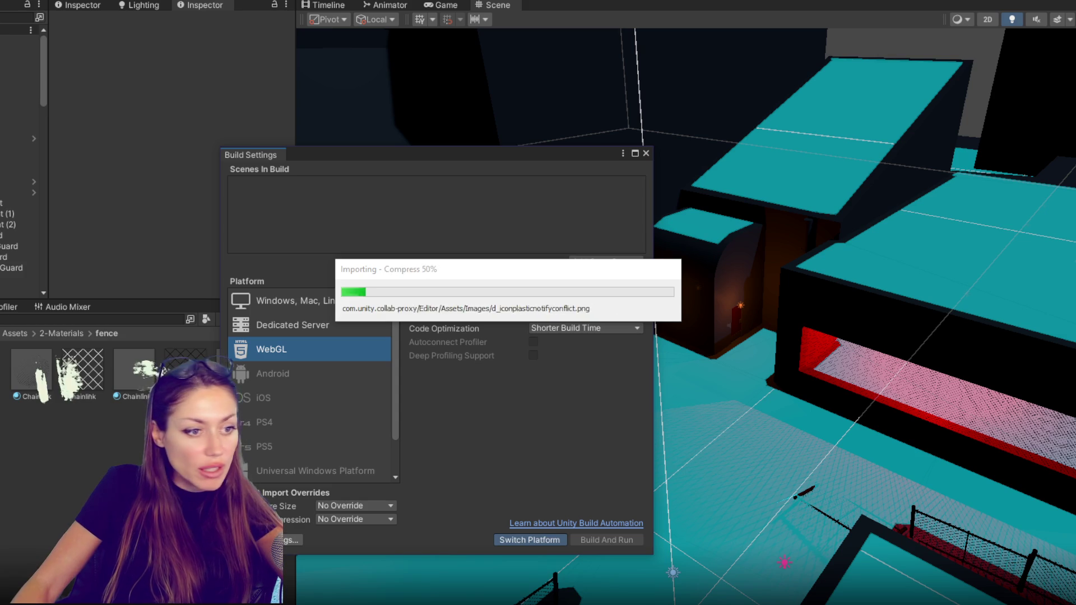